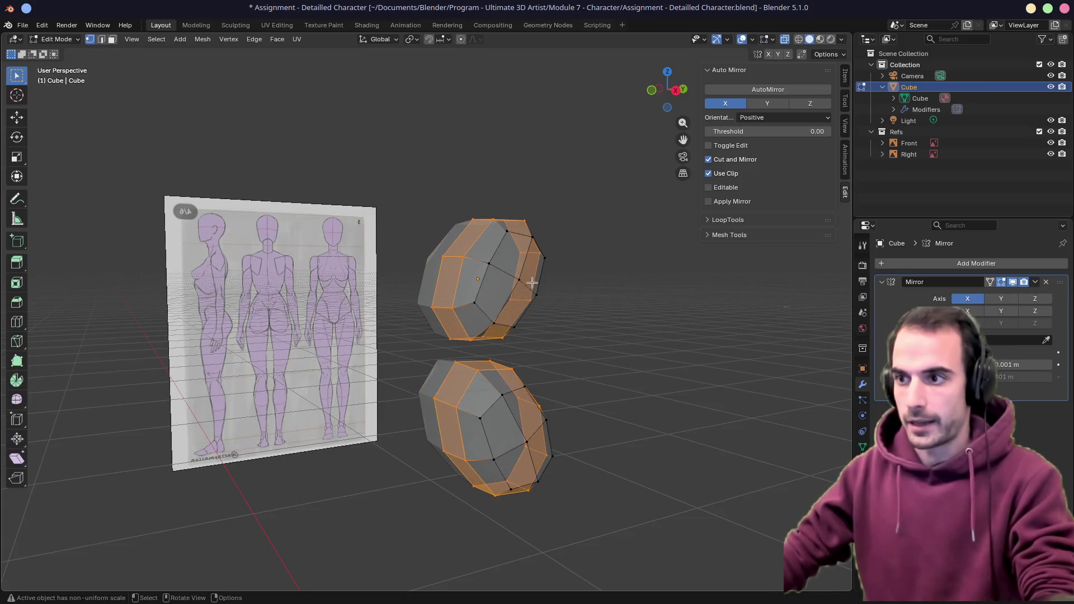
Delete the inward-facing face from the lower mesh half via X > Faces
{"action": "middle_click_drag", "start_coordinate": [549, 315], "coordinate": [522, 391]}
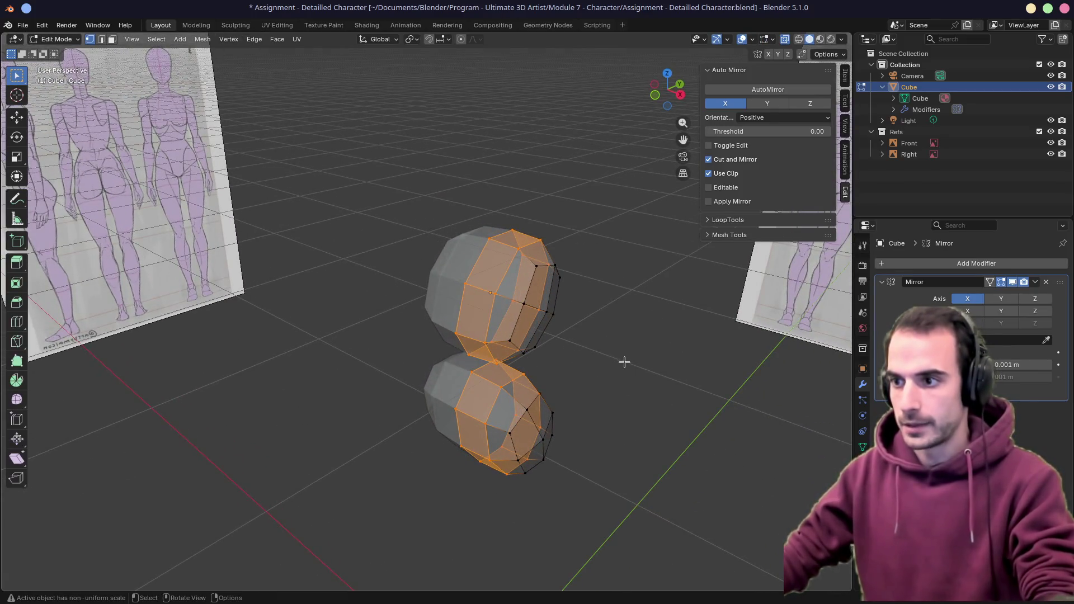
{"action": "middle_click_drag", "start_coordinate": [625, 363], "coordinate": [505, 336]}
{"action": "key", "text": "alt+a"}
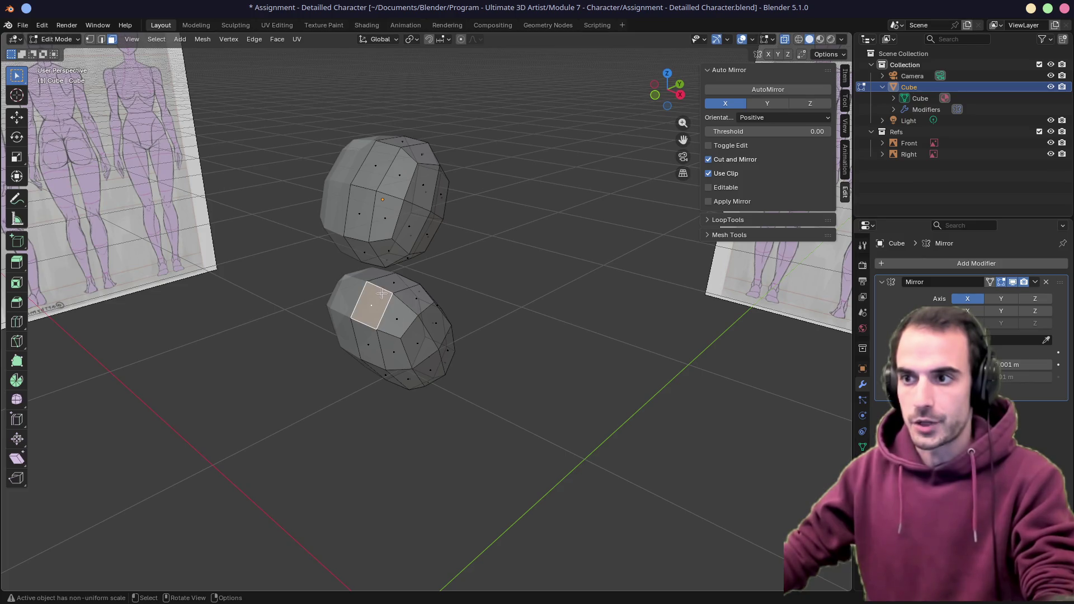
{"action": "key", "text": "g"}
{"action": "middle_click_drag", "start_coordinate": [394, 317], "coordinate": [475, 248]}
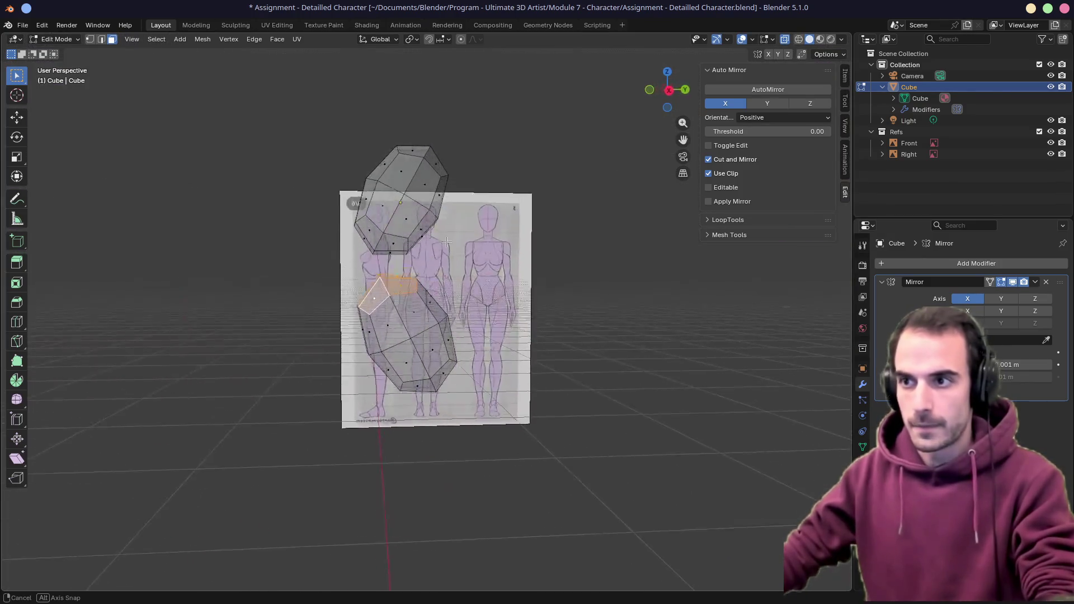
{"action": "key", "text": "x"}
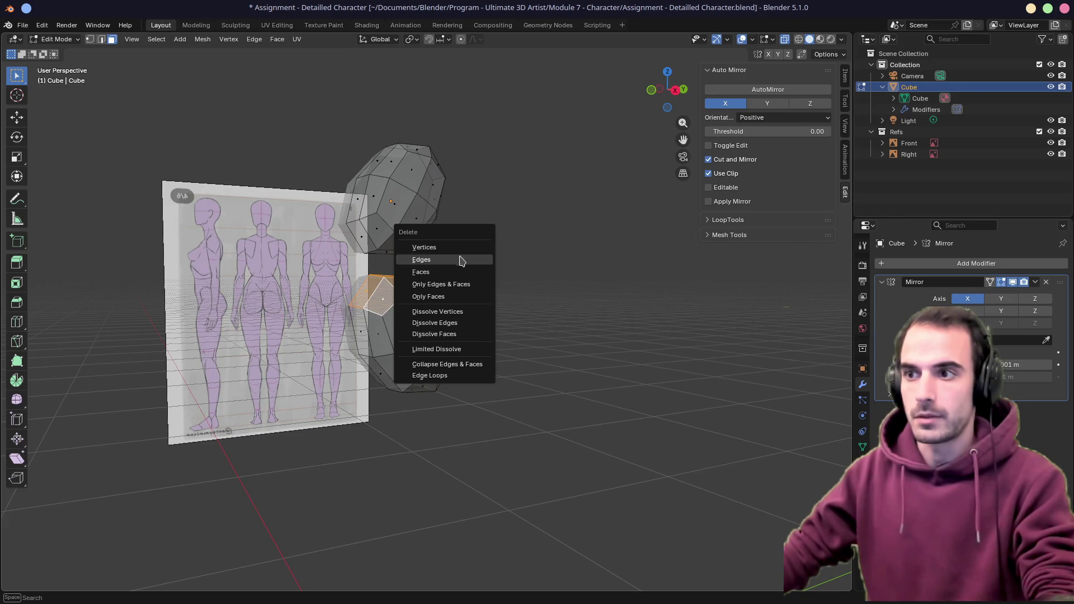
{"action": "left_click", "coordinate": [455, 274]}
Select the upper half's faces that face the lower half and delete them as Faces
{"action": "middle_click_drag", "start_coordinate": [465, 269], "coordinate": [437, 277]}
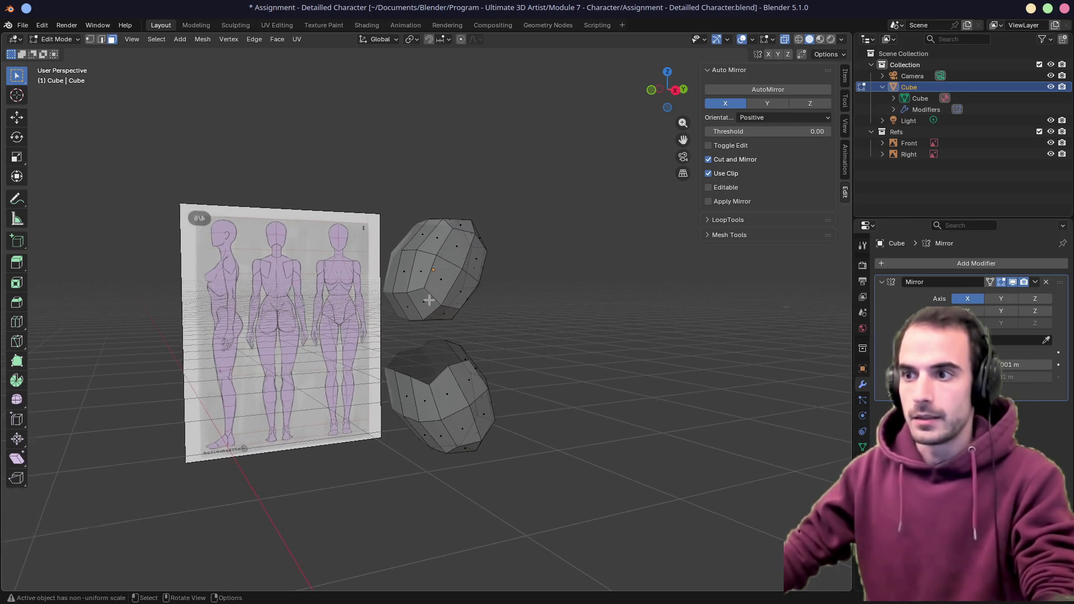
{"action": "scroll", "coordinate": [421, 277], "scroll_direction": "up", "scroll_amount": 4}
{"action": "left_click", "coordinate": [404, 309]}
{"action": "left_click", "coordinate": [345, 286], "text": "shift"}
{"action": "middle_click_drag", "start_coordinate": [379, 303], "coordinate": [470, 277]}
{"action": "left_click", "coordinate": [403, 319], "text": "shift"}
{"action": "left_click", "coordinate": [483, 319], "text": "shift"}
{"action": "mouse_move", "coordinate": [483, 336]}
{"action": "middle_mouse_down"}
{"action": "mouse_move", "coordinate": [490, 380]}
{"action": "mouse_move", "coordinate": [522, 370]}
{"action": "mouse_move", "coordinate": [470, 336]}
{"action": "mouse_move", "coordinate": [503, 367]}
{"action": "middle_mouse_up"}
{"action": "key", "text": "x"}
{"action": "left_click", "coordinate": [504, 395]}
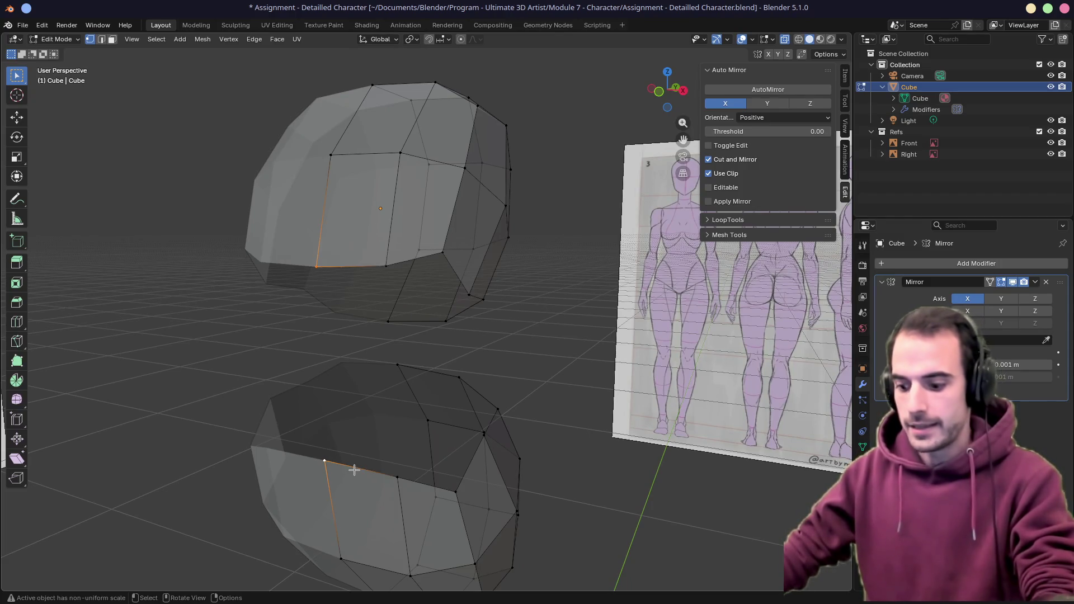
After failed J joins, fill a first face across the gap between the halves with F
{"action": "key", "text": "j"}
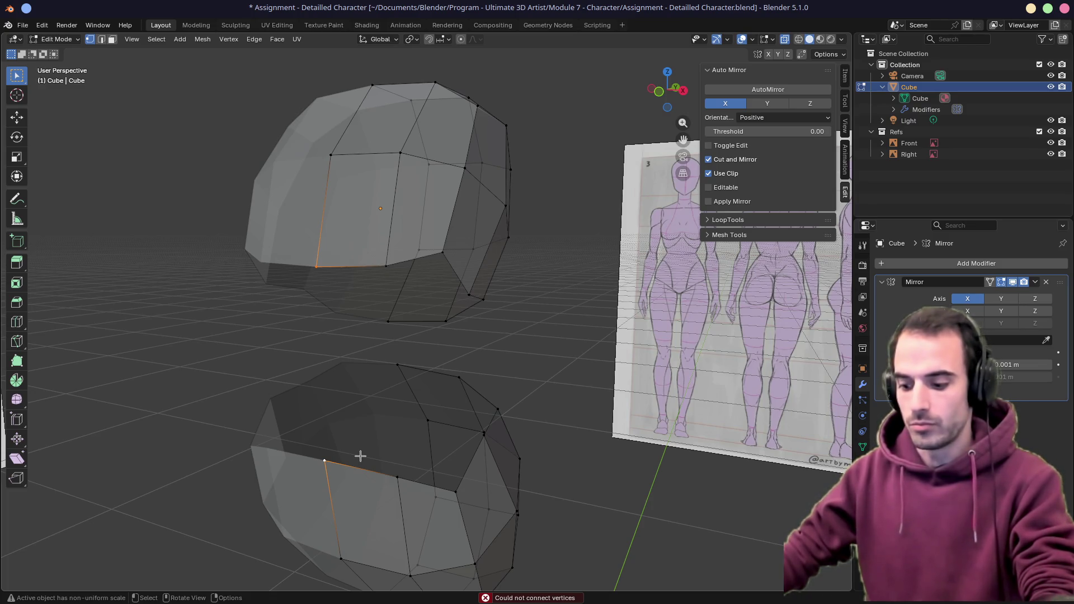
{"action": "key", "text": "j"}
{"action": "mouse_move", "coordinate": [361, 458]}
{"action": "middle_mouse_down"}
{"action": "mouse_move", "coordinate": [419, 412]}
{"action": "mouse_move", "coordinate": [378, 386]}
{"action": "mouse_move", "coordinate": [423, 404]}
{"action": "mouse_move", "coordinate": [403, 367]}
{"action": "middle_mouse_up"}
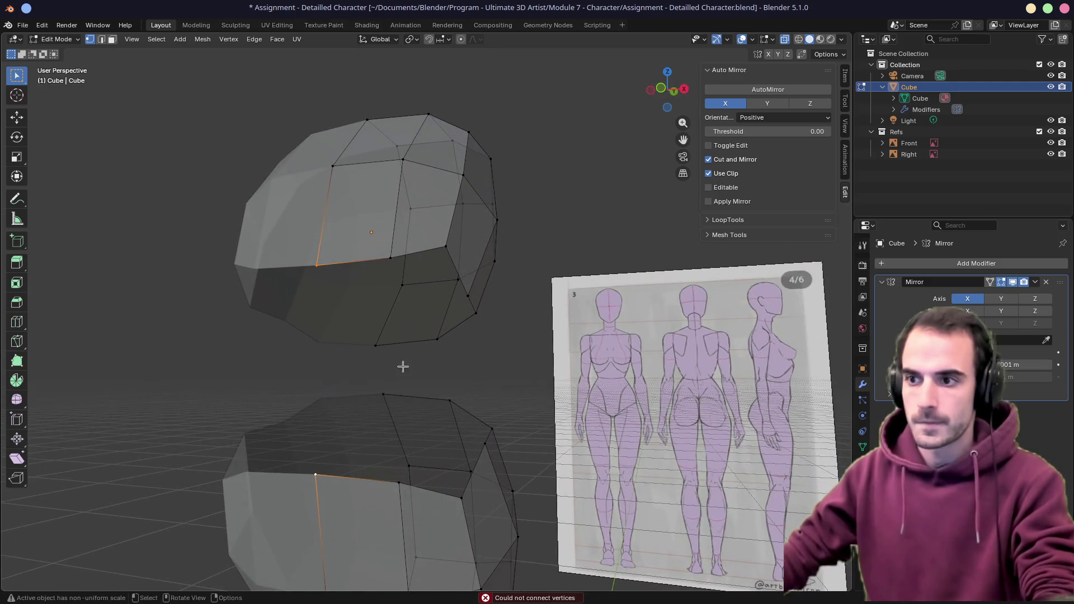
{"action": "left_click", "coordinate": [378, 347]}
{"action": "key", "text": "f"}
Fill the remaining gap faces, then add a loop cut around the body's middle
{"action": "mouse_move", "coordinate": [504, 395]}
{"action": "middle_mouse_down"}
{"action": "mouse_move", "coordinate": [470, 386]}
{"action": "mouse_move", "coordinate": [506, 395]}
{"action": "mouse_move", "coordinate": [393, 413]}
{"action": "mouse_move", "coordinate": [429, 398]}
{"action": "mouse_move", "coordinate": [510, 408]}
{"action": "middle_mouse_up"}
{"action": "left_click", "coordinate": [471, 369]}
{"action": "key", "text": "f"}
{"action": "left_click", "coordinate": [491, 394]}
{"action": "key", "text": "f"}
{"action": "key", "text": "ctrl+r"}
{"action": "left_click", "coordinate": [435, 393]}
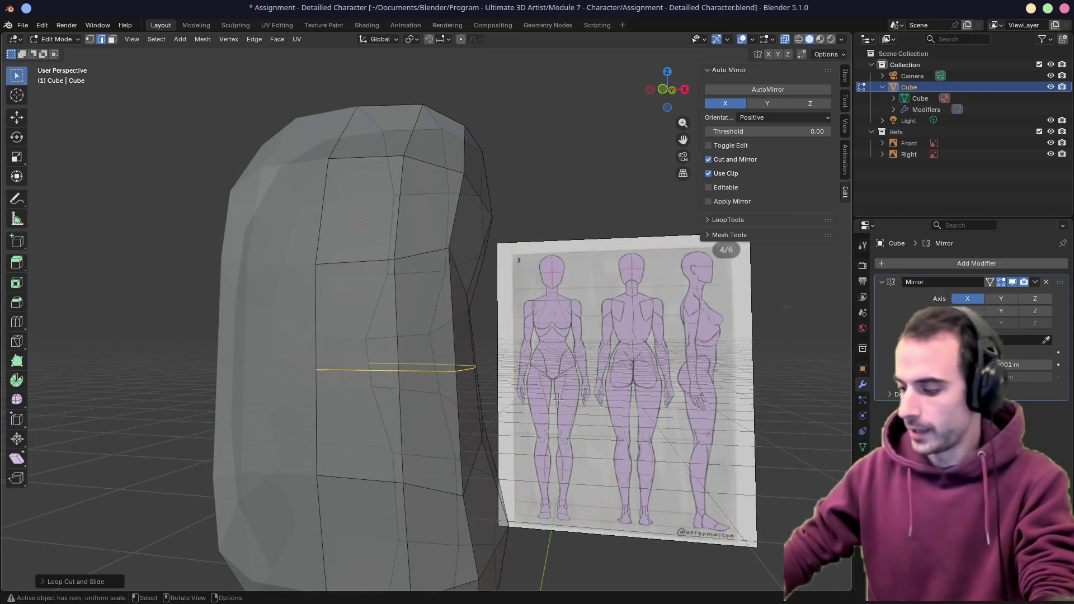
{"action": "scroll", "coordinate": [537, 337], "scroll_direction": "down", "scroll_amount": 4}
Start a knife cut on the body, cancel it, and orbit to view the whole mesh
{"action": "mouse_move", "coordinate": [471, 360]}
{"action": "middle_mouse_down"}
{"action": "mouse_move", "coordinate": [551, 372]}
{"action": "mouse_move", "coordinate": [529, 380]}
{"action": "middle_mouse_up"}
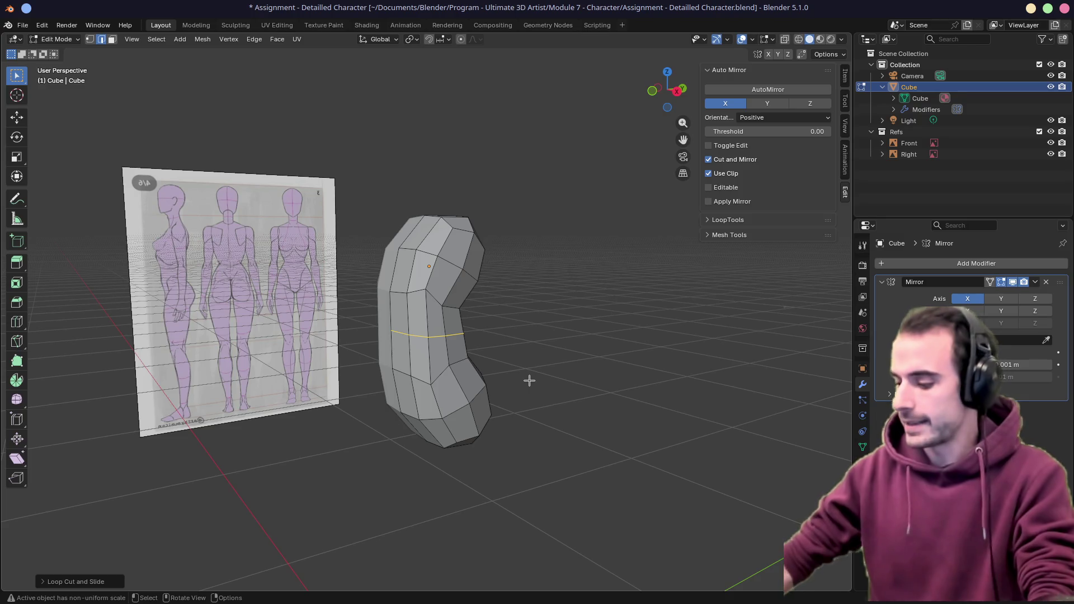
{"action": "key", "text": "k"}
{"action": "key", "text": "Escape"}
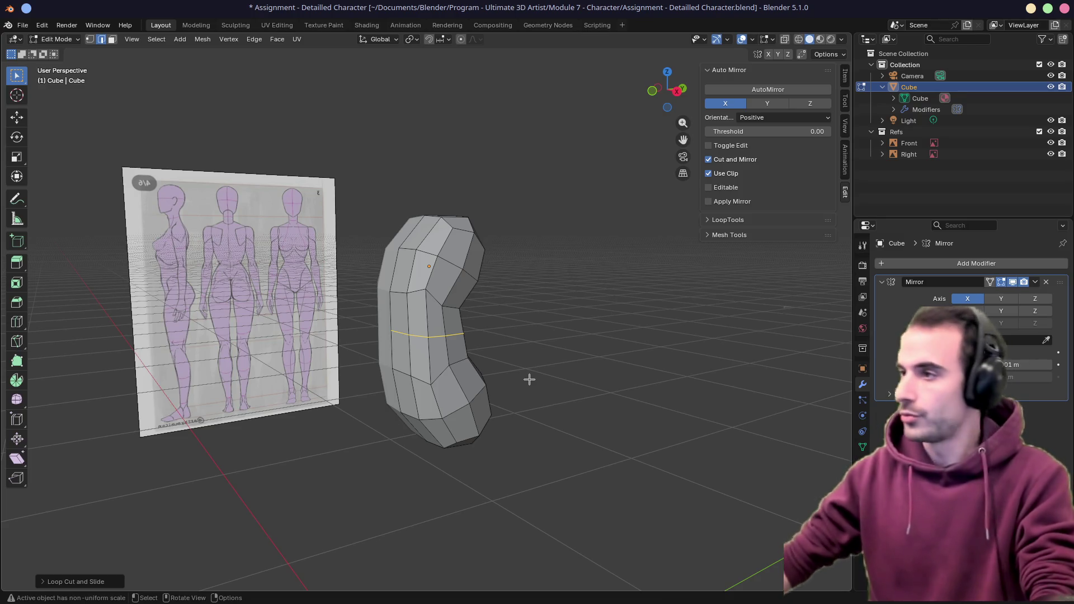
{"action": "middle_click_drag", "start_coordinate": [534, 375], "coordinate": [580, 357]}
View the torso flat from the front in X-ray over the reference image
{"action": "key", "text": "KP_1"}
{"action": "key", "text": "alt+z"}
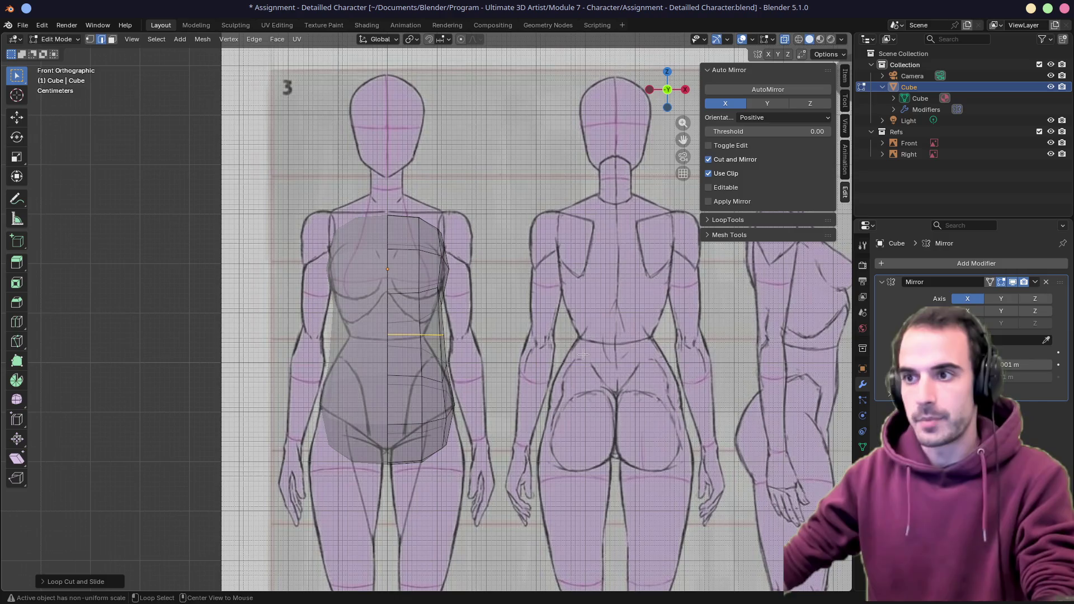
{"action": "middle_click_drag", "start_coordinate": [518, 342], "coordinate": [533, 298], "text": "shift"}
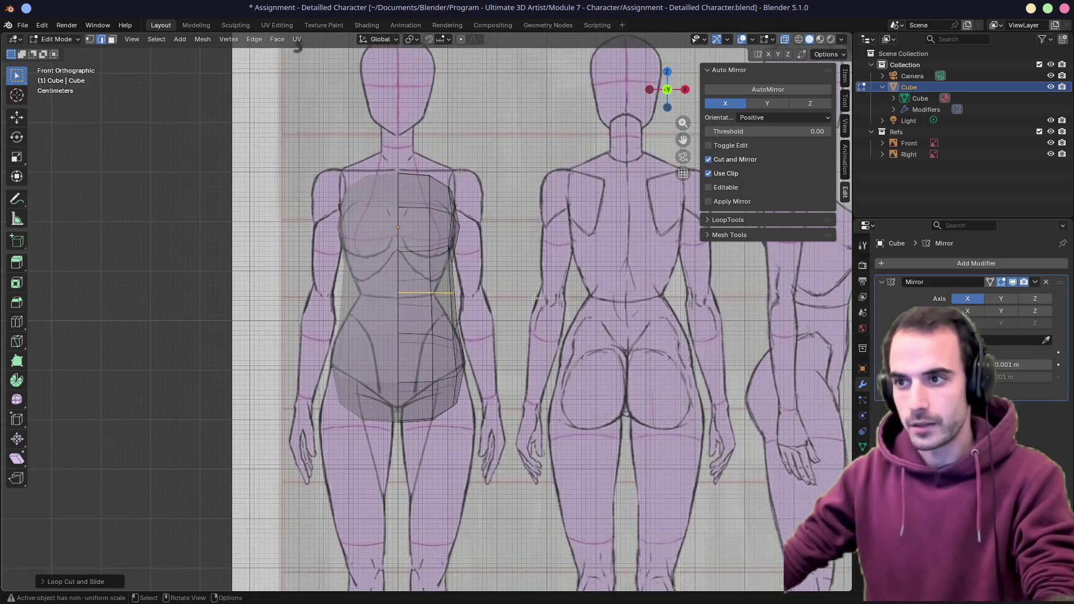
{"action": "key", "text": "KP_5"}
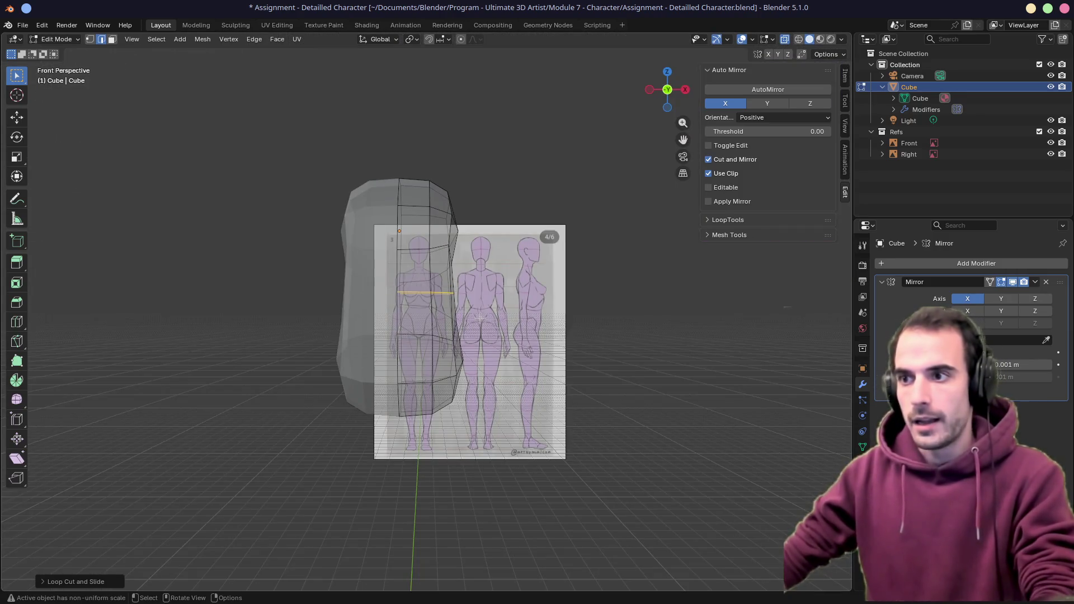
{"action": "key", "text": "KP_5"}
{"action": "scroll", "coordinate": [479, 317], "scroll_direction": "up", "scroll_amount": 2}
{"action": "scroll", "coordinate": [504, 319], "scroll_direction": "up", "scroll_amount": 2}
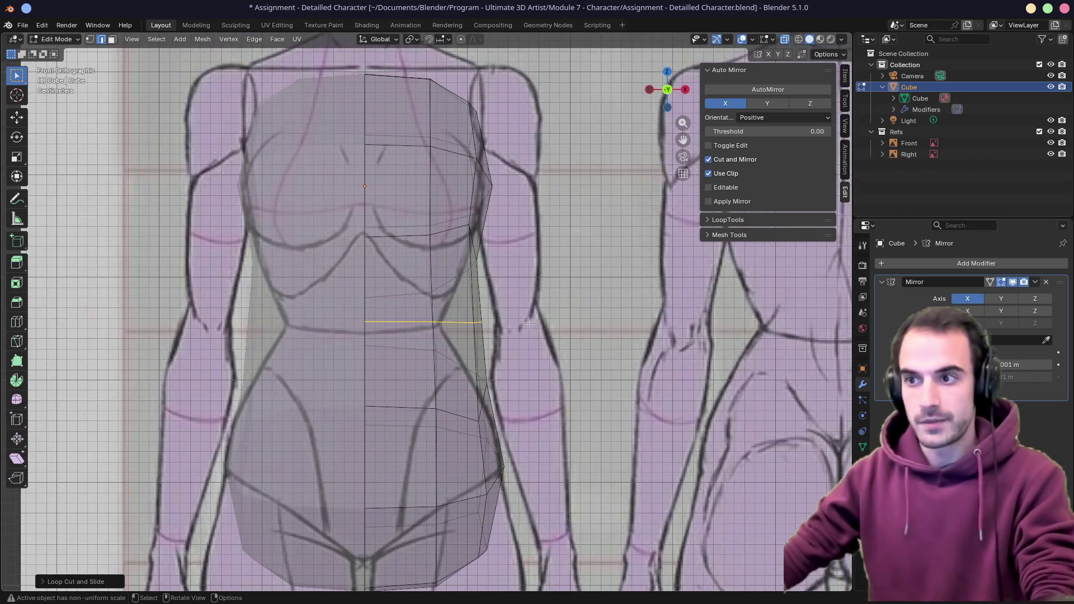
Add an edge loop at the waist and scale it inward to narrow it
{"action": "left_click_drag", "start_coordinate": [536, 323], "coordinate": [535, 334]}
{"action": "key", "text": "s"}
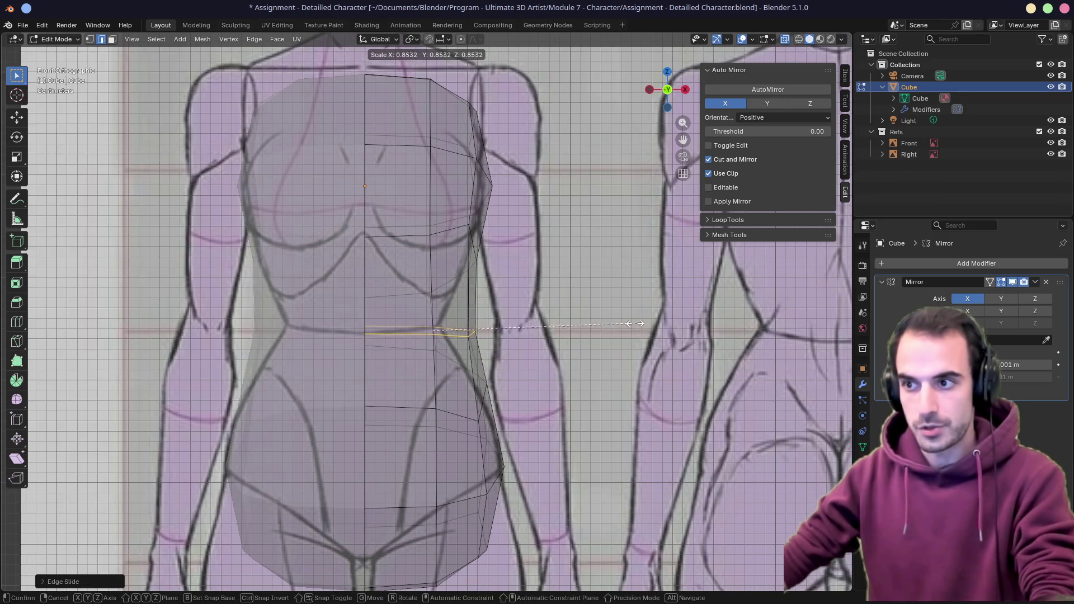
{"action": "left_click", "coordinate": [581, 324]}
In vertex mode, move the side waist vertices onto the reference's waist outline
{"action": "key", "text": "1"}
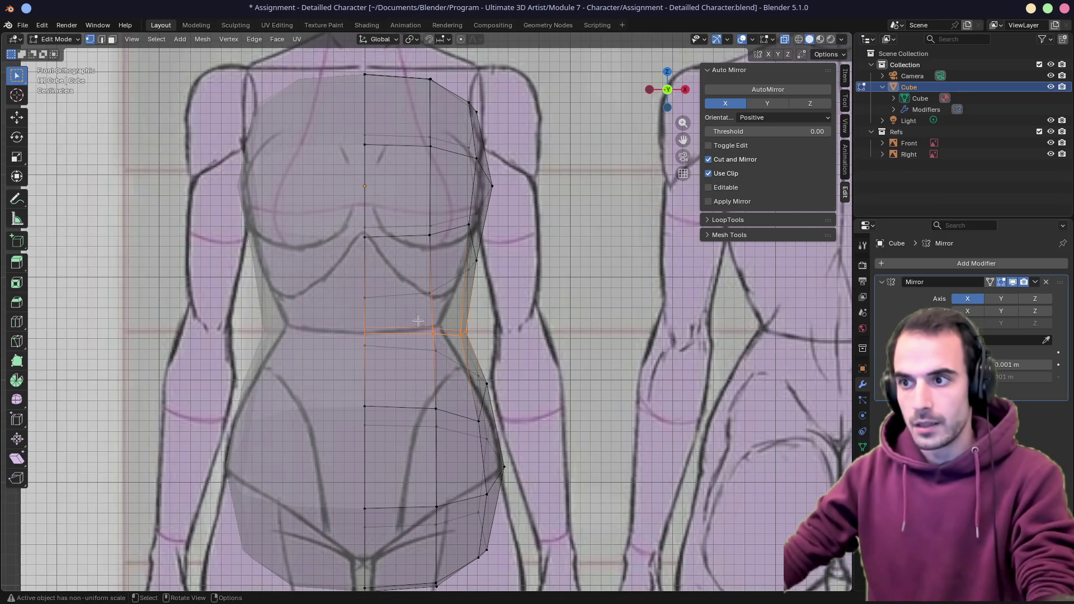
{"action": "key", "text": "g"}
{"action": "left_click", "coordinate": [441, 332]}
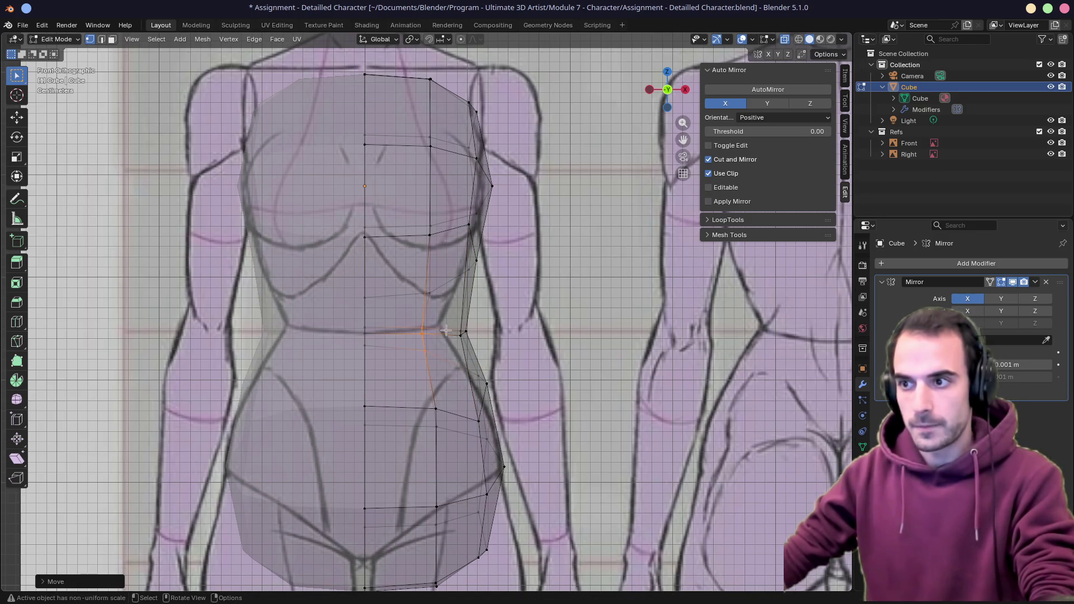
{"action": "left_click_drag", "start_coordinate": [447, 329], "coordinate": [494, 367]}
{"action": "key", "text": "g"}
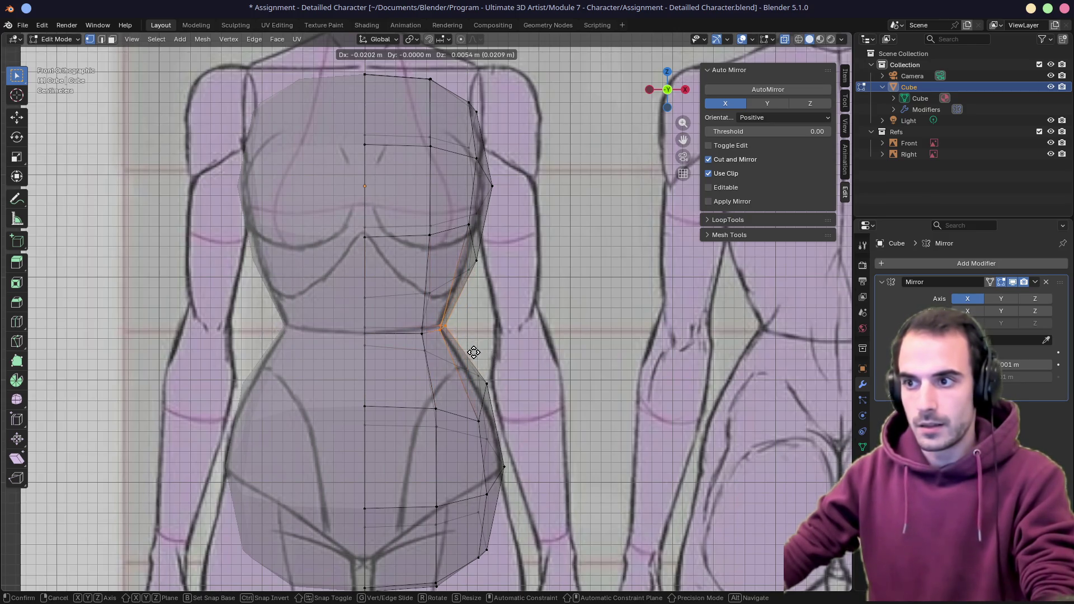
{"action": "left_click", "coordinate": [474, 352]}
{"action": "left_click_drag", "start_coordinate": [405, 320], "coordinate": [428, 356]}
{"action": "key", "text": "g"}
{"action": "left_click", "coordinate": [428, 357]}
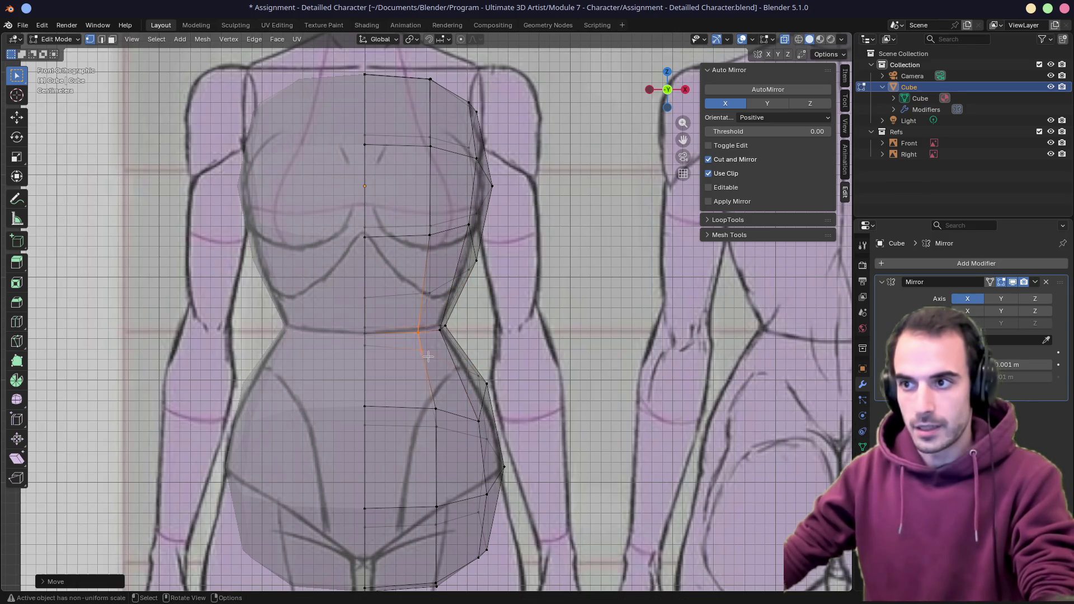
{"action": "key", "text": "g"}
{"action": "left_click", "coordinate": [384, 349]}
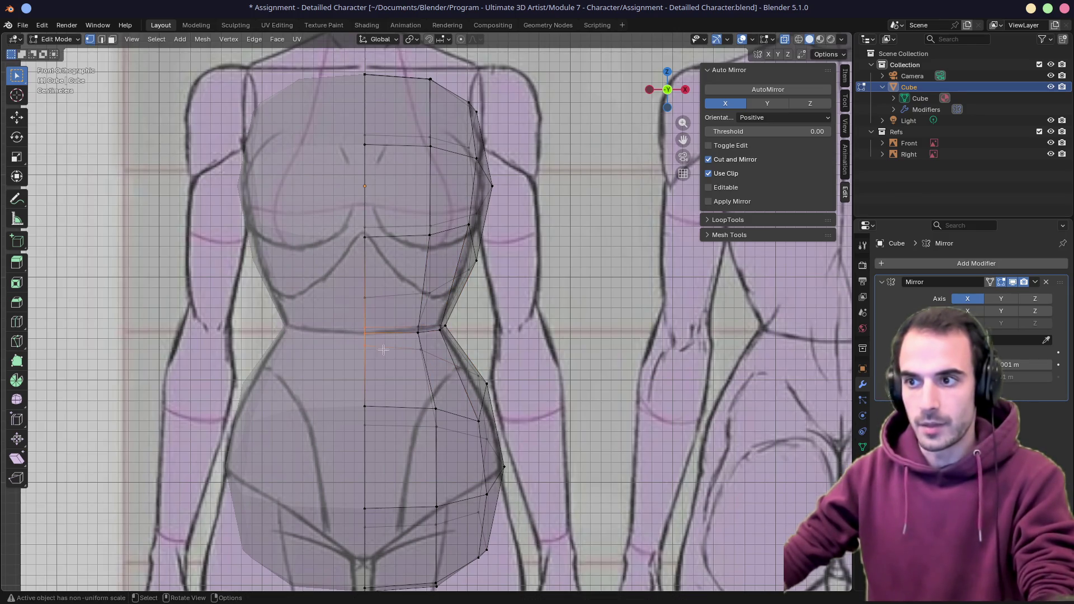
{"action": "mouse_move", "coordinate": [383, 350]}
{"action": "middle_mouse_down"}
{"action": "mouse_move", "coordinate": [502, 332]}
{"action": "mouse_move", "coordinate": [588, 337]}
{"action": "mouse_move", "coordinate": [498, 339]}
{"action": "middle_mouse_up"}
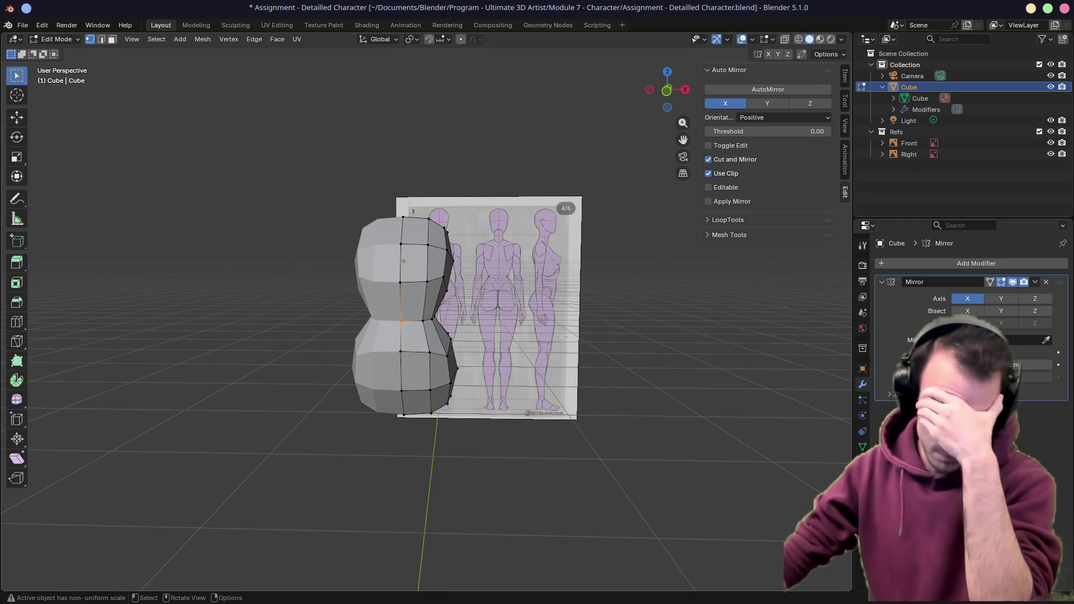
In front X-ray view, move the chest's outer side vertices inward to the reference
{"action": "middle_click_drag", "start_coordinate": [657, 329], "coordinate": [621, 309]}
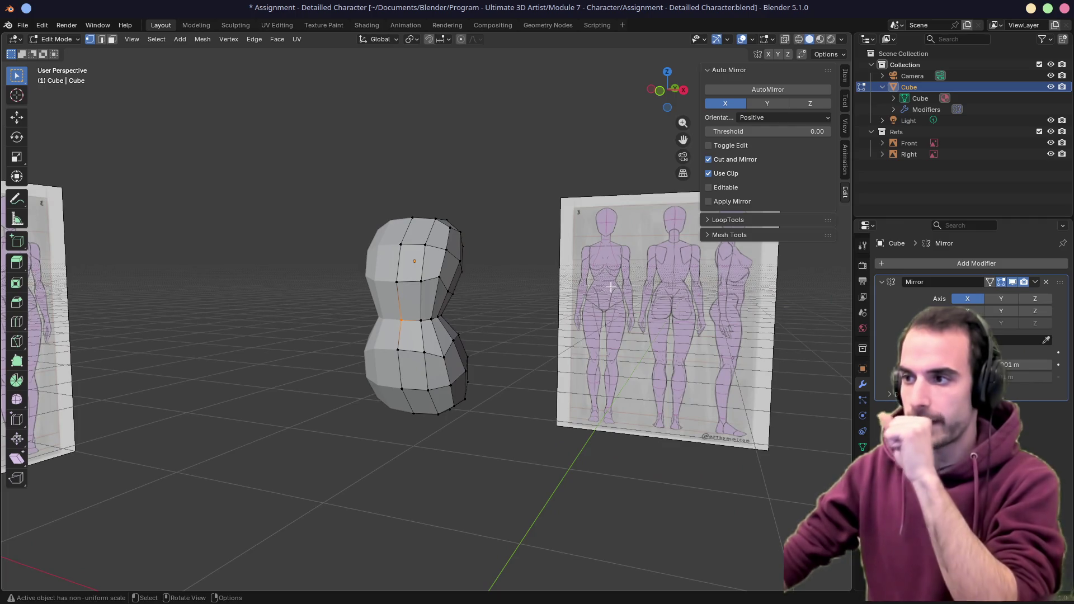
{"action": "key", "text": "KP_1"}
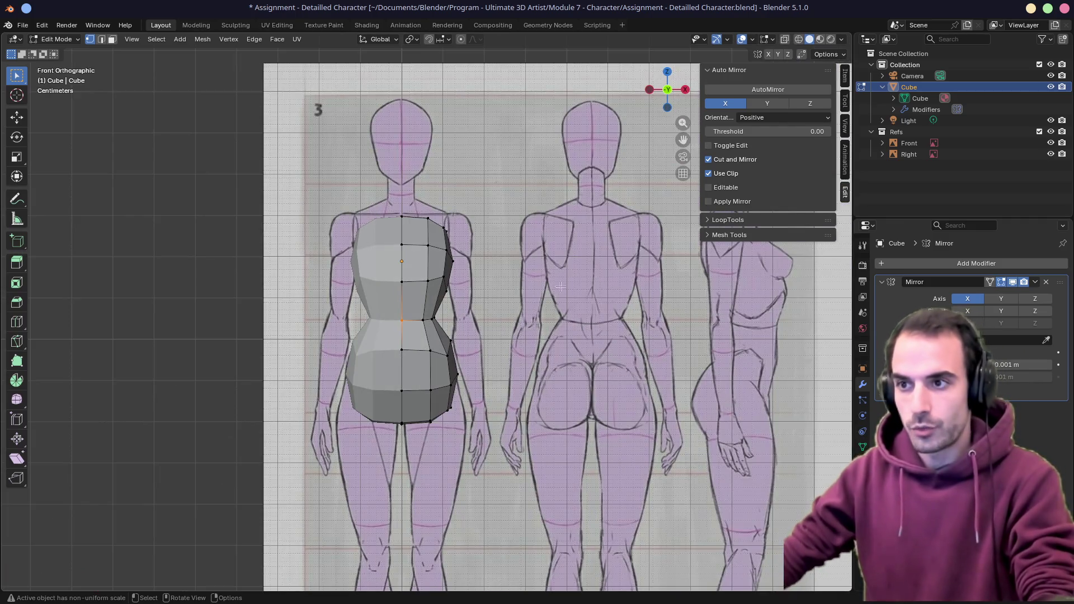
{"action": "key", "text": "alt+z"}
{"action": "scroll", "coordinate": [464, 303], "scroll_direction": "up", "scroll_amount": 3}
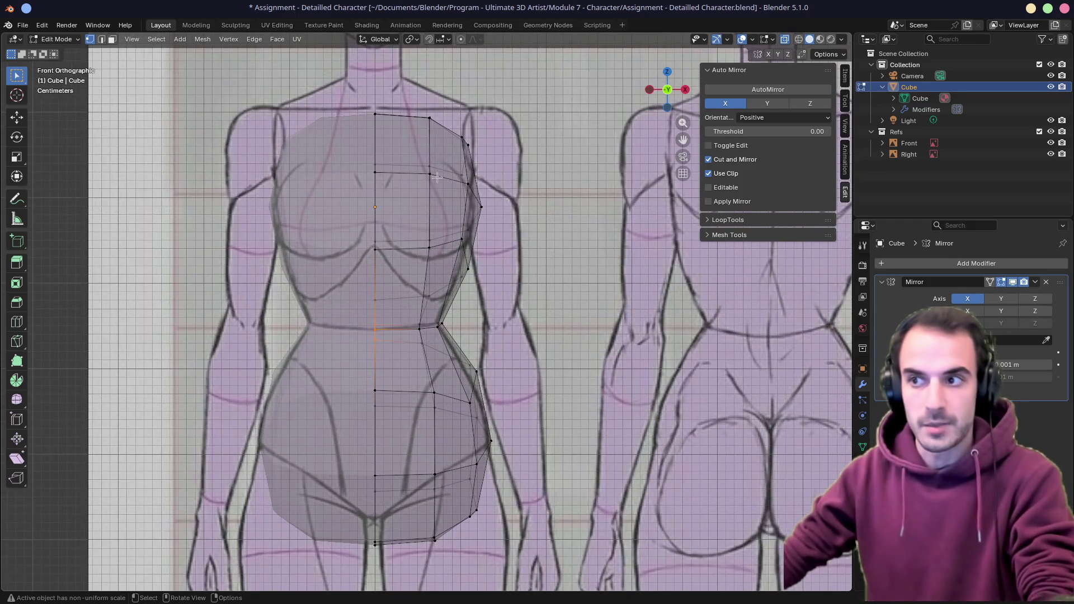
{"action": "left_click_drag", "start_coordinate": [437, 99], "coordinate": [521, 302]}
{"action": "key", "text": "g"}
{"action": "left_click", "coordinate": [514, 312]}
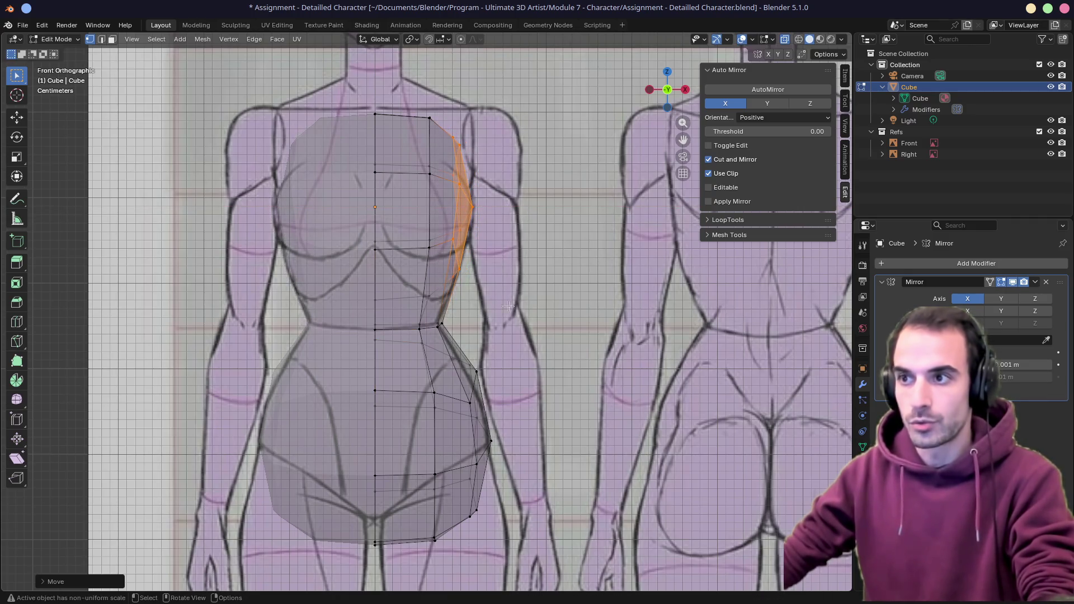
Slide a vertical chest vertex column along X to match the outline, then recheck in front X-ray
{"action": "left_click_drag", "start_coordinate": [403, 84], "coordinate": [441, 315]}
{"action": "key", "text": "g"}
{"action": "key", "text": "x"}
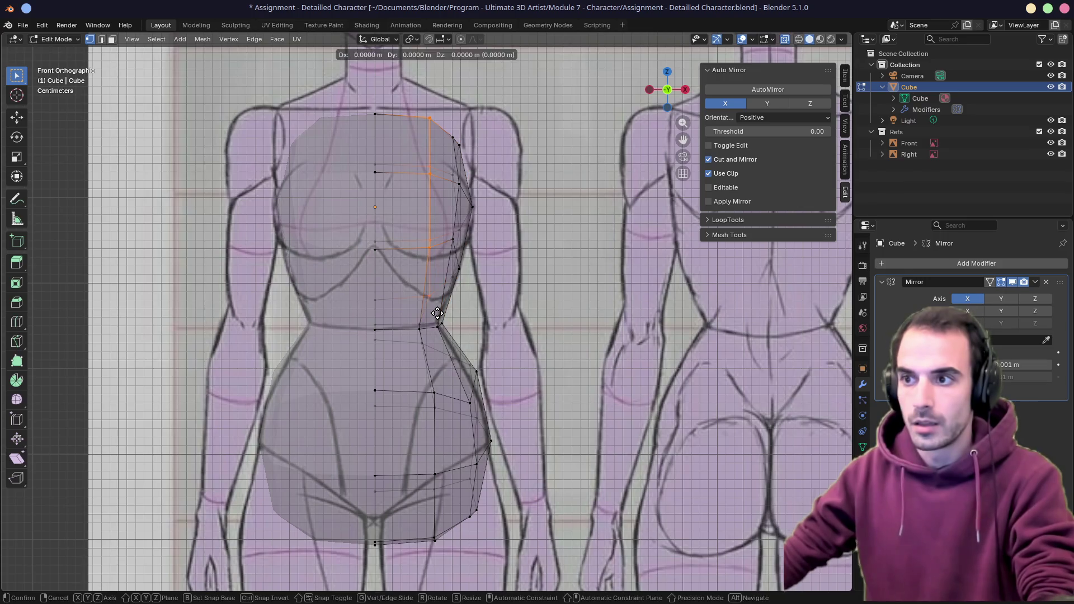
{"action": "left_click", "coordinate": [432, 313]}
{"action": "middle_click_drag", "start_coordinate": [432, 313], "coordinate": [512, 299]}
{"action": "key", "text": "KP_1"}
{"action": "key", "text": "alt+z"}
{"action": "key", "text": "alt+z"}
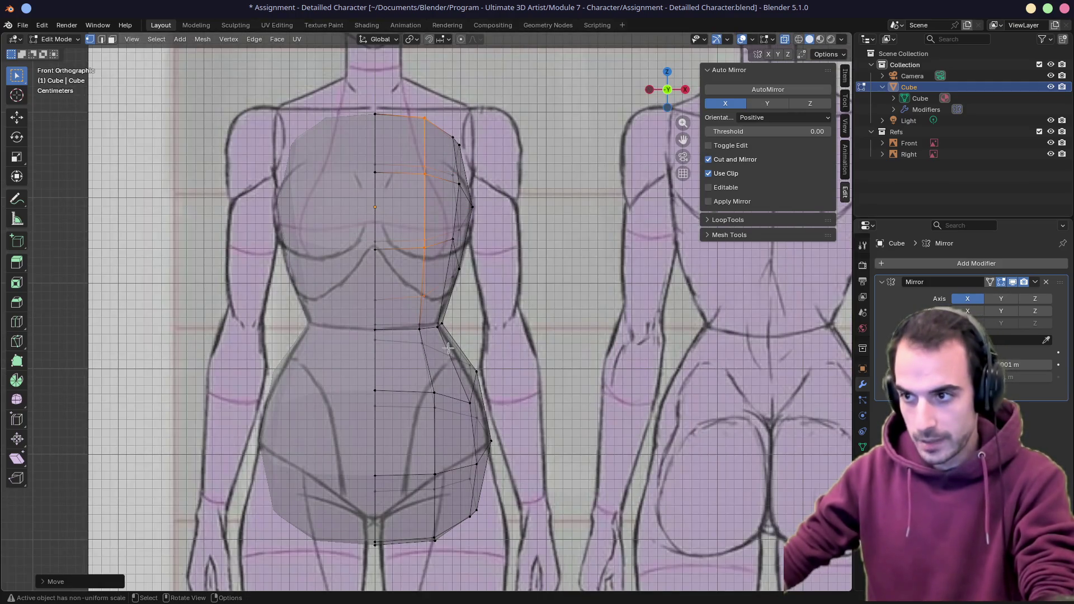
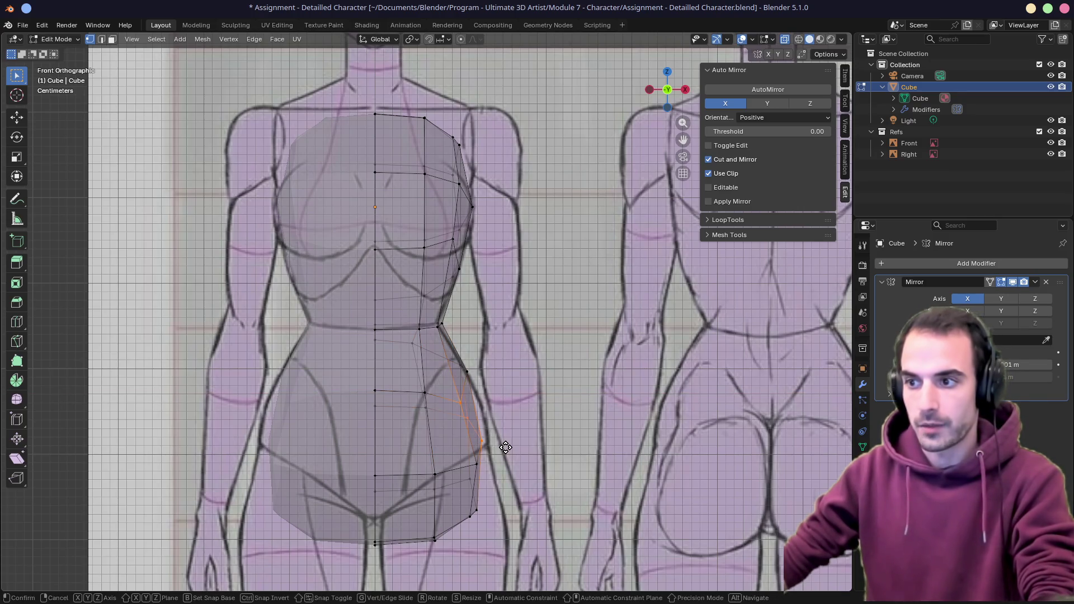
Move the selected hip vertices sideways along X, then check the torso from front and side views
{"action": "key", "text": "g"}
{"action": "key", "text": "x"}
{"action": "left_click", "coordinate": [510, 445]}
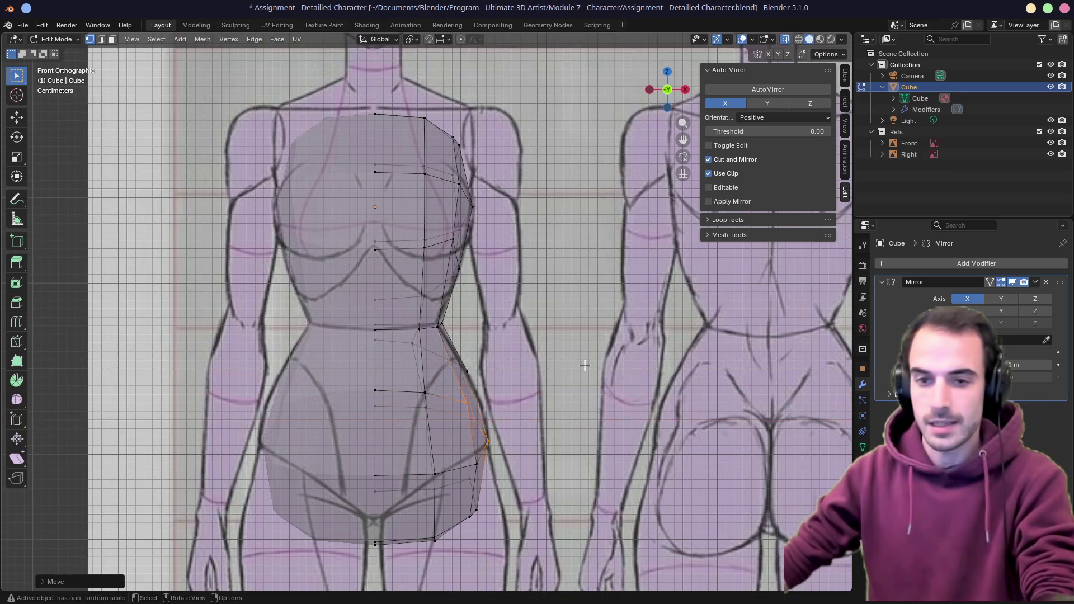
{"action": "middle_click_drag", "start_coordinate": [511, 443], "coordinate": [521, 376]}
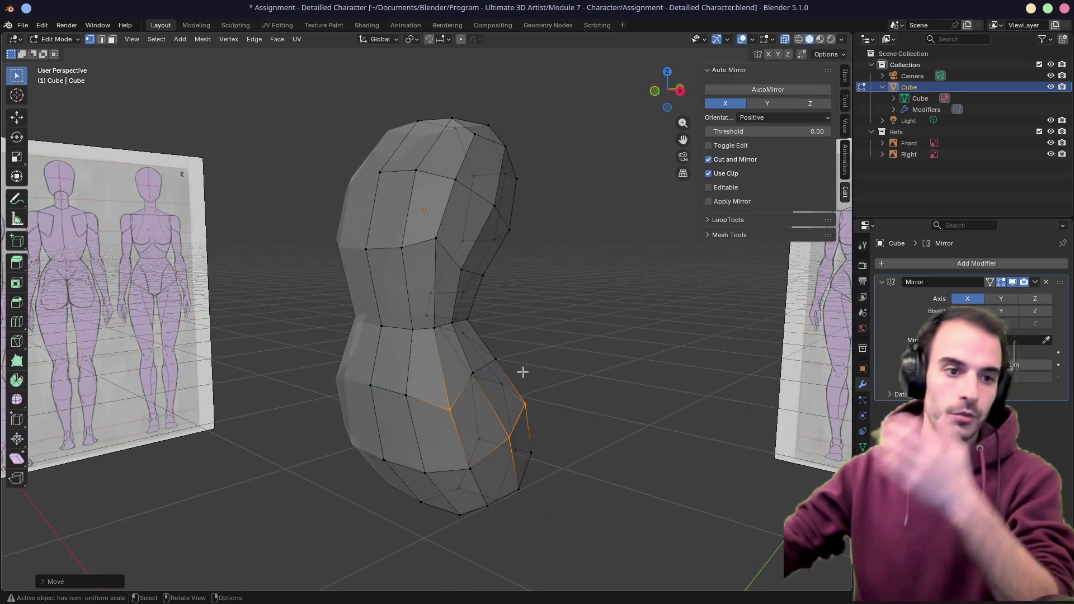
{"action": "mouse_move", "coordinate": [522, 372]}
{"action": "middle_mouse_down"}
{"action": "mouse_move", "coordinate": [499, 352]}
{"action": "mouse_move", "coordinate": [470, 361]}
{"action": "middle_mouse_up"}
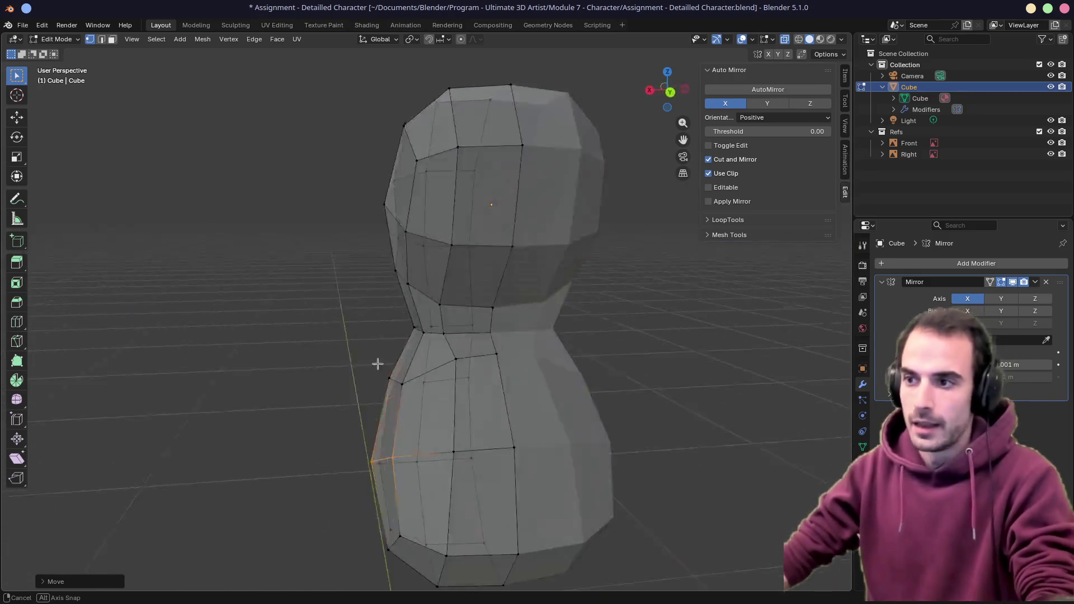
{"action": "key", "text": "KP_1"}
{"action": "key", "text": "KP_3"}
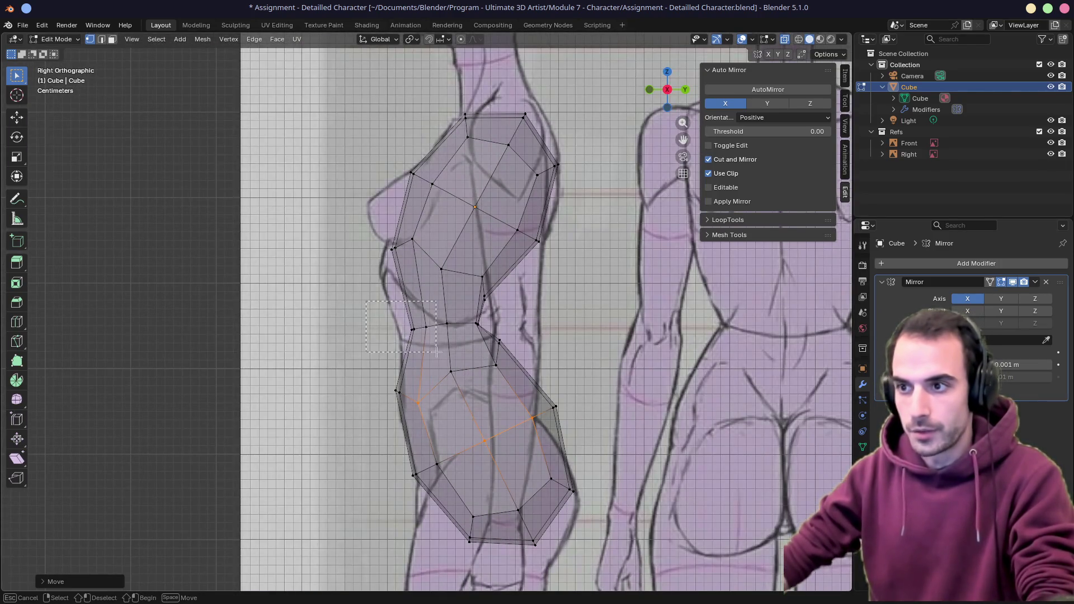
Pull the front waist vertices in along Y so the side profile follows the reference
{"action": "left_click_drag", "start_coordinate": [365, 302], "coordinate": [436, 350]}
{"action": "key", "text": "g"}
{"action": "key", "text": "Escape"}
{"action": "key", "text": "g"}
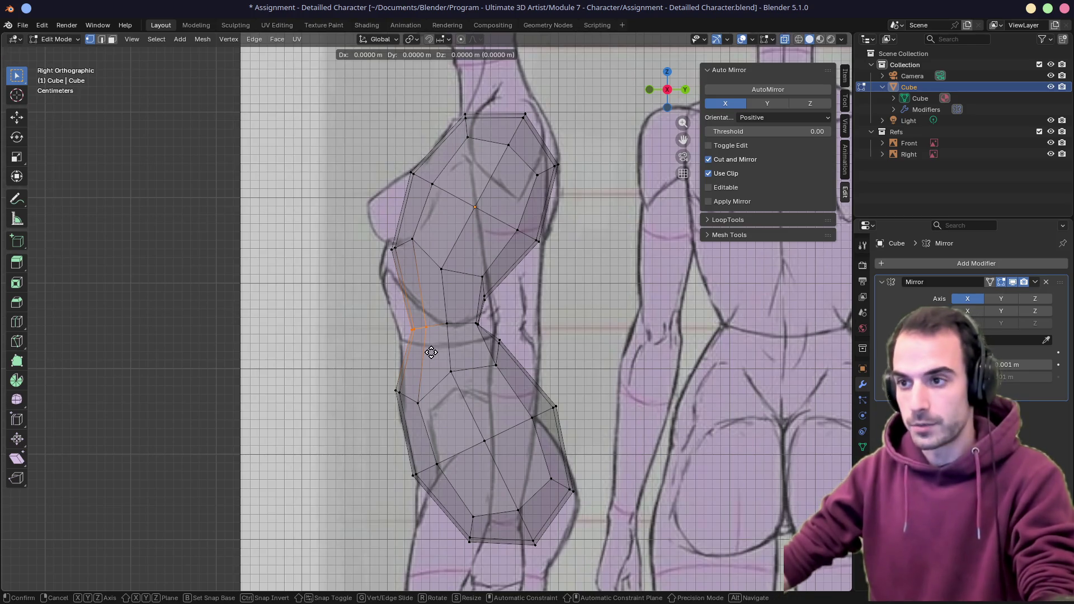
{"action": "right_click", "coordinate": [430, 351]}
{"action": "key", "text": "g"}
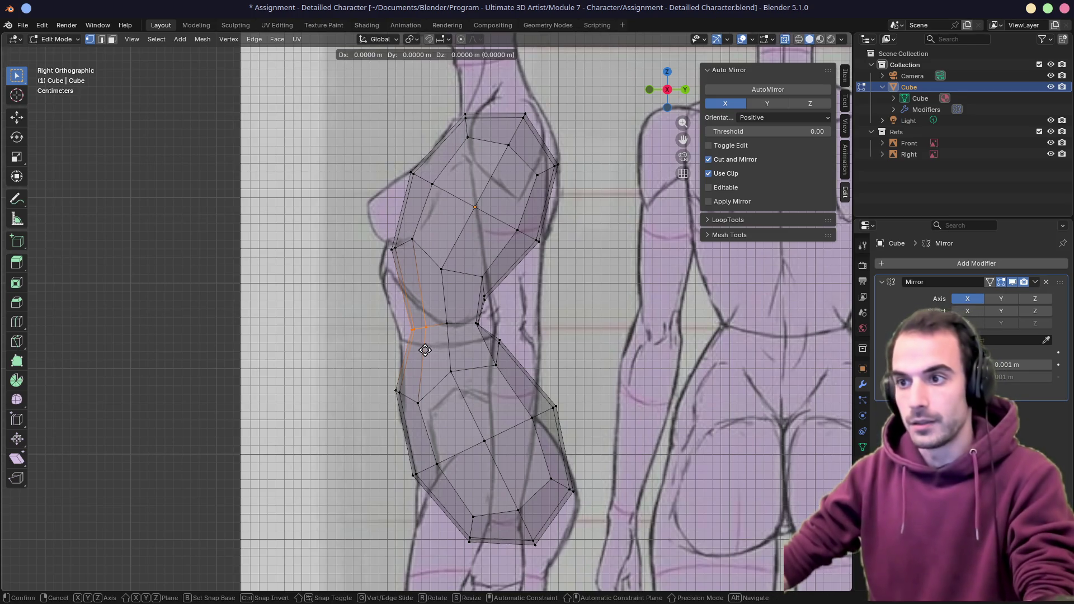
{"action": "key", "text": "y"}
{"action": "left_click", "coordinate": [412, 348]}
{"action": "key", "text": "g"}
{"action": "left_click", "coordinate": [415, 428]}
Move the back-of-waist and lower-back vertices onto the back and hip contours
{"action": "left_click", "coordinate": [483, 321]}
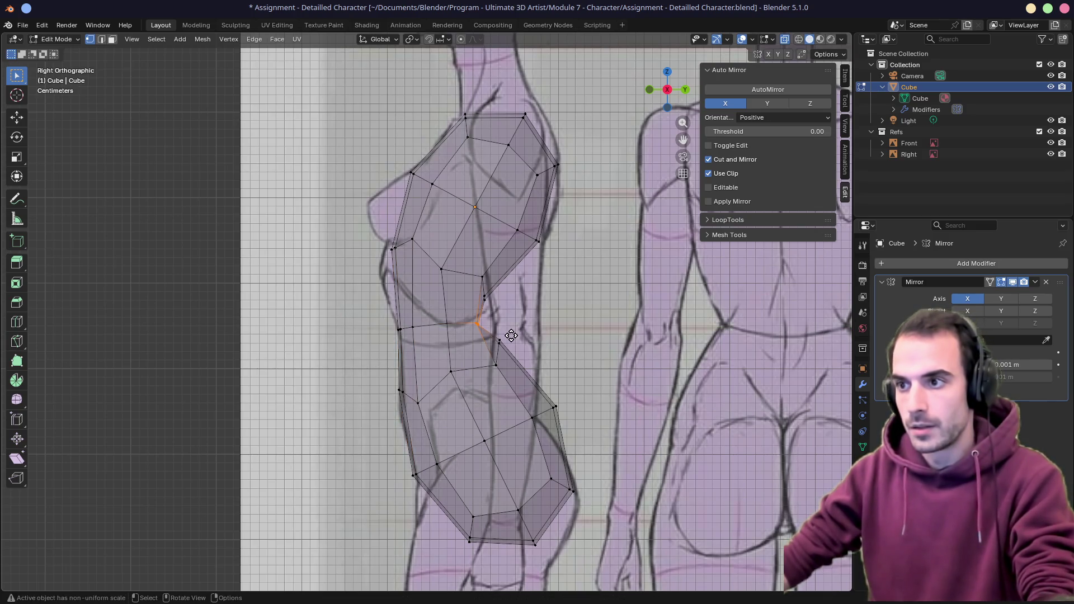
{"action": "key", "text": "g"}
{"action": "left_click", "coordinate": [526, 335]}
{"action": "mouse_move", "coordinate": [466, 268]}
{"action": "left_mouse_down"}
{"action": "mouse_move", "coordinate": [509, 296]}
{"action": "mouse_move", "coordinate": [514, 336]}
{"action": "left_mouse_up"}
{"action": "key", "text": "g"}
{"action": "left_click", "coordinate": [514, 317]}
{"action": "key", "text": "g"}
{"action": "left_click", "coordinate": [528, 360]}
Bring a lower-body vertex to the front contour and slide another vertex along its edge
{"action": "left_click_drag", "start_coordinate": [443, 380], "coordinate": [420, 407]}
{"action": "key", "text": "g"}
{"action": "left_click", "coordinate": [409, 402]}
{"action": "left_click", "coordinate": [453, 374]}
{"action": "key", "text": "g"}
{"action": "key", "text": "g"}
{"action": "left_click", "coordinate": [456, 376]}
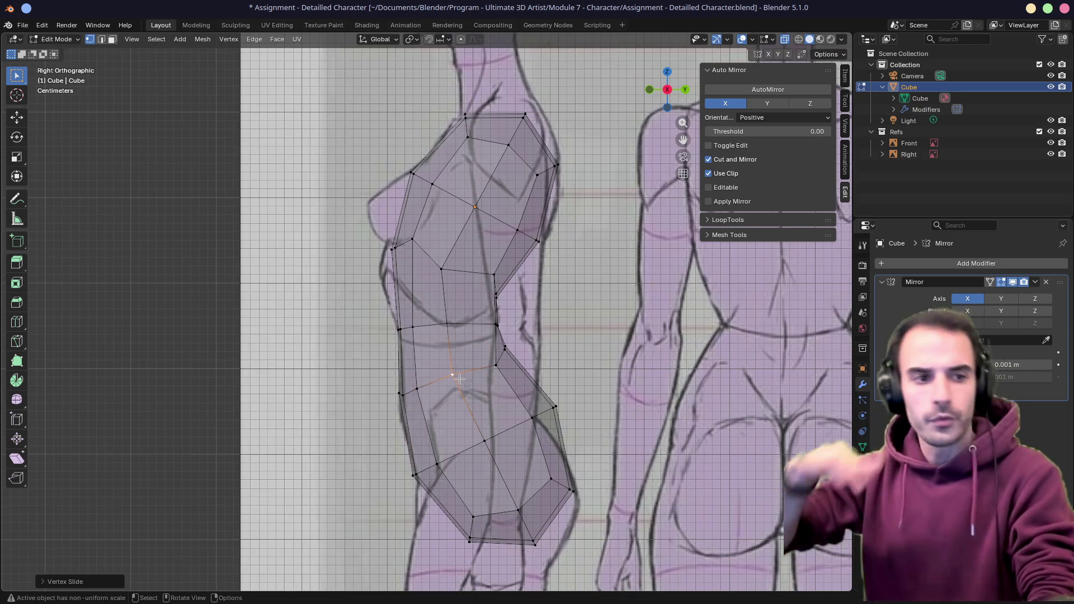
Vertex-slide three waist vertices along their edges in side view to even the loop
{"action": "mouse_move", "coordinate": [459, 379]}
{"action": "middle_mouse_down"}
{"action": "mouse_move", "coordinate": [497, 334]}
{"action": "mouse_move", "coordinate": [436, 331]}
{"action": "mouse_move", "coordinate": [435, 280]}
{"action": "middle_mouse_up"}
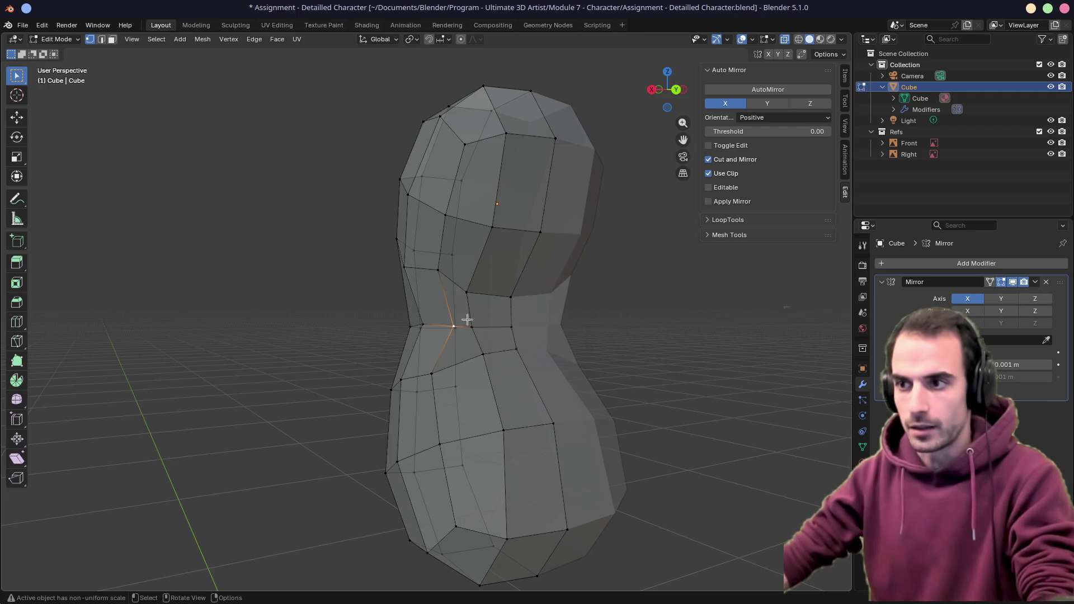
{"action": "mouse_move", "coordinate": [465, 315]}
{"action": "middle_mouse_down"}
{"action": "mouse_move", "coordinate": [444, 336]}
{"action": "mouse_move", "coordinate": [480, 361]}
{"action": "middle_mouse_up"}
{"action": "key", "text": "KP_1"}
{"action": "key", "text": "KP_3"}
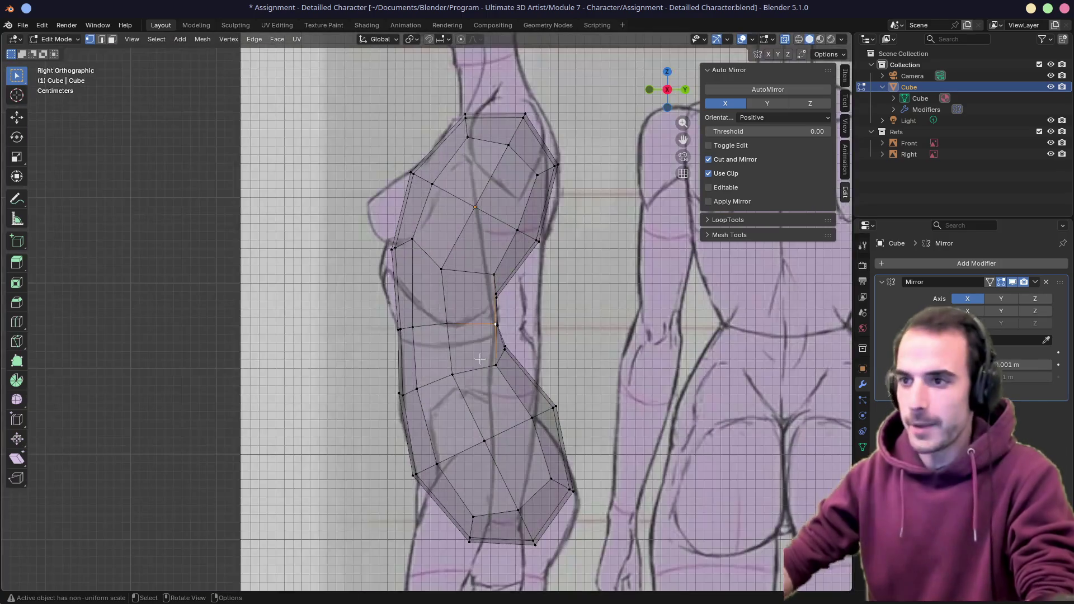
{"action": "key", "text": "g"}
{"action": "key", "text": "g"}
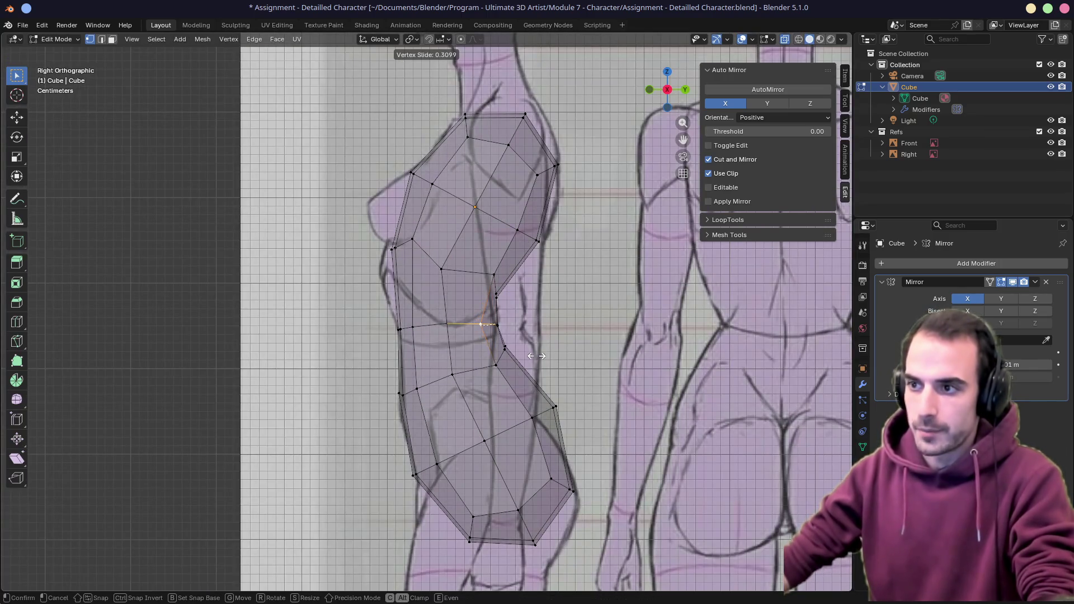
{"action": "left_click", "coordinate": [536, 356]}
{"action": "left_click", "coordinate": [500, 295]}
{"action": "key", "text": "g"}
{"action": "key", "text": "g"}
{"action": "left_click", "coordinate": [476, 277]}
{"action": "left_click", "coordinate": [417, 242]}
{"action": "key", "text": "g"}
{"action": "key", "text": "g"}
{"action": "left_click", "coordinate": [414, 256]}
Slide the two front waist vertices down along their edges in perspective view
{"action": "mouse_move", "coordinate": [414, 260]}
{"action": "middle_mouse_down"}
{"action": "mouse_move", "coordinate": [467, 259]}
{"action": "mouse_move", "coordinate": [437, 252]}
{"action": "mouse_move", "coordinate": [353, 284]}
{"action": "mouse_move", "coordinate": [420, 337]}
{"action": "middle_mouse_up"}
{"action": "left_click", "coordinate": [445, 355]}
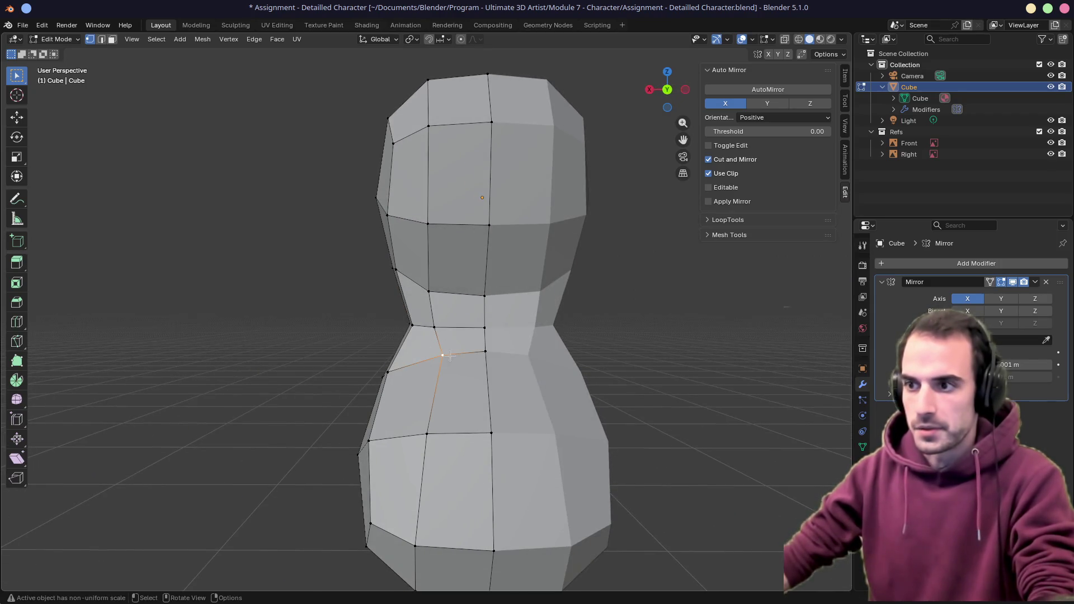
{"action": "key", "text": "g"}
{"action": "key", "text": "g"}
{"action": "left_click", "coordinate": [440, 374]}
{"action": "left_click", "coordinate": [481, 352]}
{"action": "key", "text": "g"}
{"action": "key", "text": "g"}
{"action": "left_click", "coordinate": [485, 370]}
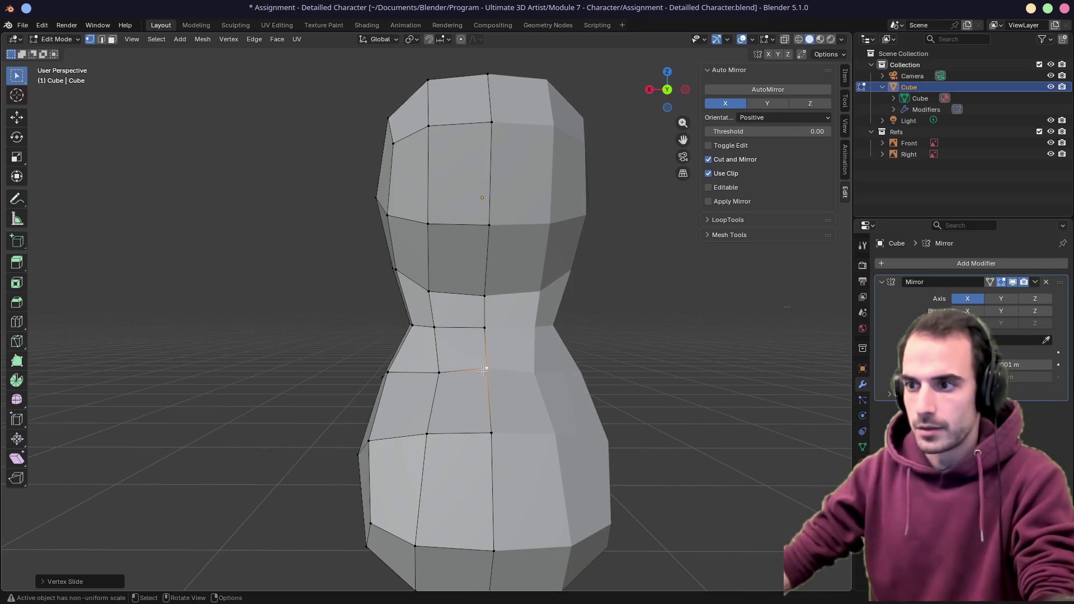
Slide three more waist-loop vertices along their edges and orbit toward the reference board
{"action": "middle_click_drag", "start_coordinate": [333, 375], "coordinate": [383, 373]}
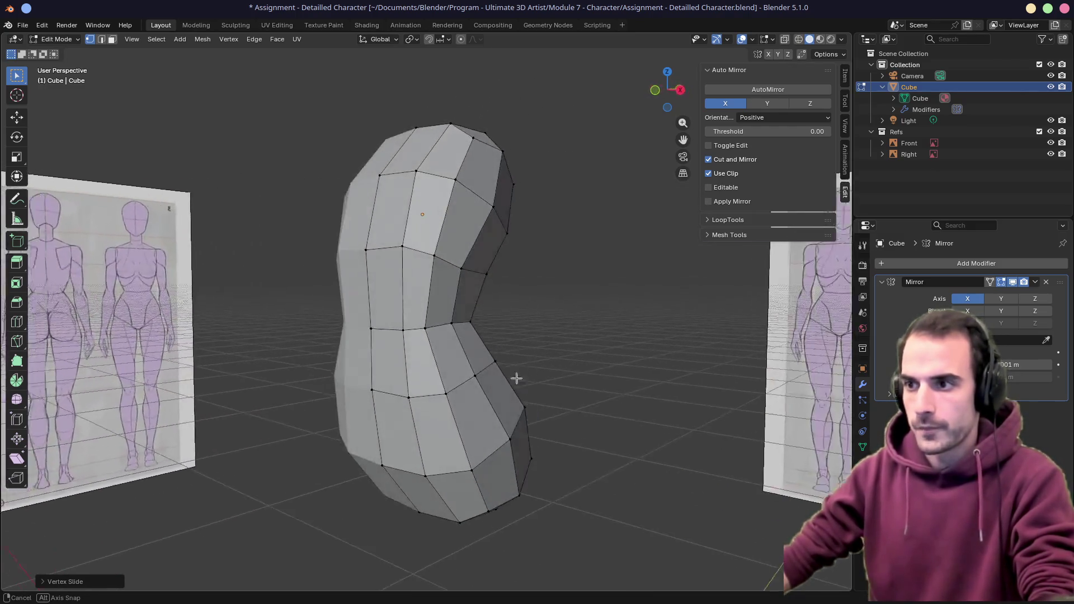
{"action": "left_click", "coordinate": [457, 289]}
{"action": "key", "text": "g"}
{"action": "key", "text": "g"}
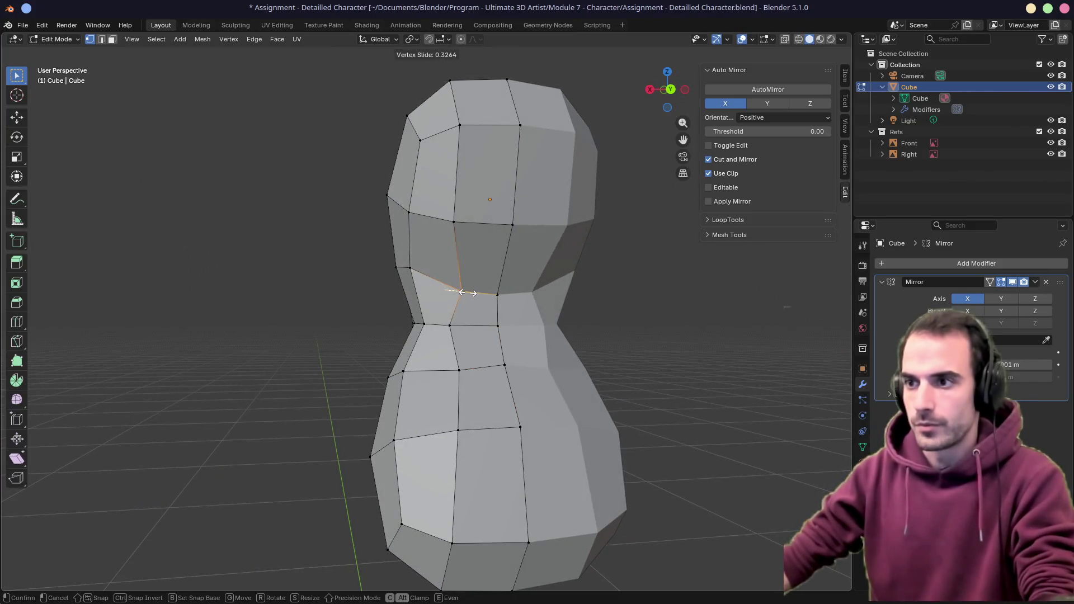
{"action": "left_click", "coordinate": [458, 292]}
{"action": "left_click", "coordinate": [454, 328]}
{"action": "key", "text": "g"}
{"action": "key", "text": "g"}
{"action": "left_click", "coordinate": [453, 353]}
{"action": "left_click", "coordinate": [424, 322]}
{"action": "key", "text": "g"}
{"action": "key", "text": "g"}
{"action": "mouse_move", "coordinate": [498, 487]}
{"action": "middle_mouse_down"}
{"action": "mouse_move", "coordinate": [546, 420]}
{"action": "mouse_move", "coordinate": [593, 391]}
{"action": "middle_mouse_up"}
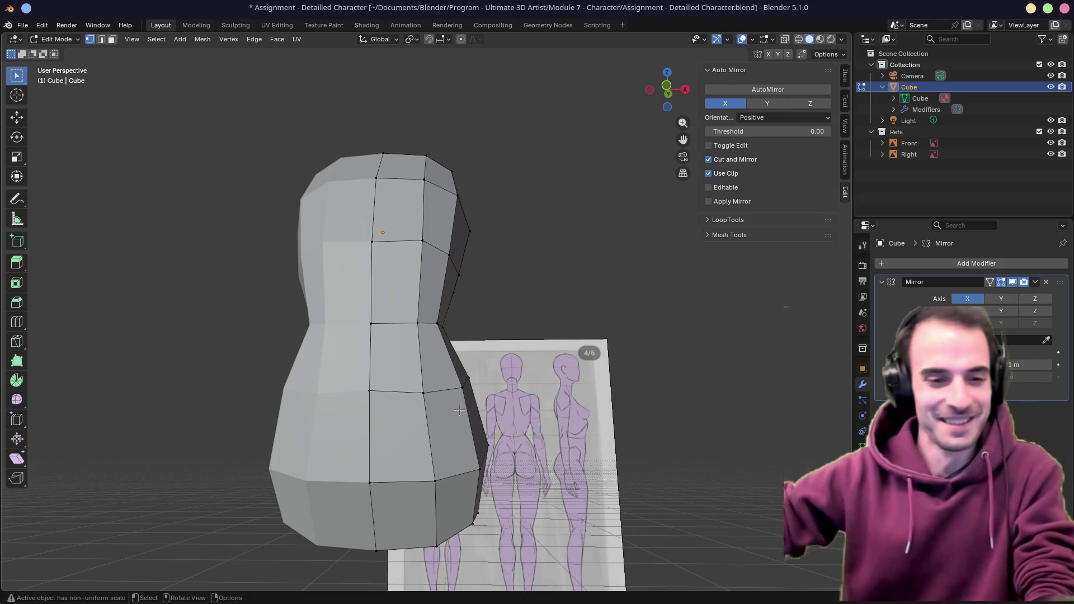
{"action": "mouse_move", "coordinate": [460, 411]}
{"action": "middle_mouse_down"}
{"action": "mouse_move", "coordinate": [473, 348]}
{"action": "mouse_move", "coordinate": [441, 291]}
{"action": "mouse_move", "coordinate": [470, 277]}
{"action": "middle_mouse_up"}
Compare the torso with the references from front, side and the reference board, ending in front view
{"action": "key", "text": "KP_1"}
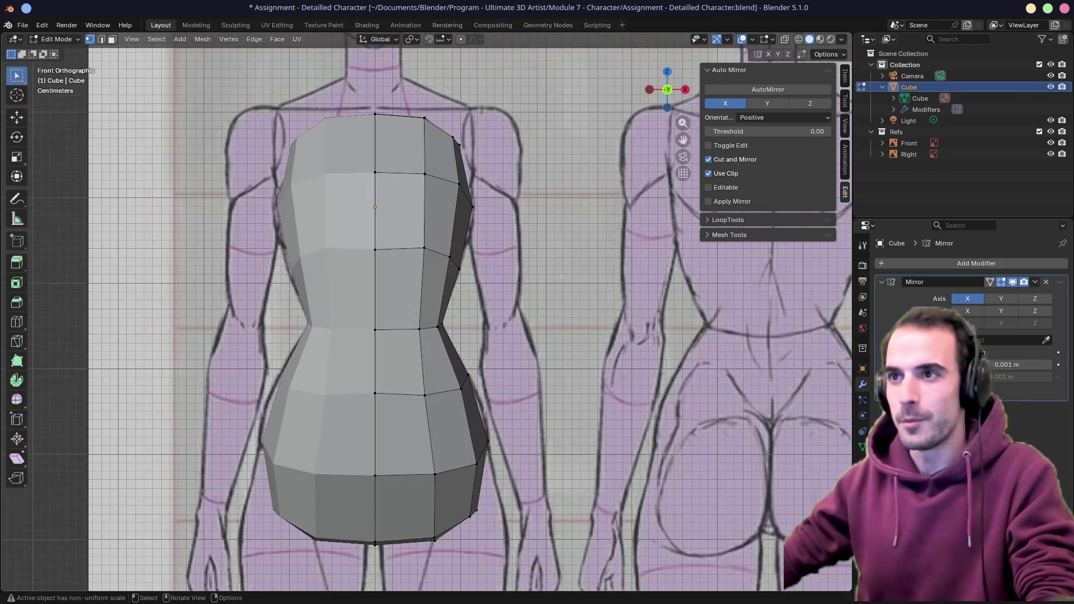
{"action": "middle_click_drag", "start_coordinate": [564, 201], "coordinate": [347, 209]}
{"action": "scroll", "coordinate": [407, 209], "scroll_direction": "down", "scroll_amount": 4}
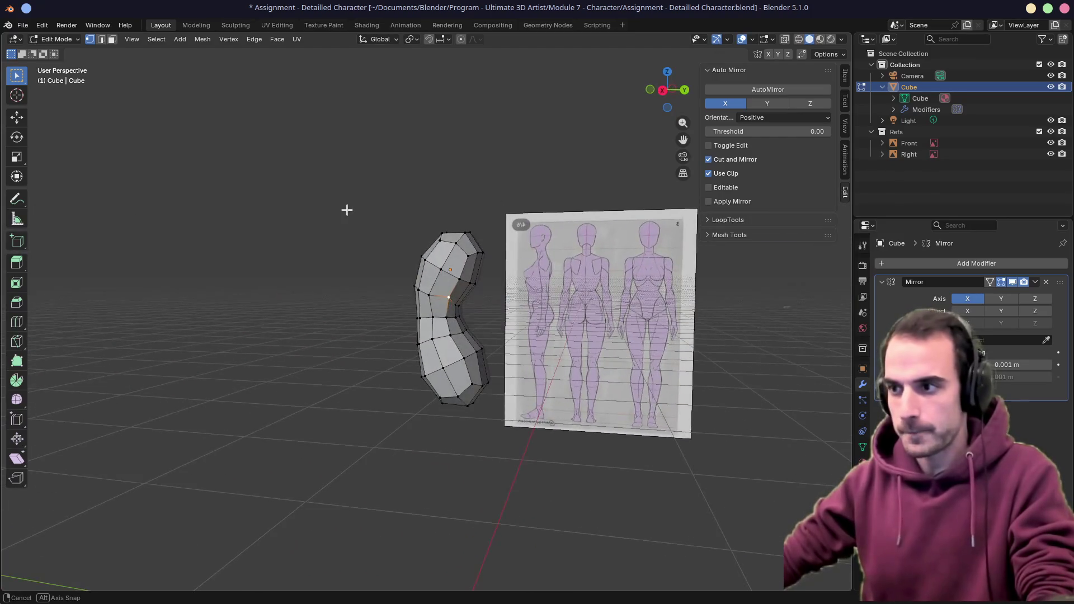
{"action": "key", "text": "KP_3"}
{"action": "scroll", "coordinate": [346, 209], "scroll_direction": "down", "scroll_amount": 2}
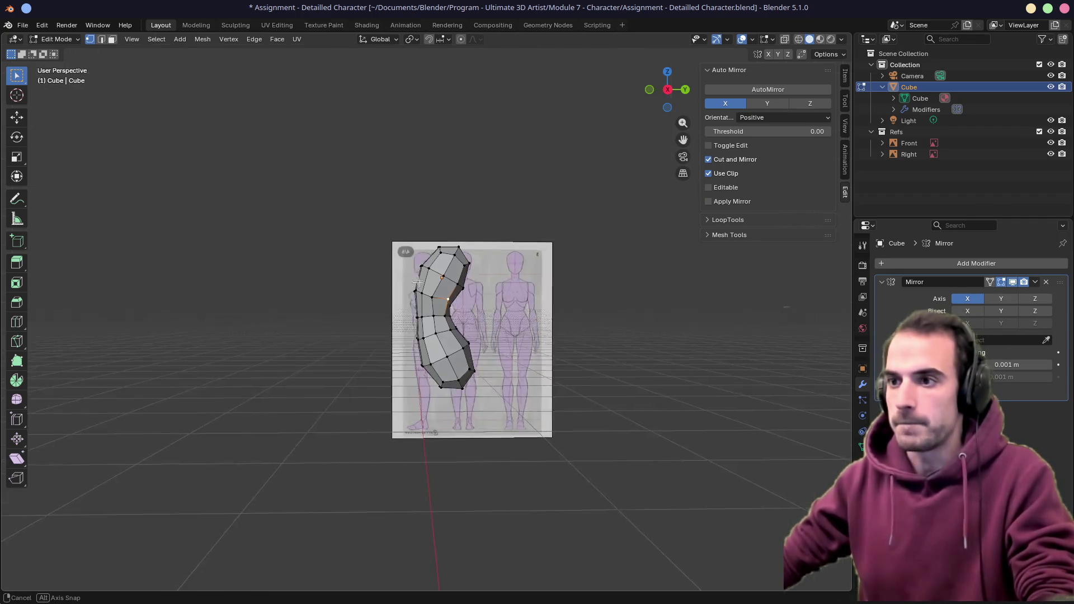
{"action": "middle_click_drag", "start_coordinate": [473, 339], "coordinate": [577, 288]}
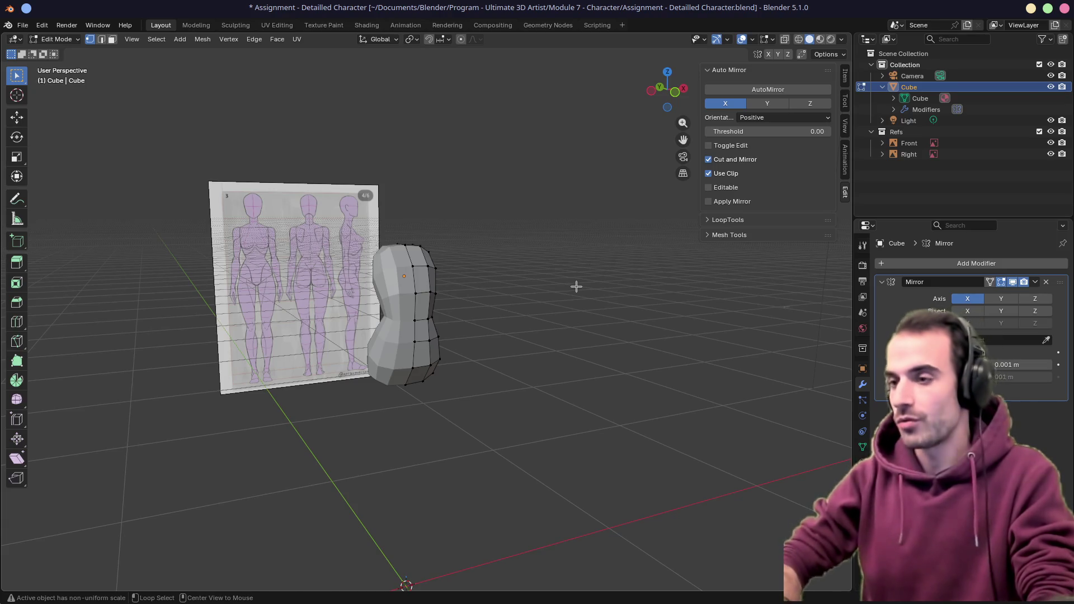
{"action": "key", "text": "alt+Tab"}
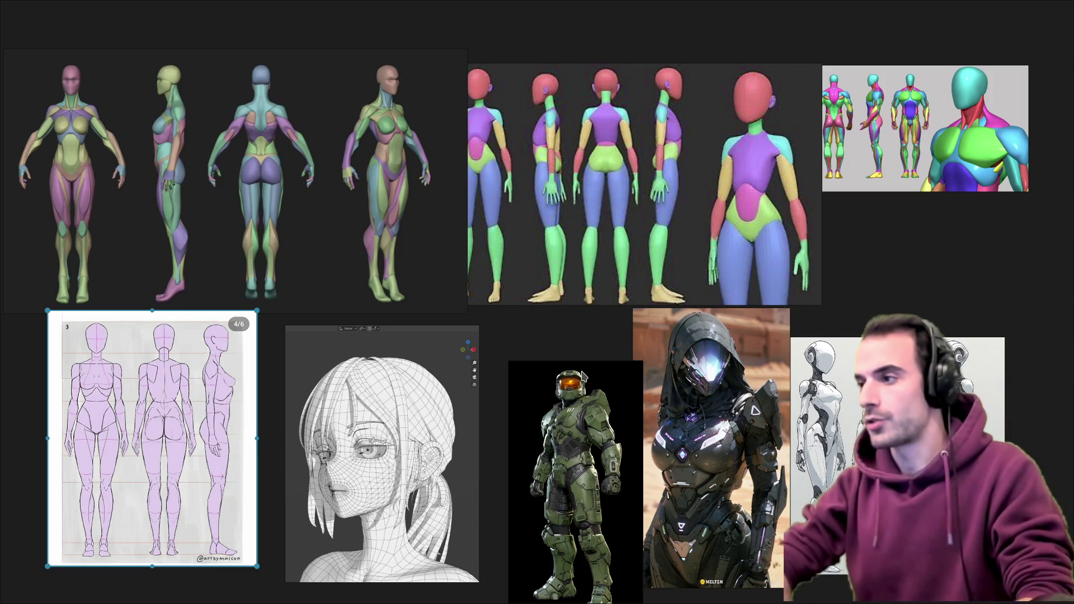
{"action": "key", "text": "ctrl+alt+Right"}
{"action": "key", "text": "KP_1"}
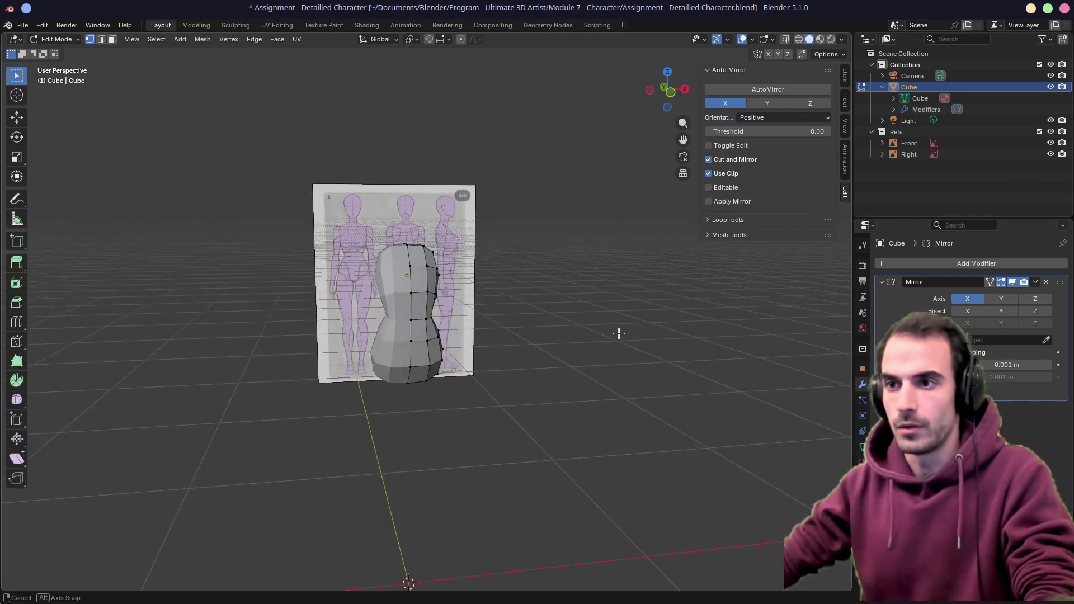
{"action": "scroll", "coordinate": [619, 333], "scroll_direction": "up", "scroll_amount": 3}
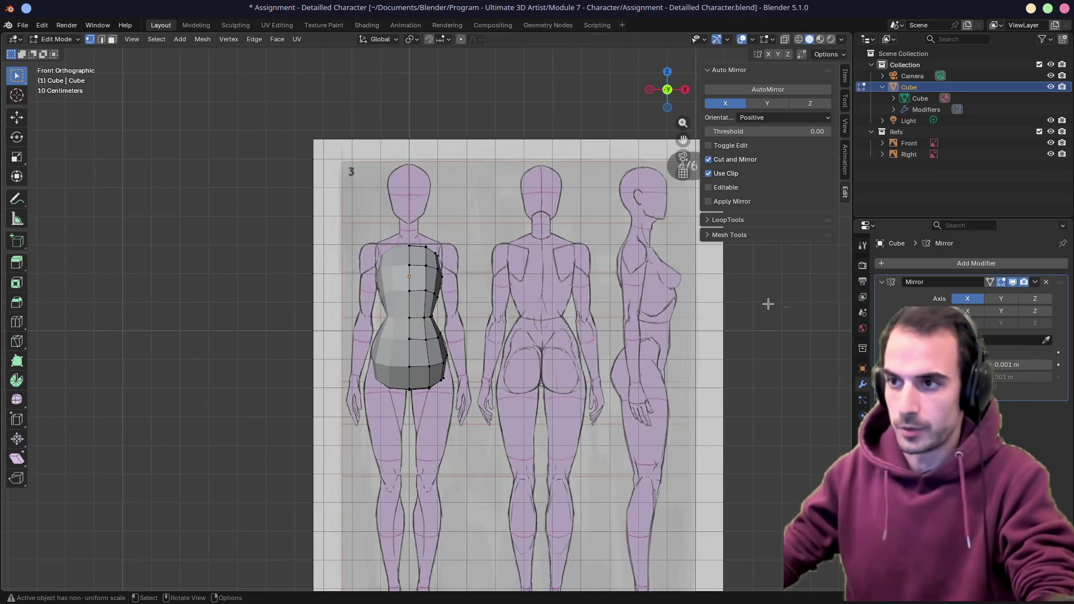
{"action": "scroll", "coordinate": [438, 263], "scroll_direction": "up", "scroll_amount": 5}
With X-ray on, move the top and middle chest edge loops vertically to the front drawing's heights
{"action": "key", "text": "alt+z"}
{"action": "scroll", "coordinate": [437, 262], "scroll_direction": "down", "scroll_amount": 2}
{"action": "scroll", "coordinate": [453, 277], "scroll_direction": "up", "scroll_amount": 3}
{"action": "scroll", "coordinate": [462, 281], "scroll_direction": "up", "scroll_amount": 3}
{"action": "scroll", "coordinate": [475, 289], "scroll_direction": "up", "scroll_amount": 2}
{"action": "scroll", "coordinate": [475, 290], "scroll_direction": "down", "scroll_amount": 3}
{"action": "left_click", "coordinate": [457, 216], "text": "alt"}
{"action": "key", "text": "g"}
{"action": "key", "text": "z"}
{"action": "left_click", "coordinate": [546, 268]}
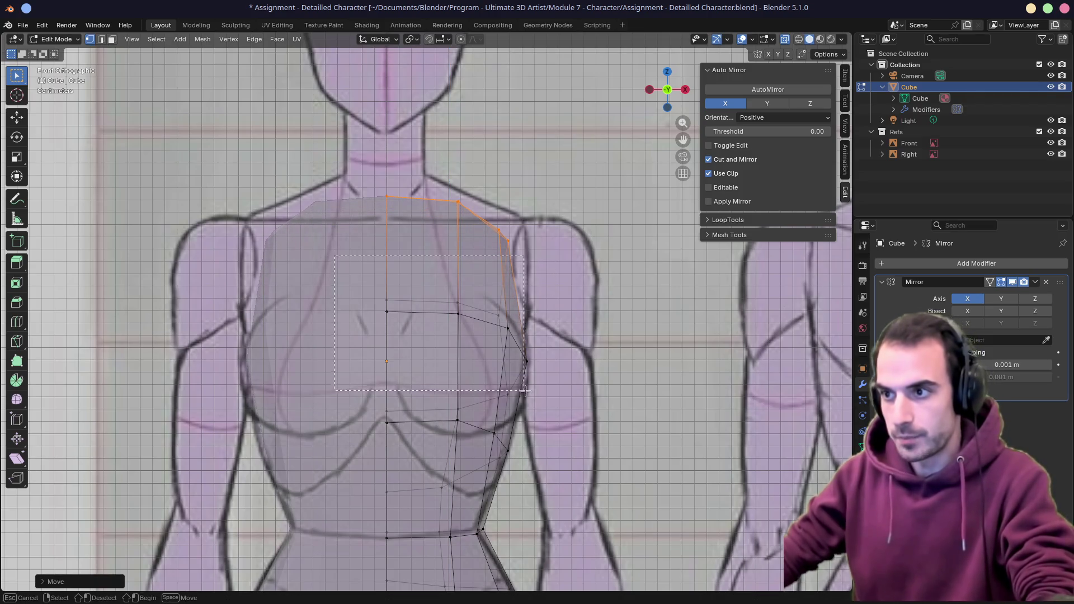
{"action": "left_click", "coordinate": [503, 324], "text": "alt"}
{"action": "key", "text": "g"}
{"action": "key", "text": "z"}
{"action": "left_click", "coordinate": [541, 371]}
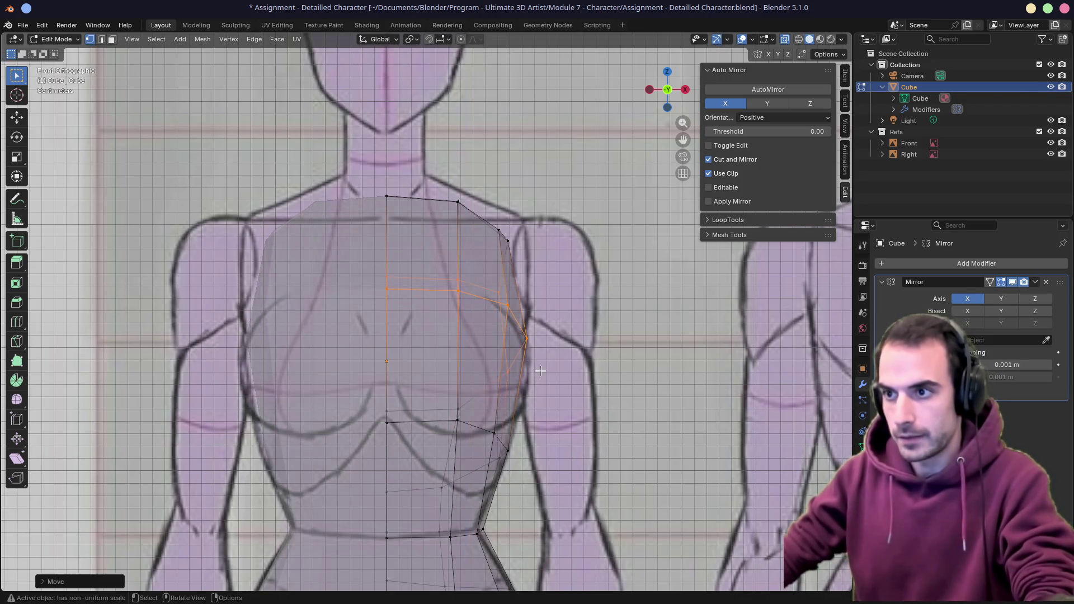
Raise the short shoulder edge to the reference's shoulder line and check it from the side
{"action": "left_click", "coordinate": [481, 236]}
{"action": "key", "text": "g"}
{"action": "left_click", "coordinate": [550, 275]}
{"action": "key", "text": "g"}
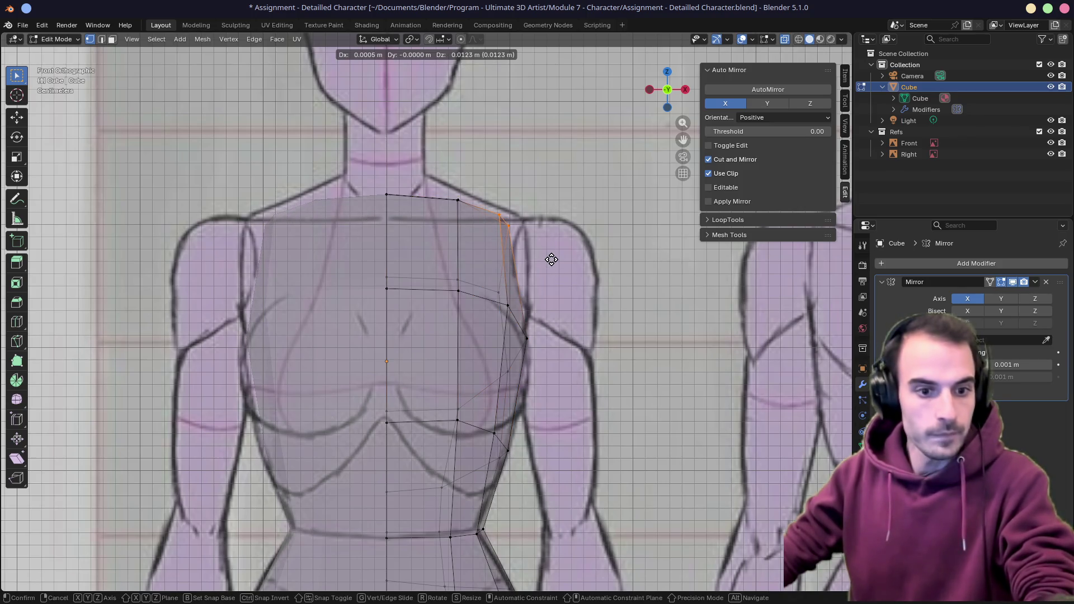
{"action": "left_click", "coordinate": [552, 259]}
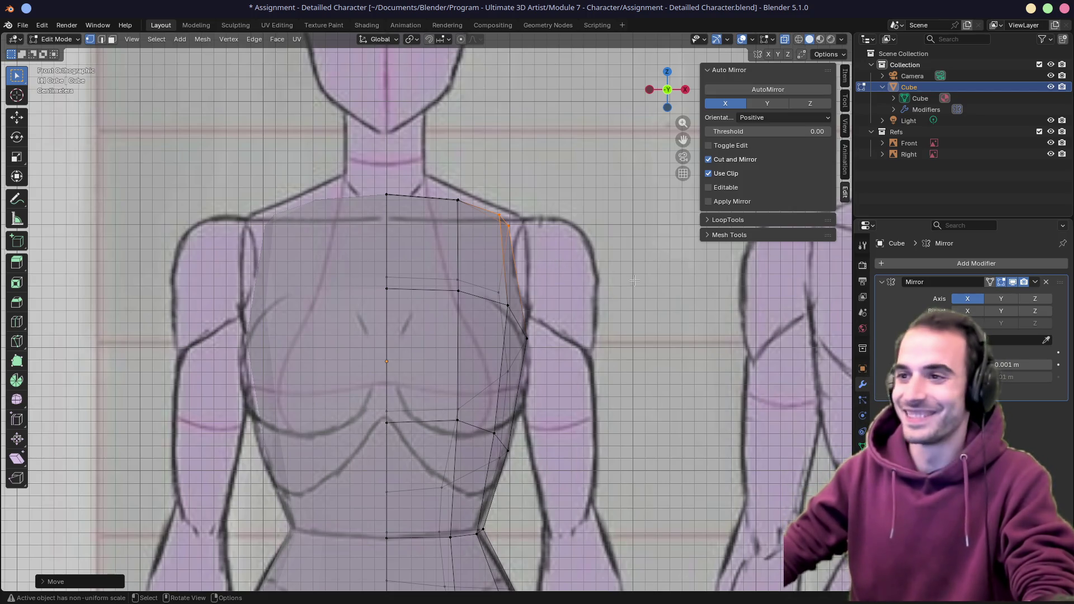
{"action": "mouse_move", "coordinate": [582, 277]}
{"action": "middle_mouse_down"}
{"action": "mouse_move", "coordinate": [532, 294]}
{"action": "mouse_move", "coordinate": [521, 284]}
{"action": "middle_mouse_up"}
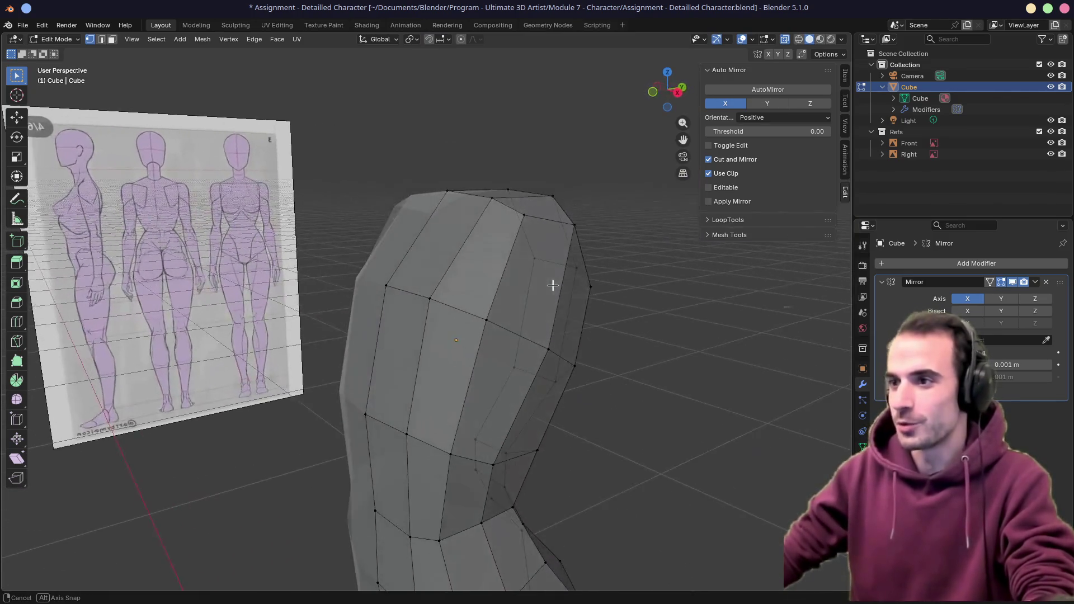
{"action": "key", "text": "KP_3"}
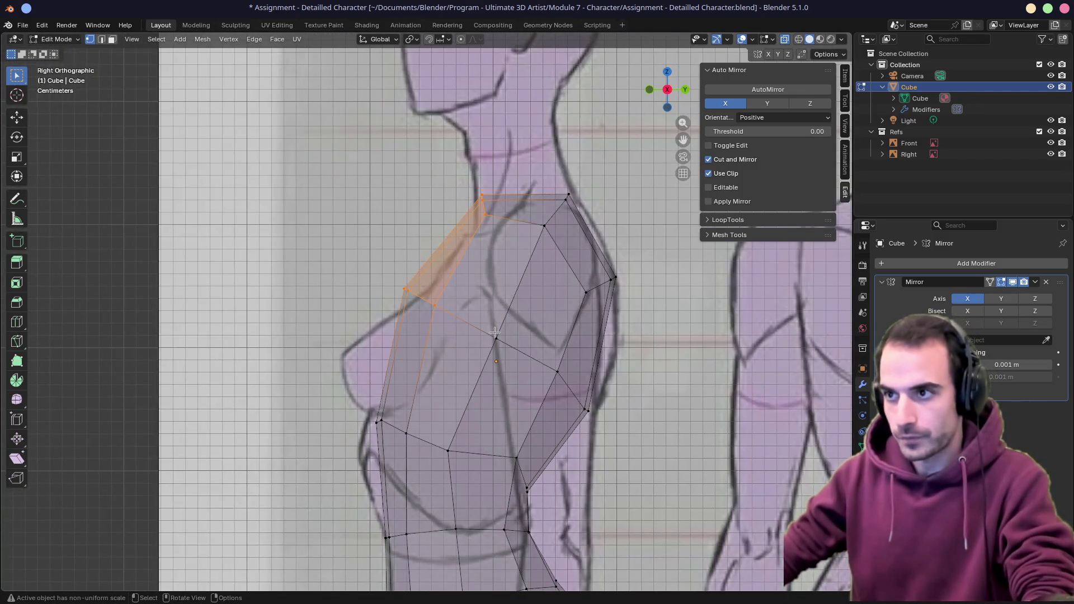
Move the front chest vertices to the side reference profile and turn X-ray off
{"action": "left_click_drag", "start_coordinate": [496, 331], "coordinate": [496, 333]}
{"action": "key", "text": "g"}
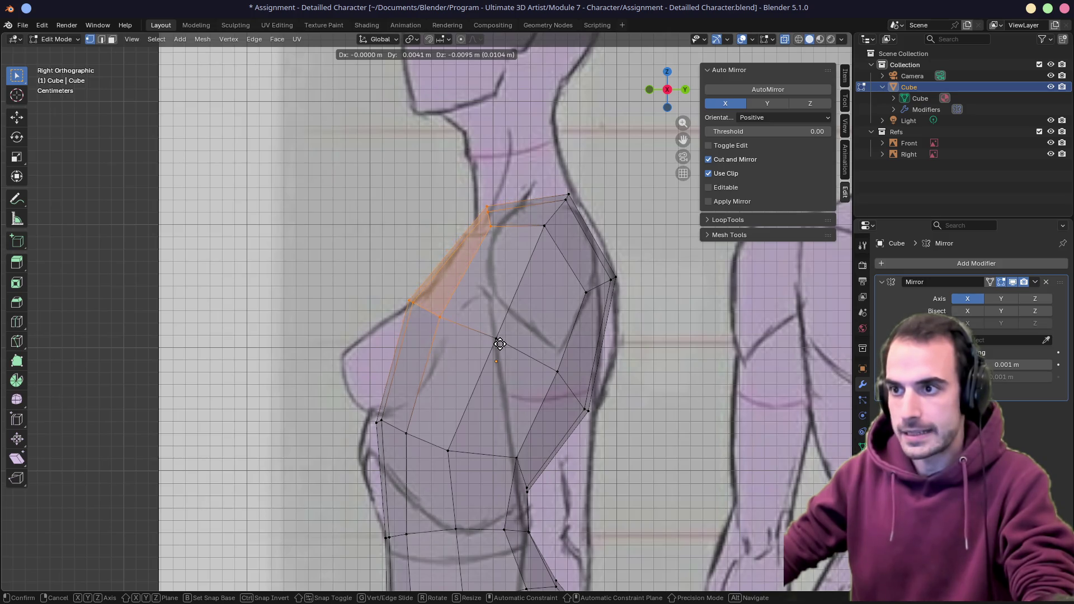
{"action": "left_click", "coordinate": [500, 343]}
{"action": "mouse_move", "coordinate": [491, 331]}
{"action": "middle_mouse_down"}
{"action": "mouse_move", "coordinate": [556, 283]}
{"action": "mouse_move", "coordinate": [421, 277]}
{"action": "mouse_move", "coordinate": [529, 261]}
{"action": "middle_mouse_up"}
{"action": "left_click", "coordinate": [539, 278]}
{"action": "key", "text": "alt+z"}
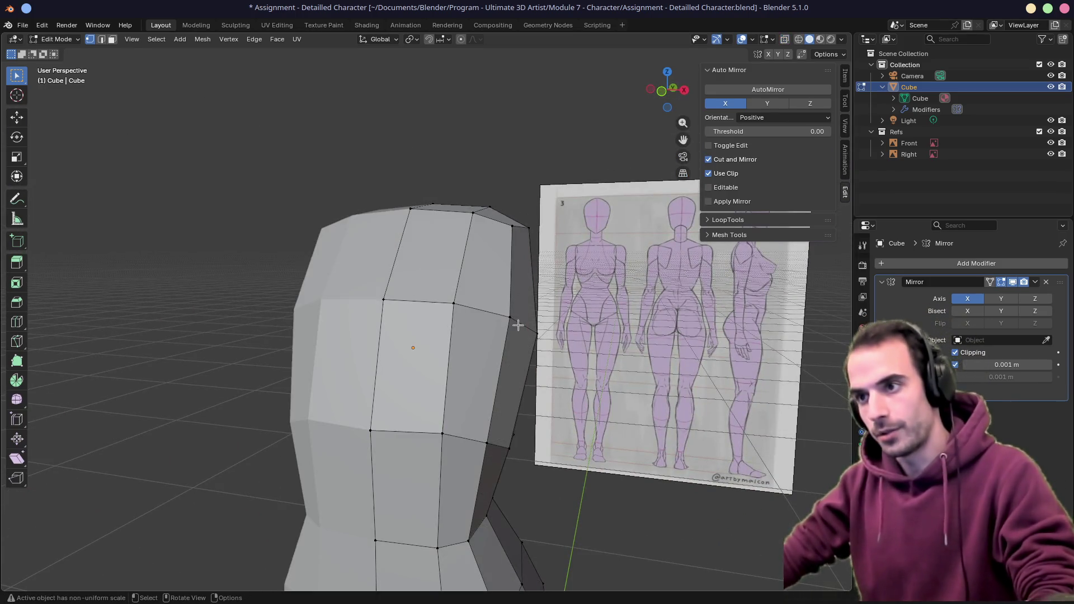
Move the shoulder-corner vertex inward to tighten the chest-to-shoulder contour
{"action": "mouse_move", "coordinate": [529, 260]}
{"action": "middle_mouse_down"}
{"action": "mouse_move", "coordinate": [535, 327]}
{"action": "mouse_move", "coordinate": [483, 348]}
{"action": "middle_mouse_up"}
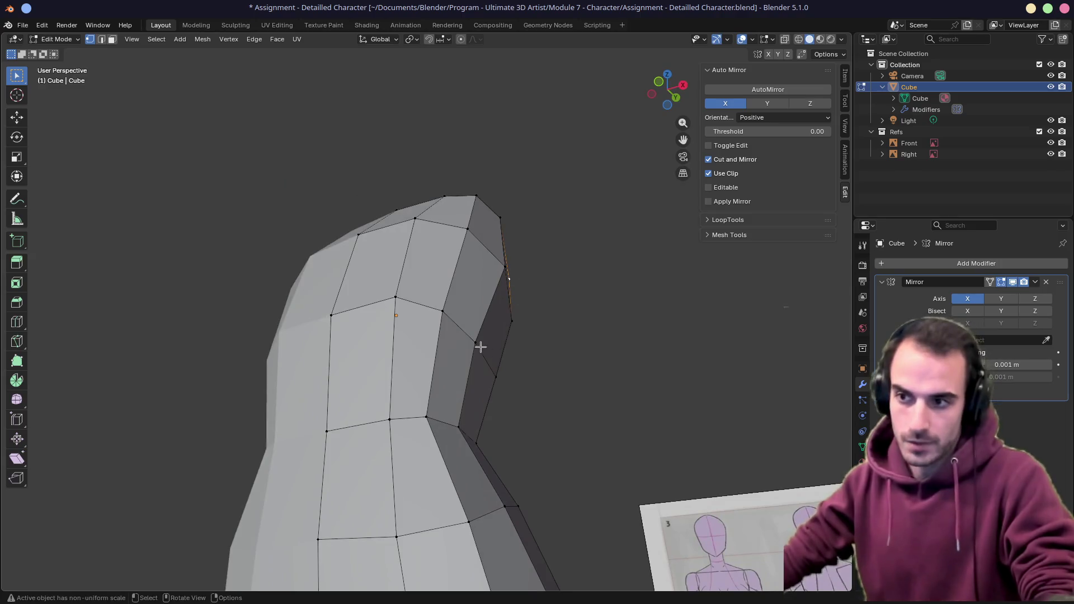
{"action": "left_click", "coordinate": [437, 412]}
{"action": "key", "text": "g"}
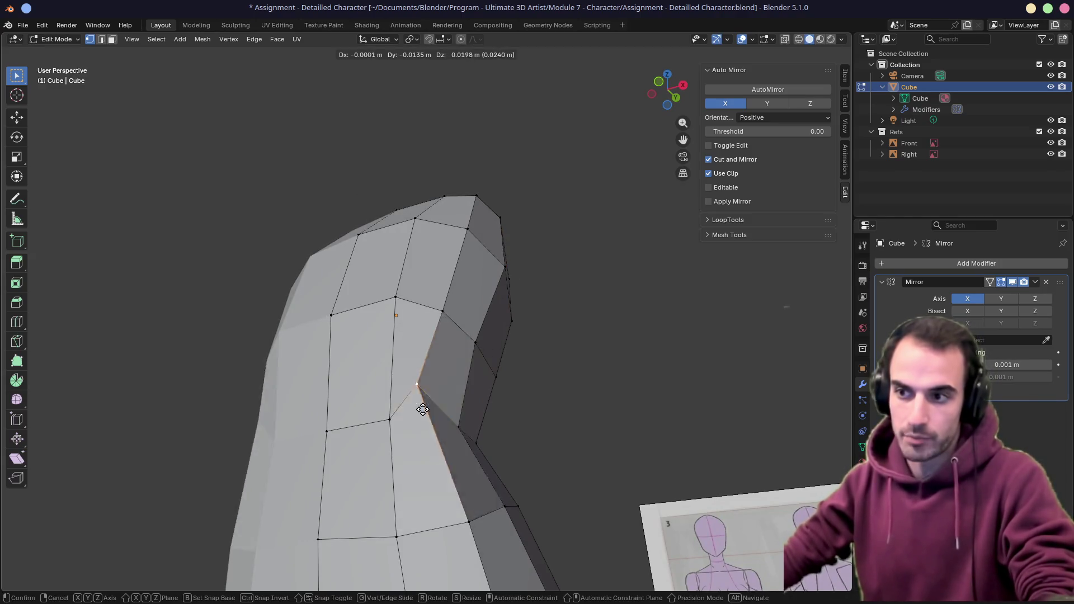
{"action": "left_click", "coordinate": [445, 403]}
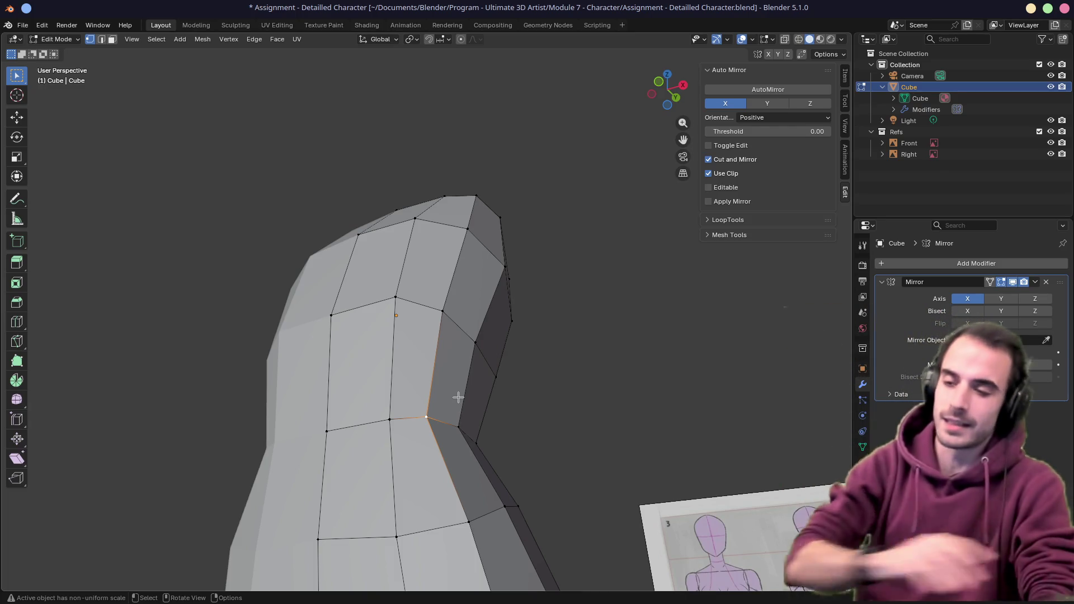
{"action": "mouse_move", "coordinate": [458, 391]}
{"action": "middle_mouse_down"}
{"action": "mouse_move", "coordinate": [497, 367]}
{"action": "mouse_move", "coordinate": [475, 271]}
{"action": "middle_mouse_up"}
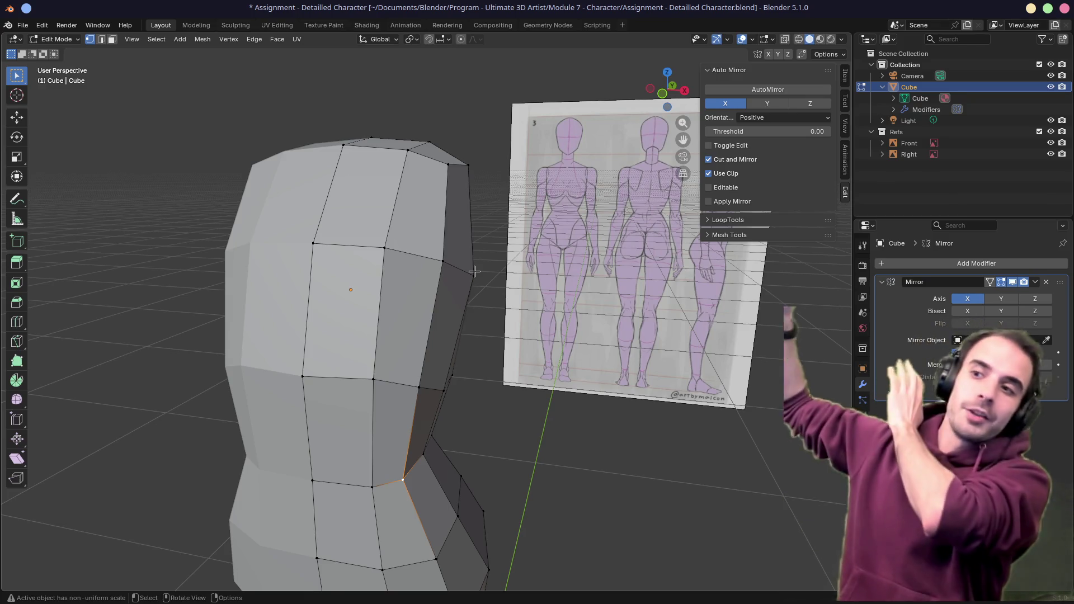
{"action": "middle_click_drag", "start_coordinate": [476, 271], "coordinate": [378, 300]}
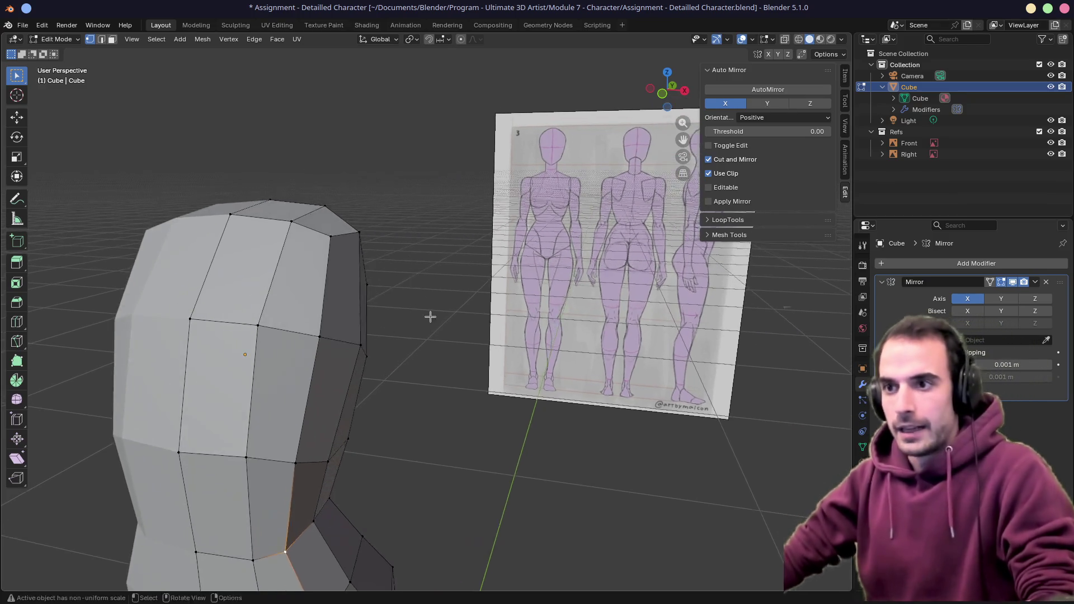
Extrude the shoulder face outward into an arm block
{"action": "left_click", "coordinate": [382, 295]}
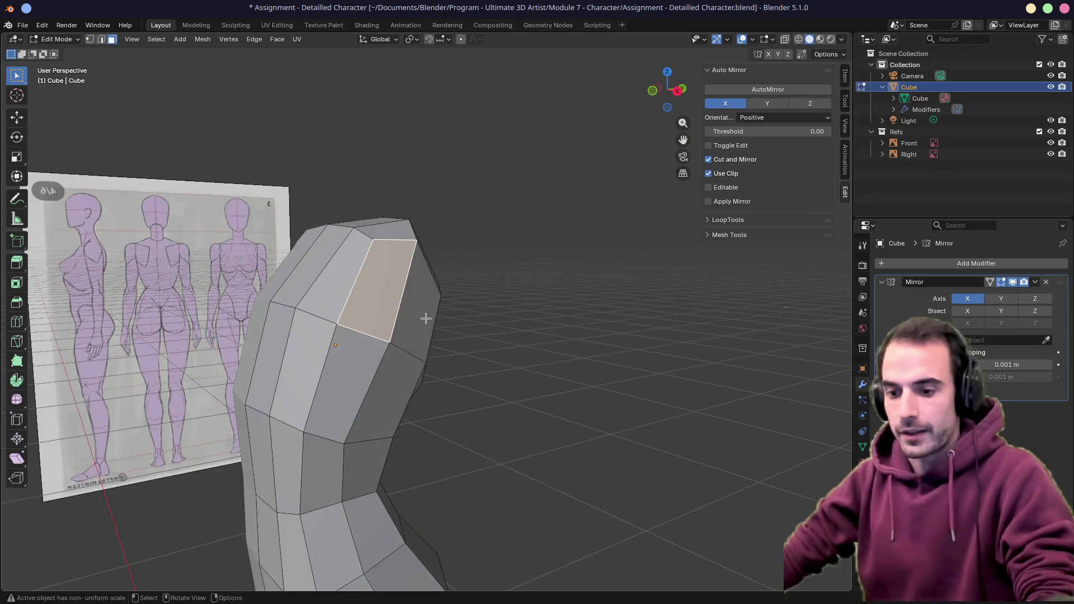
{"action": "middle_click_drag", "start_coordinate": [420, 289], "coordinate": [353, 303]}
{"action": "key", "text": "e"}
{"action": "left_click", "coordinate": [537, 277]}
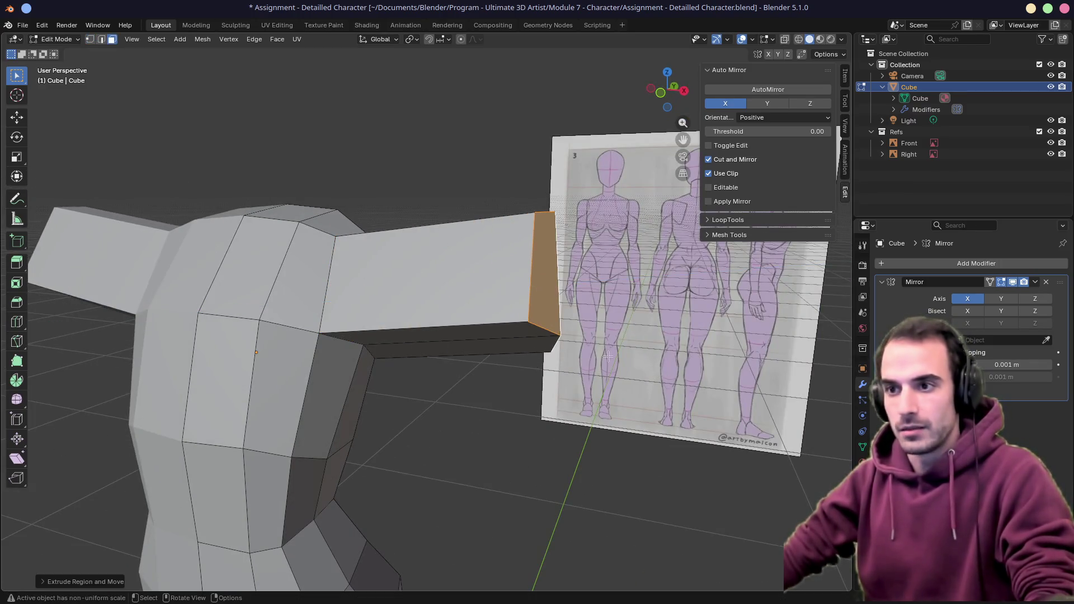
{"action": "middle_click_drag", "start_coordinate": [538, 277], "coordinate": [606, 411]}
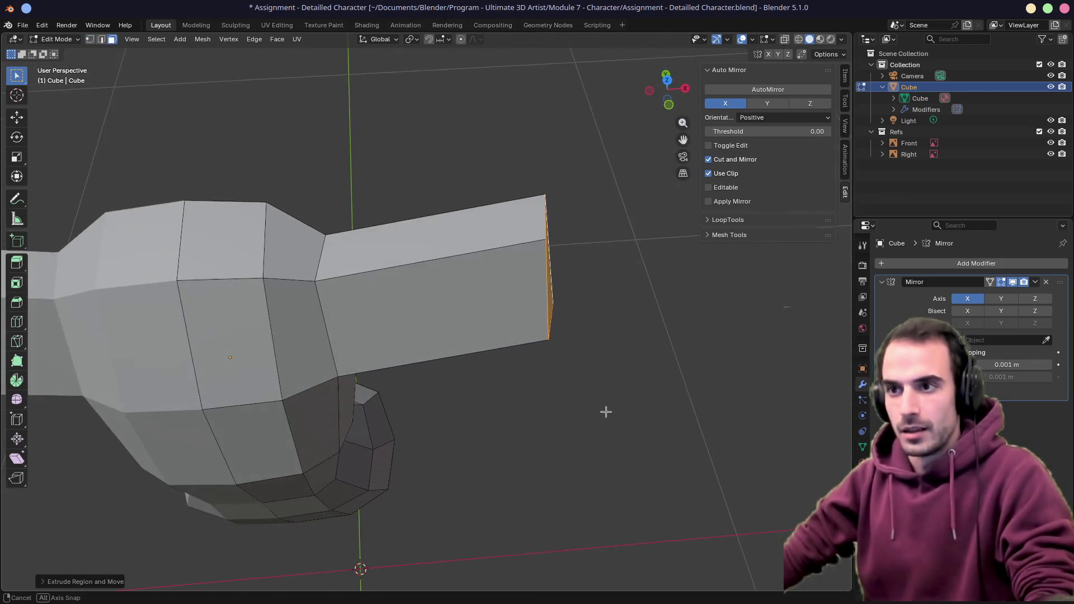
In vertex mode, lower a vertex on top of the shoulder where the arm joins the torso
{"action": "key", "text": "1"}
{"action": "left_click", "coordinate": [323, 278]}
{"action": "middle_click_drag", "start_coordinate": [328, 281], "coordinate": [359, 265]}
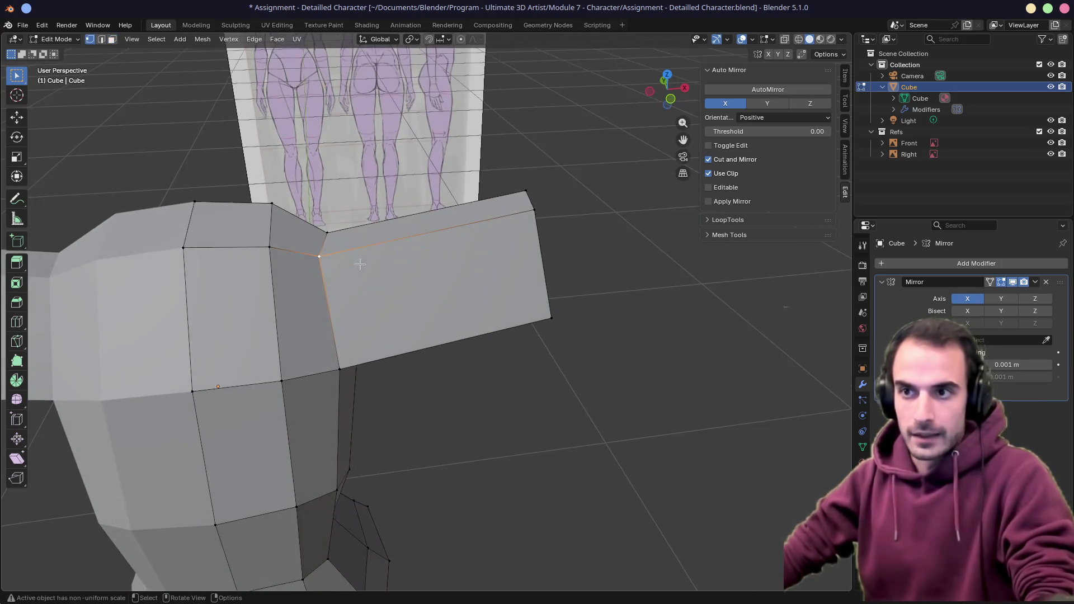
{"action": "left_click", "coordinate": [274, 213]}
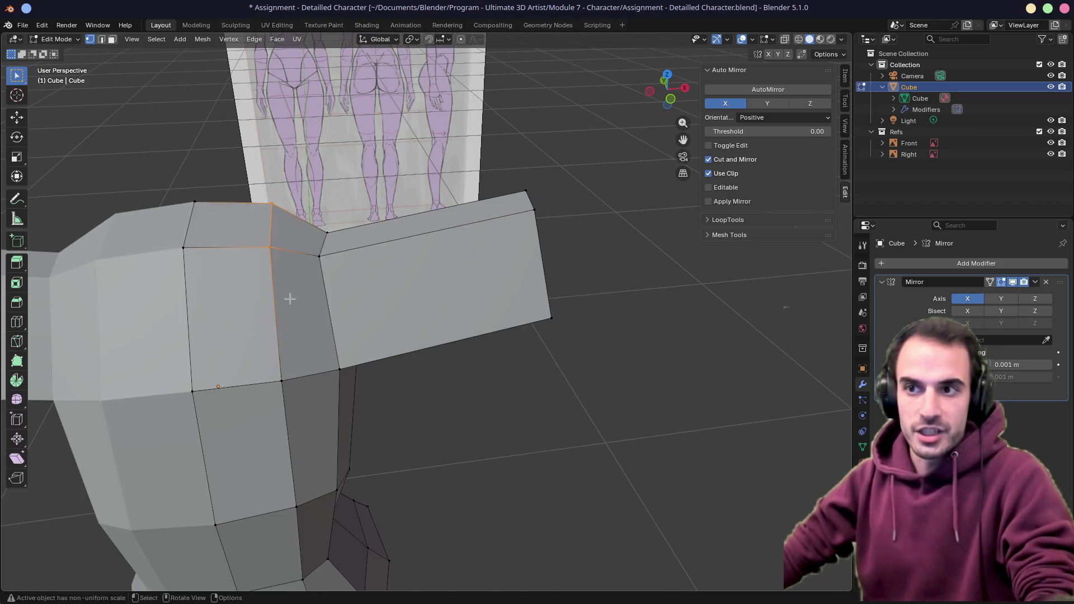
{"action": "key", "text": "g"}
{"action": "left_click", "coordinate": [300, 318]}
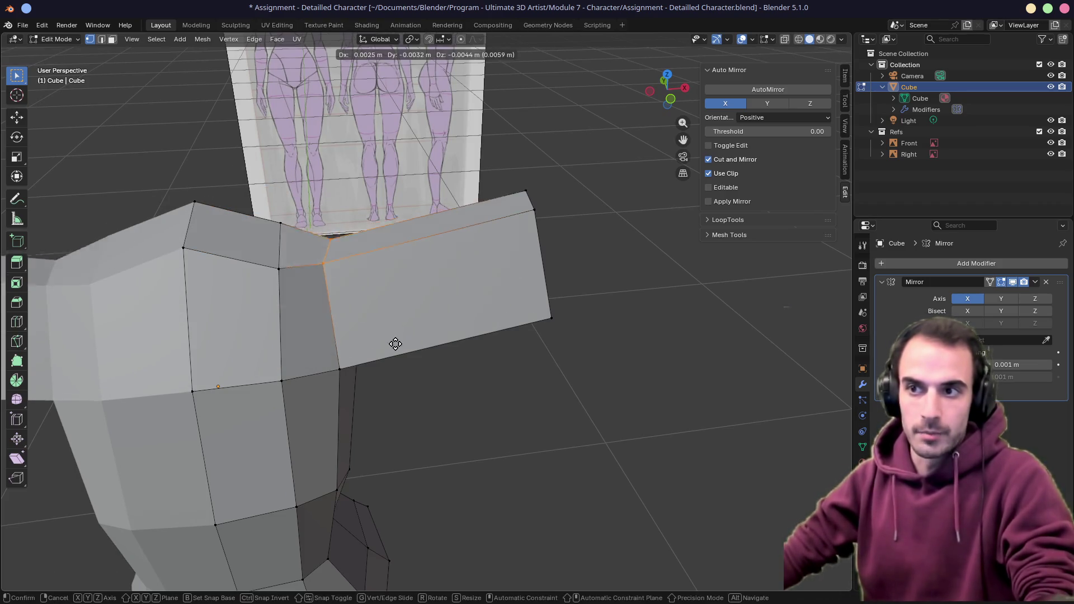
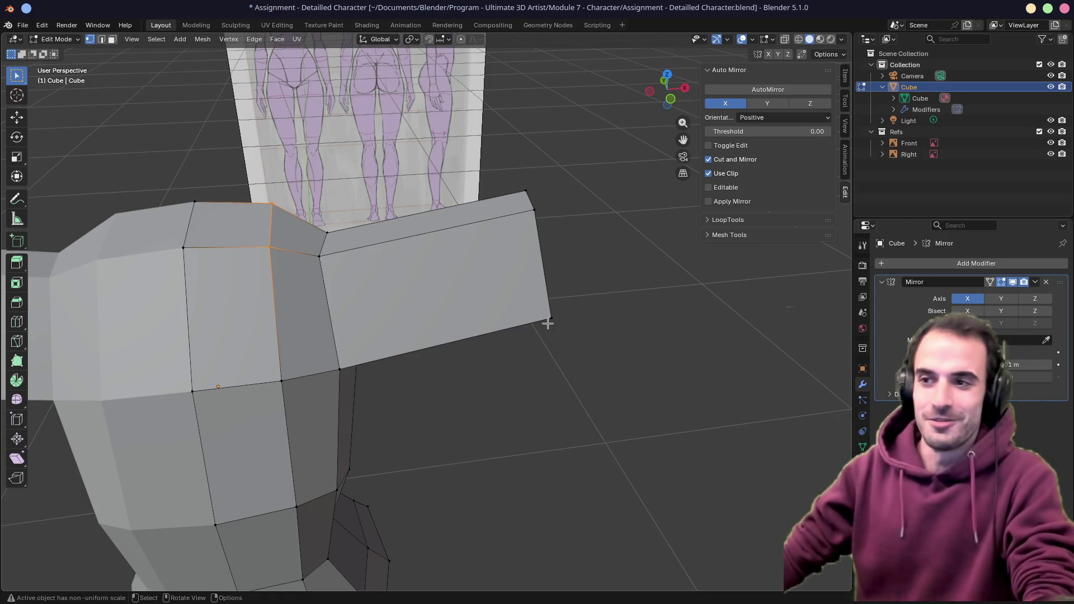
Orbit once around the torso blockout, then leave Blender for another window
{"action": "middle_click_drag", "start_coordinate": [548, 327], "coordinate": [491, 319]}
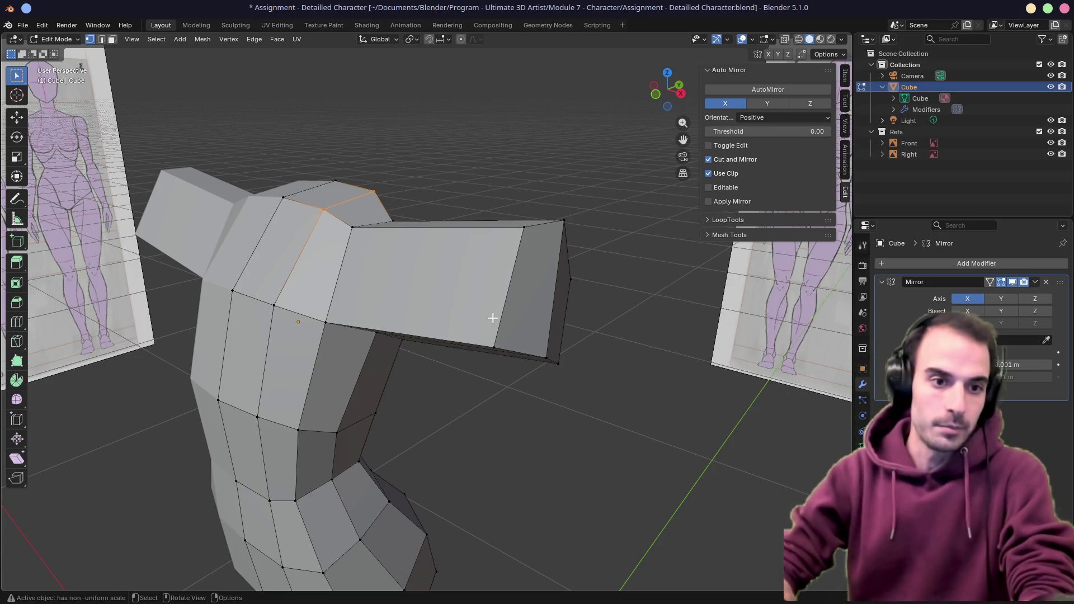
{"action": "key", "text": "alt+Tab"}
{"action": "key", "text": "alt+Tab"}
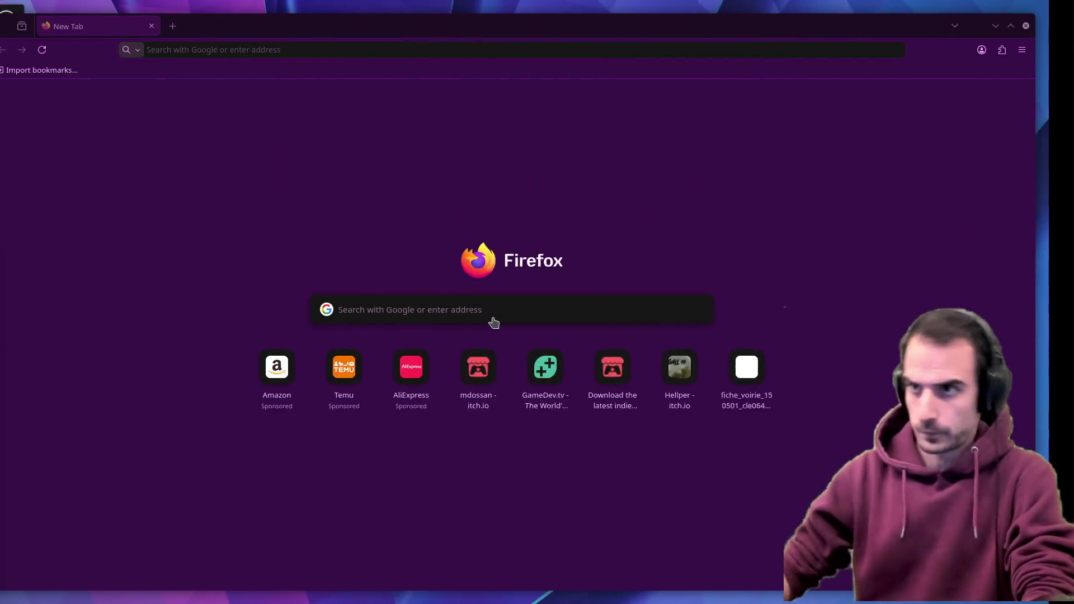
Load gamedev.tv and show its Programs under the Products menu
{"action": "left_click", "coordinate": [267, 48]}
{"action": "key", "text": "Escape"}
{"action": "type", "text": "ga"}
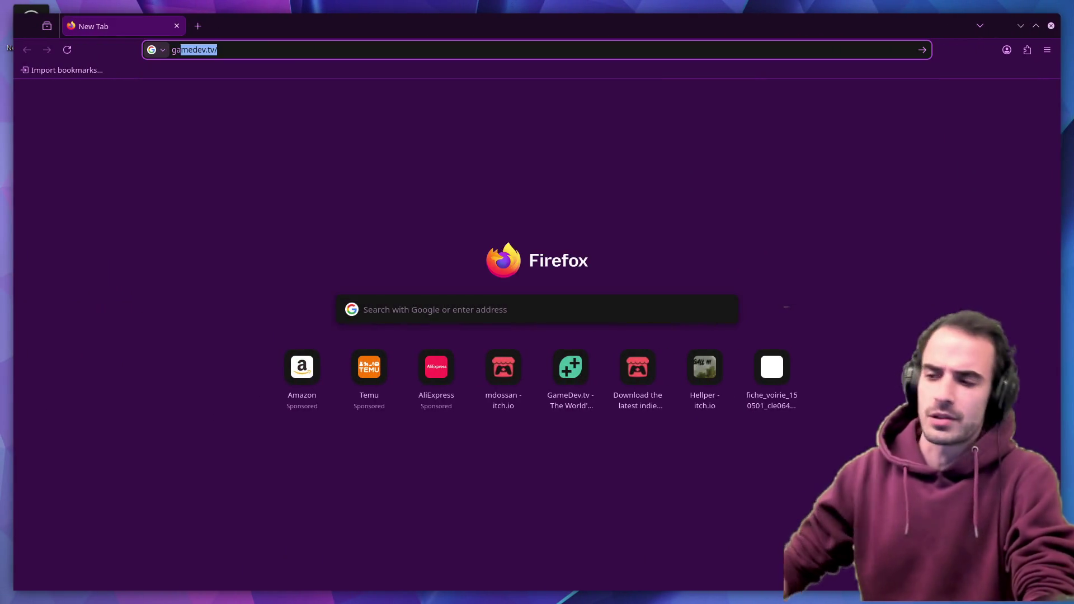
{"action": "left_click", "coordinate": [572, 370]}
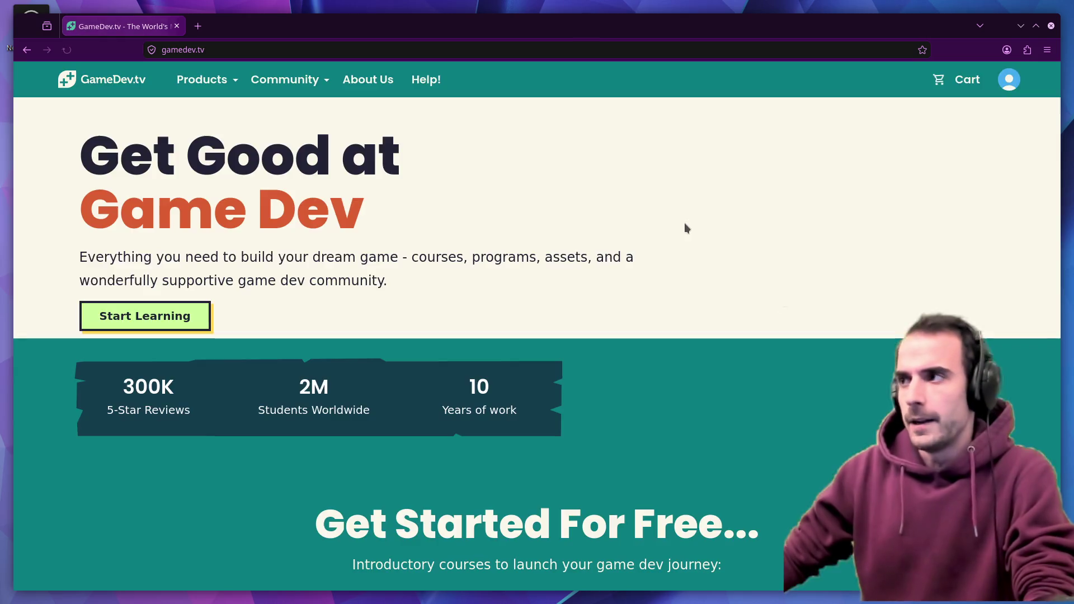
{"action": "left_click", "coordinate": [202, 79]}
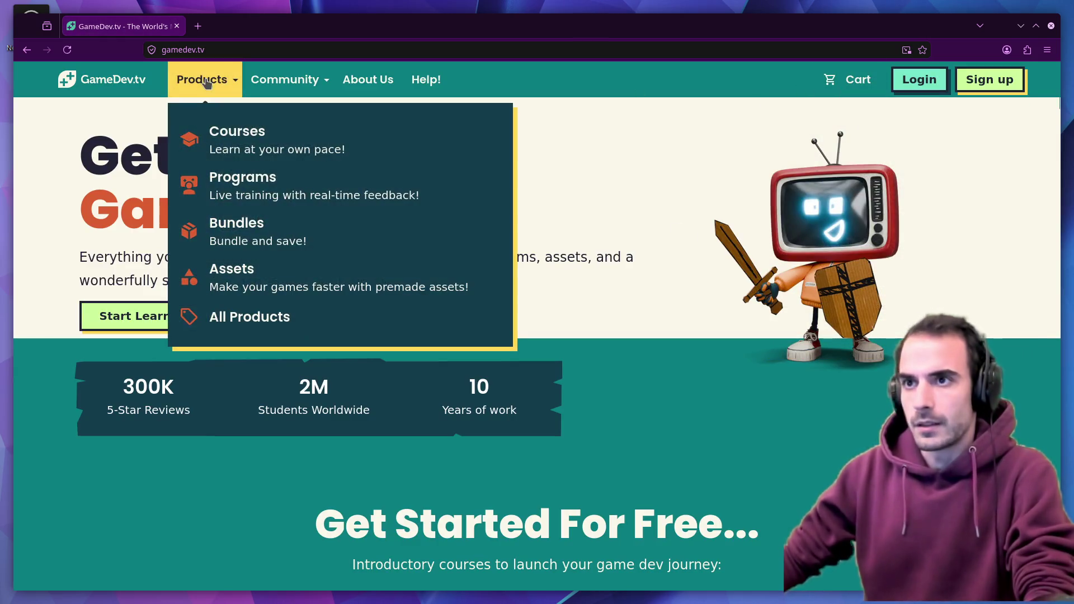
{"action": "left_click", "coordinate": [244, 176]}
{"action": "scroll", "coordinate": [496, 370], "scroll_direction": "down", "scroll_amount": 3}
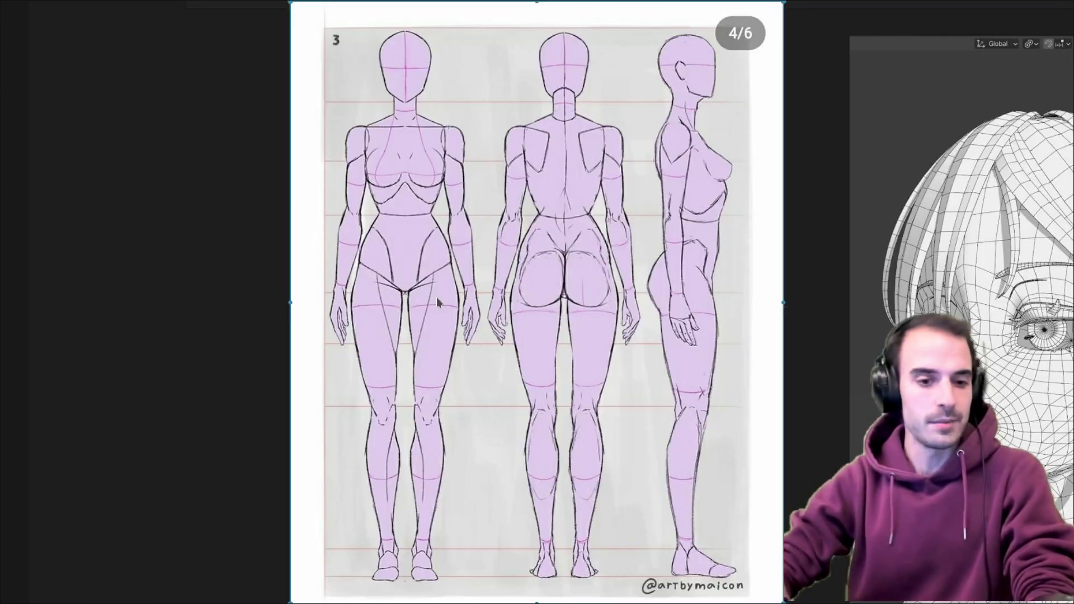
Fit the whole PureRef reference board in view, then switch back to Blender
{"action": "double_click", "coordinate": [438, 297]}
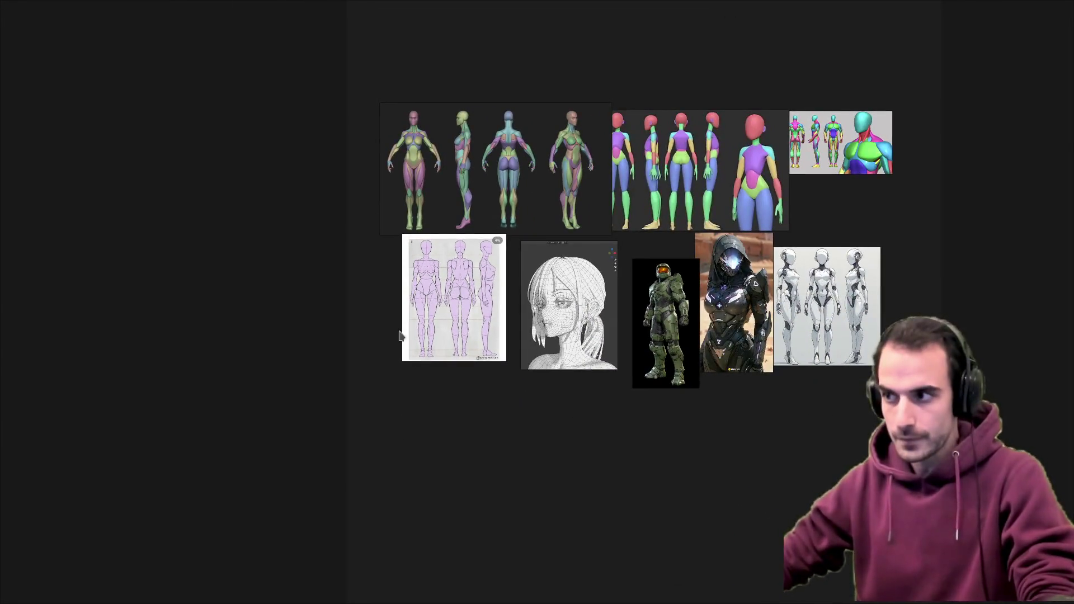
{"action": "scroll", "coordinate": [447, 342], "scroll_direction": "up", "scroll_amount": 3}
{"action": "scroll", "coordinate": [437, 384], "scroll_direction": "down", "scroll_amount": 3}
{"action": "scroll", "coordinate": [437, 384], "scroll_direction": "up", "scroll_amount": 2}
{"action": "scroll", "coordinate": [428, 361], "scroll_direction": "up", "scroll_amount": 2}
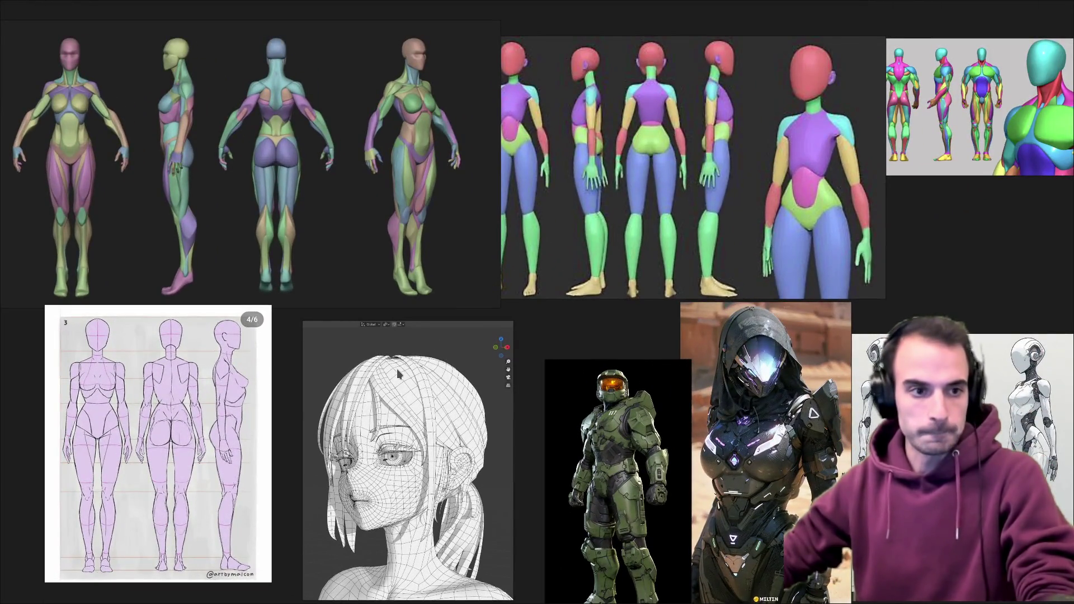
{"action": "key", "text": "alt+Tab"}
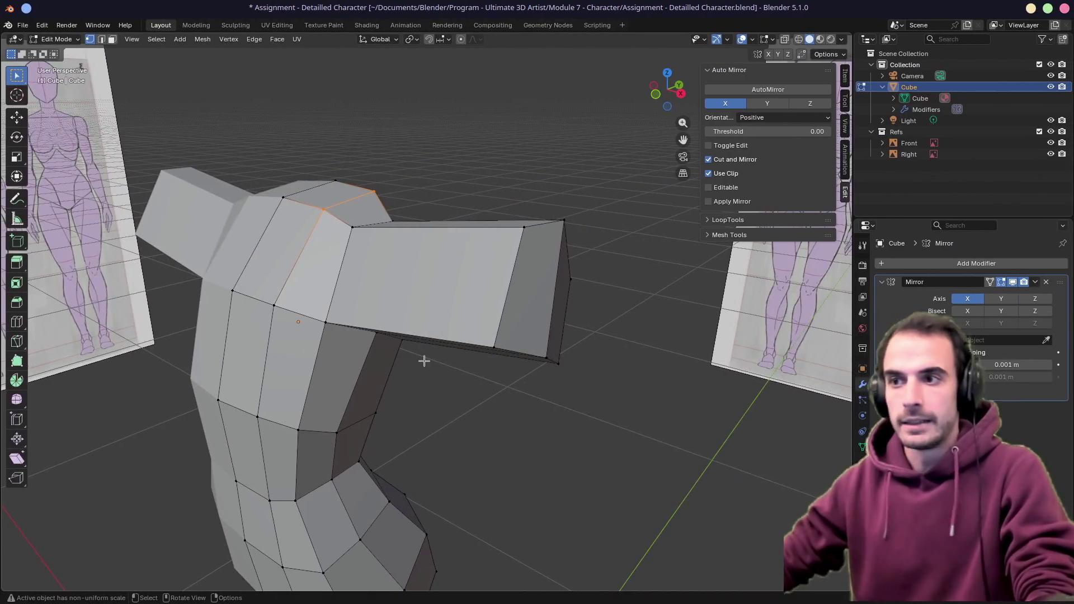
{"action": "scroll", "coordinate": [424, 361], "scroll_direction": "down", "scroll_amount": 3}
{"action": "mouse_move", "coordinate": [423, 361]}
{"action": "middle_mouse_down"}
{"action": "mouse_move", "coordinate": [464, 307]}
{"action": "mouse_move", "coordinate": [406, 292]}
{"action": "middle_mouse_up"}
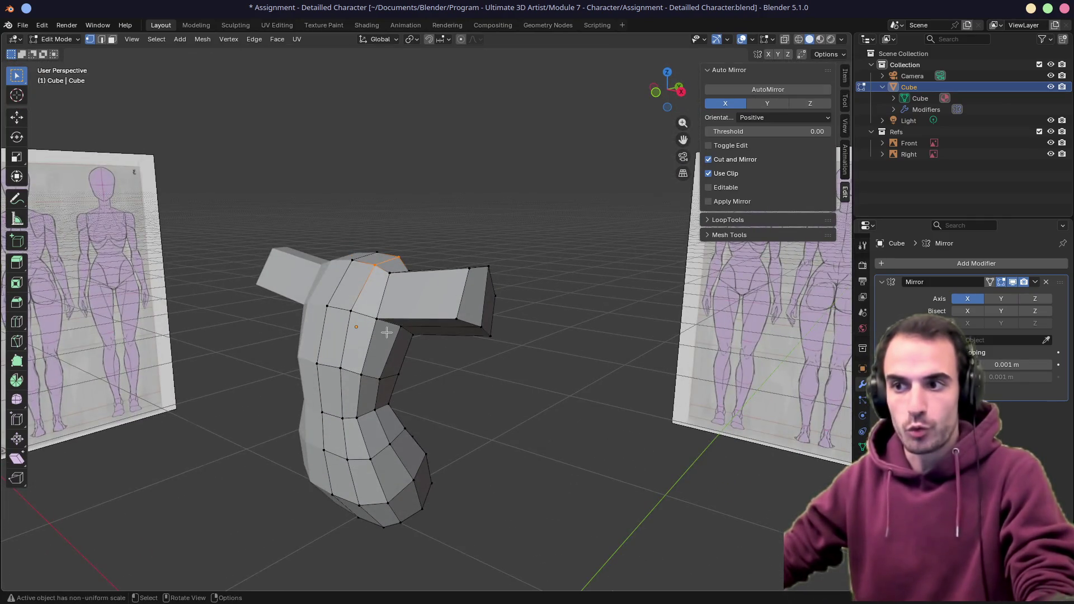
{"action": "scroll", "coordinate": [387, 332], "scroll_direction": "up", "scroll_amount": 4}
{"action": "middle_click_drag", "start_coordinate": [386, 332], "coordinate": [429, 181]}
{"action": "mouse_move", "coordinate": [416, 232]}
{"action": "middle_mouse_down"}
{"action": "mouse_move", "coordinate": [388, 277]}
{"action": "mouse_move", "coordinate": [529, 312]}
{"action": "middle_mouse_up"}
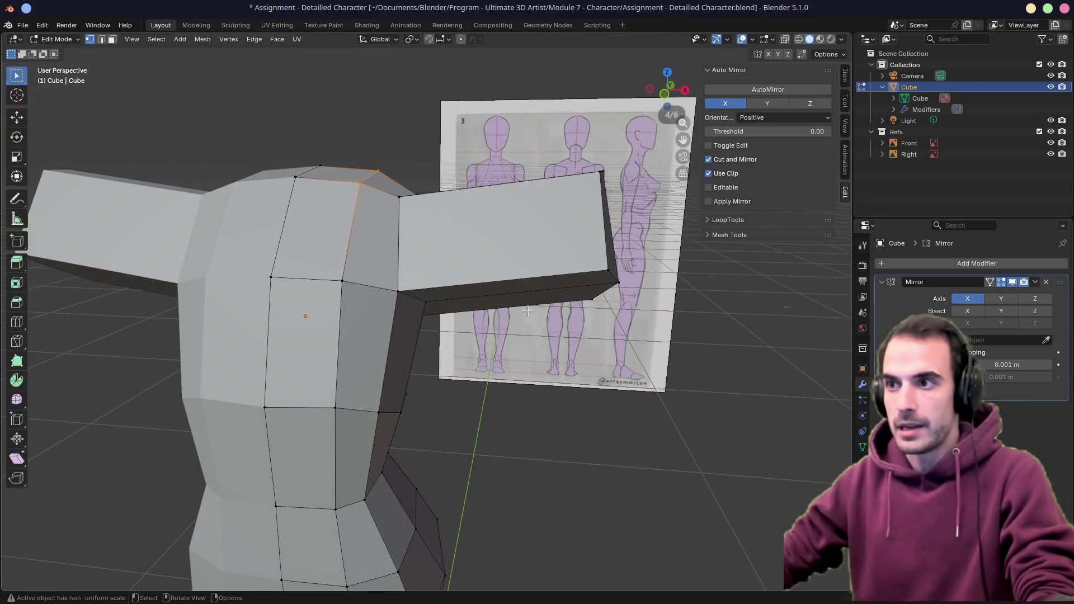
{"action": "key", "text": "ctrl+r"}
{"action": "left_click", "coordinate": [504, 269]}
{"action": "key", "text": "ctrl+r"}
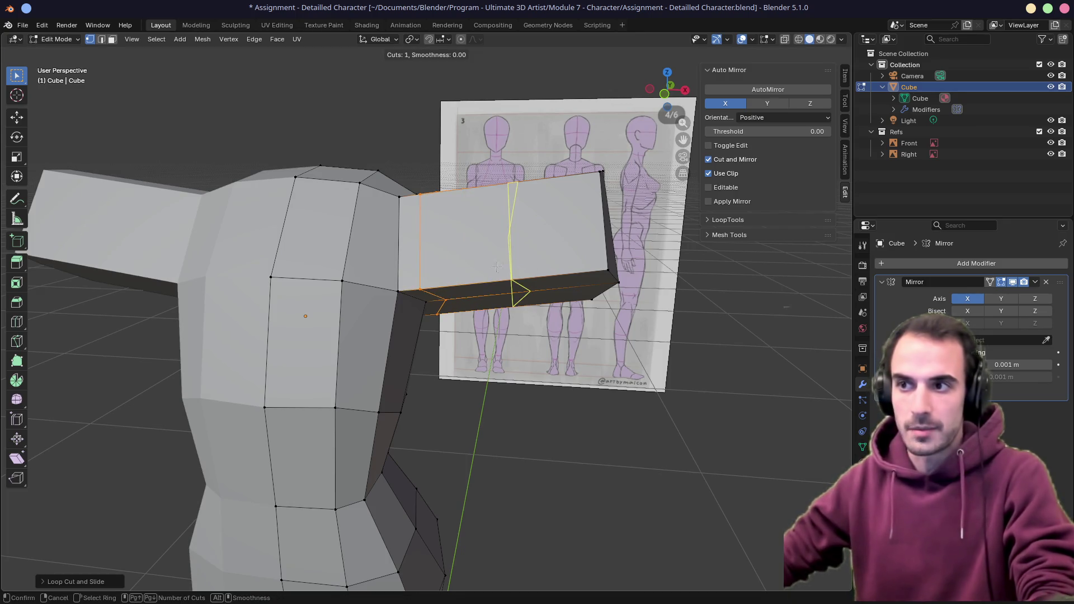
{"action": "left_click", "coordinate": [495, 267]}
{"action": "left_click", "coordinate": [409, 271]}
{"action": "middle_click_drag", "start_coordinate": [409, 277], "coordinate": [470, 228]}
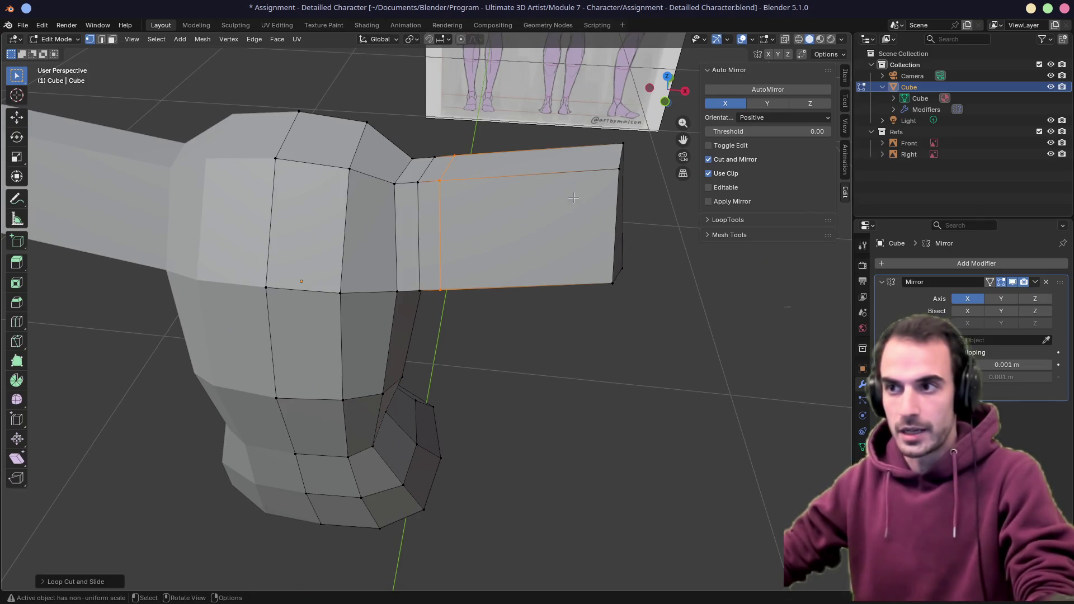
{"action": "mouse_move", "coordinate": [556, 159]}
{"action": "middle_mouse_down"}
{"action": "mouse_move", "coordinate": [418, 180]}
{"action": "mouse_move", "coordinate": [451, 263]}
{"action": "middle_mouse_up"}
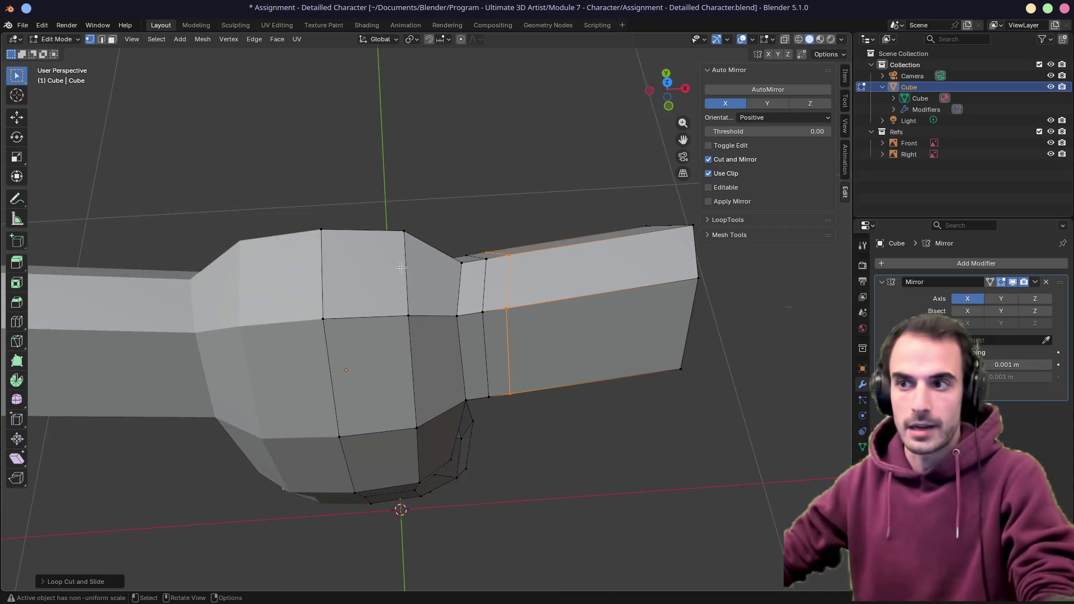
{"action": "key", "text": "KP_1"}
{"action": "middle_click_drag", "start_coordinate": [587, 319], "coordinate": [552, 311]}
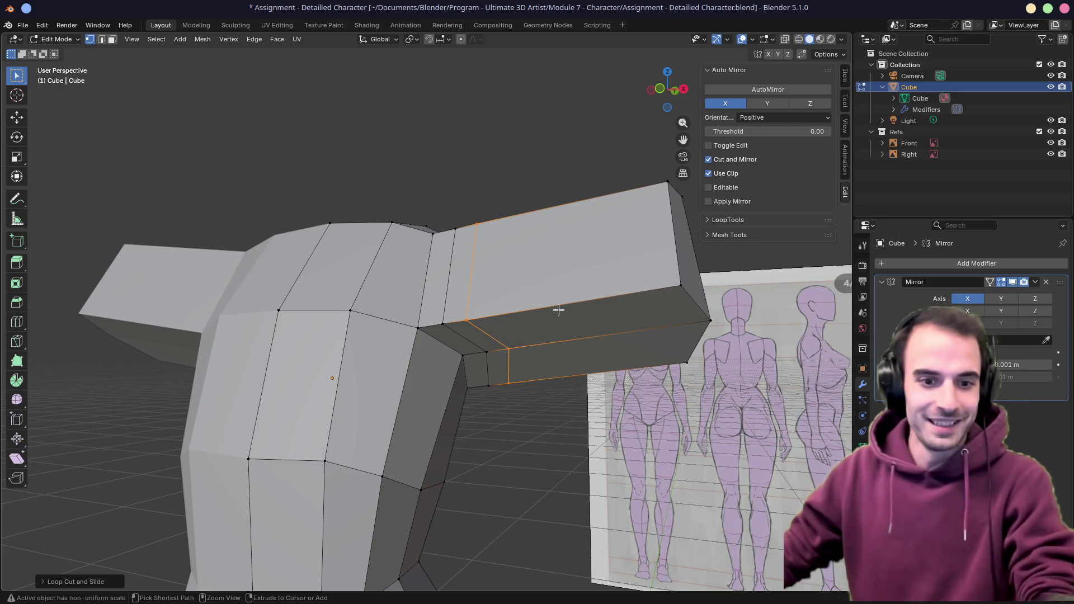
{"action": "key", "text": "ctrl+z"}
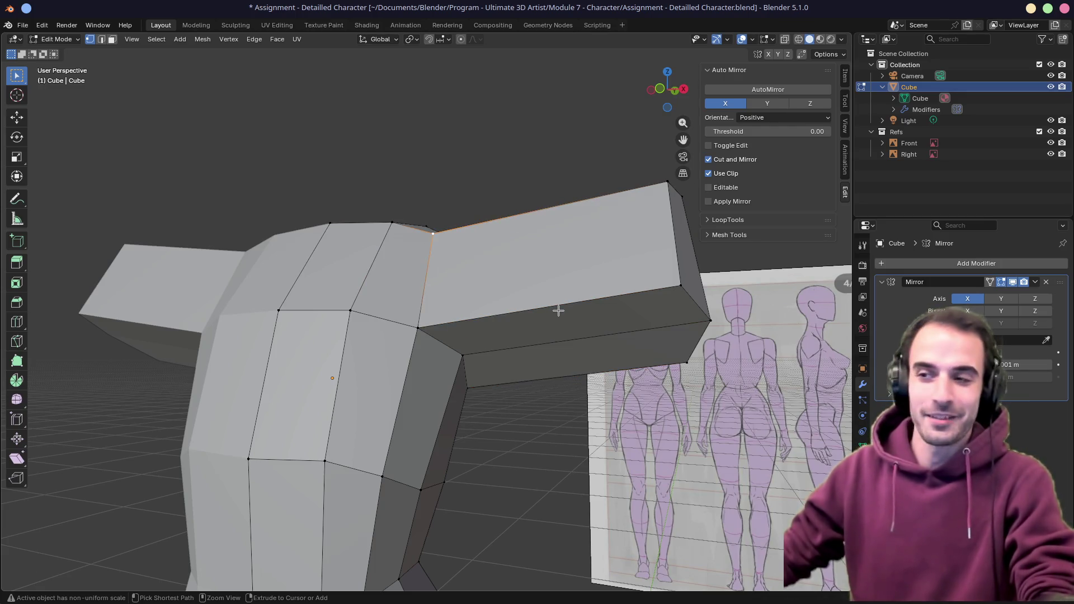
Undo the arm extrusion and select the front face of the upper torso
{"action": "key", "text": "ctrl+z"}
{"action": "key", "text": "ctrl+z"}
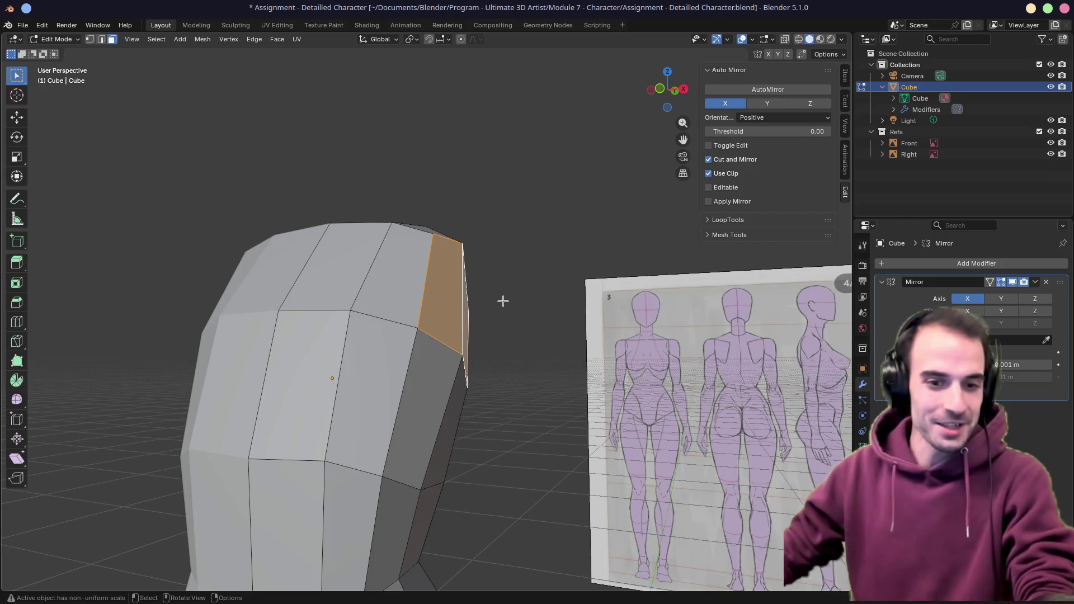
{"action": "middle_click_drag", "start_coordinate": [503, 300], "coordinate": [425, 322]}
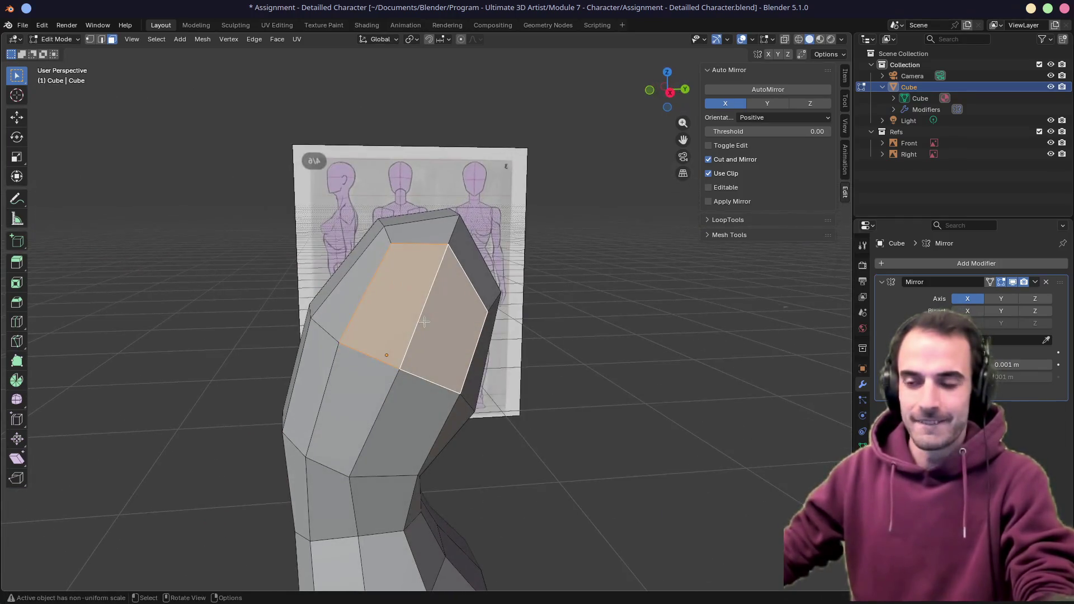
{"action": "mouse_move", "coordinate": [428, 316]}
{"action": "middle_mouse_down"}
{"action": "mouse_move", "coordinate": [354, 357]}
{"action": "mouse_move", "coordinate": [377, 284]}
{"action": "mouse_move", "coordinate": [395, 312]}
{"action": "mouse_move", "coordinate": [416, 318]}
{"action": "middle_mouse_up"}
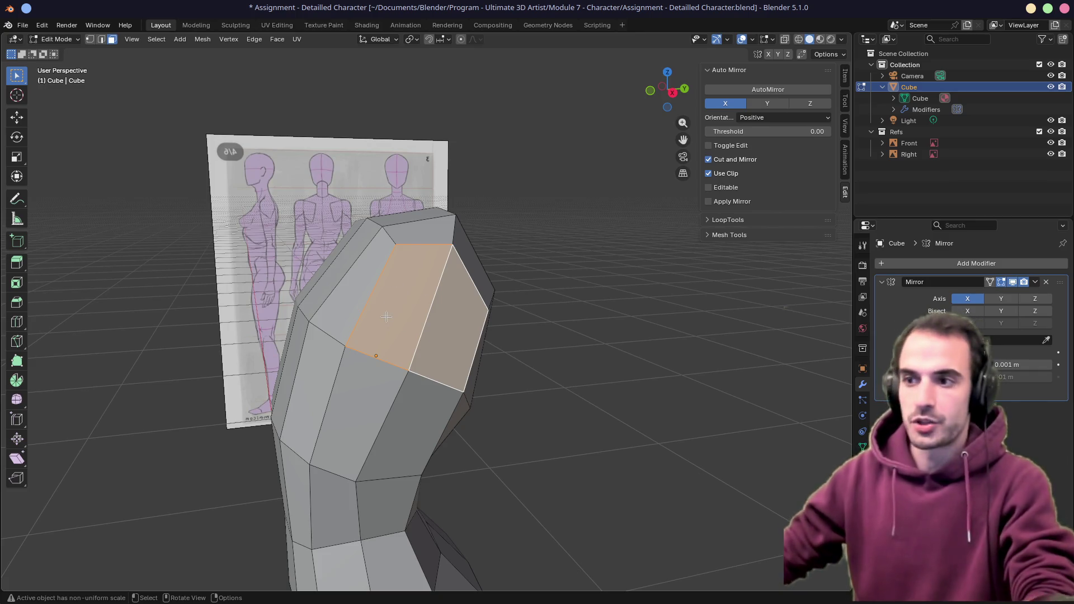
{"action": "left_click", "coordinate": [402, 327], "text": "shift"}
{"action": "left_click", "coordinate": [445, 347]}
{"action": "left_click", "coordinate": [427, 327]}
Add a horizontal loop cut around the upper torso and select its faces in front view
{"action": "key", "text": "ctrl+r"}
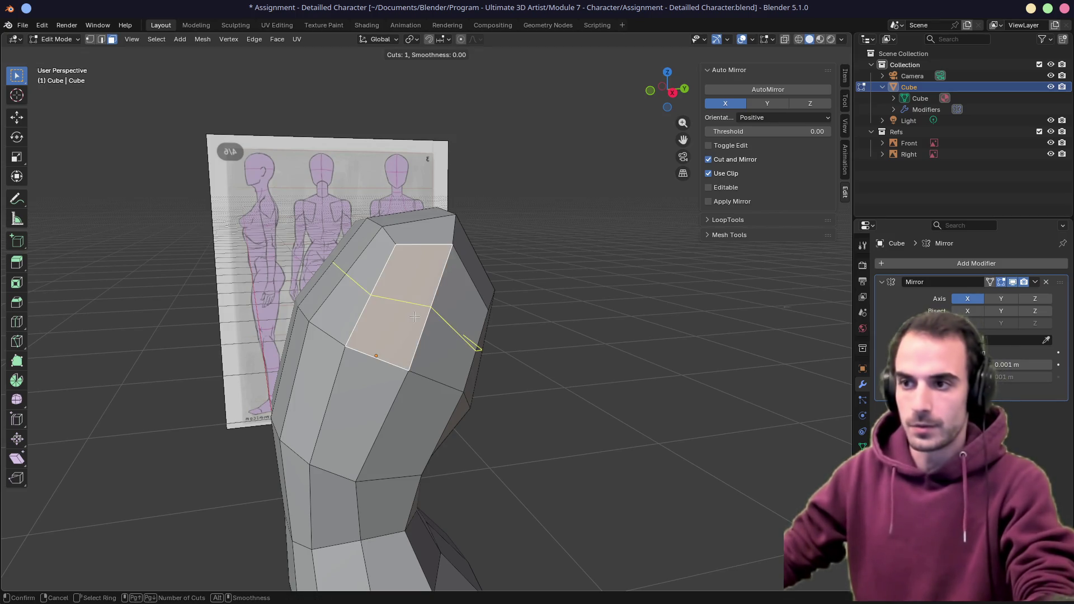
{"action": "left_click", "coordinate": [426, 328]}
{"action": "mouse_move", "coordinate": [427, 327]}
{"action": "middle_mouse_down"}
{"action": "mouse_move", "coordinate": [501, 320]}
{"action": "mouse_move", "coordinate": [377, 320]}
{"action": "middle_mouse_up"}
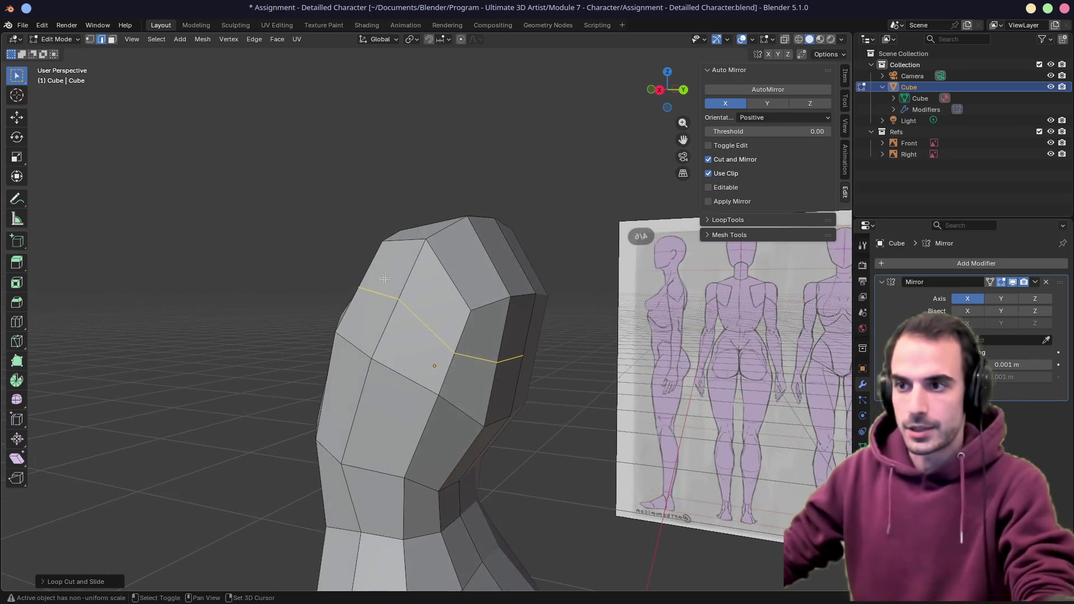
{"action": "left_click", "coordinate": [378, 320]}
{"action": "key", "text": "3"}
{"action": "left_click_drag", "start_coordinate": [390, 269], "coordinate": [437, 370]}
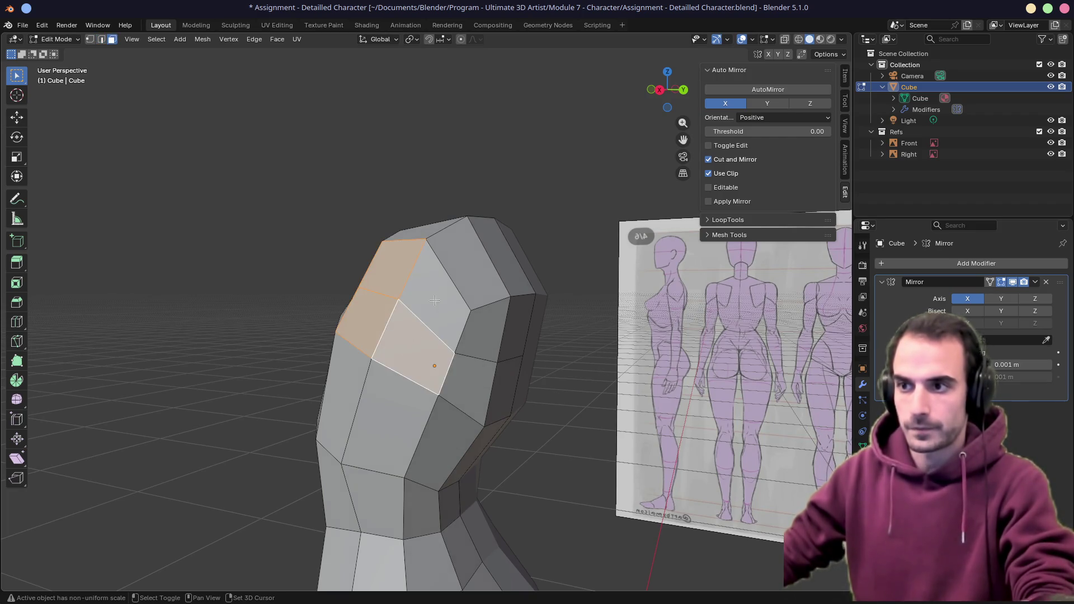
{"action": "mouse_move", "coordinate": [436, 369]}
{"action": "middle_mouse_down"}
{"action": "mouse_move", "coordinate": [451, 362]}
{"action": "mouse_move", "coordinate": [444, 305]}
{"action": "middle_mouse_up"}
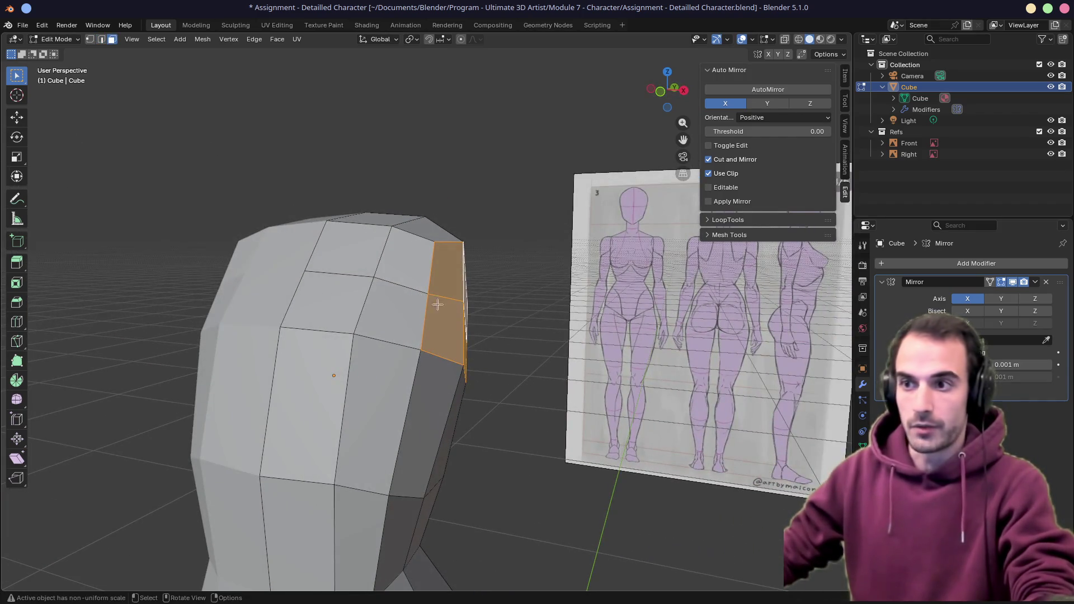
{"action": "key", "text": "KP_1"}
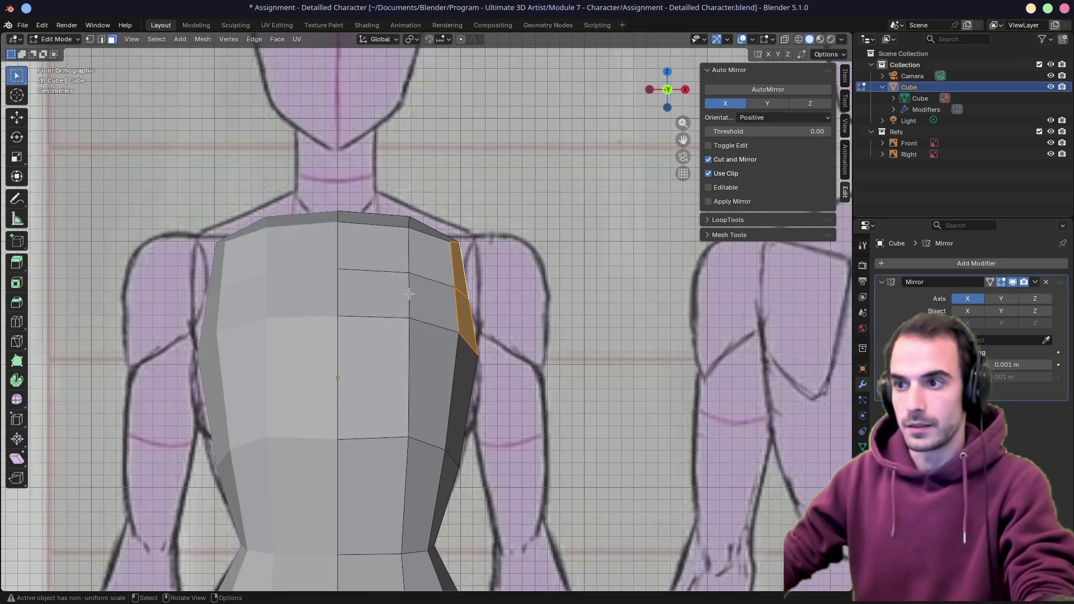
Nudge the chest-level edge loop slightly into position
{"action": "left_click", "coordinate": [417, 283], "text": "alt"}
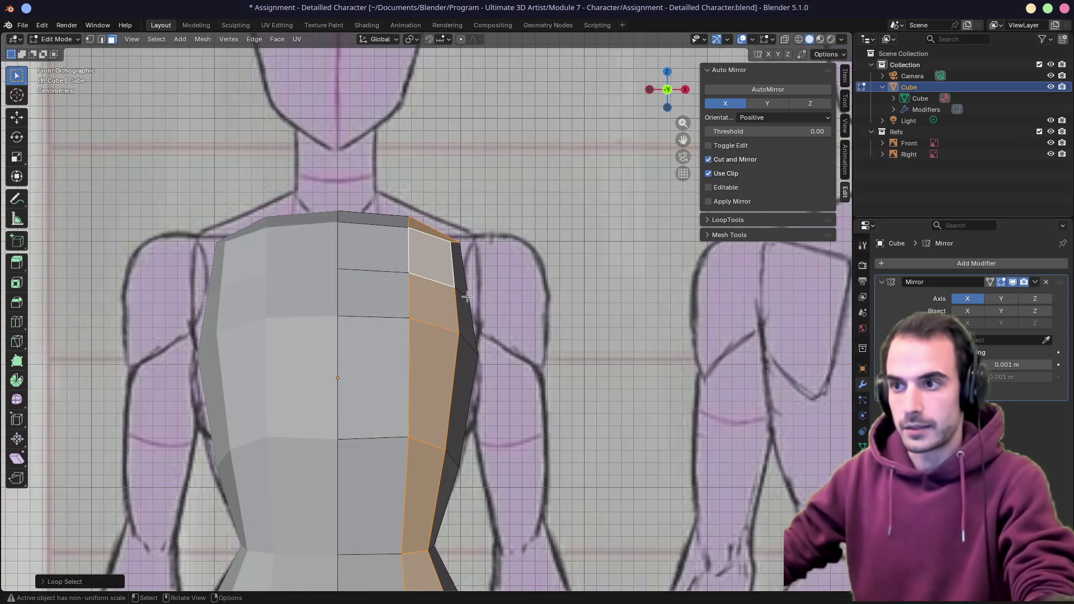
{"action": "left_click", "coordinate": [398, 285], "text": "alt"}
{"action": "key", "text": "g"}
{"action": "left_click", "coordinate": [426, 273]}
Raise the top shoulder edge loop to the reference shoulder line in X-ray, then save
{"action": "left_click", "coordinate": [453, 244], "text": "alt"}
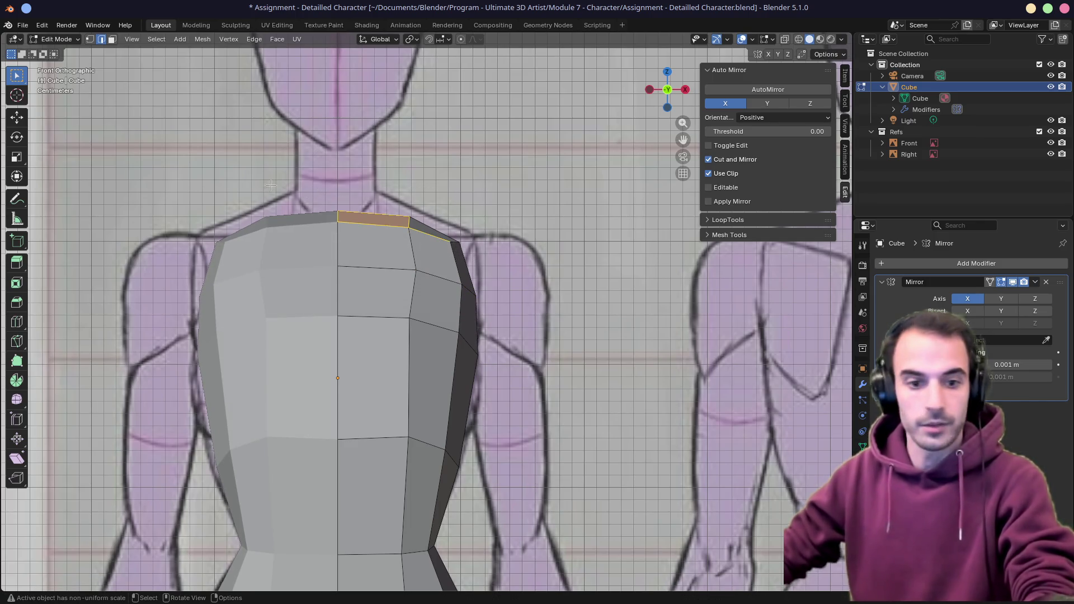
{"action": "key", "text": "alt+z"}
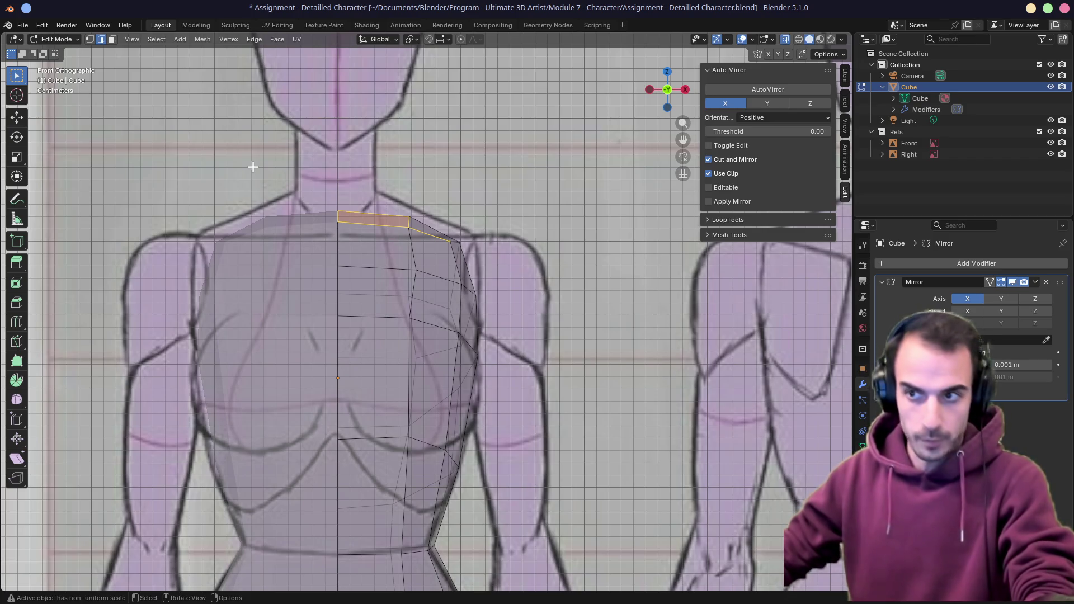
{"action": "key", "text": "g"}
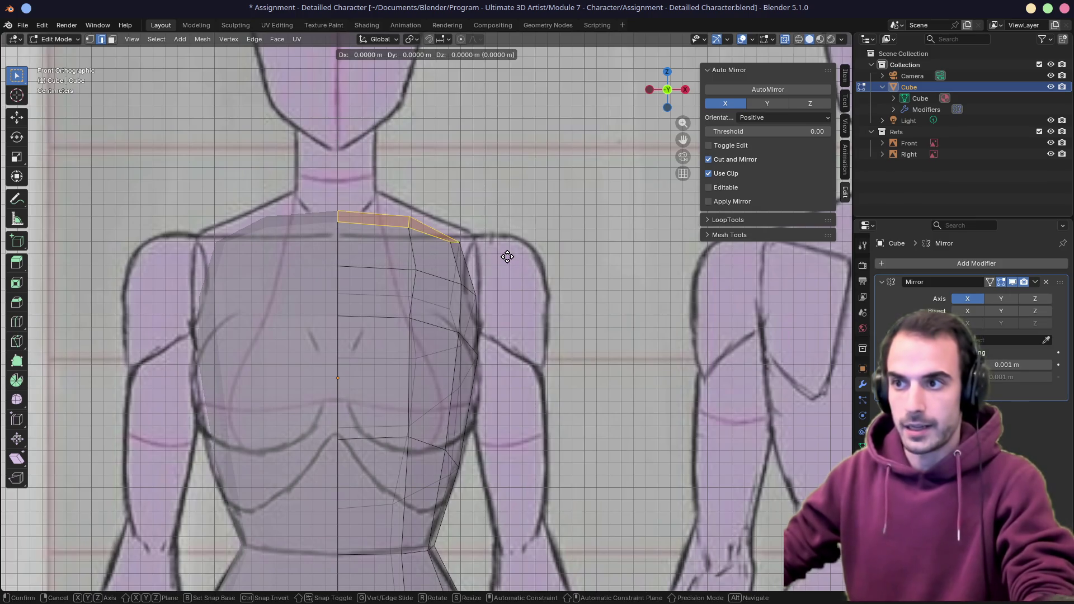
{"action": "left_click", "coordinate": [510, 251]}
{"action": "key", "text": "ctrl+s"}
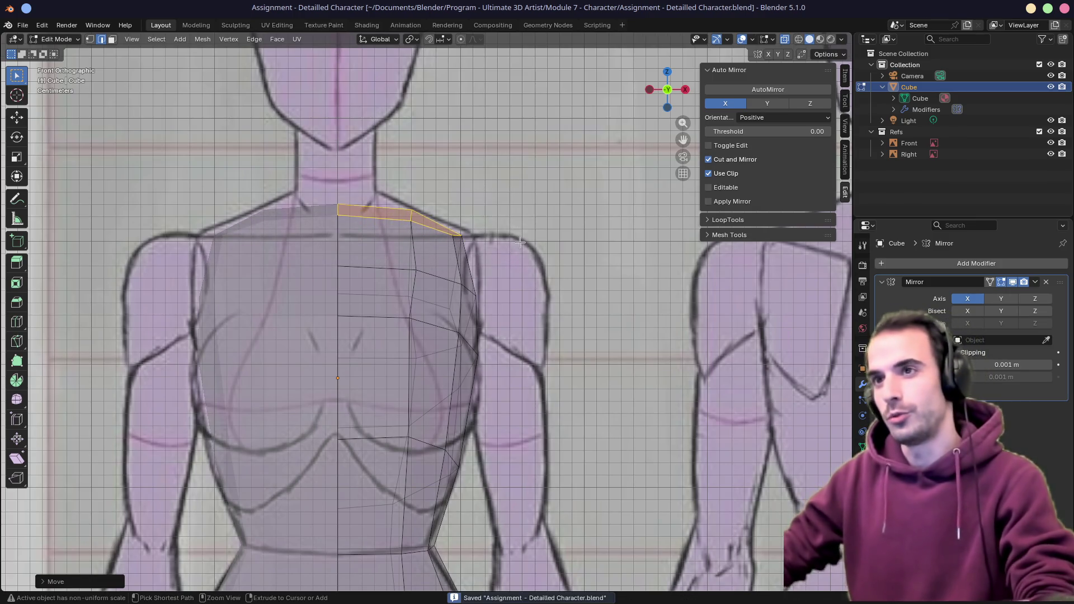
{"action": "key", "text": "alt+z"}
{"action": "middle_click_drag", "start_coordinate": [505, 252], "coordinate": [460, 262]}
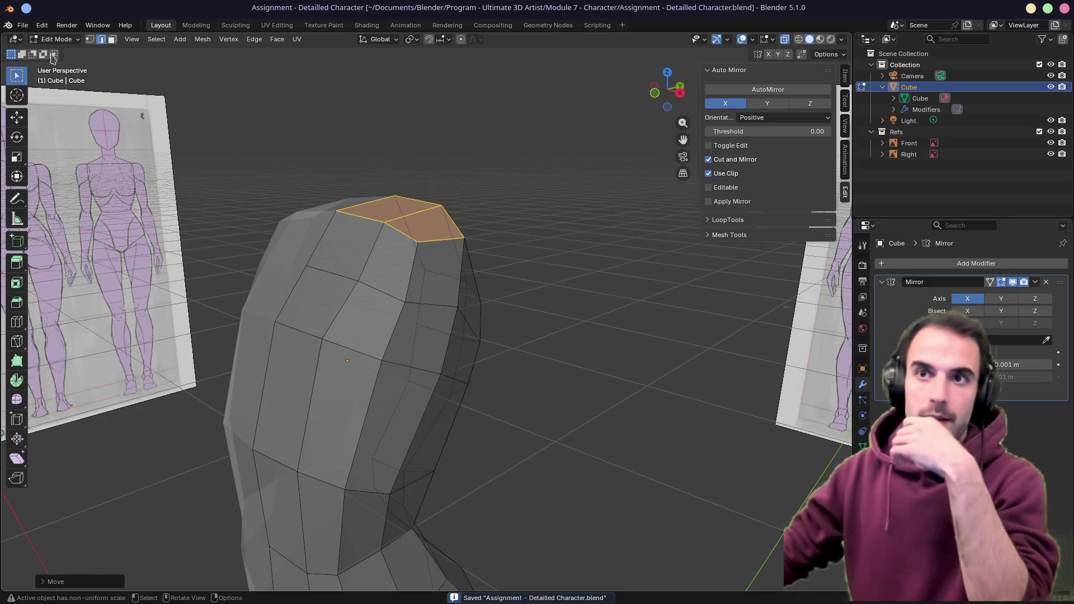
{"action": "left_click", "coordinate": [22, 24]}
{"action": "mouse_move", "coordinate": [51, 61]}
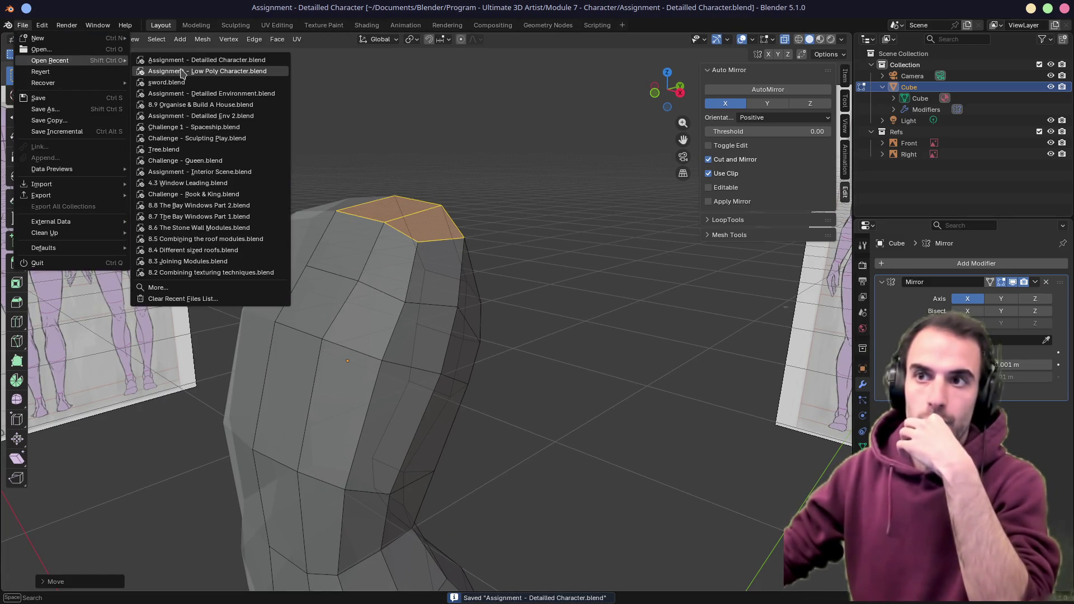
{"action": "left_click", "coordinate": [183, 73]}
{"action": "mouse_move", "coordinate": [404, 286]}
{"action": "middle_mouse_down"}
{"action": "mouse_move", "coordinate": [360, 286]}
{"action": "mouse_move", "coordinate": [418, 279]}
{"action": "middle_mouse_up"}
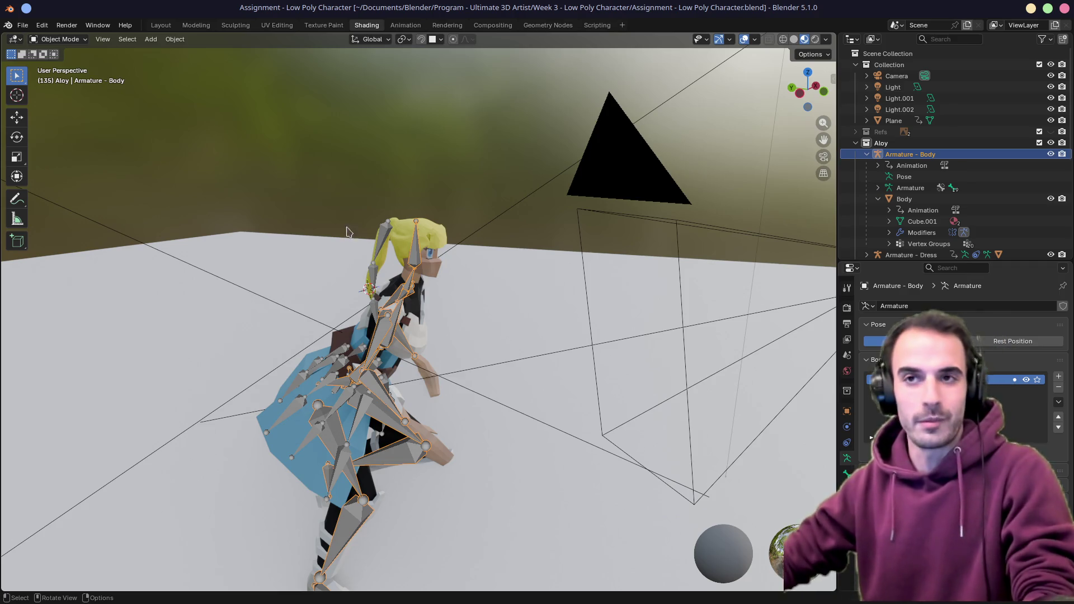
{"action": "left_click", "coordinate": [23, 24]}
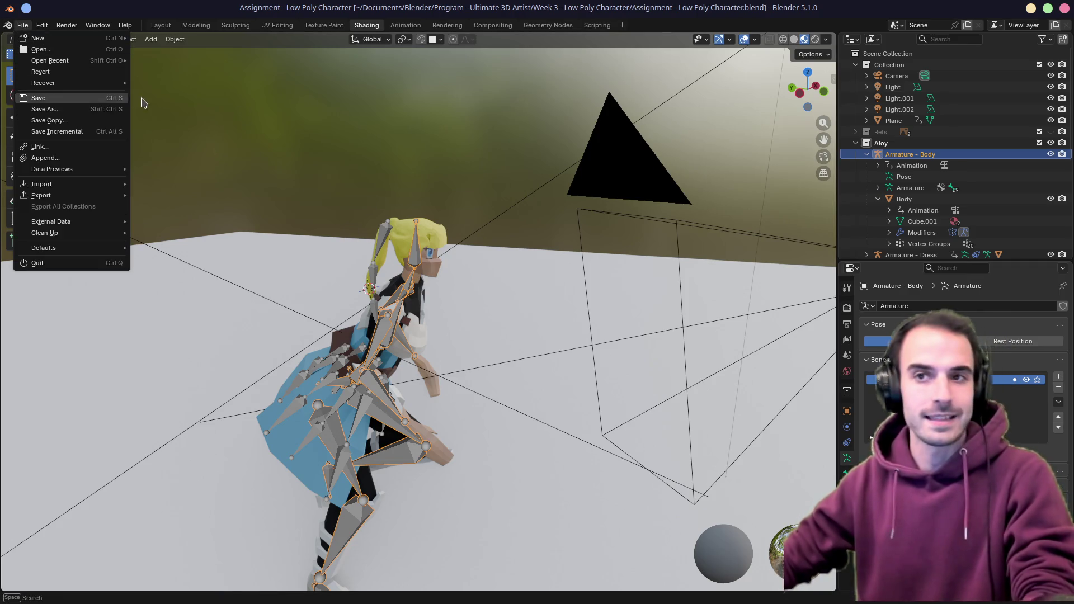
{"action": "mouse_move", "coordinate": [51, 60]}
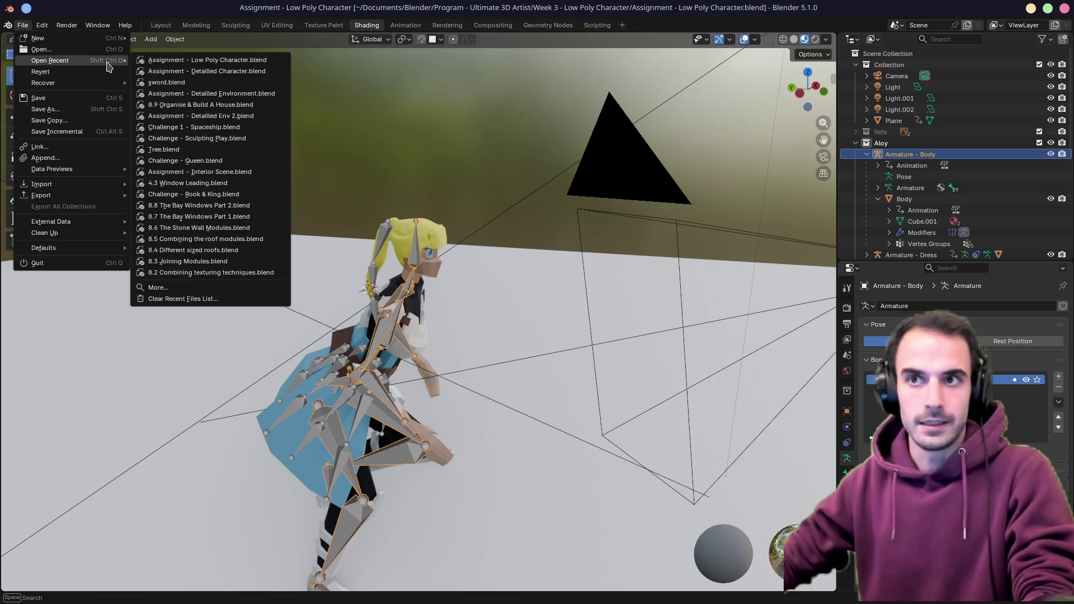
{"action": "left_click", "coordinate": [207, 70]}
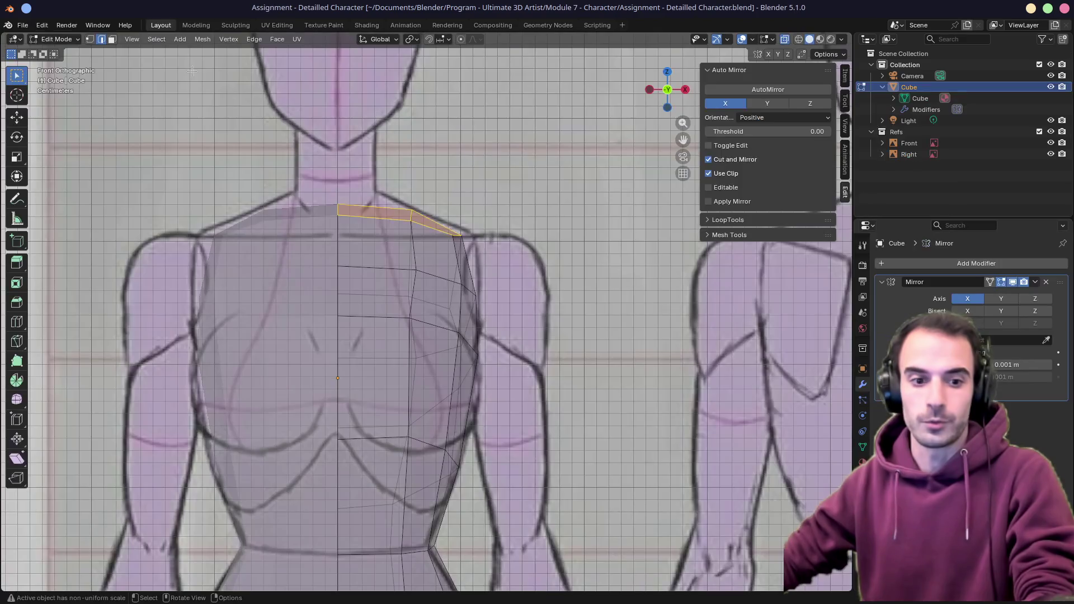
{"action": "mouse_move", "coordinate": [468, 162]}
{"action": "middle_mouse_down"}
{"action": "mouse_move", "coordinate": [404, 251]}
{"action": "mouse_move", "coordinate": [338, 183]}
{"action": "mouse_move", "coordinate": [361, 230]}
{"action": "middle_mouse_up"}
{"action": "key", "text": "ctrl+s"}
{"action": "key", "text": "KP_1"}
{"action": "key", "text": "KP_3"}
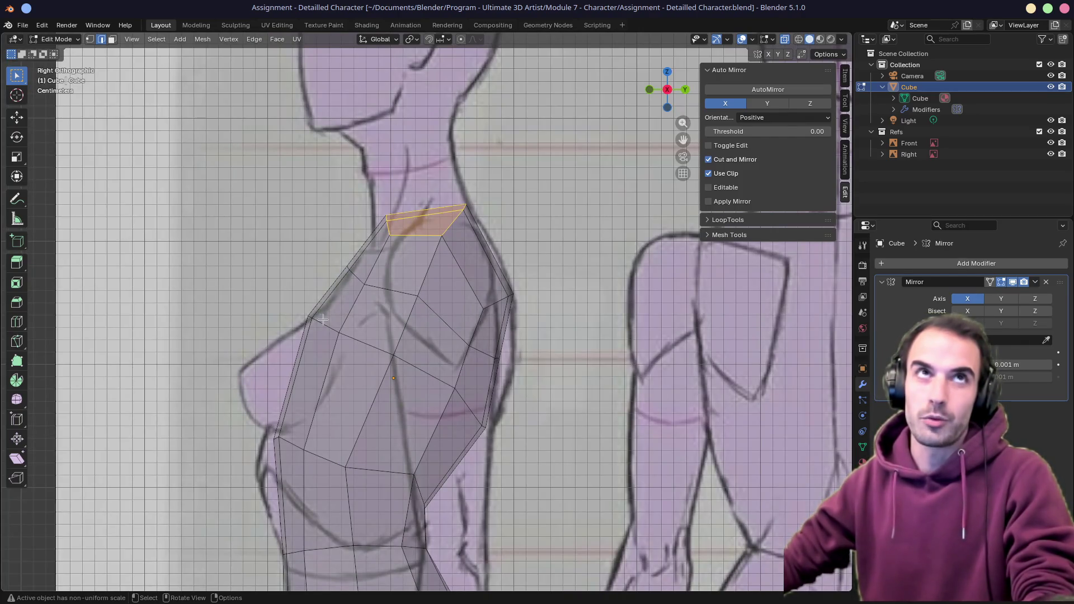
{"action": "mouse_move", "coordinate": [324, 320]}
{"action": "middle_mouse_down"}
{"action": "mouse_move", "coordinate": [252, 323]}
{"action": "mouse_move", "coordinate": [439, 337]}
{"action": "middle_mouse_up"}
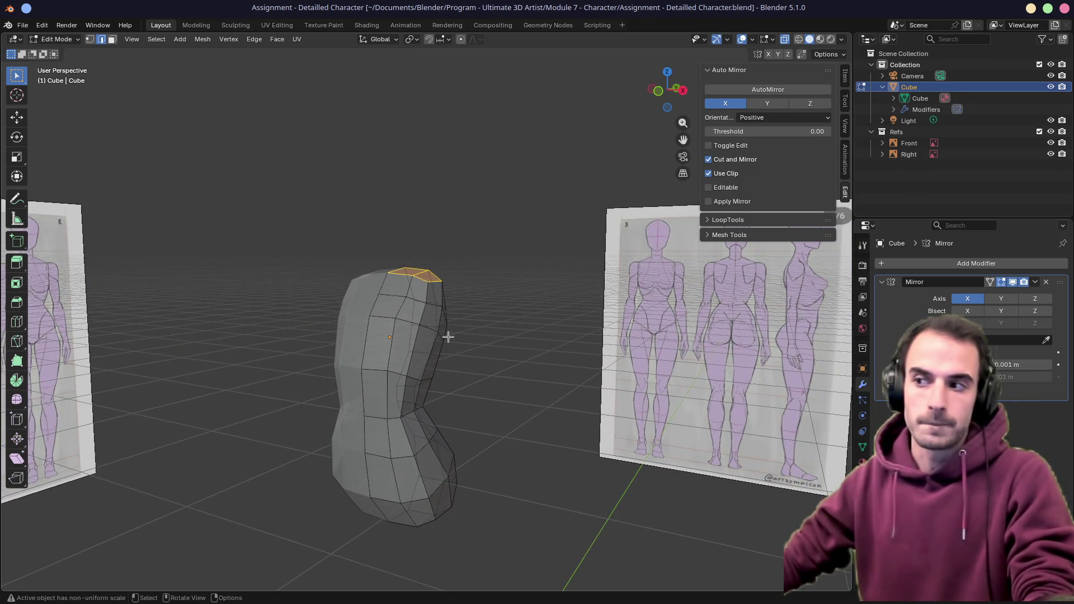
{"action": "mouse_move", "coordinate": [320, 345]}
{"action": "middle_mouse_down"}
{"action": "mouse_move", "coordinate": [363, 427]}
{"action": "mouse_move", "coordinate": [403, 445]}
{"action": "mouse_move", "coordinate": [460, 434]}
{"action": "middle_mouse_up"}
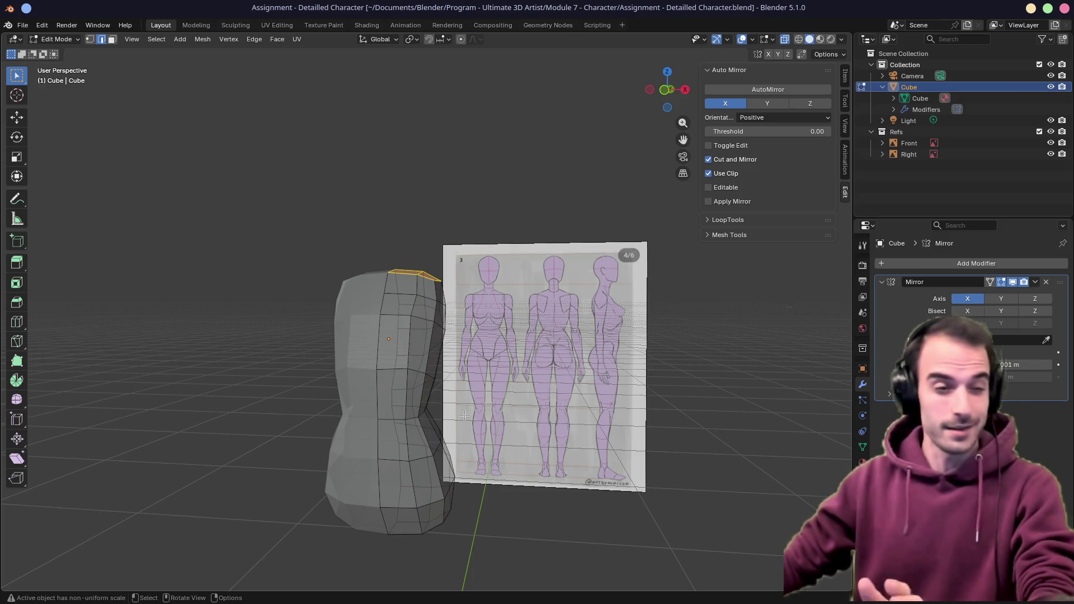
Select the two upper side faces of the torso where the arm will attach
{"action": "key", "text": "KP_1"}
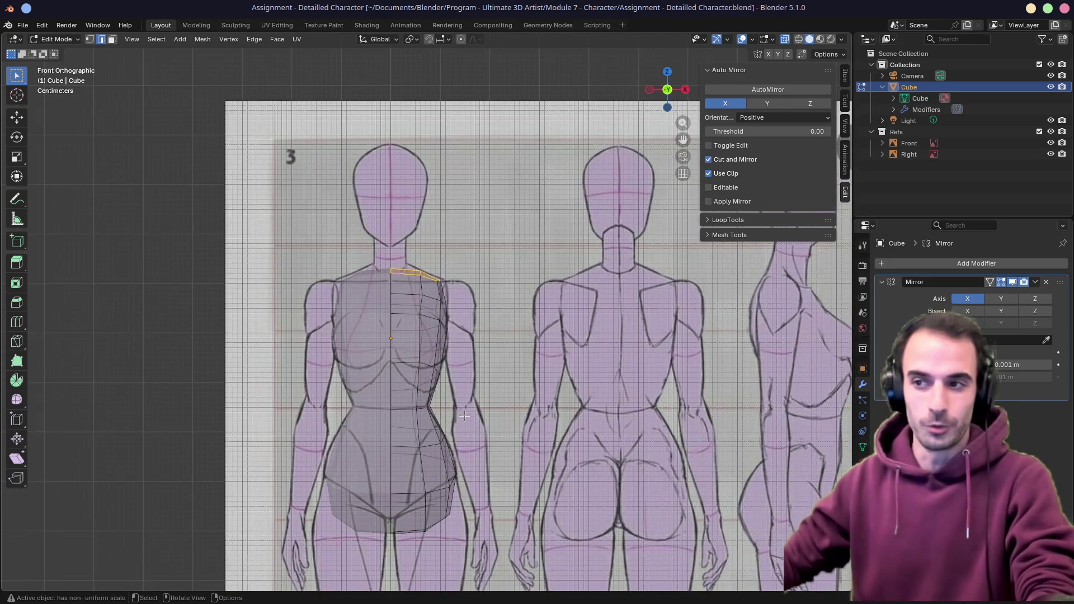
{"action": "scroll", "coordinate": [464, 415], "scroll_direction": "up", "scroll_amount": 3}
{"action": "mouse_move", "coordinate": [464, 337]}
{"action": "middle_mouse_down", "text": "shift"}
{"action": "mouse_move", "coordinate": [475, 303]}
{"action": "mouse_move", "coordinate": [400, 319]}
{"action": "middle_mouse_up", "text": "shift"}
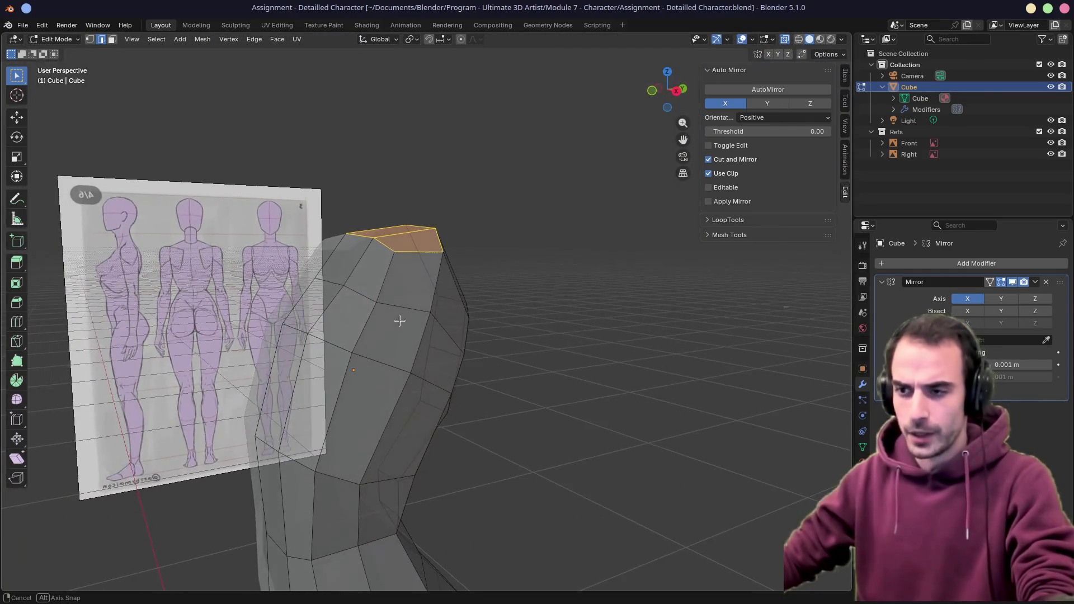
{"action": "left_click", "coordinate": [404, 325]}
{"action": "left_click", "coordinate": [464, 313], "text": "shift"}
{"action": "mouse_move", "coordinate": [464, 336]}
{"action": "middle_mouse_down"}
{"action": "mouse_move", "coordinate": [462, 362]}
{"action": "mouse_move", "coordinate": [470, 360]}
{"action": "middle_mouse_up"}
{"action": "left_click", "coordinate": [401, 319]}
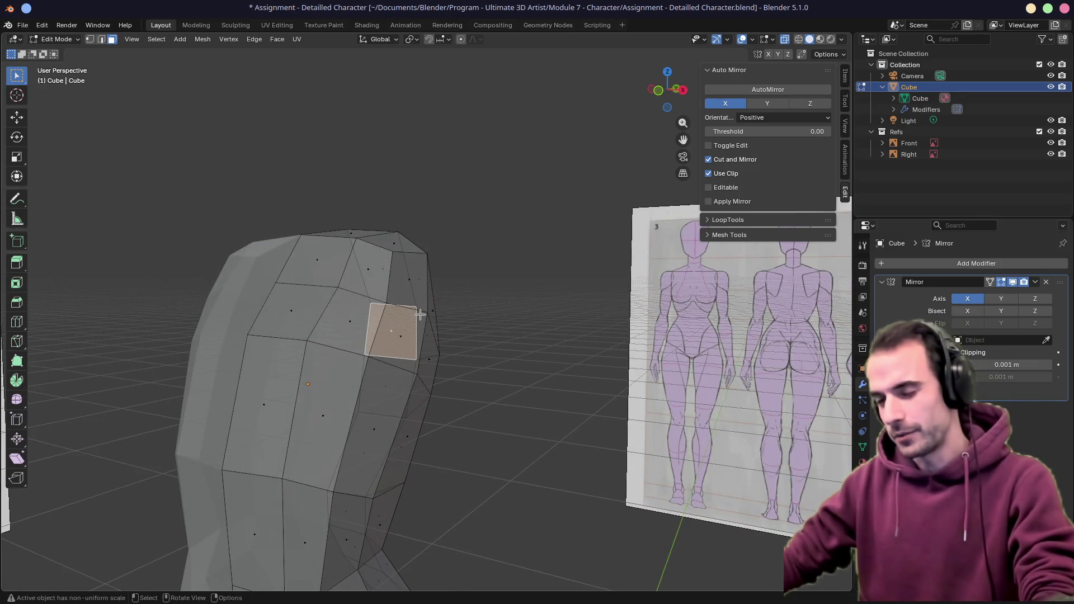
{"action": "left_click", "coordinate": [437, 311]}
{"action": "mouse_move", "coordinate": [437, 310]}
{"action": "middle_mouse_down"}
{"action": "mouse_move", "coordinate": [388, 322]}
{"action": "mouse_move", "coordinate": [456, 367]}
{"action": "mouse_move", "coordinate": [385, 355]}
{"action": "middle_mouse_up"}
{"action": "left_click", "coordinate": [388, 324]}
{"action": "left_click", "coordinate": [436, 319], "text": "shift"}
Extrude the shoulder faces outward along their normals into a short arm stub
{"action": "middle_click_drag", "start_coordinate": [470, 352], "coordinate": [504, 352]}
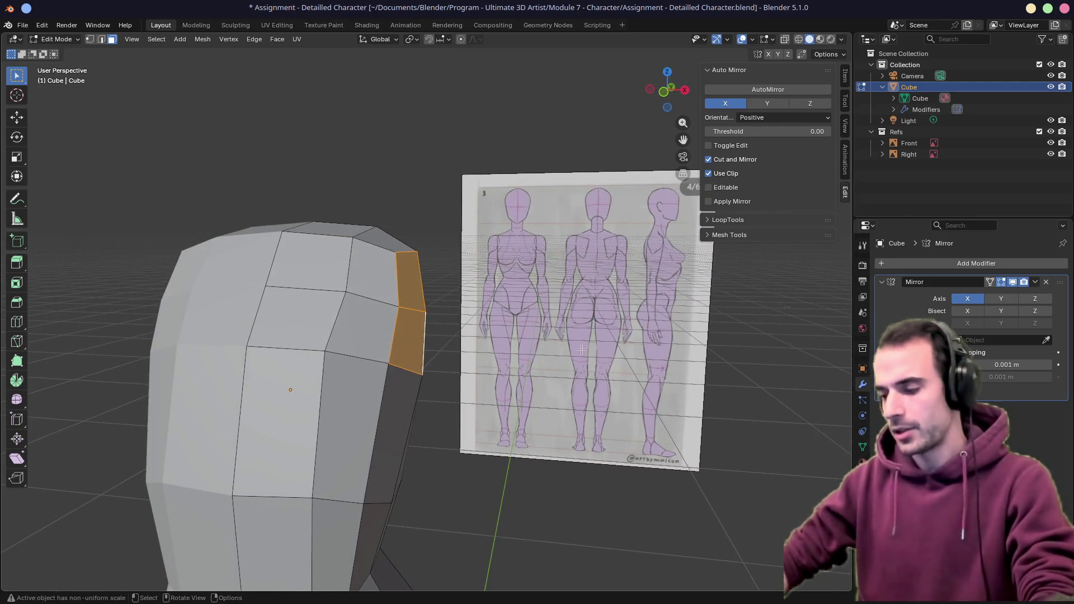
{"action": "key", "text": "KP_1"}
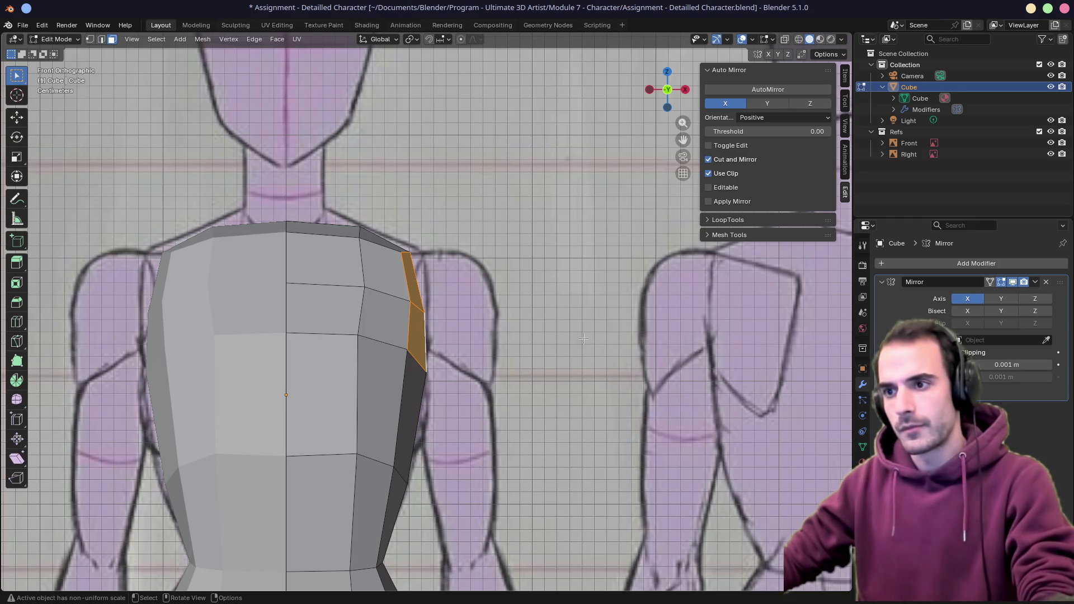
{"action": "key", "text": "alt+s"}
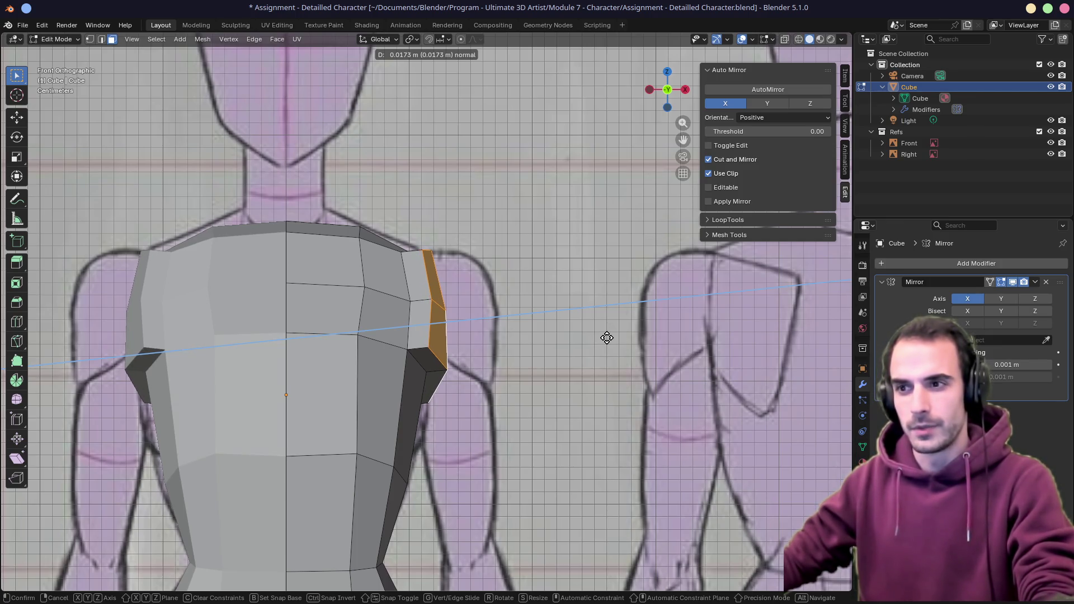
{"action": "left_click", "coordinate": [607, 337]}
{"action": "mouse_move", "coordinate": [607, 338]}
{"action": "middle_mouse_down"}
{"action": "mouse_move", "coordinate": [470, 271]}
{"action": "mouse_move", "coordinate": [435, 406]}
{"action": "middle_mouse_up"}
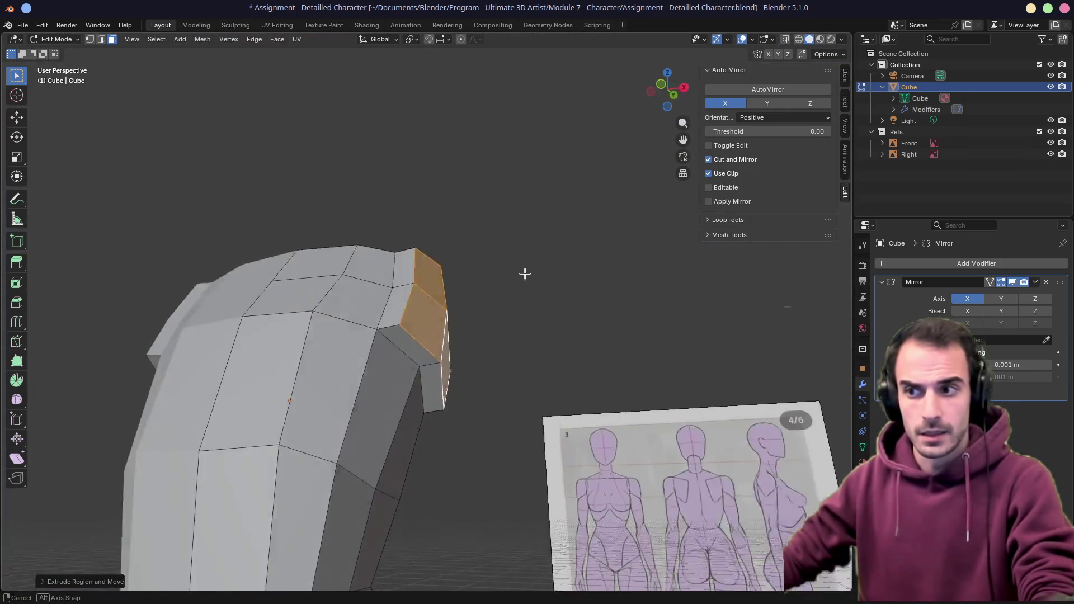
Move one corner vertex of the arm stub into place against the front reference
{"action": "key", "text": "KP_1"}
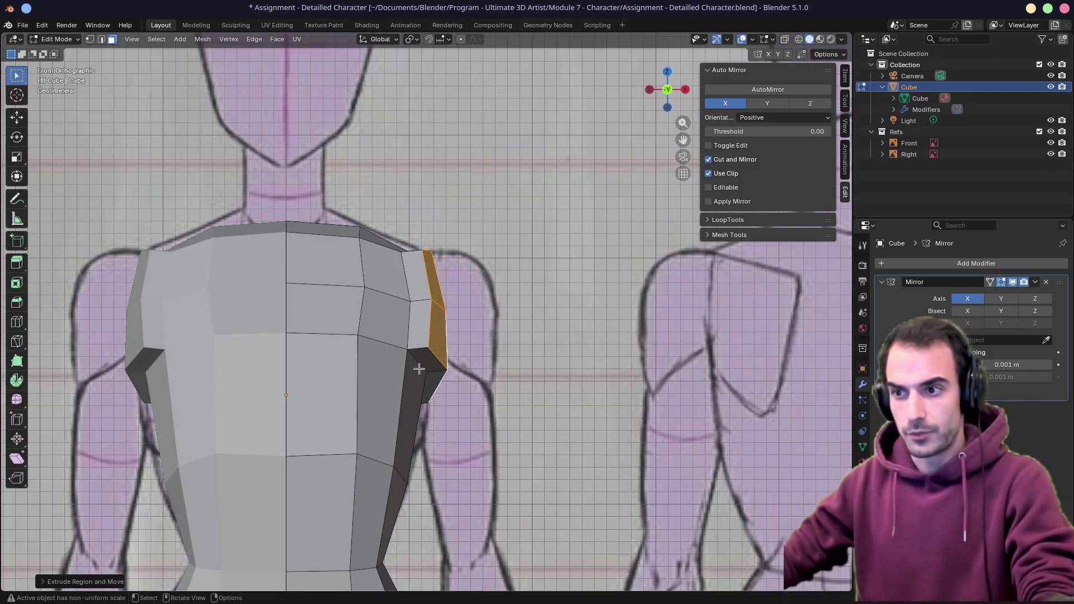
{"action": "left_click", "coordinate": [432, 379]}
{"action": "key", "text": "g"}
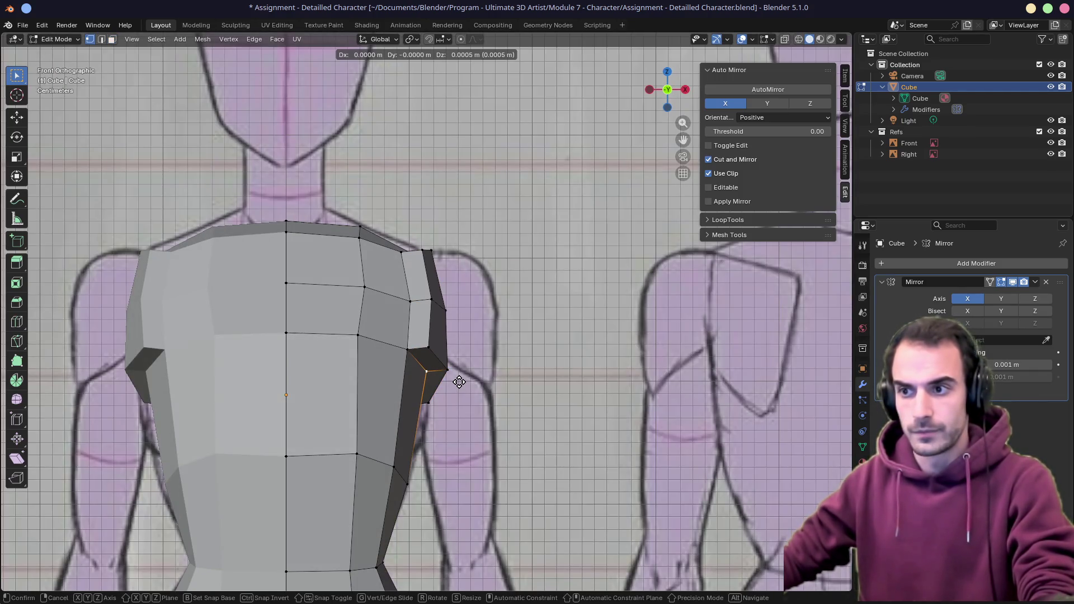
{"action": "left_click", "coordinate": [451, 386]}
{"action": "middle_click_drag", "start_coordinate": [450, 386], "coordinate": [389, 358]}
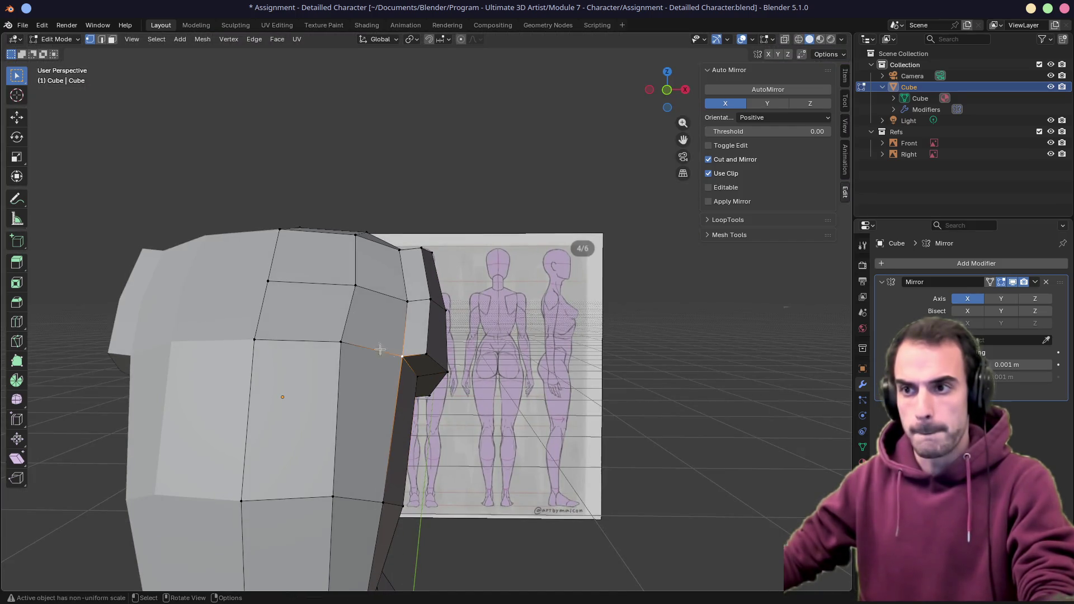
{"action": "mouse_move", "coordinate": [470, 302]}
{"action": "middle_mouse_down"}
{"action": "mouse_move", "coordinate": [278, 307]}
{"action": "mouse_move", "coordinate": [369, 336]}
{"action": "mouse_move", "coordinate": [413, 366]}
{"action": "middle_mouse_up"}
Round the edge loop where the stub joins the torso into a circle with LoopTools Circle
{"action": "left_click", "coordinate": [414, 365], "text": "alt"}
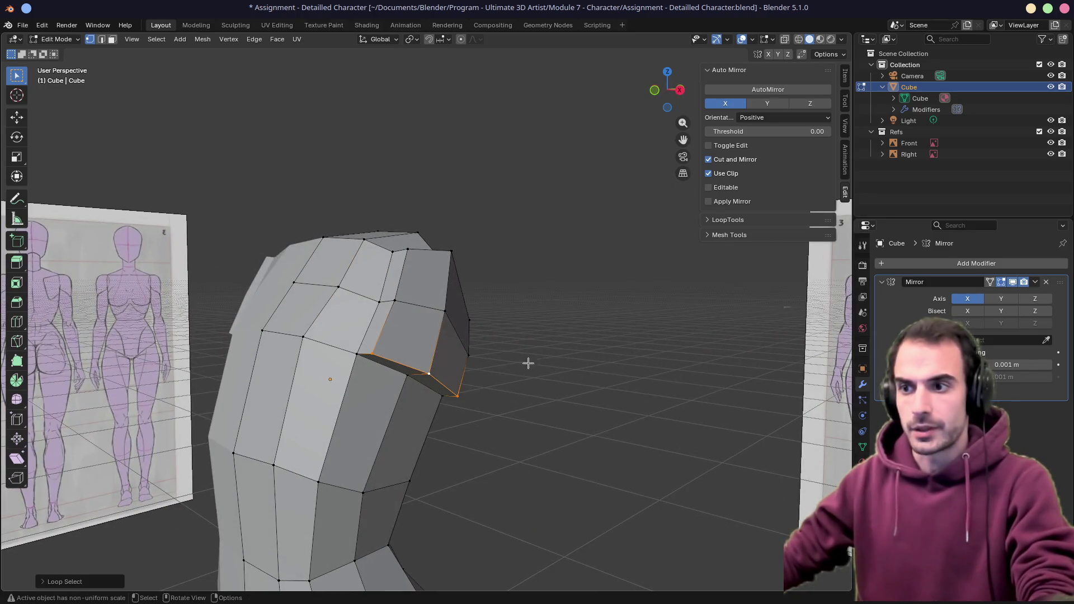
{"action": "key", "text": "1"}
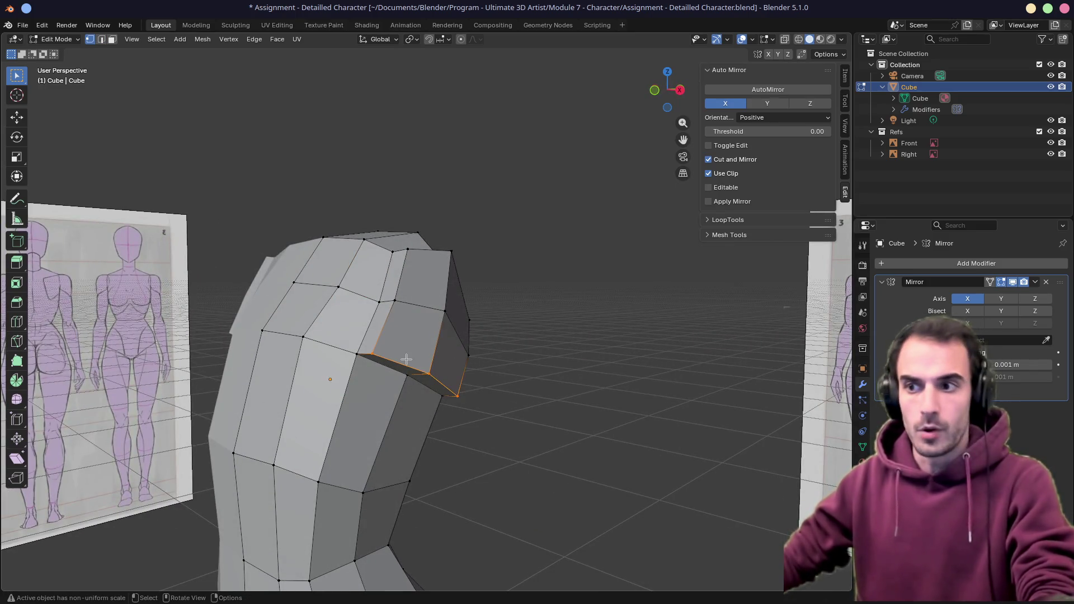
{"action": "left_click", "coordinate": [413, 365]}
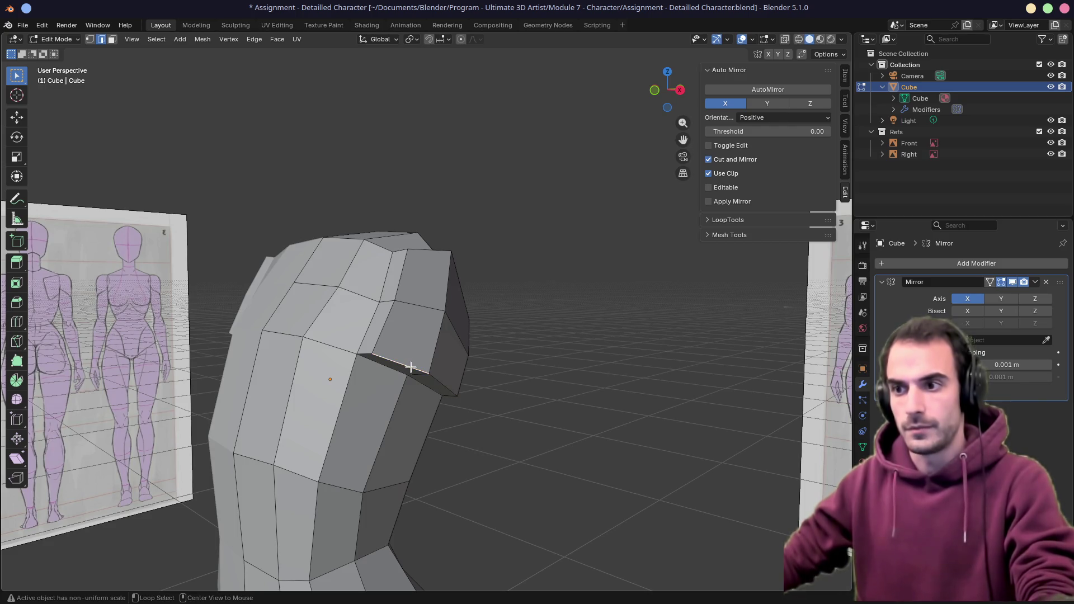
{"action": "middle_click_drag", "start_coordinate": [455, 255], "coordinate": [374, 309]}
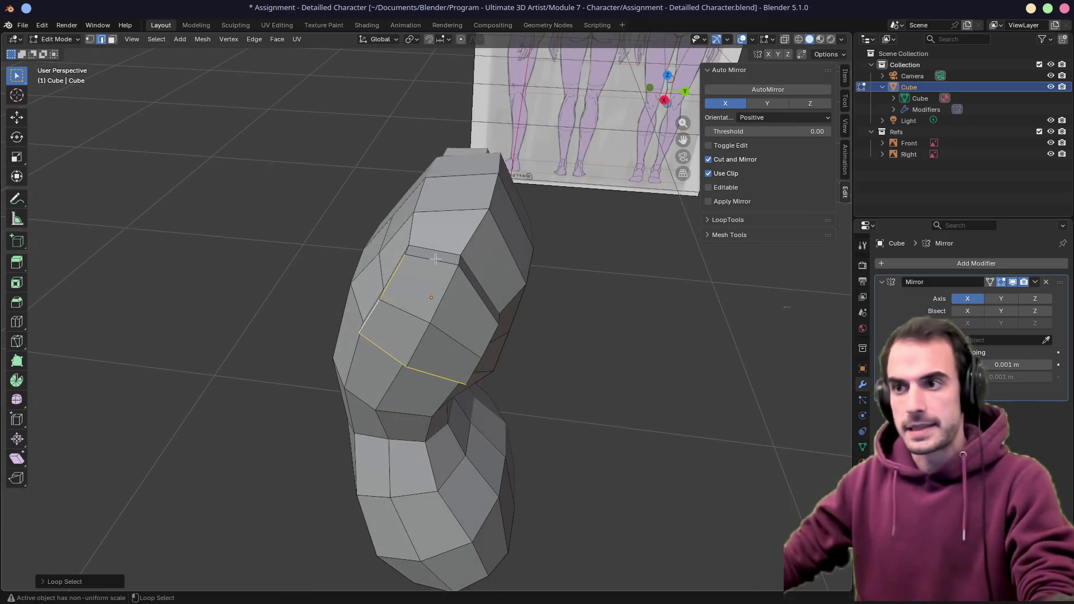
{"action": "middle_click_drag", "start_coordinate": [435, 258], "coordinate": [473, 360]}
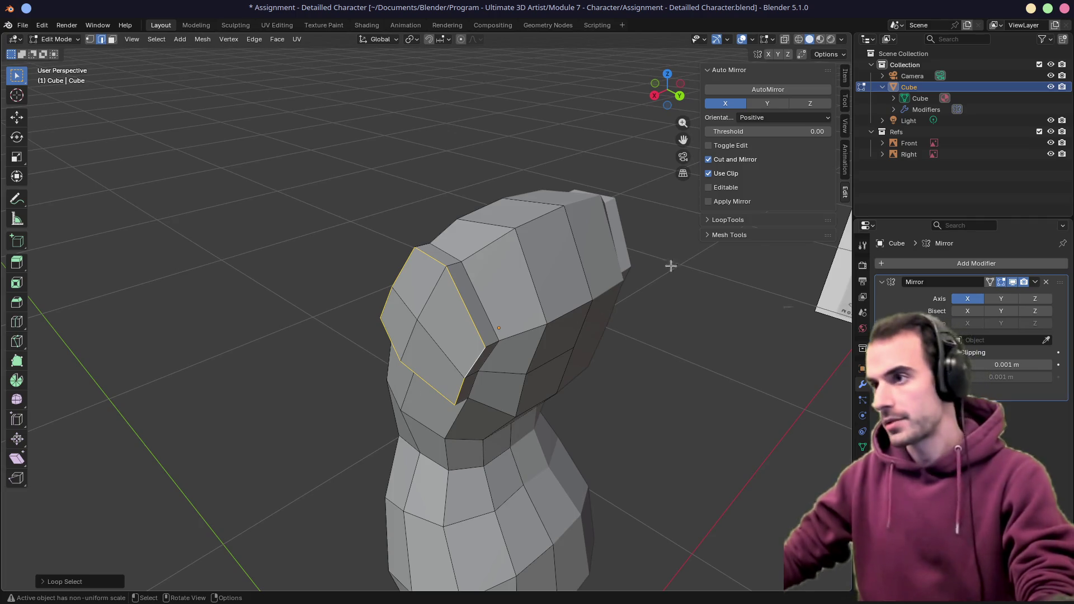
{"action": "left_click", "coordinate": [727, 218]}
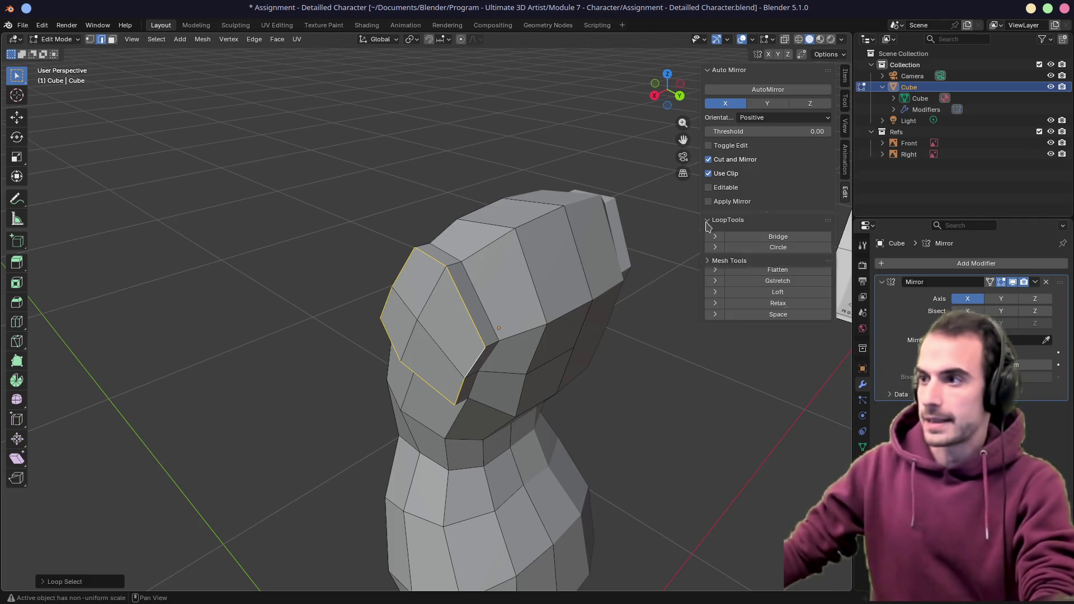
{"action": "left_click", "coordinate": [778, 247]}
{"action": "mouse_move", "coordinate": [504, 278]}
{"action": "middle_mouse_down"}
{"action": "mouse_move", "coordinate": [449, 306]}
{"action": "mouse_move", "coordinate": [599, 220]}
{"action": "mouse_move", "coordinate": [580, 328]}
{"action": "middle_mouse_up"}
Circle the second stub loop, rotate and shift it to follow the shoulder
{"action": "left_click", "coordinate": [463, 301], "text": "alt"}
{"action": "left_click", "coordinate": [778, 247]}
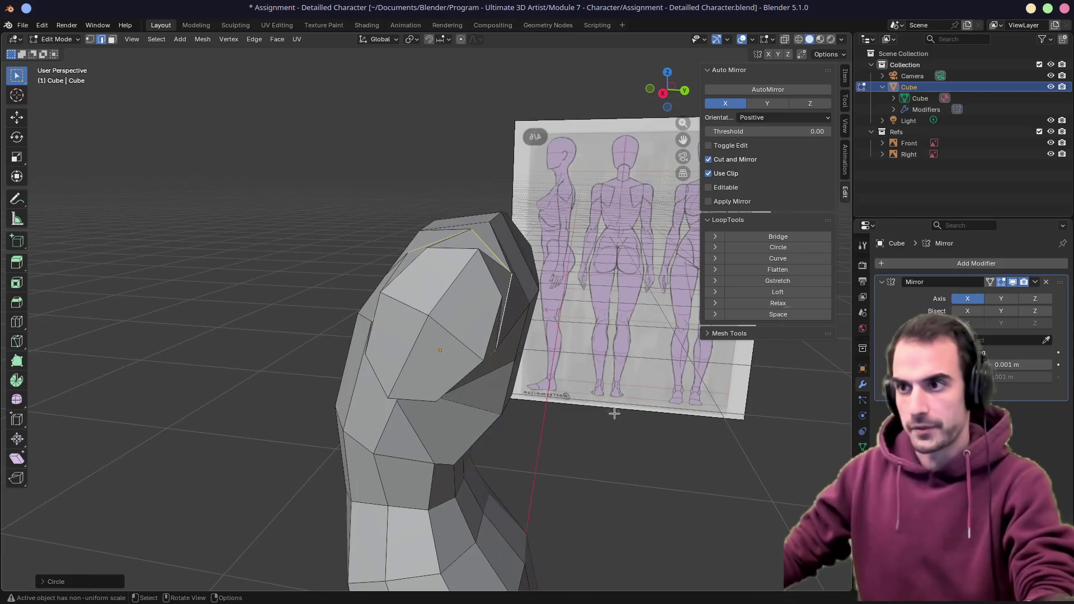
{"action": "key", "text": "r"}
{"action": "left_click", "coordinate": [634, 334]}
{"action": "key", "text": "g"}
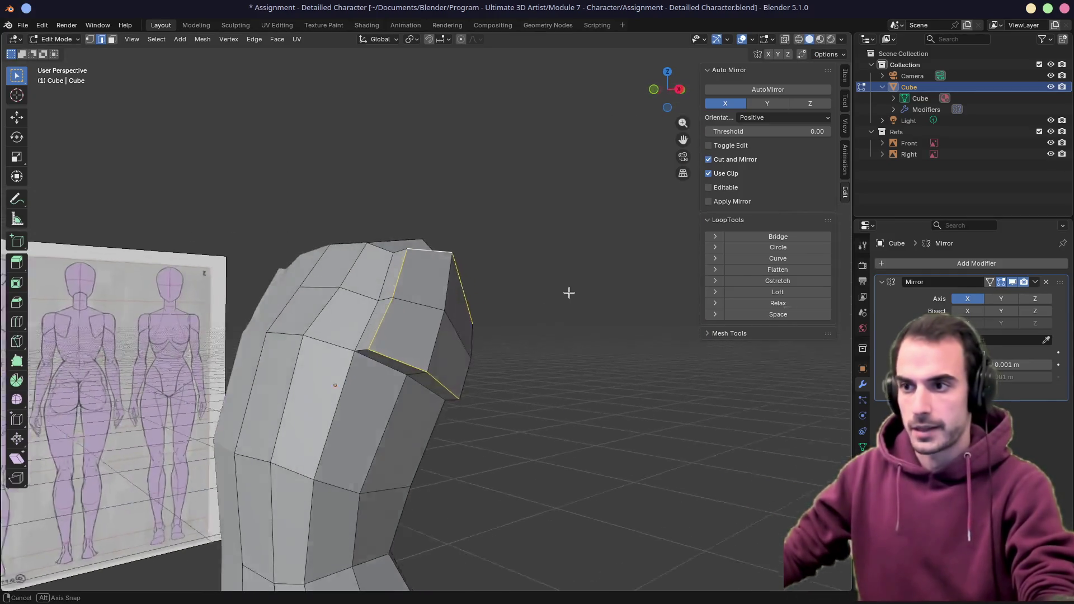
{"action": "middle_click_drag", "start_coordinate": [621, 315], "coordinate": [573, 292]}
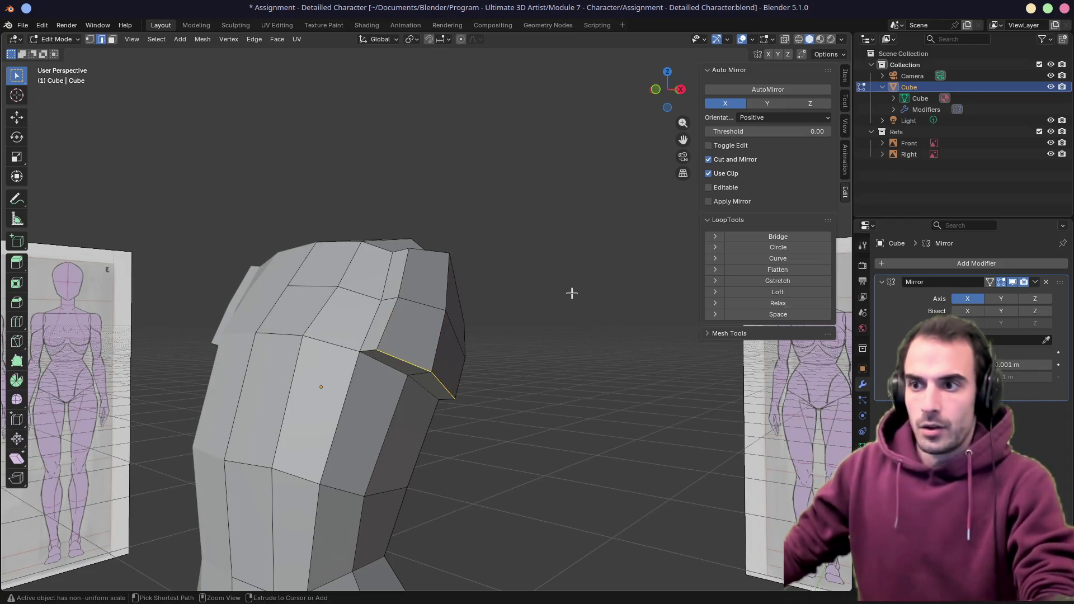
{"action": "key", "text": "x"}
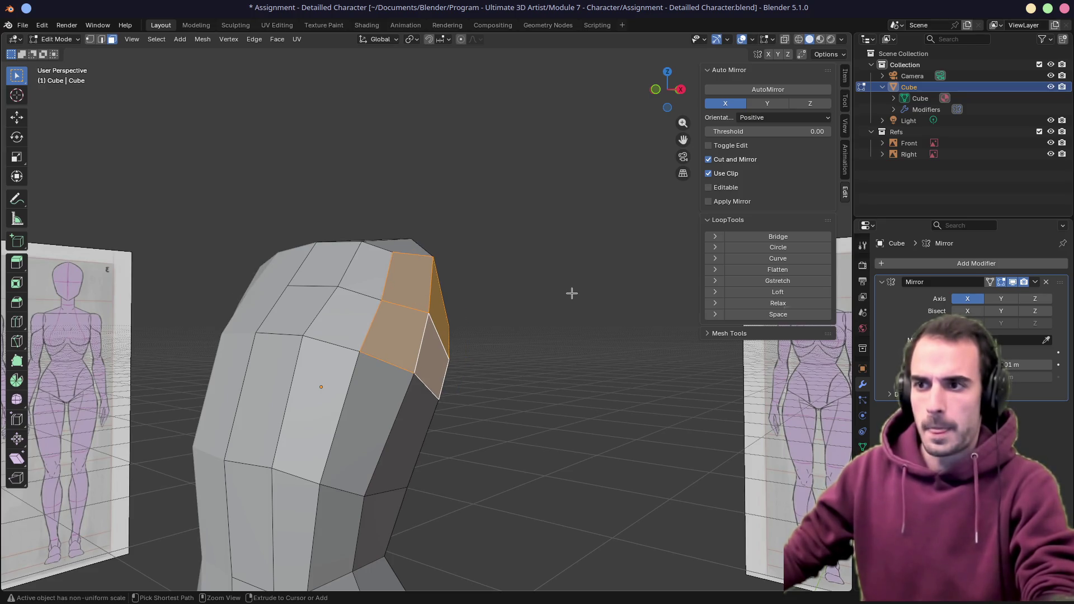
Nudge the stub's end faces and round them into a circle
{"action": "middle_click_drag", "start_coordinate": [571, 292], "coordinate": [554, 312]}
{"action": "key", "text": "g"}
{"action": "left_click", "coordinate": [617, 323]}
{"action": "left_click", "coordinate": [778, 247]}
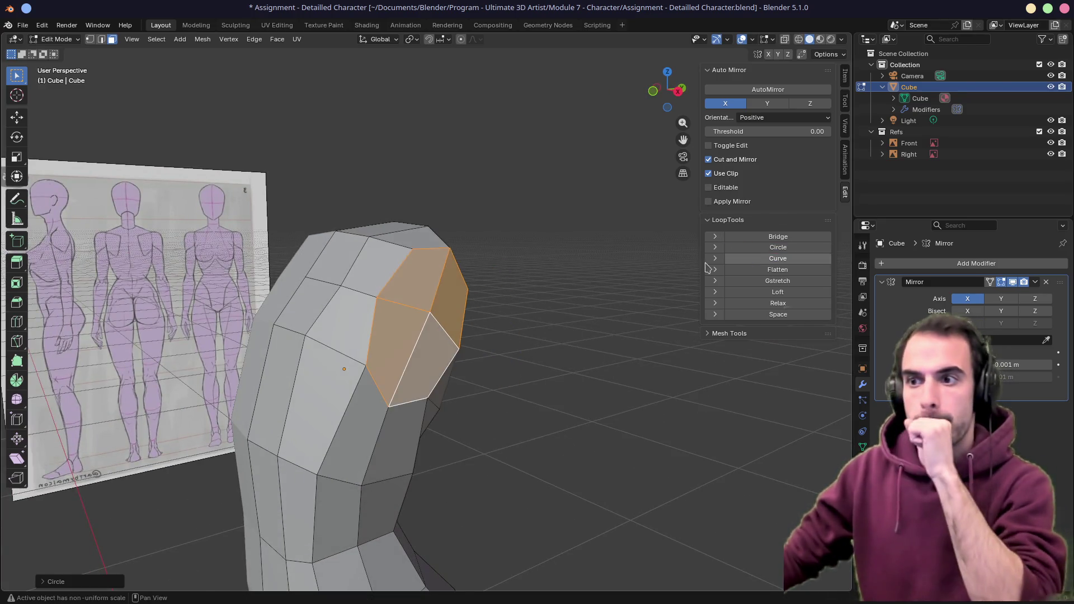
{"action": "mouse_move", "coordinate": [537, 336]}
{"action": "middle_mouse_down"}
{"action": "mouse_move", "coordinate": [473, 280]}
{"action": "mouse_move", "coordinate": [602, 261]}
{"action": "middle_mouse_up"}
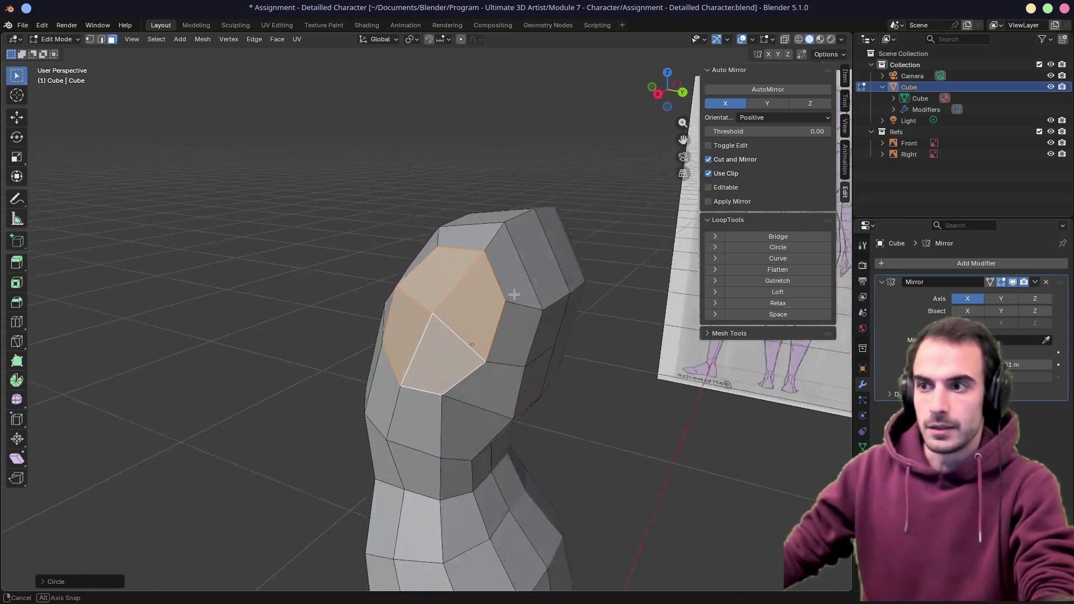
In side view with X-ray, shrink, tilt and reposition the shoulder-end faces to the reference
{"action": "key", "text": "KP_1"}
{"action": "key", "text": "KP_3"}
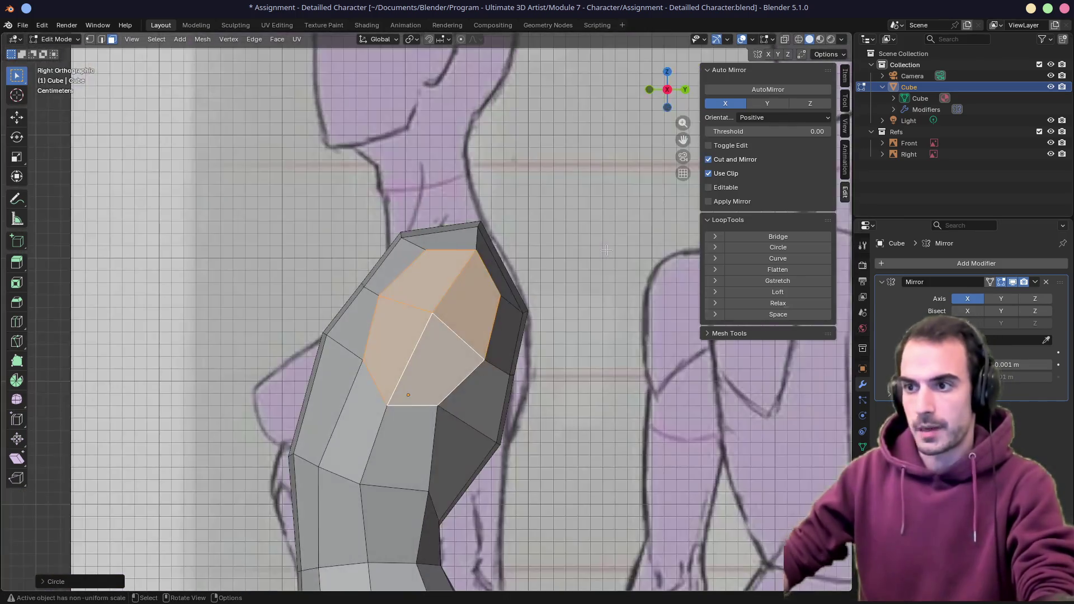
{"action": "key", "text": "alt+z"}
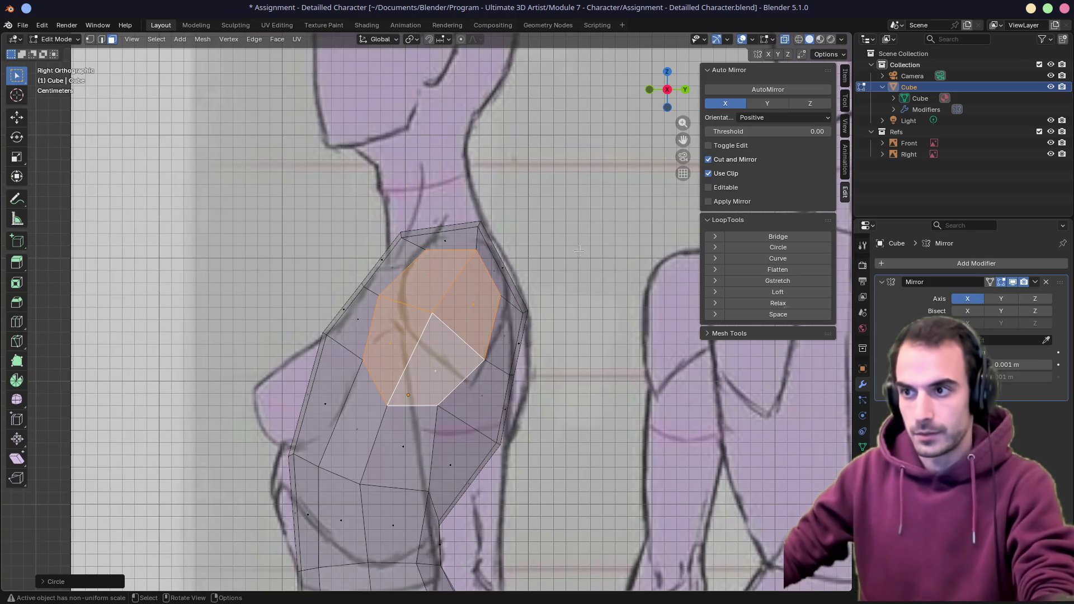
{"action": "key", "text": "s"}
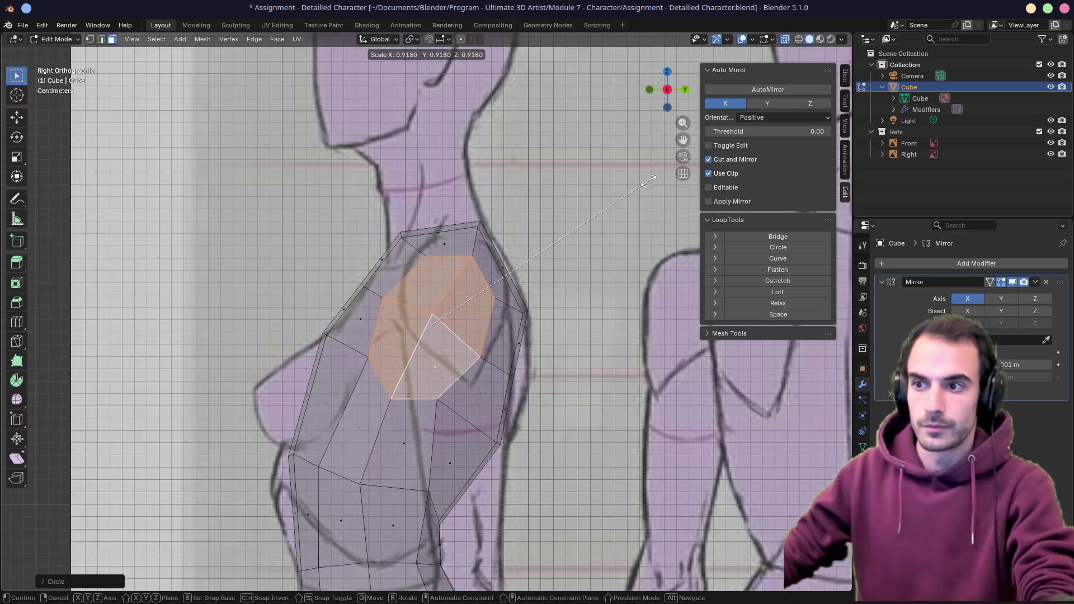
{"action": "key", "text": "s"}
{"action": "left_click", "coordinate": [614, 198]}
{"action": "key", "text": "r"}
{"action": "left_click", "coordinate": [609, 311]}
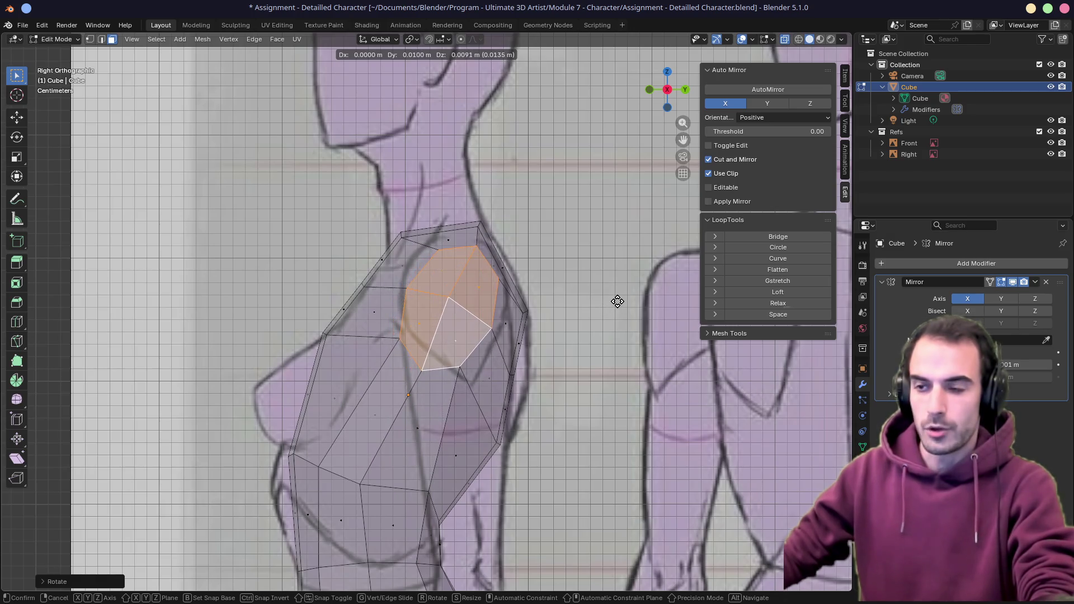
{"action": "left_click", "coordinate": [611, 302]}
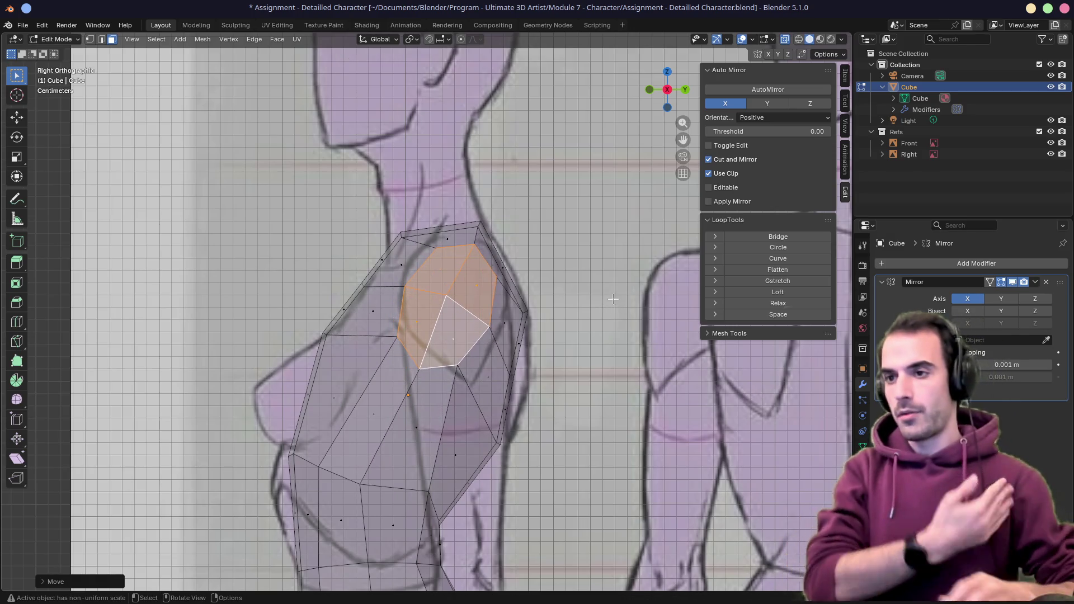
{"action": "middle_click_drag", "start_coordinate": [315, 290], "coordinate": [419, 300]}
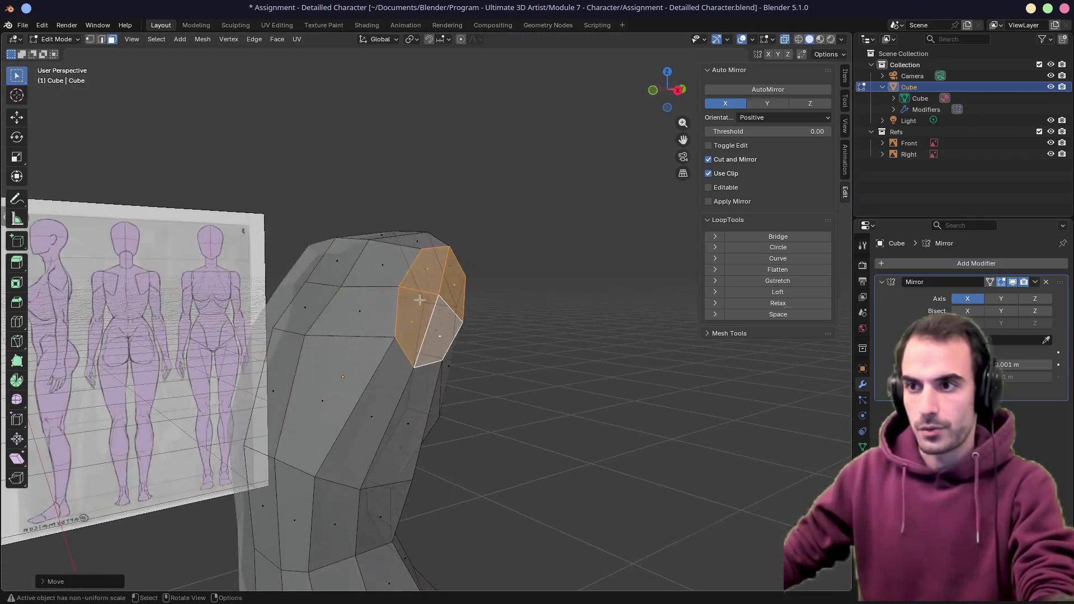
{"action": "left_click", "coordinate": [345, 289]}
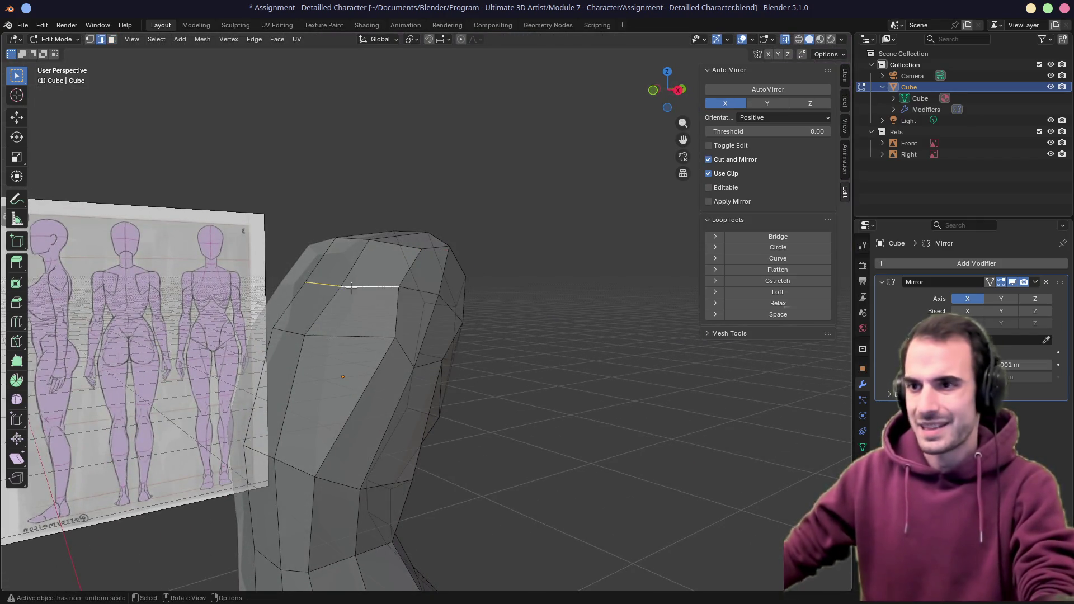
Move two upper chest edges in side view to follow the reference chest profile
{"action": "key", "text": "KP_1"}
{"action": "key", "text": "KP_3"}
{"action": "key", "text": "g"}
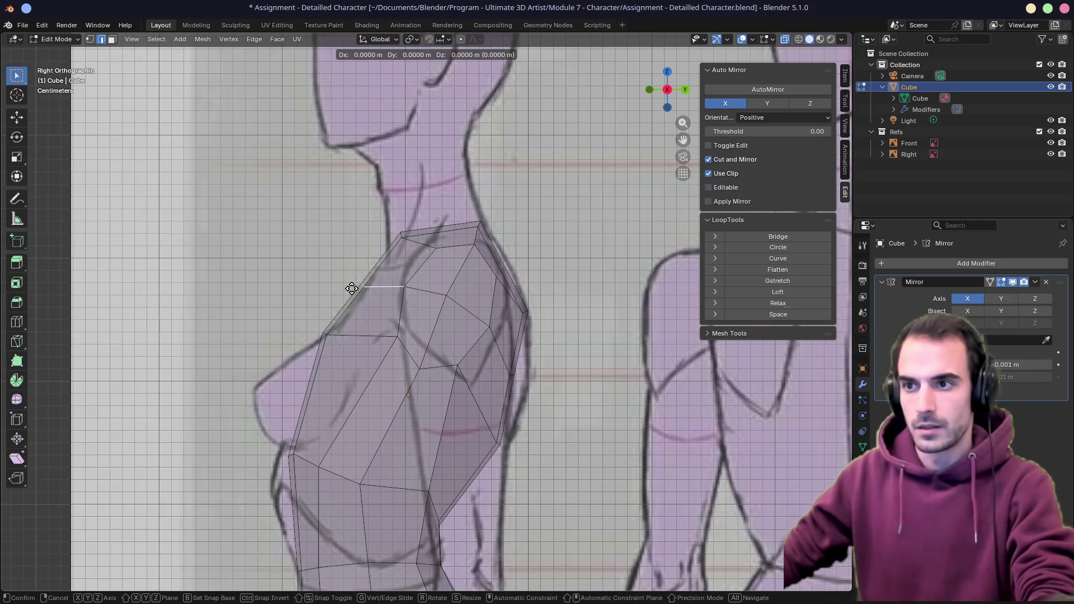
{"action": "left_click", "coordinate": [352, 289]}
{"action": "left_click", "coordinate": [323, 332]}
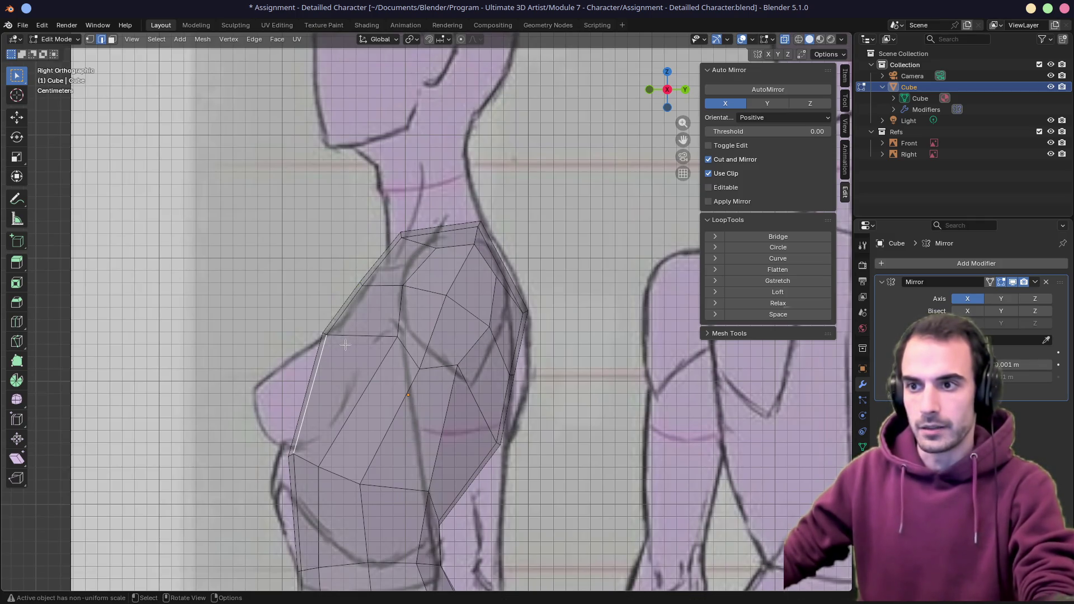
{"action": "middle_click_drag", "start_coordinate": [348, 336], "coordinate": [319, 330]}
{"action": "key", "text": "KP_1"}
{"action": "key", "text": "KP_3"}
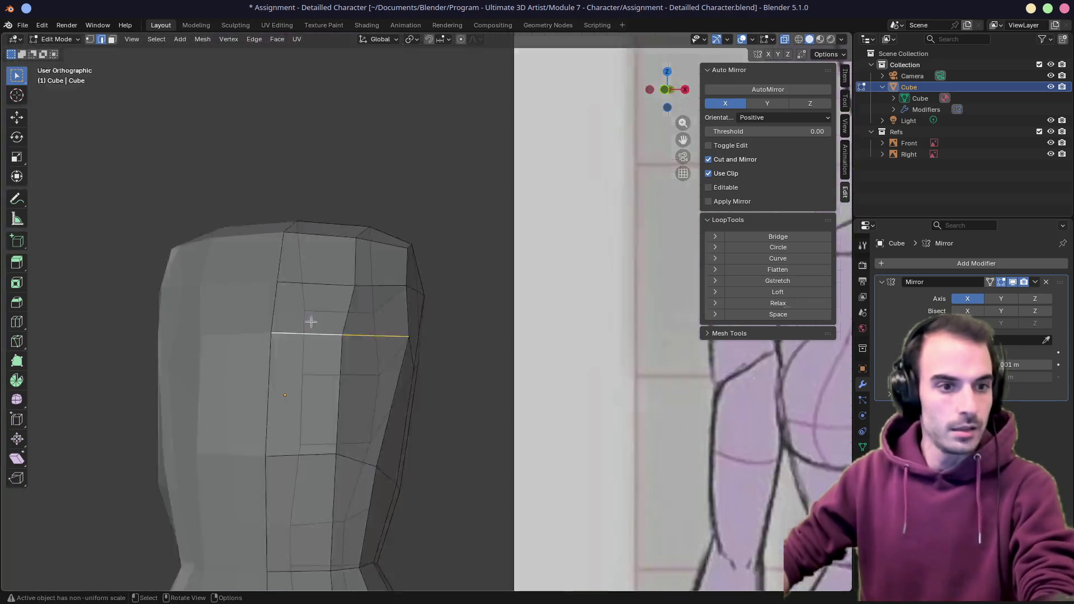
{"action": "key", "text": "g"}
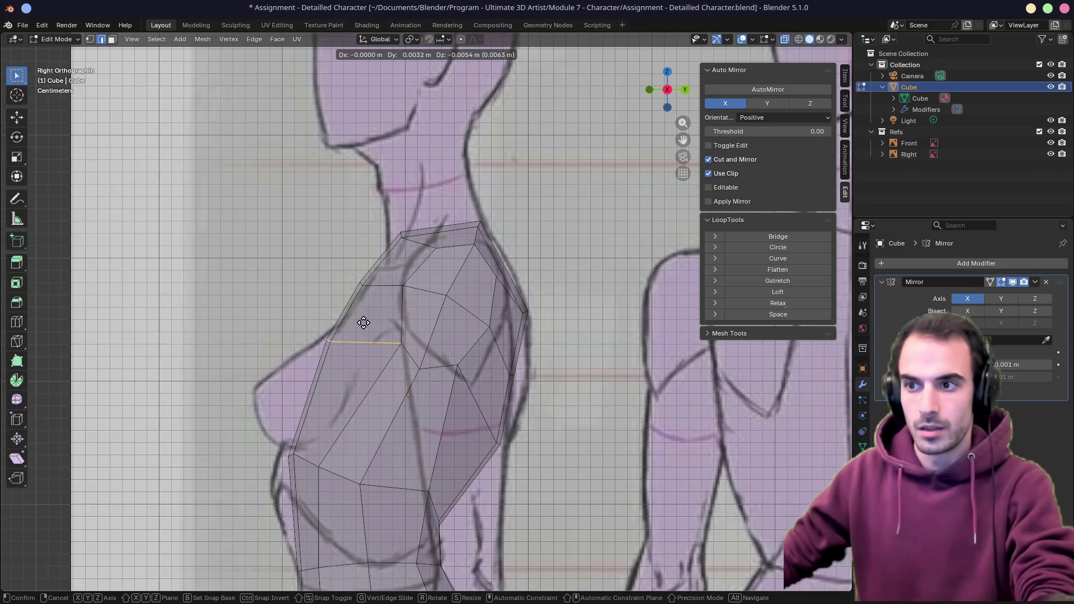
{"action": "left_click", "coordinate": [387, 334]}
Nudge individual chest vertices into place along the side profile
{"action": "key", "text": "1"}
{"action": "key", "text": "g"}
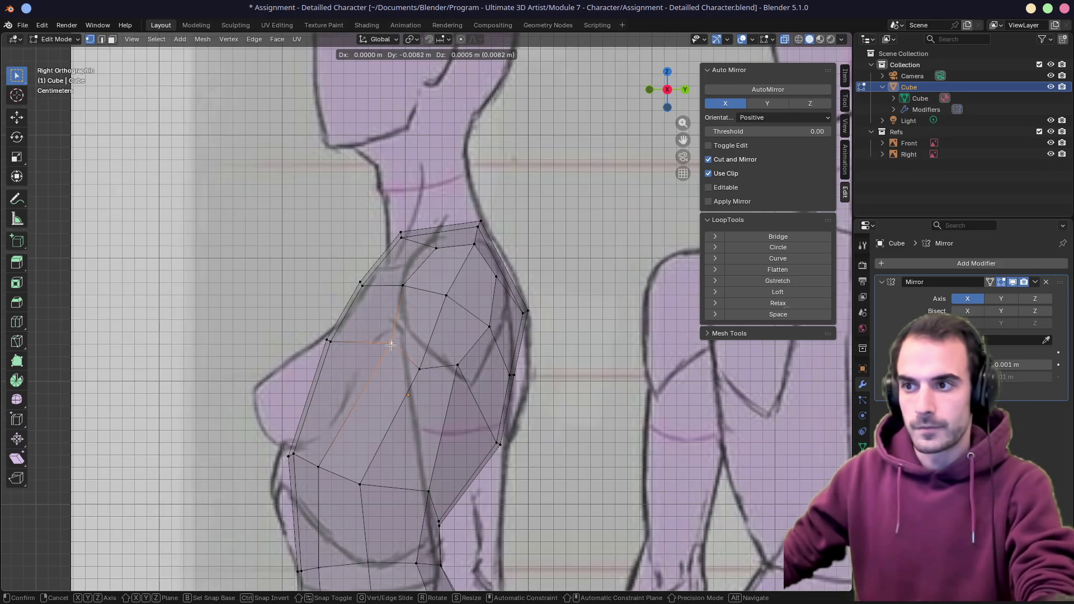
{"action": "left_click", "coordinate": [391, 344]}
{"action": "left_click", "coordinate": [447, 301]}
{"action": "key", "text": "g"}
{"action": "left_click", "coordinate": [458, 313]}
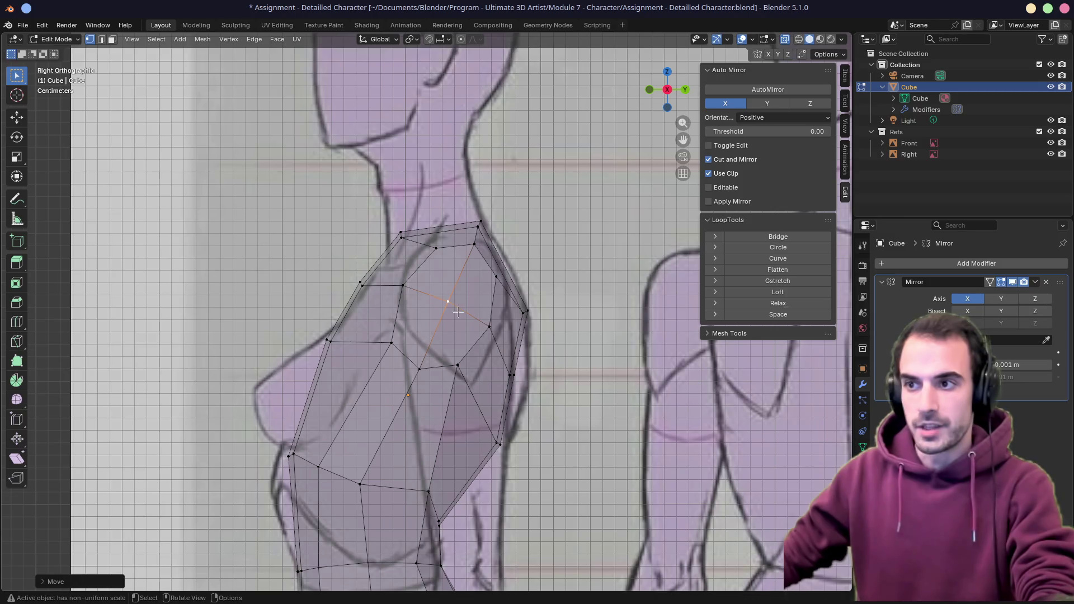
Select the shoulder-end faces in front view with the mesh see-through
{"action": "mouse_move", "coordinate": [439, 258]}
{"action": "middle_mouse_down"}
{"action": "mouse_move", "coordinate": [516, 249]}
{"action": "mouse_move", "coordinate": [470, 253]}
{"action": "mouse_move", "coordinate": [440, 270]}
{"action": "middle_mouse_up"}
{"action": "key", "text": "KP_1"}
{"action": "left_click", "coordinate": [440, 270]}
{"action": "left_click", "coordinate": [467, 302], "text": "shift"}
{"action": "key", "text": "alt+z"}
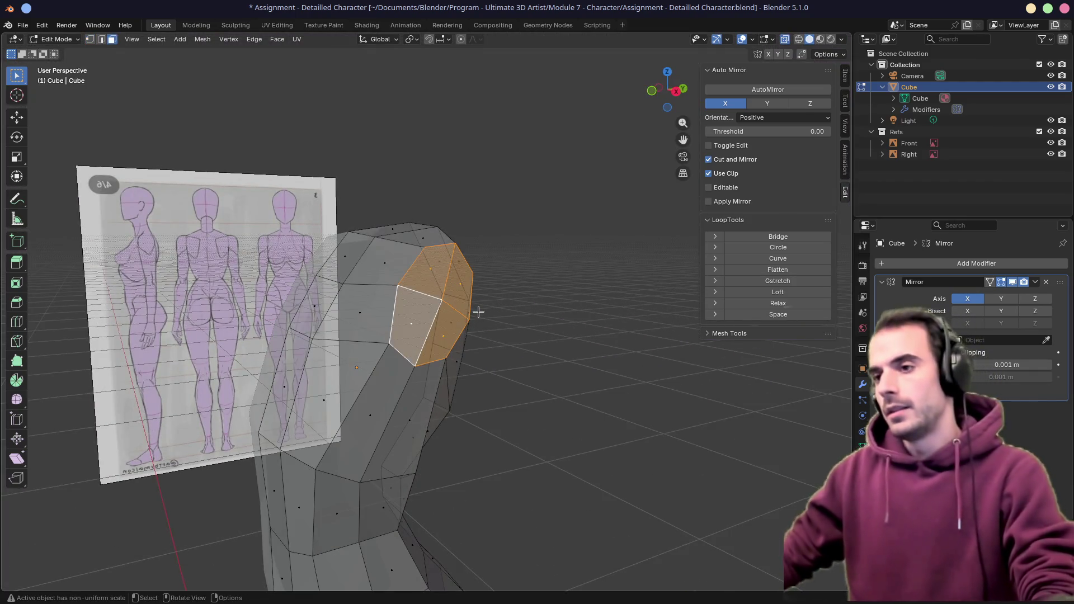
Extrude the shoulder-end faces outward twice along their normals into a short arm stub
{"action": "middle_click_drag", "start_coordinate": [479, 312], "coordinate": [474, 303]}
{"action": "key", "text": "KP_1"}
{"action": "key", "text": "g"}
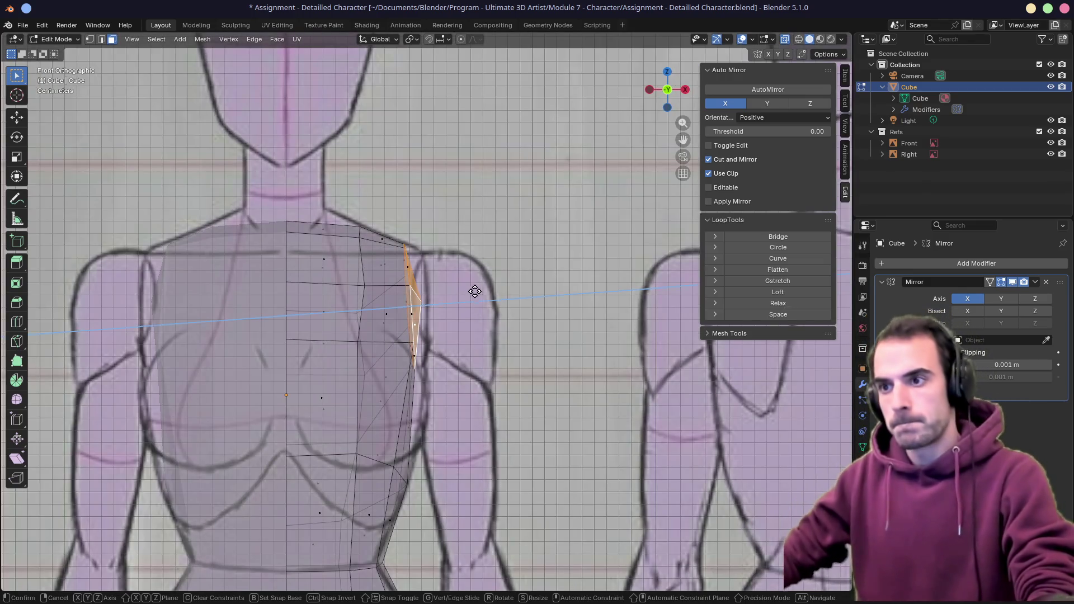
{"action": "key", "text": "alt+s"}
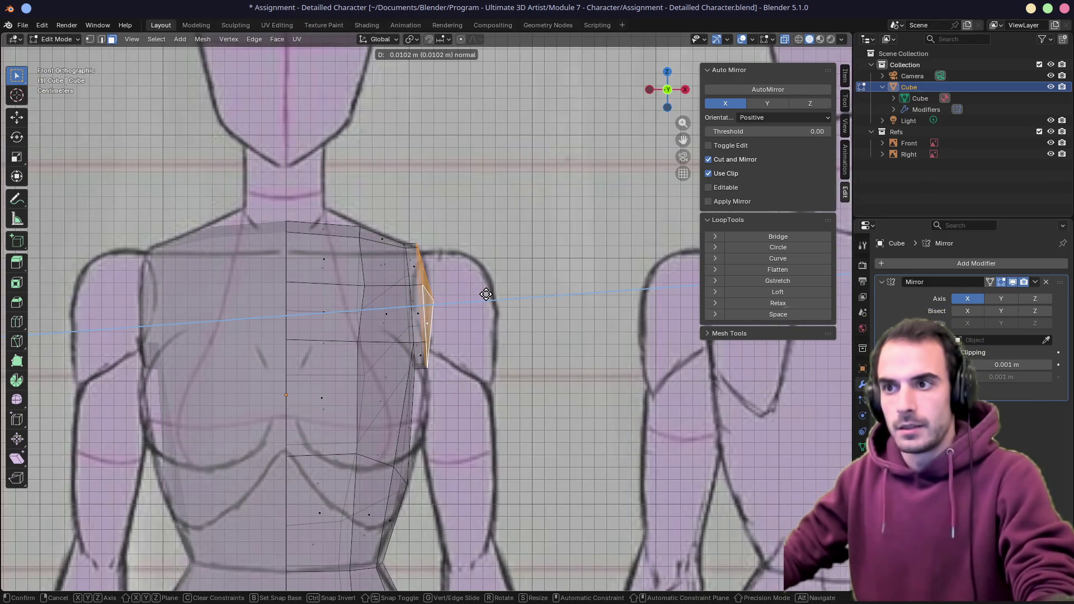
{"action": "left_click", "coordinate": [485, 293]}
{"action": "key", "text": "e"}
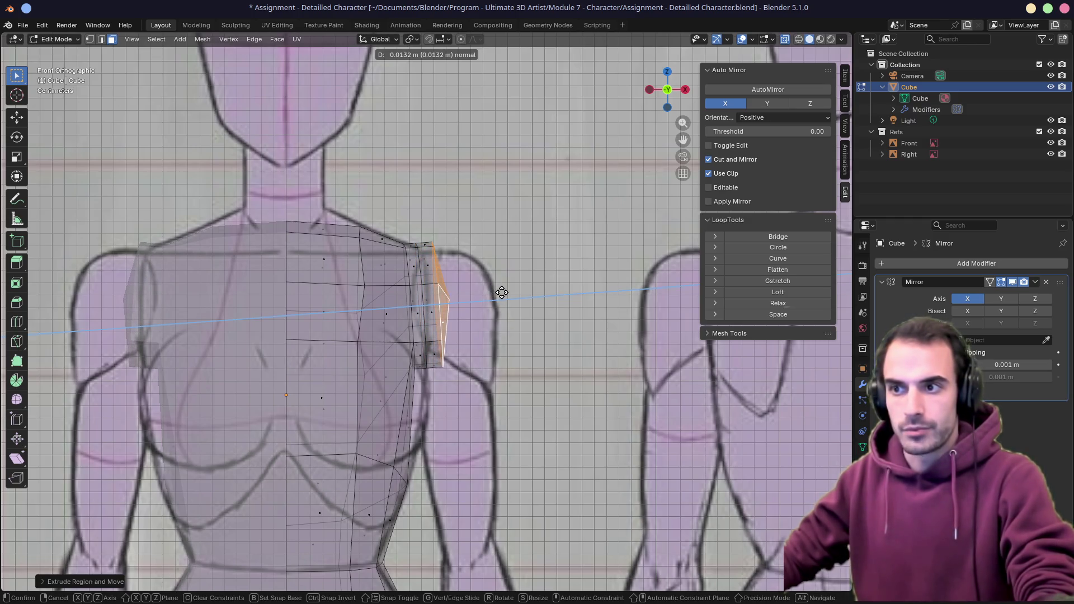
{"action": "left_click", "coordinate": [502, 293]}
Rotate and reposition the arm stub, nudge the shoulder edge, then switch to the reference board
{"action": "key", "text": "r"}
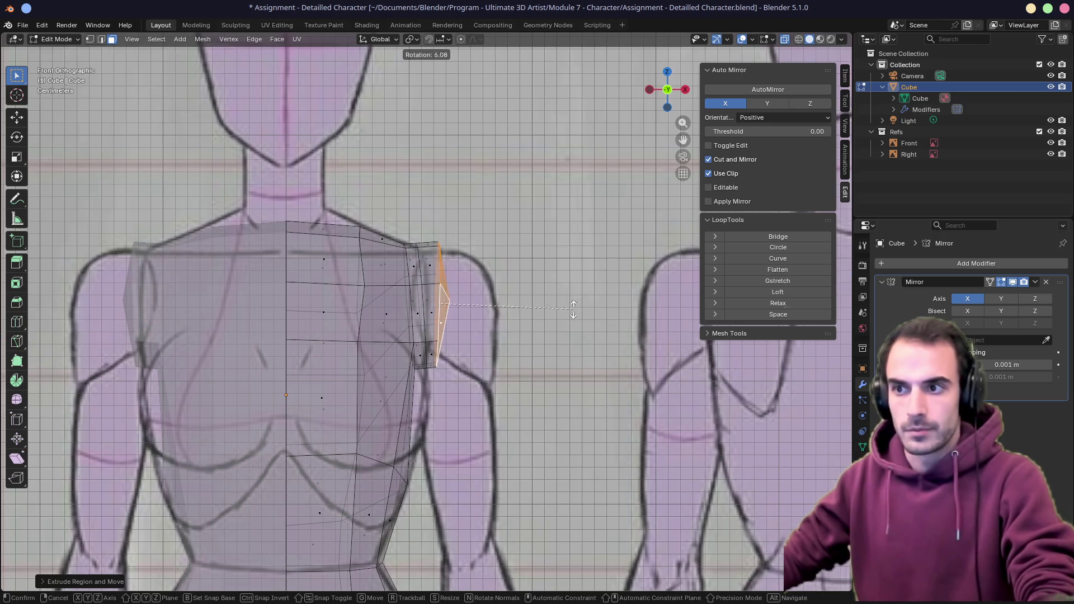
{"action": "left_click", "coordinate": [572, 310]}
{"action": "key", "text": "g"}
{"action": "left_click", "coordinate": [486, 296]}
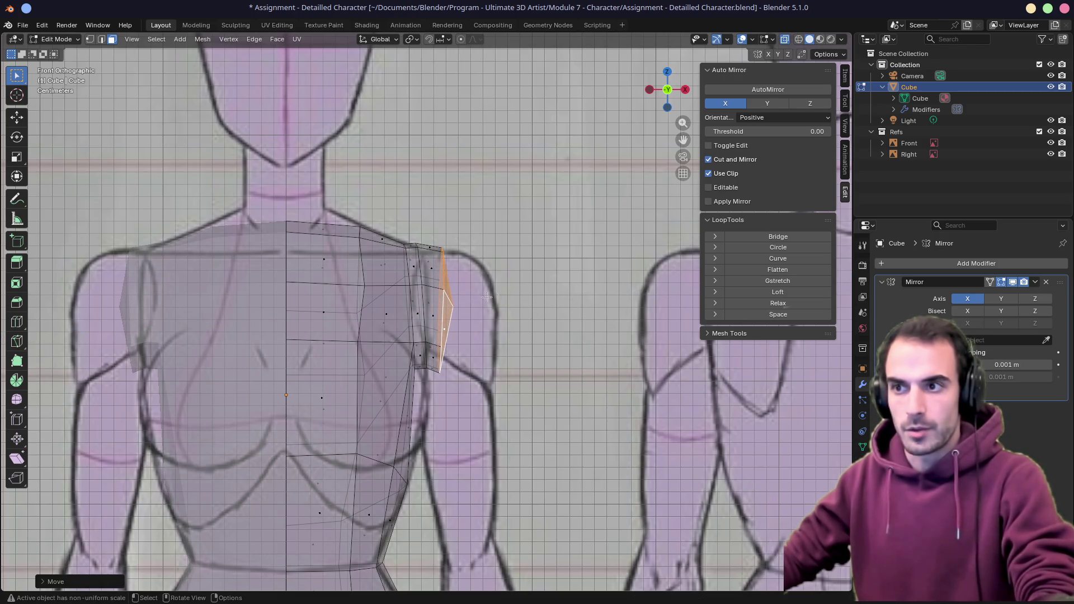
{"action": "left_click", "coordinate": [423, 304], "text": "alt"}
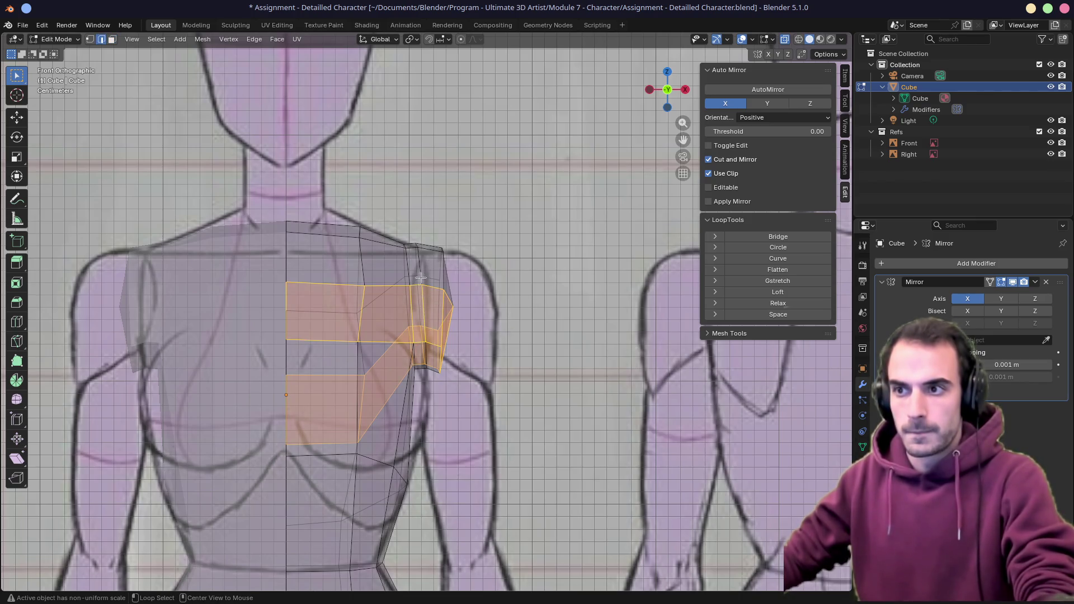
{"action": "left_click", "coordinate": [419, 278]}
{"action": "key", "text": "g"}
{"action": "left_click", "coordinate": [553, 297]}
{"action": "middle_click_drag", "start_coordinate": [515, 293], "coordinate": [451, 300]}
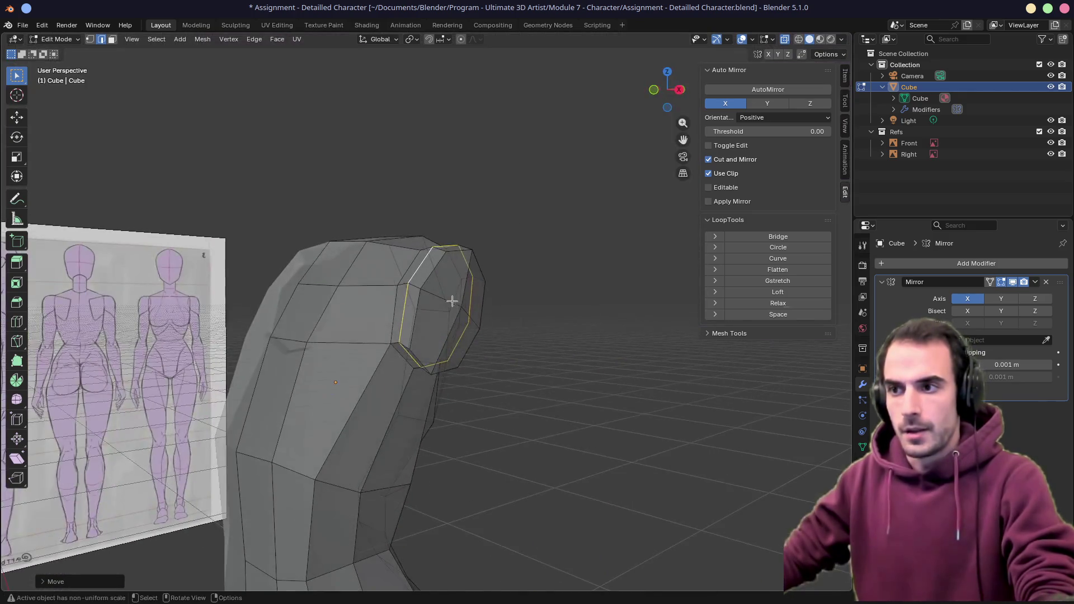
{"action": "key", "text": "alt+z"}
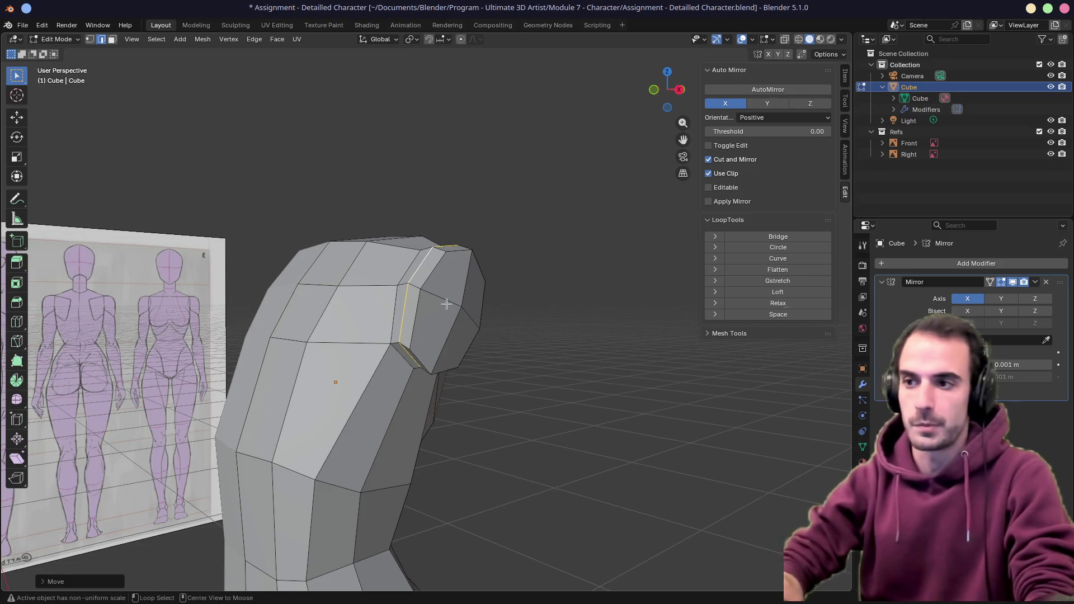
{"action": "key", "text": "ctrl+Right"}
{"action": "key", "text": "ctrl+Right"}
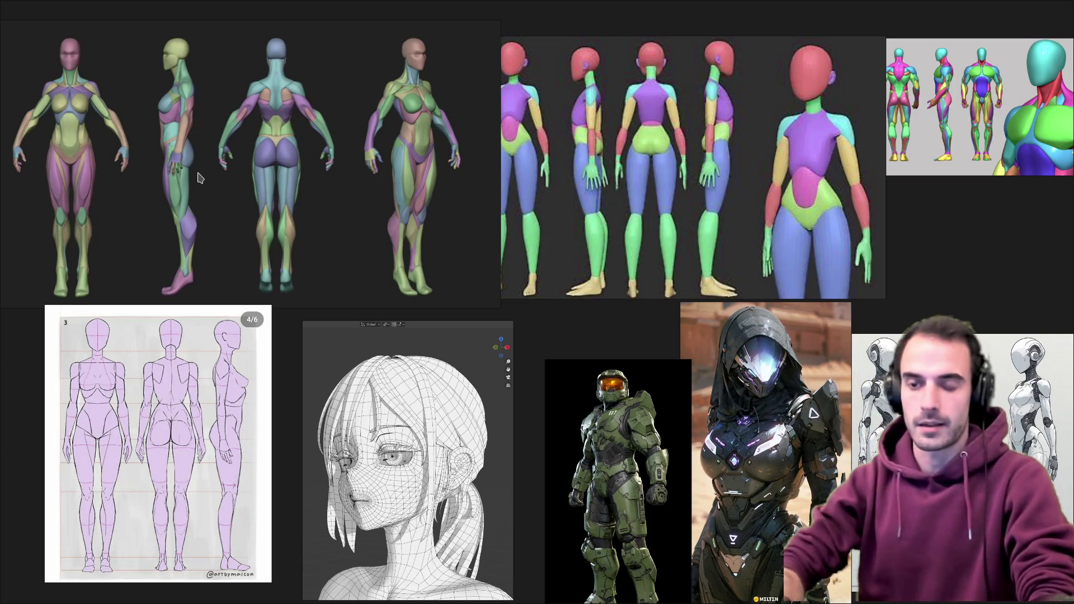
Return to the model, orbit around the shoulder and view it see-through from the front
{"action": "key", "text": "alt+Tab"}
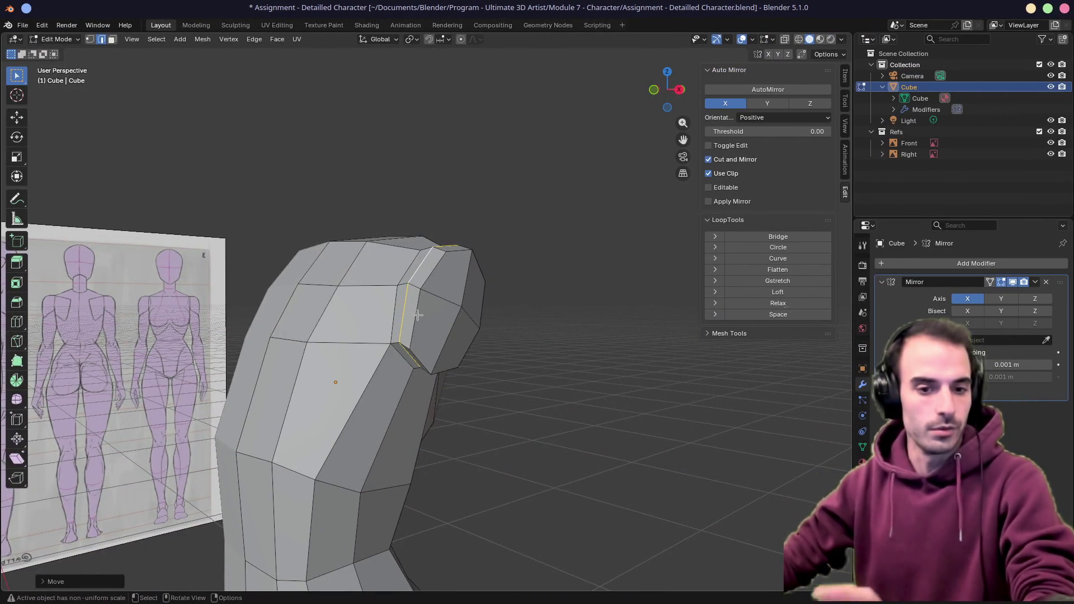
{"action": "mouse_move", "coordinate": [500, 317]}
{"action": "middle_mouse_down"}
{"action": "mouse_move", "coordinate": [469, 296]}
{"action": "mouse_move", "coordinate": [499, 287]}
{"action": "middle_mouse_up"}
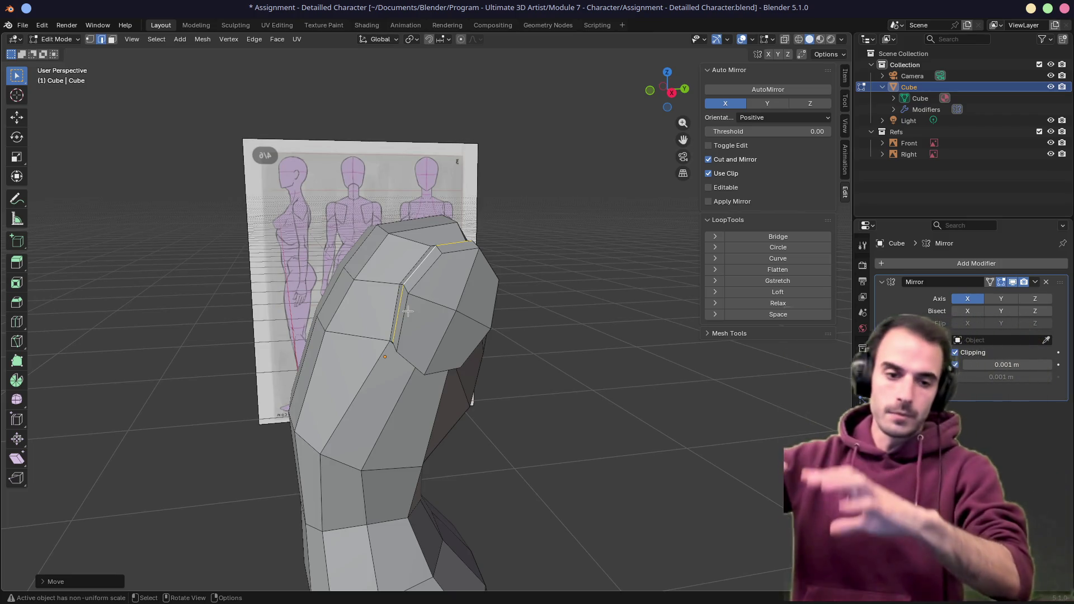
{"action": "middle_click_drag", "start_coordinate": [409, 312], "coordinate": [497, 309]}
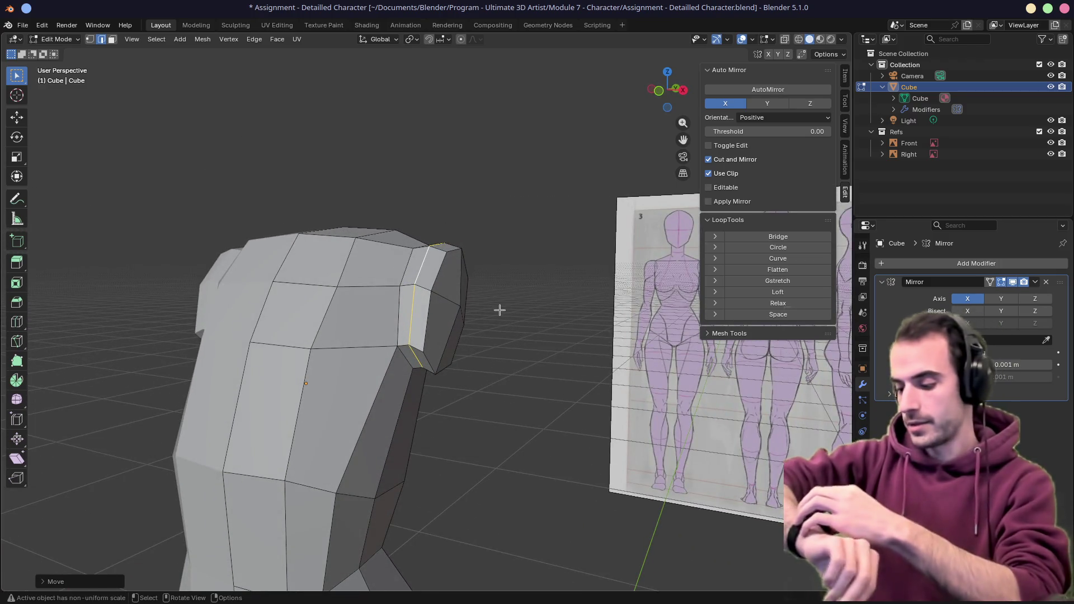
{"action": "middle_click_drag", "start_coordinate": [526, 317], "coordinate": [548, 328]}
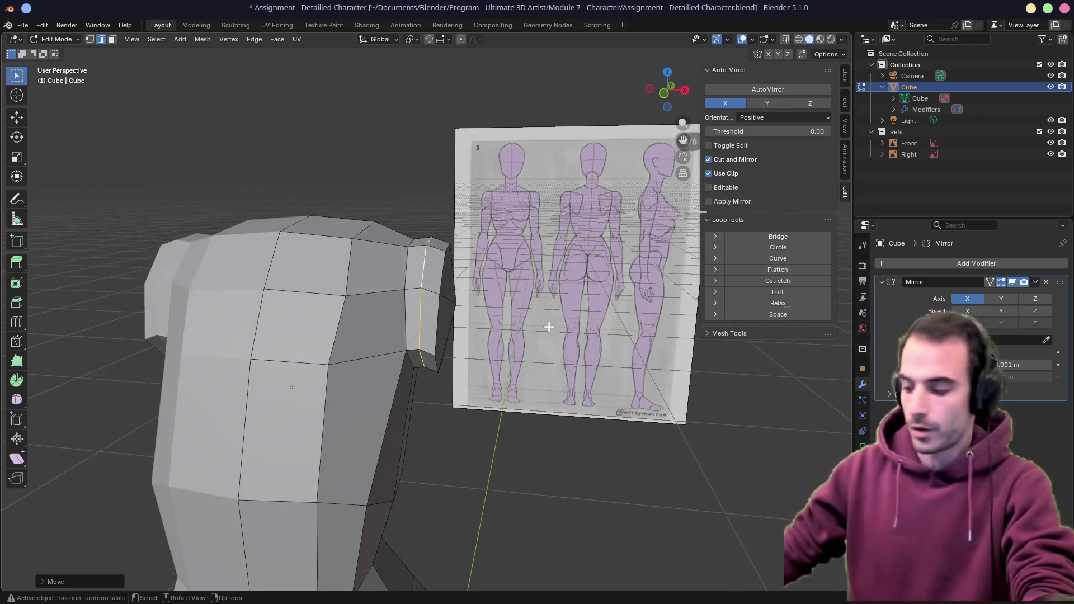
{"action": "key", "text": "KP_1"}
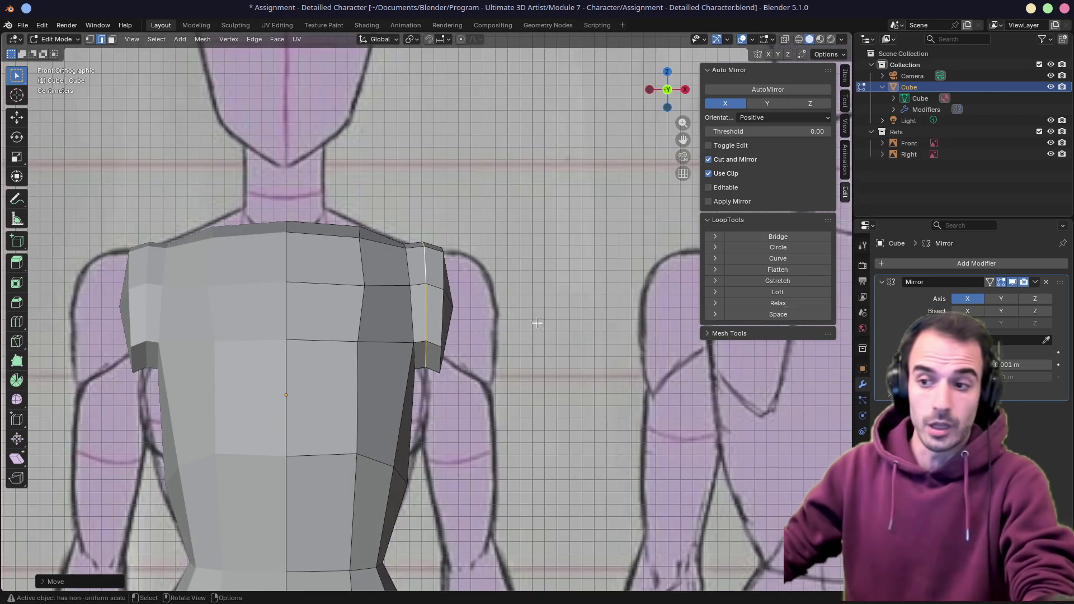
{"action": "key", "text": "alt+z"}
{"action": "key", "text": "alt+z"}
{"action": "mouse_move", "coordinate": [544, 336]}
{"action": "middle_mouse_down"}
{"action": "mouse_move", "coordinate": [517, 350]}
{"action": "mouse_move", "coordinate": [453, 292]}
{"action": "mouse_move", "coordinate": [490, 330]}
{"action": "middle_mouse_up"}
Select the shoulder-end faces in front view and rotate and move them outward
{"action": "left_click", "coordinate": [446, 287]}
{"action": "left_click", "coordinate": [458, 285], "text": "shift"}
{"action": "left_click", "coordinate": [453, 336], "text": "shift"}
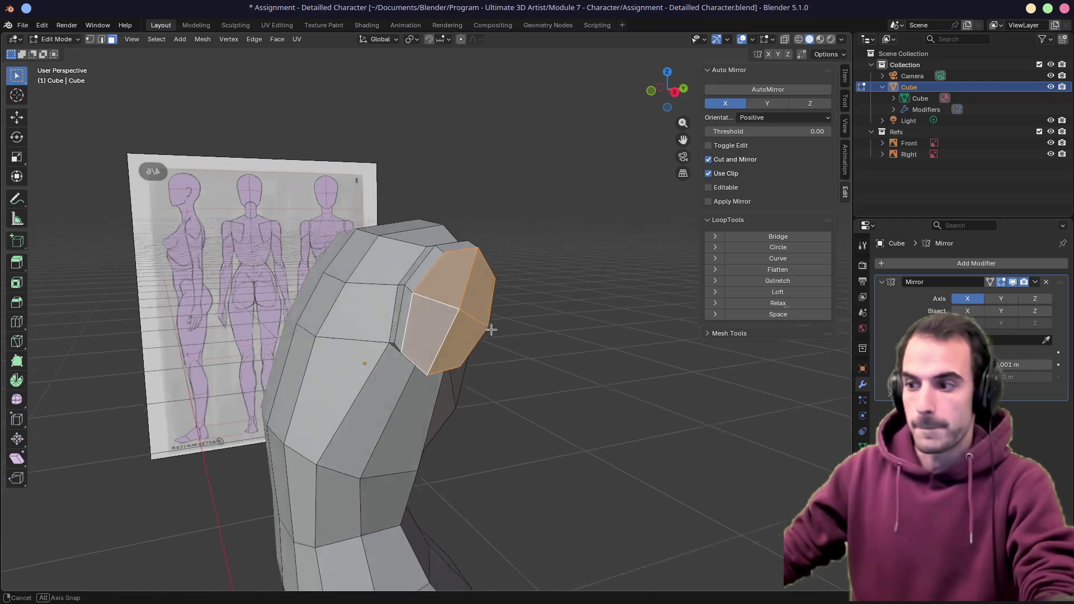
{"action": "key", "text": "KP_1"}
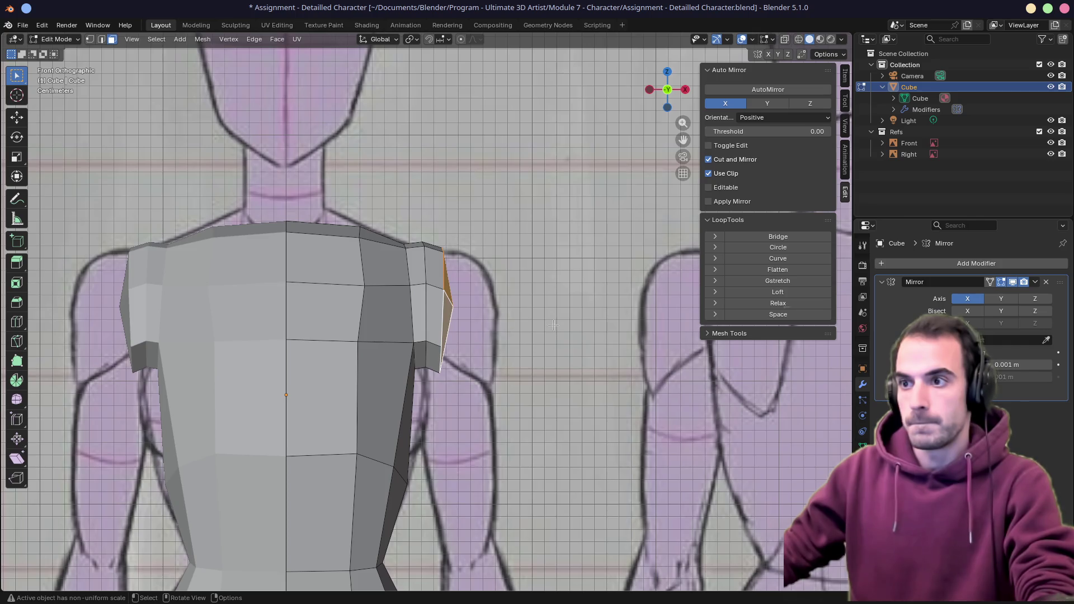
{"action": "key", "text": "r"}
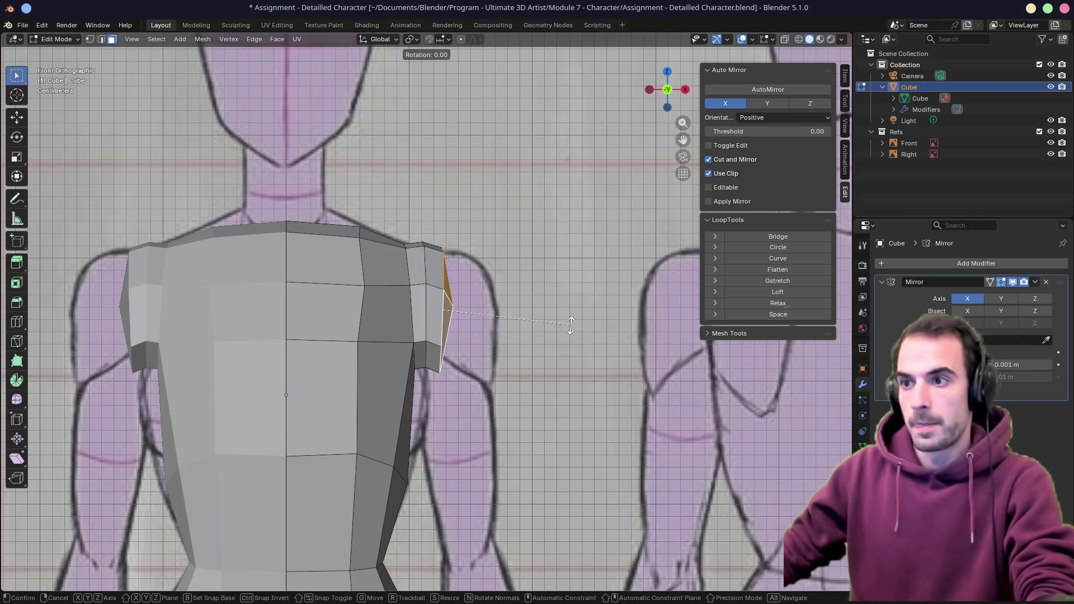
{"action": "left_click", "coordinate": [568, 340]}
{"action": "key", "text": "g"}
{"action": "left_click", "coordinate": [488, 314]}
Shift the vertical shoulder edge loop outward and line the shoulder up against the front reference
{"action": "left_click", "coordinate": [424, 290], "text": "alt"}
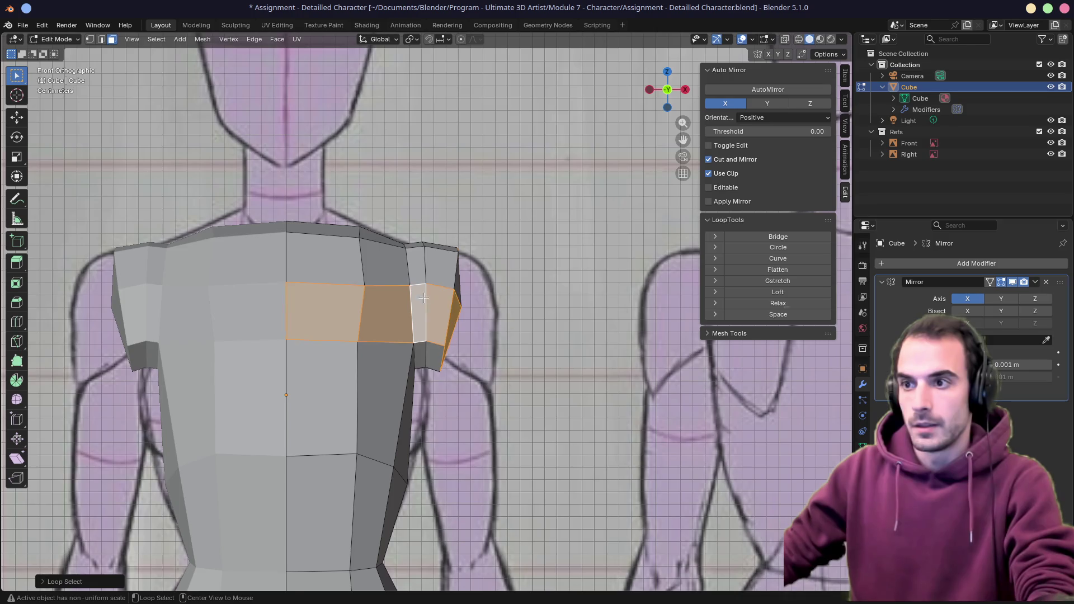
{"action": "left_click", "coordinate": [445, 314], "text": "alt"}
{"action": "key", "text": "g"}
{"action": "left_click", "coordinate": [462, 316]}
{"action": "middle_click_drag", "start_coordinate": [463, 317], "coordinate": [435, 316]}
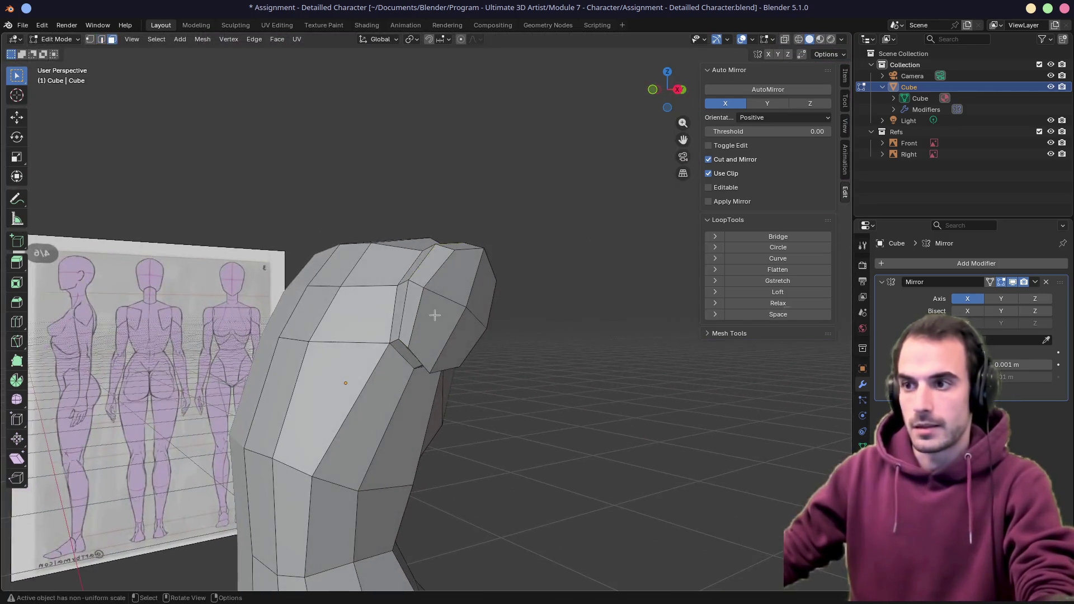
{"action": "left_click", "coordinate": [464, 272], "text": "shift"}
{"action": "key", "text": "KP_1"}
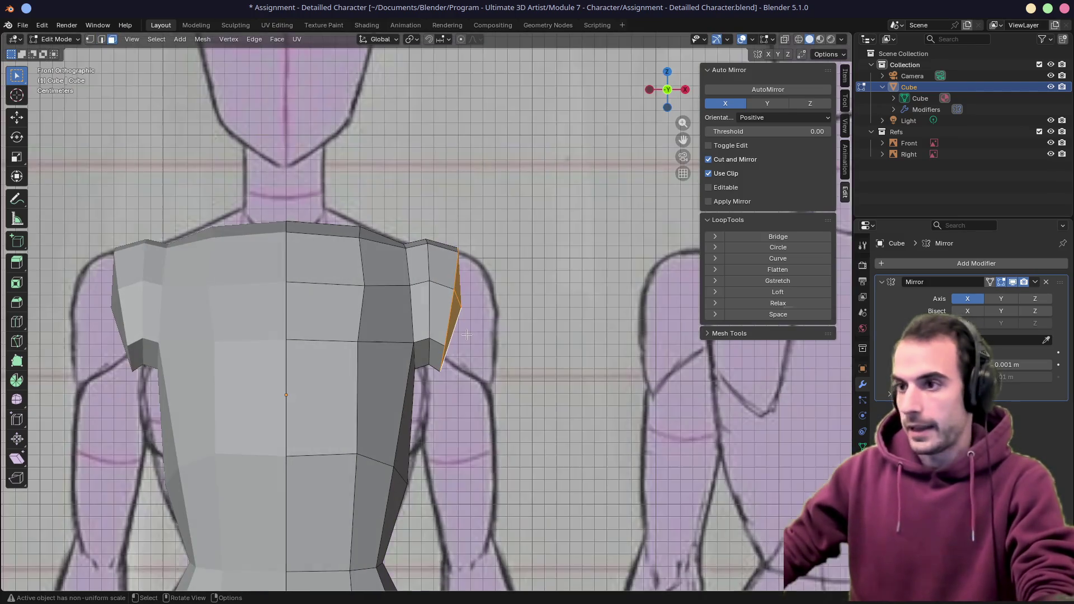
{"action": "scroll", "coordinate": [466, 334], "scroll_direction": "down", "scroll_amount": 6}
{"action": "scroll", "coordinate": [486, 373], "scroll_direction": "down", "scroll_amount": 1}
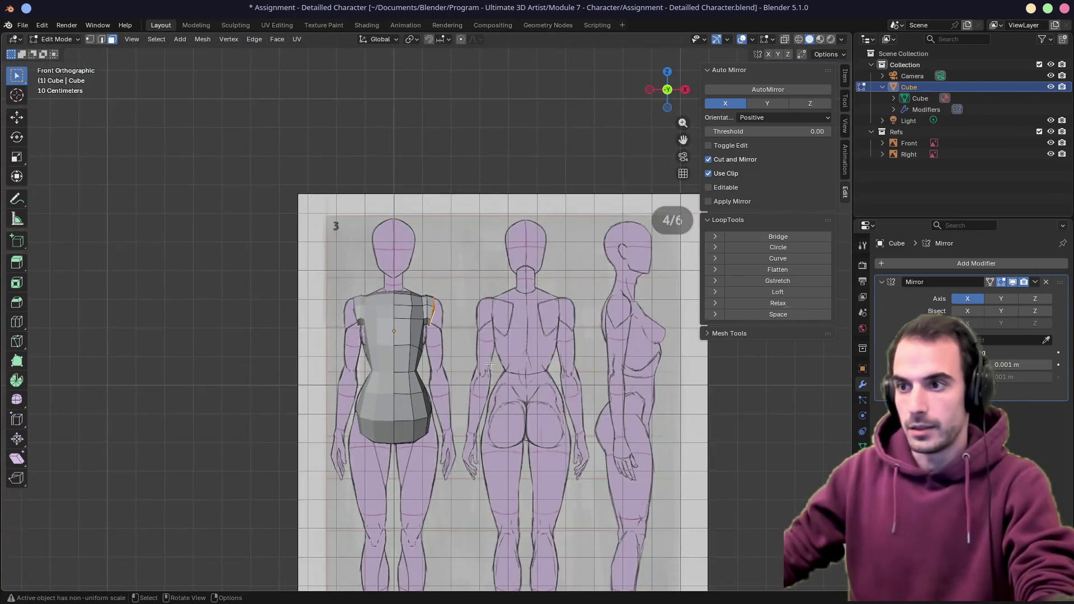
{"action": "scroll", "coordinate": [489, 367], "scroll_direction": "up", "scroll_amount": 3}
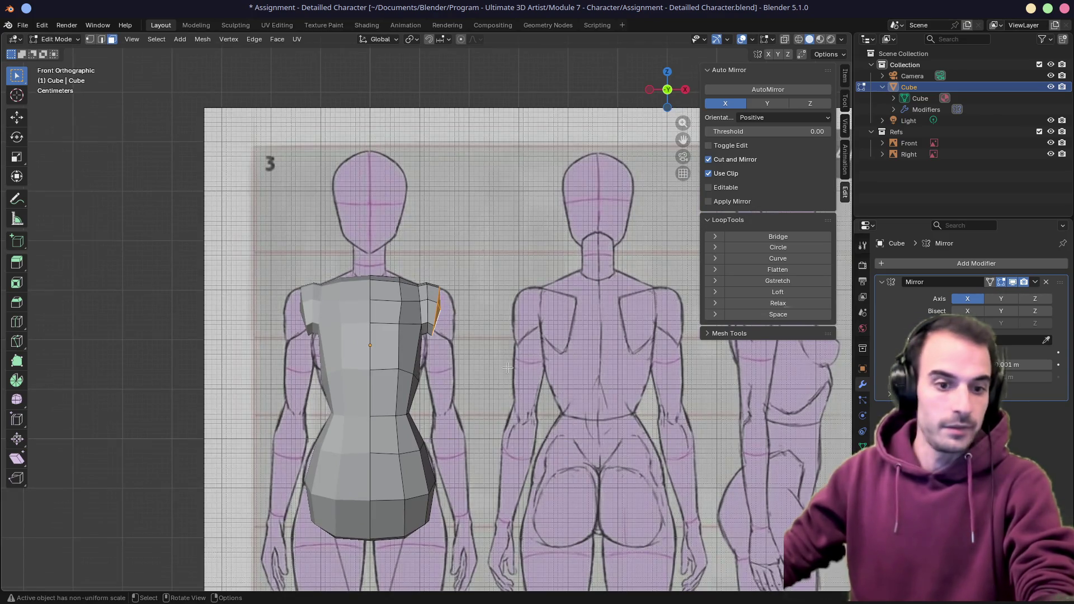
Extrude the shoulder edge out into a first arm segment, shrink its end and extend it further
{"action": "key", "text": "e"}
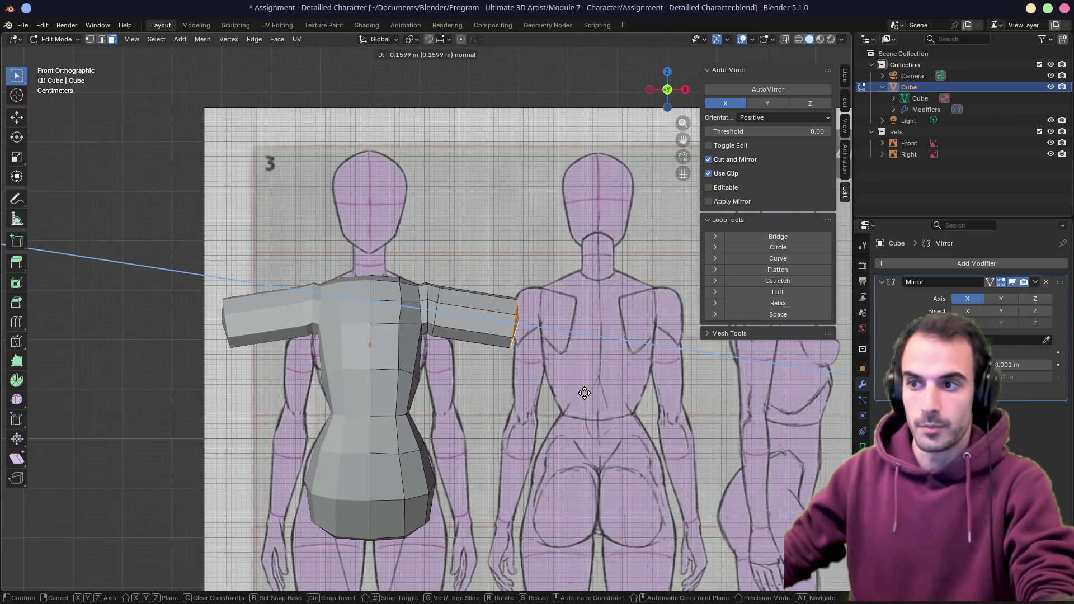
{"action": "left_click", "coordinate": [581, 394]}
{"action": "key", "text": "s"}
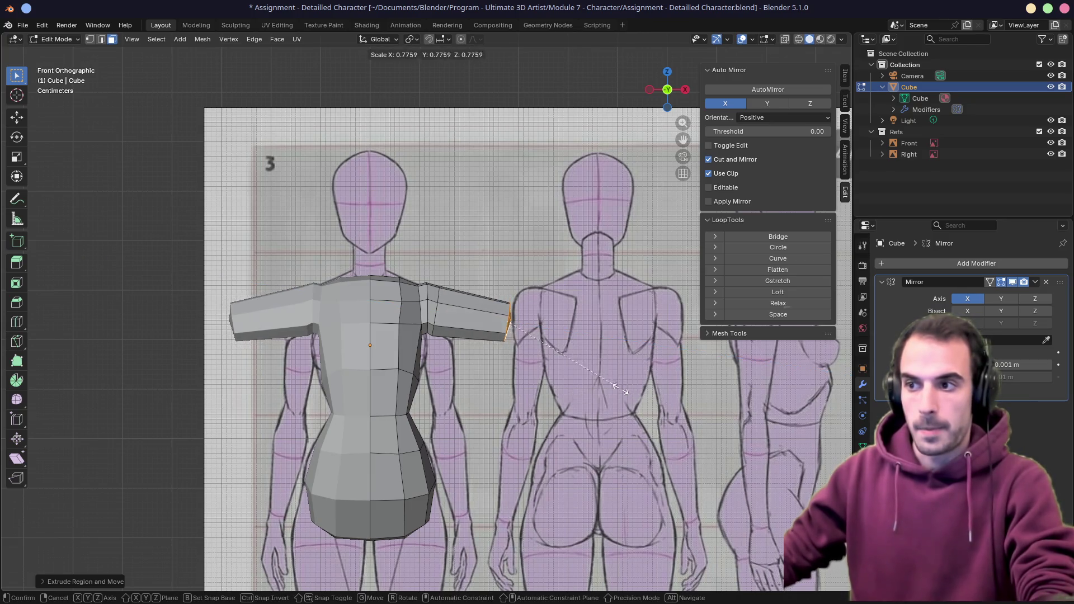
{"action": "left_click", "coordinate": [609, 385]}
{"action": "key", "text": "g"}
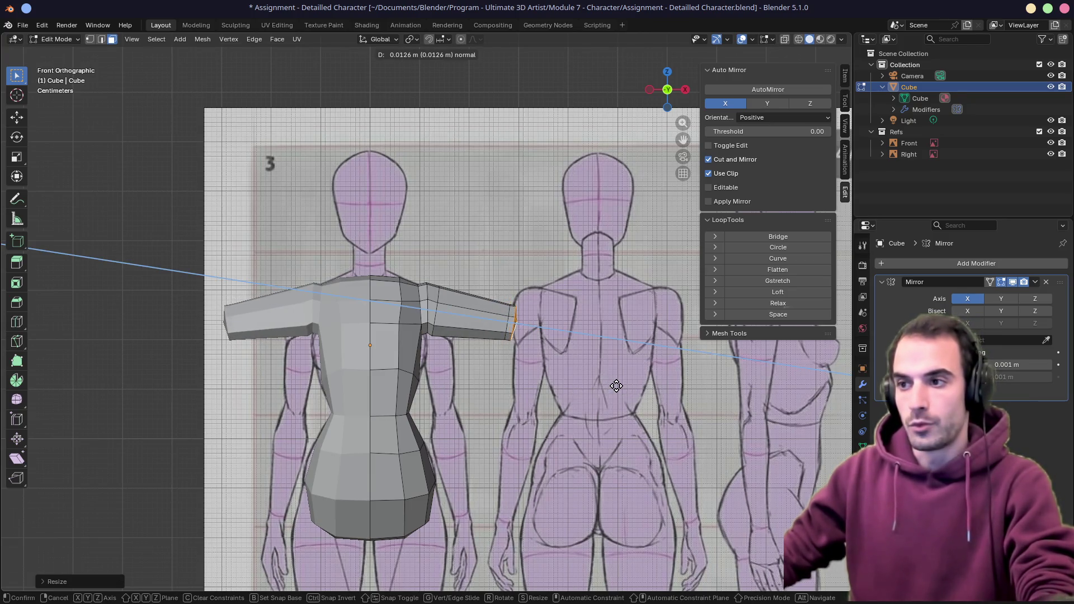
{"action": "left_click", "coordinate": [621, 388]}
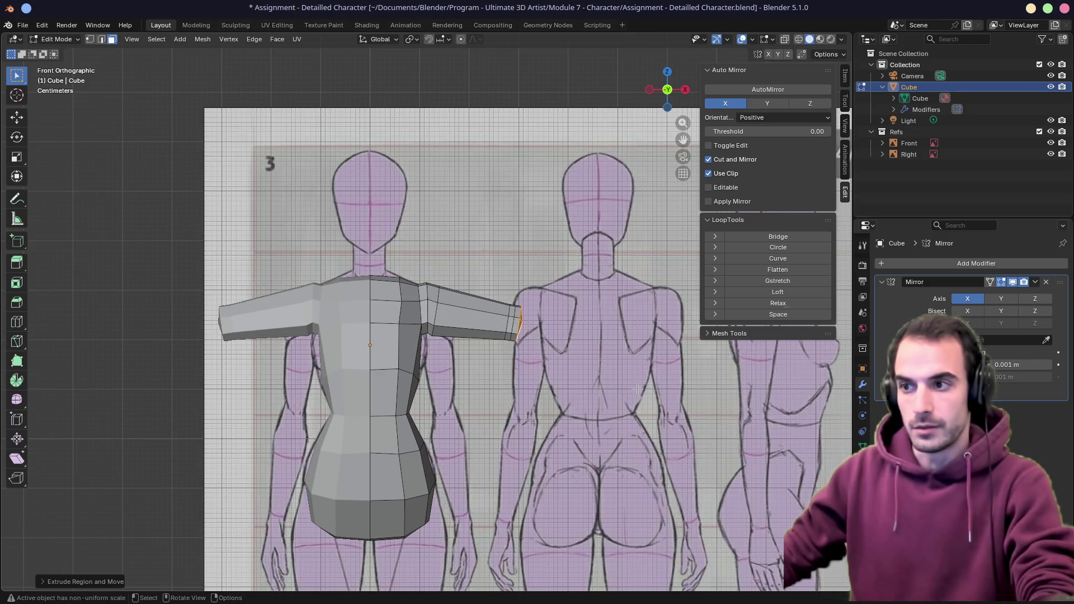
{"action": "scroll", "coordinate": [514, 323], "scroll_direction": "up", "scroll_amount": 5}
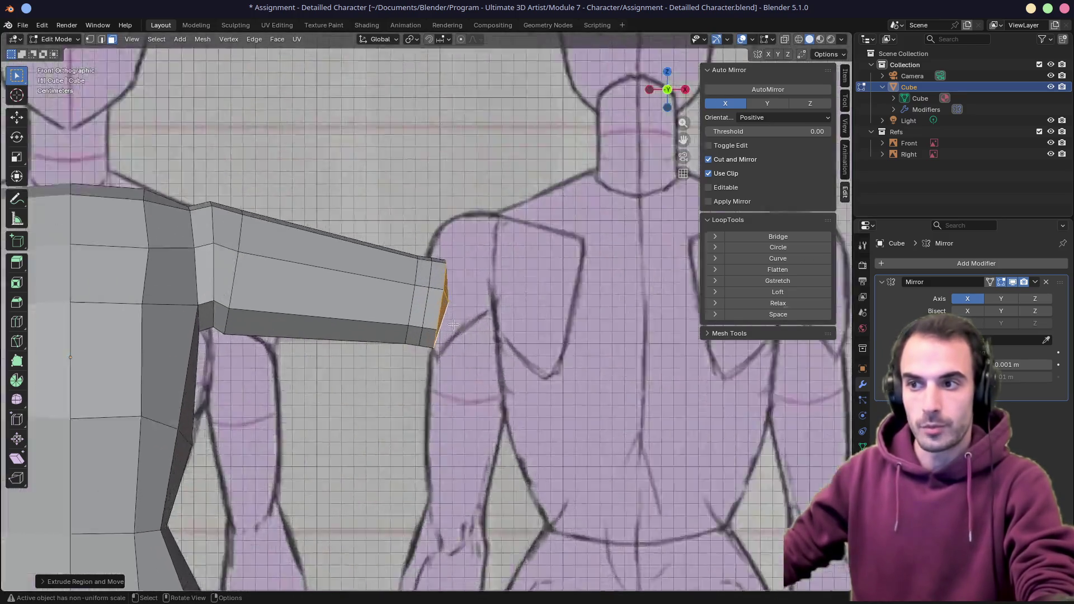
{"action": "middle_click_drag", "start_coordinate": [514, 323], "coordinate": [396, 290]}
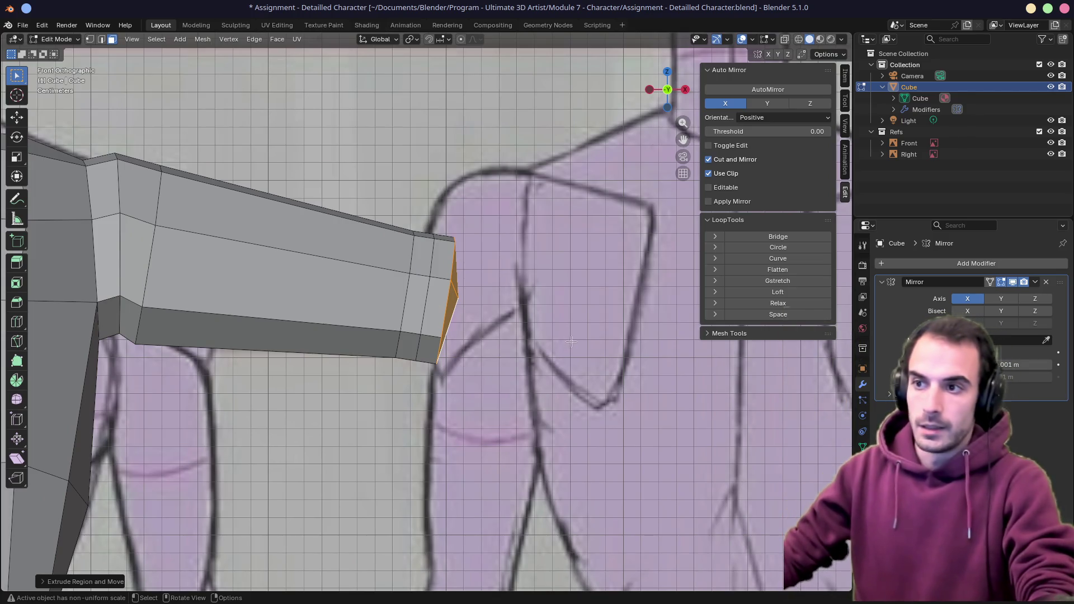
{"action": "scroll", "coordinate": [571, 340], "scroll_direction": "down", "scroll_amount": 3}
{"action": "scroll", "coordinate": [571, 339], "scroll_direction": "down", "scroll_amount": 3}
{"action": "scroll", "coordinate": [570, 340], "scroll_direction": "down", "scroll_amount": 3}
Extend another segment toward the wrist, narrow its end and slide the tip vertices into a point
{"action": "key", "text": "g"}
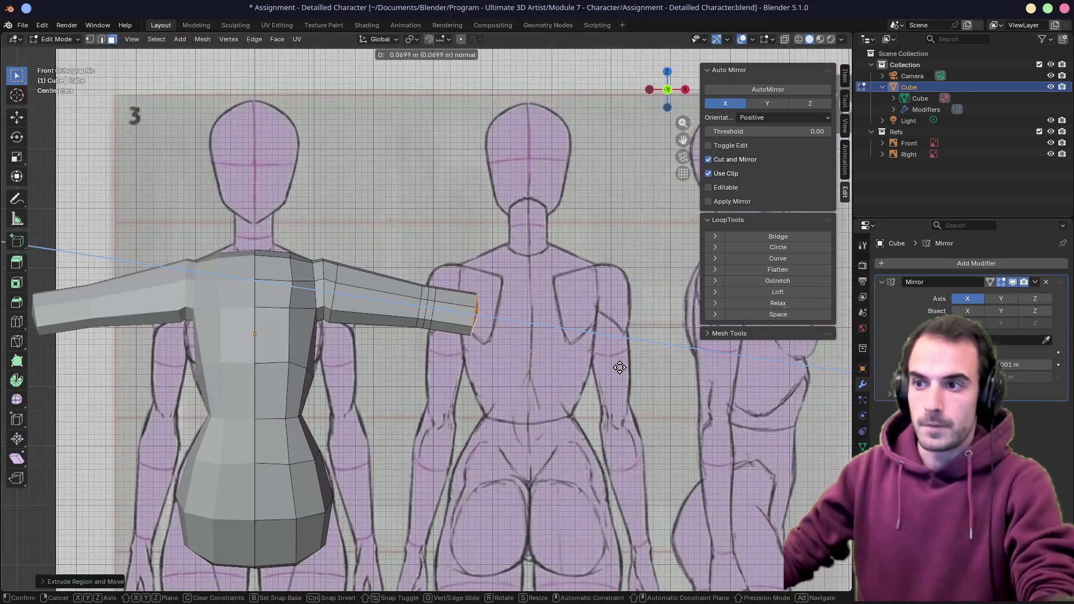
{"action": "left_click", "coordinate": [660, 376]}
{"action": "key", "text": "s"}
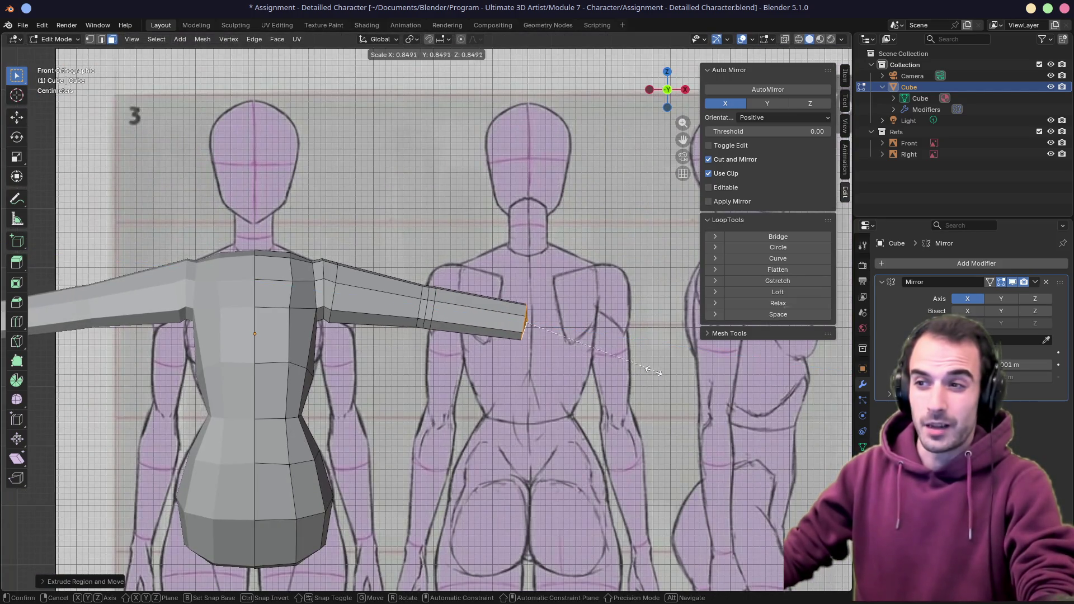
{"action": "left_click", "coordinate": [648, 370]}
{"action": "key", "text": "s"}
{"action": "left_click", "coordinate": [640, 369]}
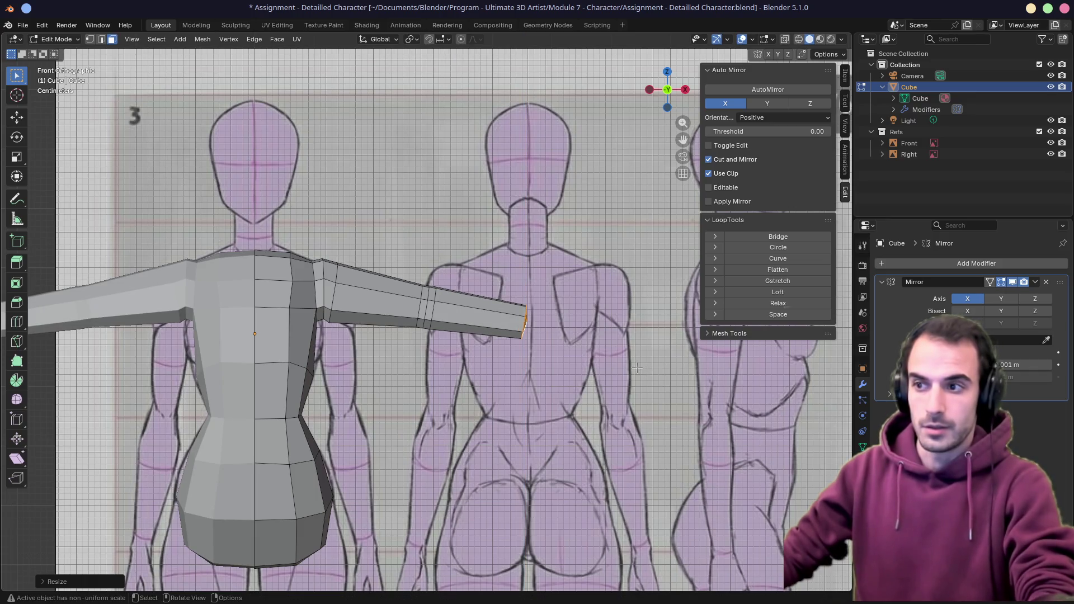
{"action": "key", "text": "g"}
{"action": "left_click", "coordinate": [630, 367]}
{"action": "mouse_move", "coordinate": [630, 363]}
{"action": "middle_mouse_down"}
{"action": "mouse_move", "coordinate": [538, 336]}
{"action": "mouse_move", "coordinate": [587, 370]}
{"action": "mouse_move", "coordinate": [604, 367]}
{"action": "mouse_move", "coordinate": [419, 395]}
{"action": "mouse_move", "coordinate": [487, 373]}
{"action": "mouse_move", "coordinate": [427, 335]}
{"action": "mouse_move", "coordinate": [488, 328]}
{"action": "mouse_move", "coordinate": [474, 268]}
{"action": "mouse_move", "coordinate": [363, 281]}
{"action": "mouse_move", "coordinate": [504, 310]}
{"action": "mouse_move", "coordinate": [353, 332]}
{"action": "mouse_move", "coordinate": [411, 327]}
{"action": "middle_mouse_up"}
From the right side, move and slide the waist vertices to follow the side reference
{"action": "key", "text": "ctrl+KP_1"}
{"action": "key", "text": "KP_3"}
{"action": "scroll", "coordinate": [448, 299], "scroll_direction": "up", "scroll_amount": 3}
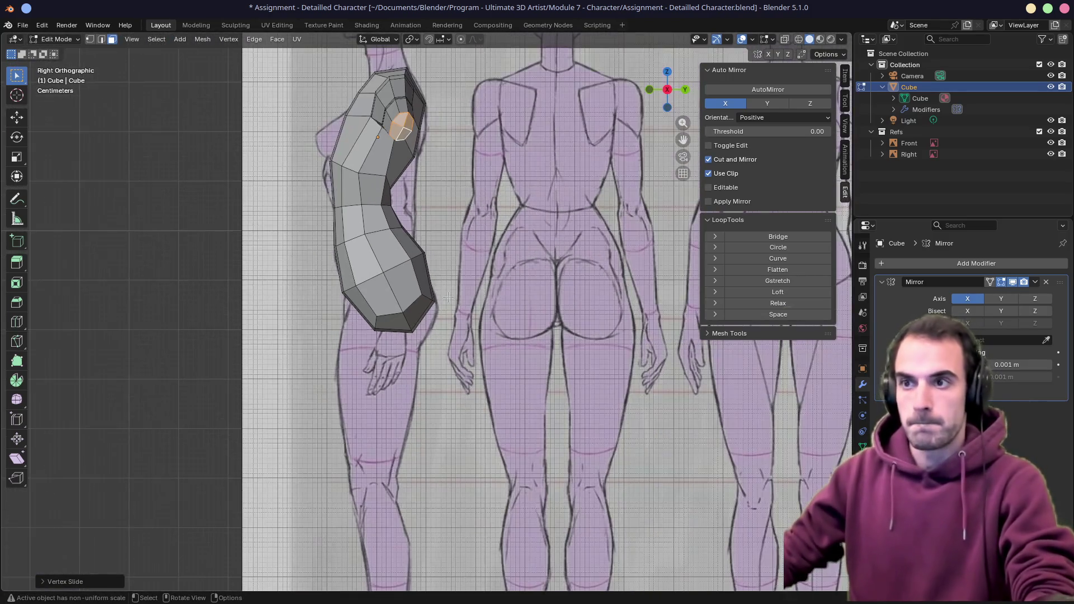
{"action": "scroll", "coordinate": [453, 269], "scroll_direction": "up", "scroll_amount": 4}
{"action": "middle_click_drag", "start_coordinate": [391, 217], "coordinate": [472, 279]}
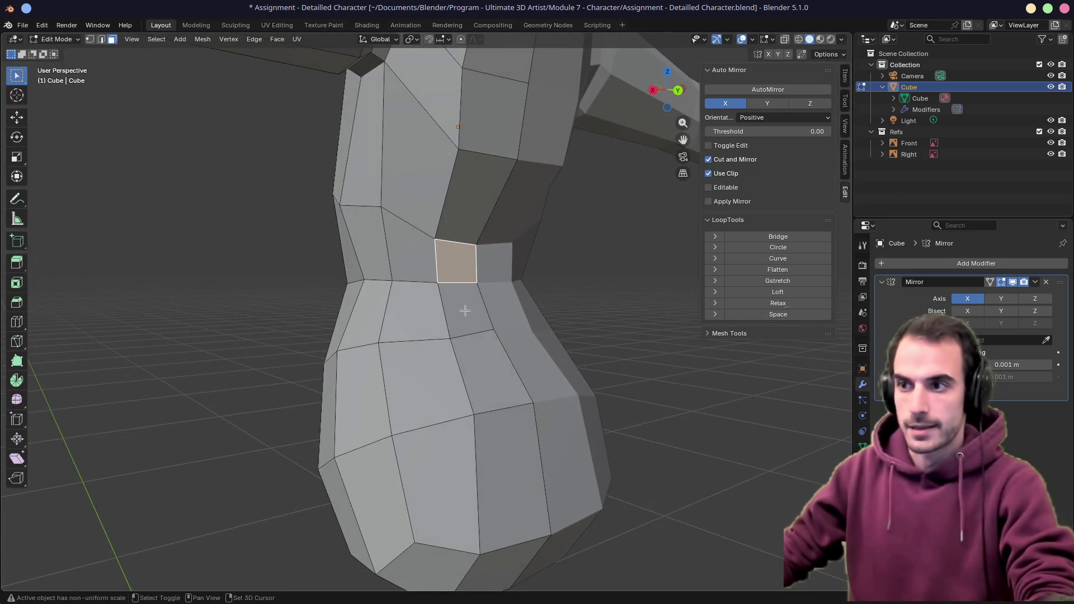
{"action": "key", "text": "KP_3"}
{"action": "scroll", "coordinate": [466, 309], "scroll_direction": "up", "scroll_amount": 2}
{"action": "key", "text": "g"}
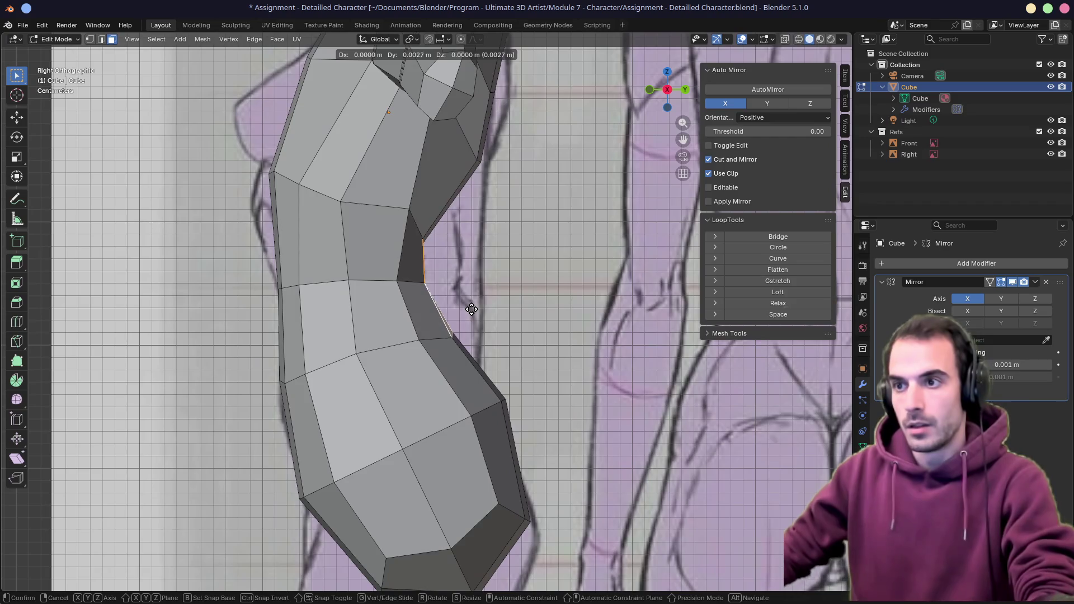
{"action": "left_click", "coordinate": [542, 307]}
{"action": "double_click", "coordinate": [421, 287]}
{"action": "mouse_move", "coordinate": [422, 287]}
{"action": "middle_mouse_down"}
{"action": "mouse_move", "coordinate": [398, 402]}
{"action": "mouse_move", "coordinate": [336, 336]}
{"action": "middle_mouse_up"}
From the front, shift the armpit geometry vertically to smooth the arm-torso join
{"action": "key", "text": "KP_1"}
{"action": "scroll", "coordinate": [377, 252], "scroll_direction": "up", "scroll_amount": 3}
{"action": "scroll", "coordinate": [421, 245], "scroll_direction": "up", "scroll_amount": 3}
{"action": "scroll", "coordinate": [420, 245], "scroll_direction": "down", "scroll_amount": 3}
{"action": "mouse_move", "coordinate": [420, 245]}
{"action": "middle_mouse_down"}
{"action": "mouse_move", "coordinate": [399, 216]}
{"action": "mouse_move", "coordinate": [470, 277]}
{"action": "mouse_move", "coordinate": [458, 268]}
{"action": "middle_mouse_up"}
{"action": "scroll", "coordinate": [403, 226], "scroll_direction": "up", "scroll_amount": 4}
{"action": "scroll", "coordinate": [470, 278], "scroll_direction": "down", "scroll_amount": 3}
{"action": "scroll", "coordinate": [495, 403], "scroll_direction": "up", "scroll_amount": 4}
{"action": "mouse_move", "coordinate": [512, 391]}
{"action": "middle_mouse_down"}
{"action": "mouse_move", "coordinate": [538, 419]}
{"action": "mouse_move", "coordinate": [503, 377]}
{"action": "mouse_move", "coordinate": [460, 419]}
{"action": "middle_mouse_up"}
{"action": "key", "text": "g"}
{"action": "key", "text": "z"}
{"action": "left_click", "coordinate": [543, 441]}
{"action": "scroll", "coordinate": [461, 418], "scroll_direction": "down", "scroll_amount": 5}
{"action": "mouse_move", "coordinate": [437, 378]}
{"action": "middle_mouse_down"}
{"action": "mouse_move", "coordinate": [382, 324]}
{"action": "mouse_move", "coordinate": [394, 298]}
{"action": "mouse_move", "coordinate": [420, 310]}
{"action": "mouse_move", "coordinate": [395, 319]}
{"action": "mouse_move", "coordinate": [479, 343]}
{"action": "middle_mouse_up"}
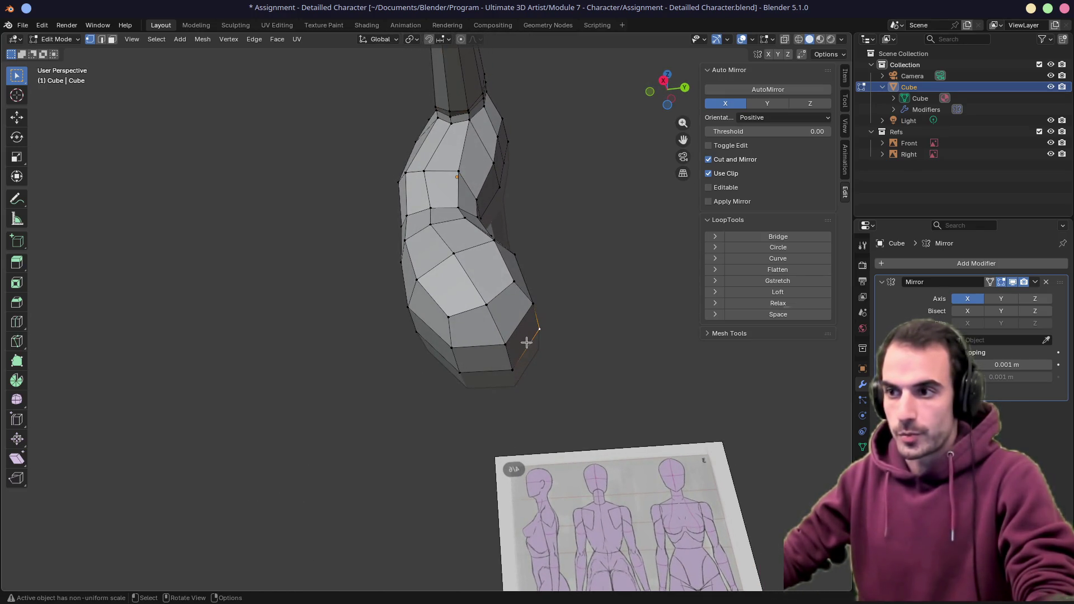
Scale and move the torso's bottom hip edge outward so it flares to match the front reference
{"action": "key", "text": "KP_1"}
{"action": "key", "text": "s"}
{"action": "left_click", "coordinate": [507, 366]}
{"action": "key", "text": "g"}
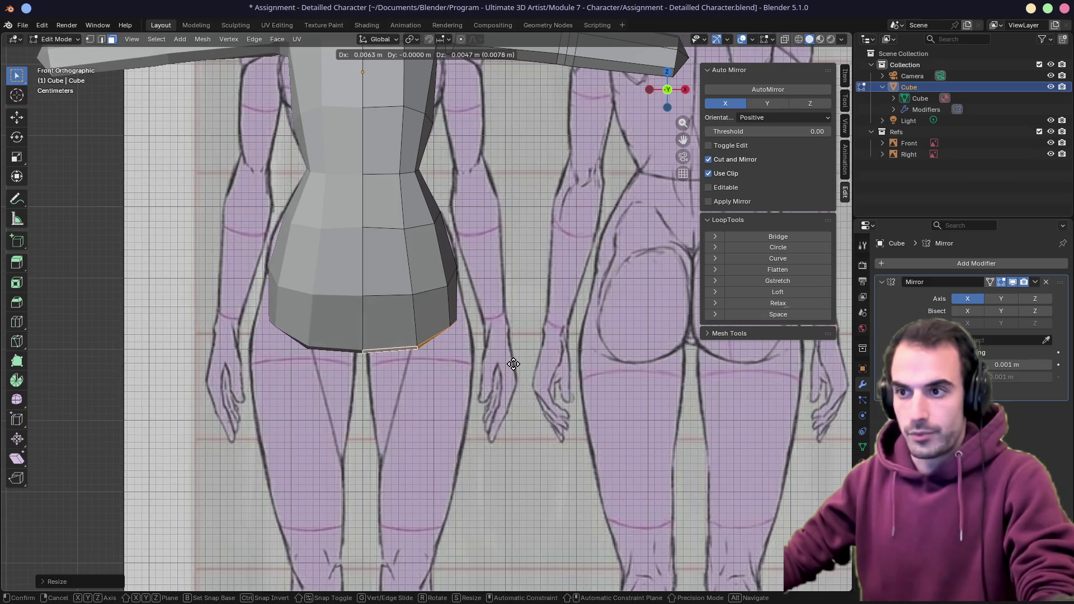
{"action": "left_click", "coordinate": [514, 362]}
{"action": "key", "text": "s"}
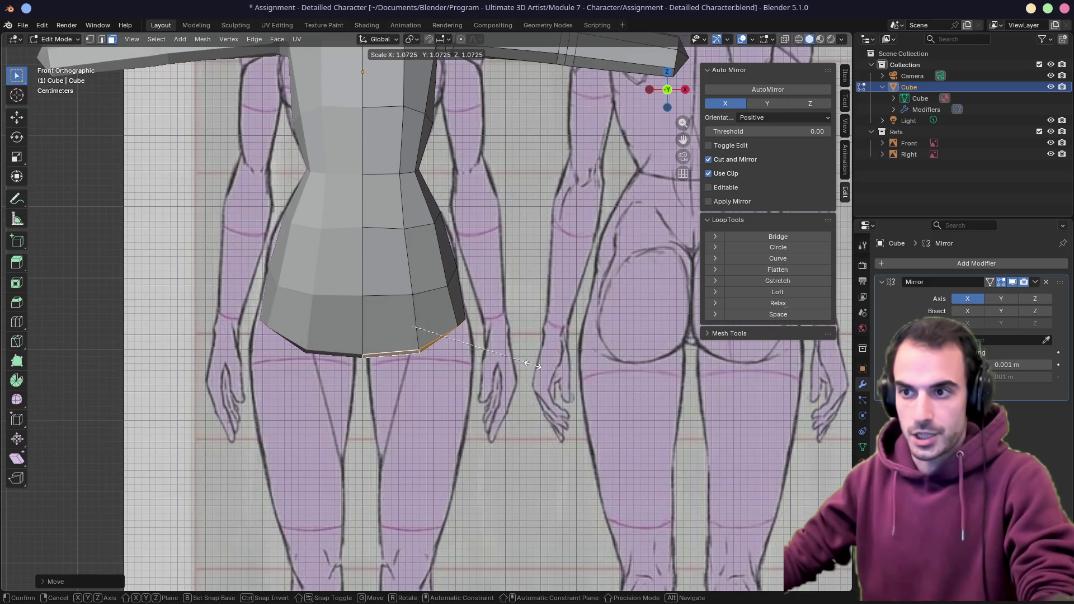
{"action": "left_click", "coordinate": [531, 364]}
{"action": "mouse_move", "coordinate": [531, 365]}
{"action": "middle_mouse_down"}
{"action": "mouse_move", "coordinate": [503, 362]}
{"action": "mouse_move", "coordinate": [451, 290]}
{"action": "mouse_move", "coordinate": [489, 286]}
{"action": "mouse_move", "coordinate": [471, 289]}
{"action": "middle_mouse_up"}
{"action": "scroll", "coordinate": [504, 303], "scroll_direction": "up", "scroll_amount": 3}
{"action": "key", "text": "ctrl+r"}
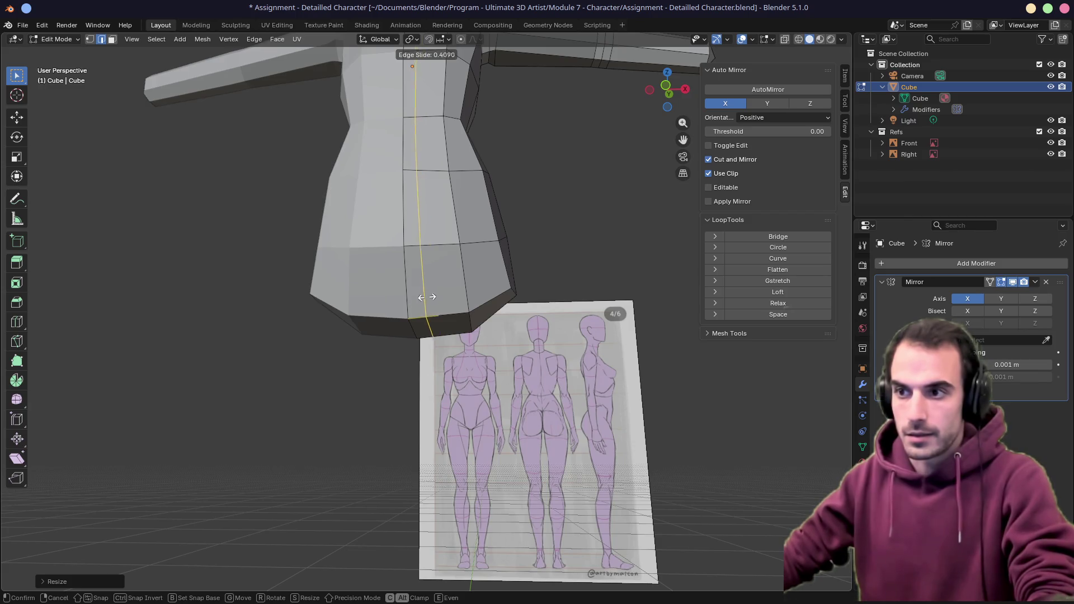
Place a loop cut through the lower torso and start selecting the bottom hip faces
{"action": "left_click", "coordinate": [422, 298]}
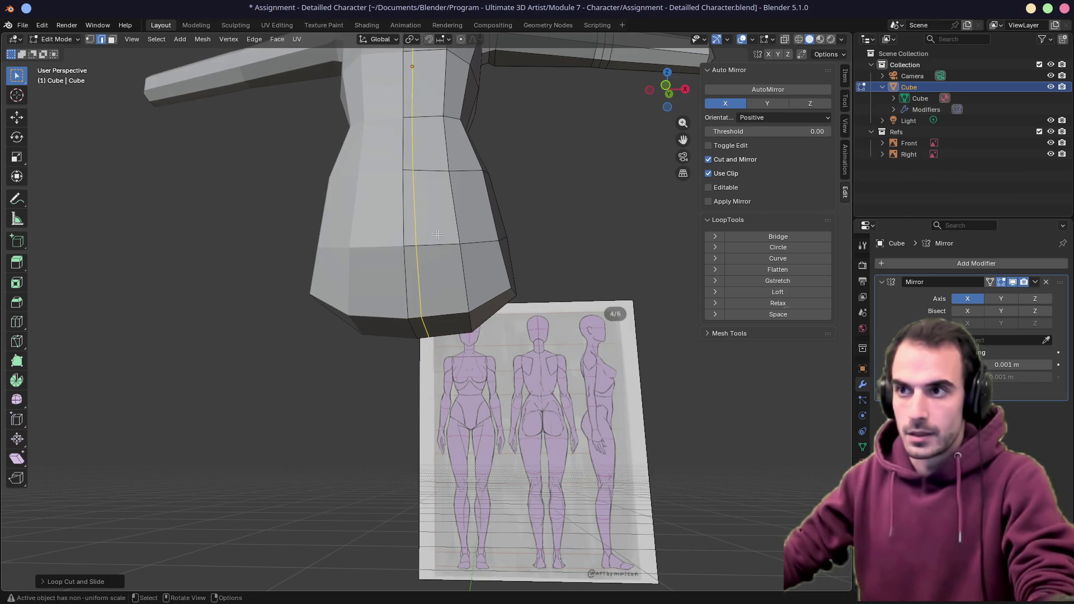
{"action": "scroll", "coordinate": [420, 294], "scroll_direction": "down", "scroll_amount": 3}
{"action": "mouse_move", "coordinate": [420, 294]}
{"action": "middle_mouse_down"}
{"action": "mouse_move", "coordinate": [454, 319]}
{"action": "mouse_move", "coordinate": [464, 249]}
{"action": "middle_mouse_up"}
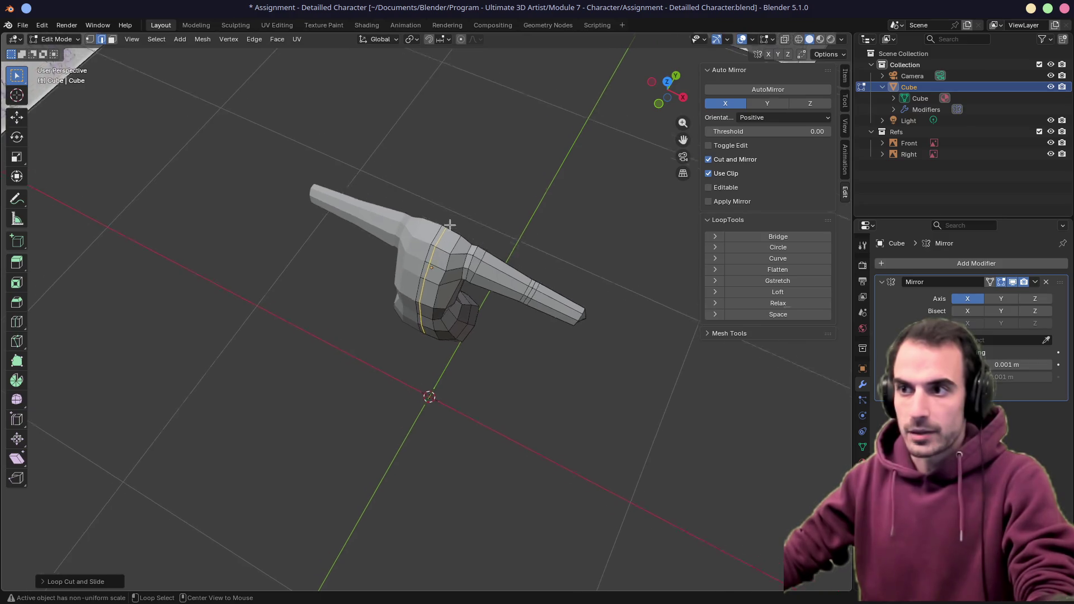
{"action": "scroll", "coordinate": [464, 249], "scroll_direction": "up", "scroll_amount": 3}
{"action": "scroll", "coordinate": [421, 294], "scroll_direction": "up", "scroll_amount": 3}
{"action": "key", "text": "KP_1"}
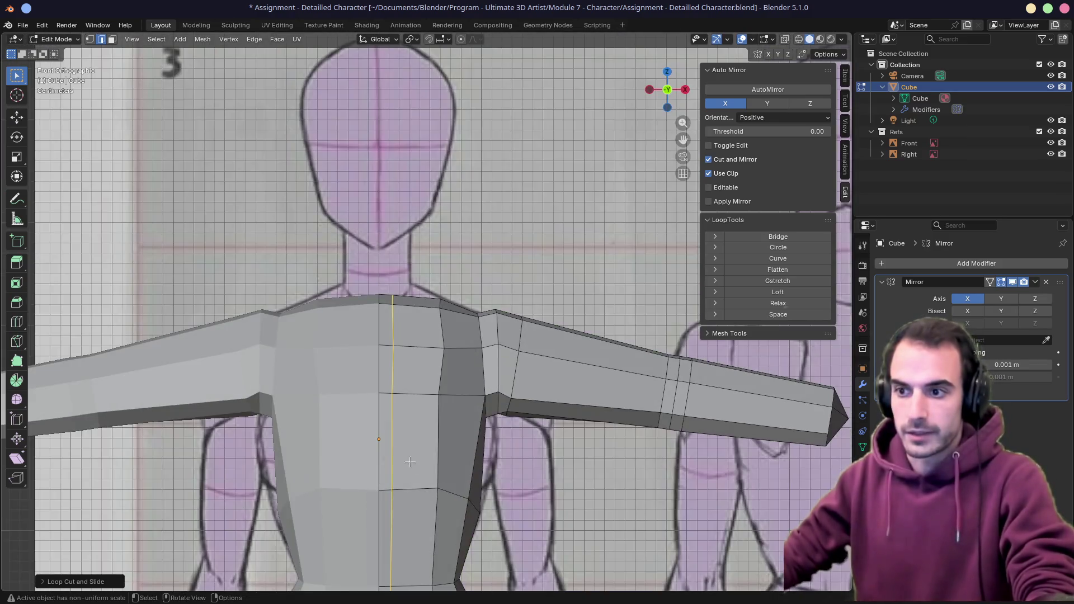
{"action": "scroll", "coordinate": [420, 294], "scroll_direction": "down", "scroll_amount": 3}
{"action": "scroll", "coordinate": [406, 362], "scroll_direction": "up", "scroll_amount": 2}
{"action": "scroll", "coordinate": [407, 361], "scroll_direction": "up", "scroll_amount": 3}
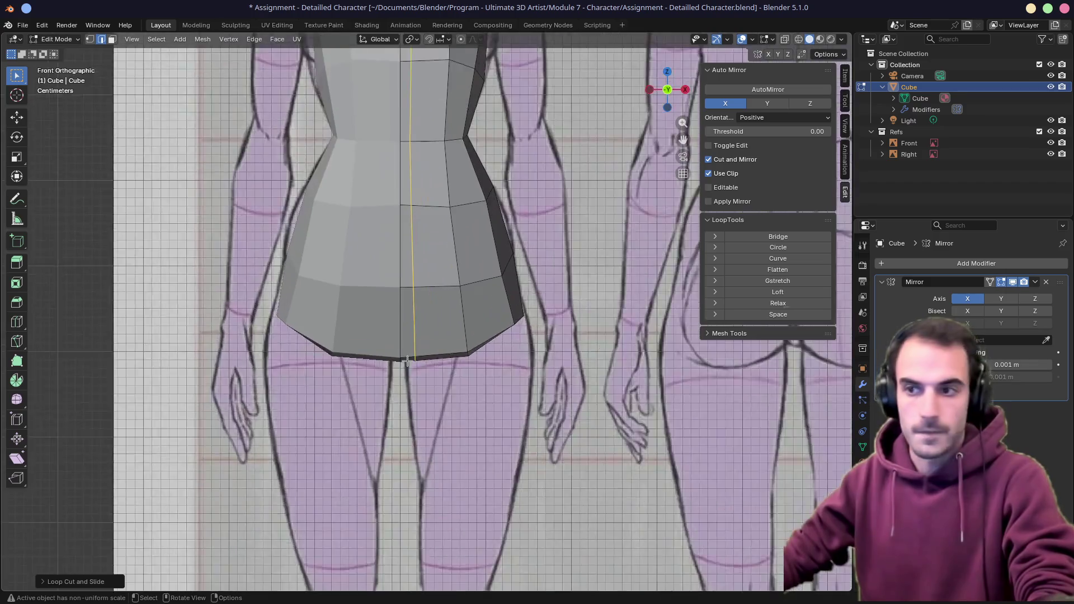
{"action": "scroll", "coordinate": [407, 361], "scroll_direction": "up", "scroll_amount": 1}
{"action": "scroll", "coordinate": [424, 228], "scroll_direction": "up", "scroll_amount": 2}
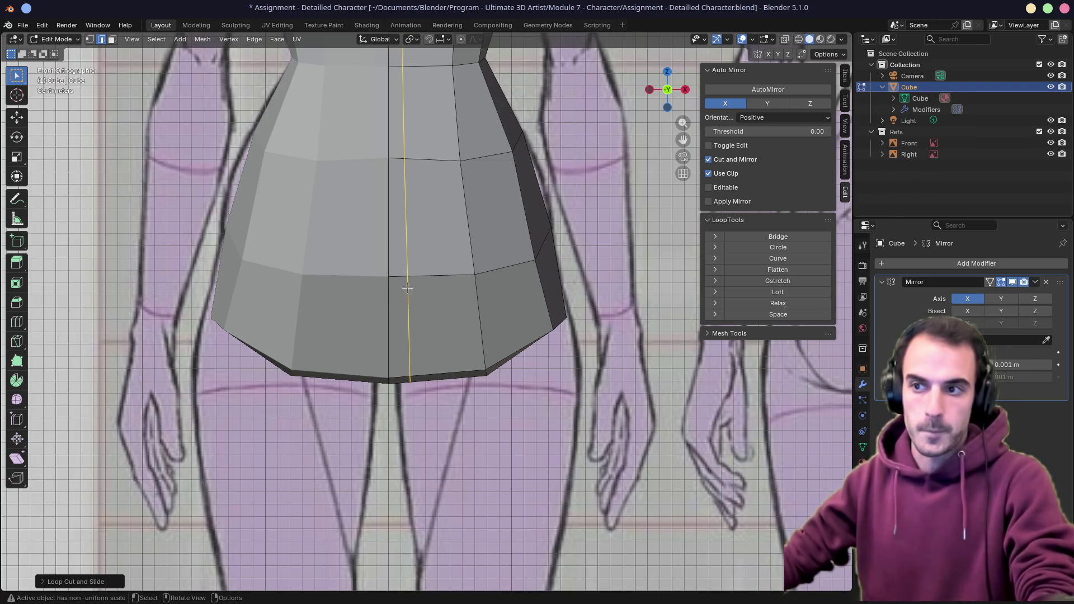
{"action": "mouse_move", "coordinate": [418, 178]}
{"action": "middle_mouse_down"}
{"action": "mouse_move", "coordinate": [403, 218]}
{"action": "mouse_move", "coordinate": [425, 208]}
{"action": "mouse_move", "coordinate": [403, 185]}
{"action": "mouse_move", "coordinate": [416, 171]}
{"action": "mouse_move", "coordinate": [333, 274]}
{"action": "mouse_move", "coordinate": [406, 322]}
{"action": "middle_mouse_up"}
{"action": "scroll", "coordinate": [403, 219], "scroll_direction": "down", "scroll_amount": 3}
{"action": "scroll", "coordinate": [425, 208], "scroll_direction": "down", "scroll_amount": 4}
{"action": "left_click", "coordinate": [406, 317]}
{"action": "left_click", "coordinate": [470, 293], "text": "shift"}
{"action": "left_click", "coordinate": [503, 347], "text": "shift"}
Move and rotate the selected hip faces in side view, cancelling a vertical flatten
{"action": "left_click", "coordinate": [431, 370], "text": "shift"}
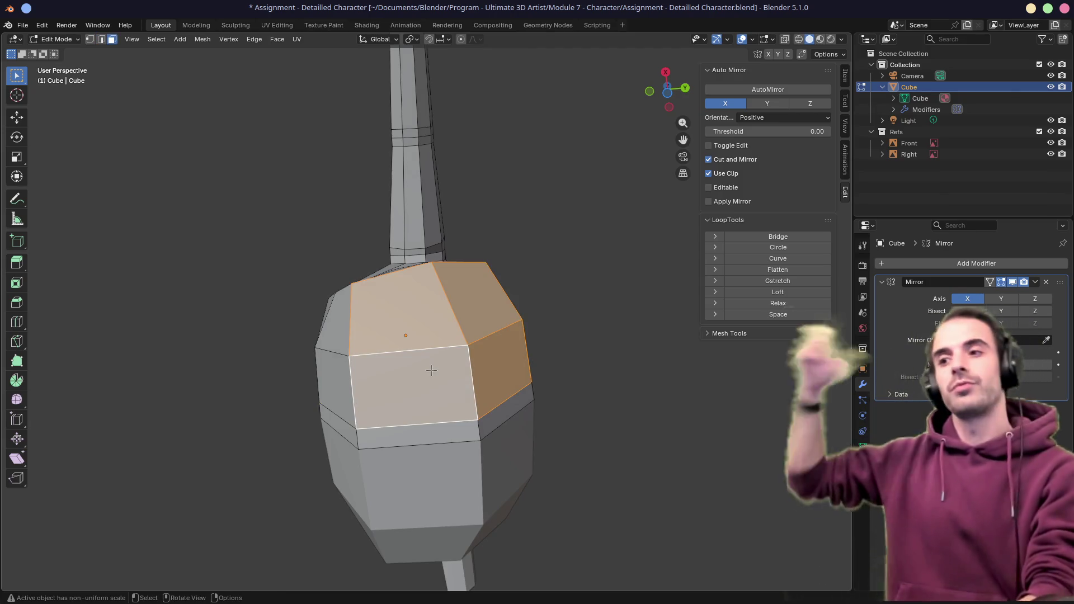
{"action": "key", "text": "KP_3"}
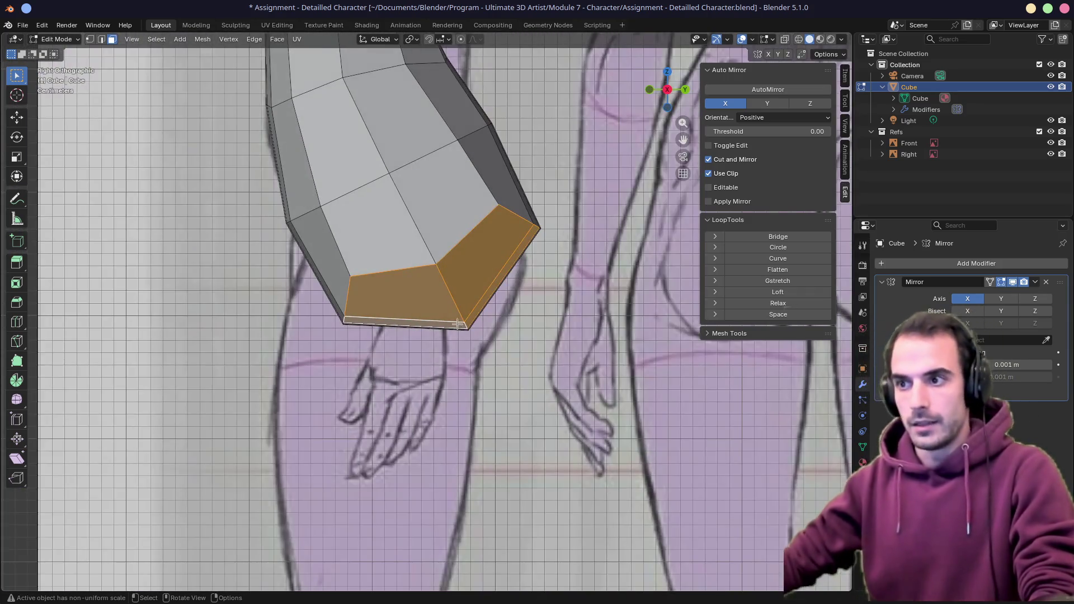
{"action": "key", "text": "g"}
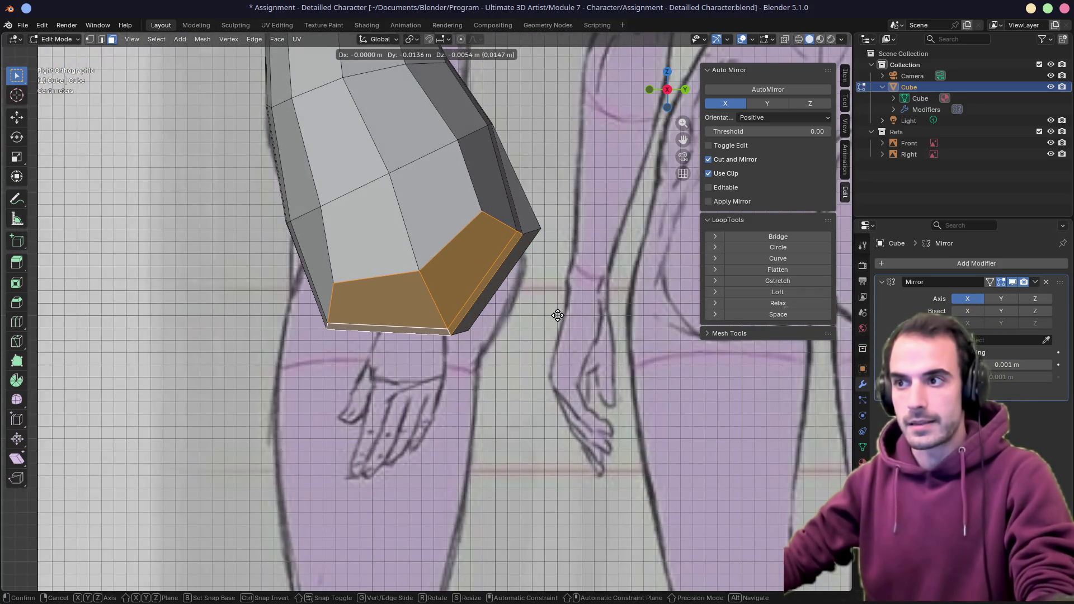
{"action": "left_click", "coordinate": [560, 316]}
{"action": "key", "text": "r"}
{"action": "left_click", "coordinate": [571, 311]}
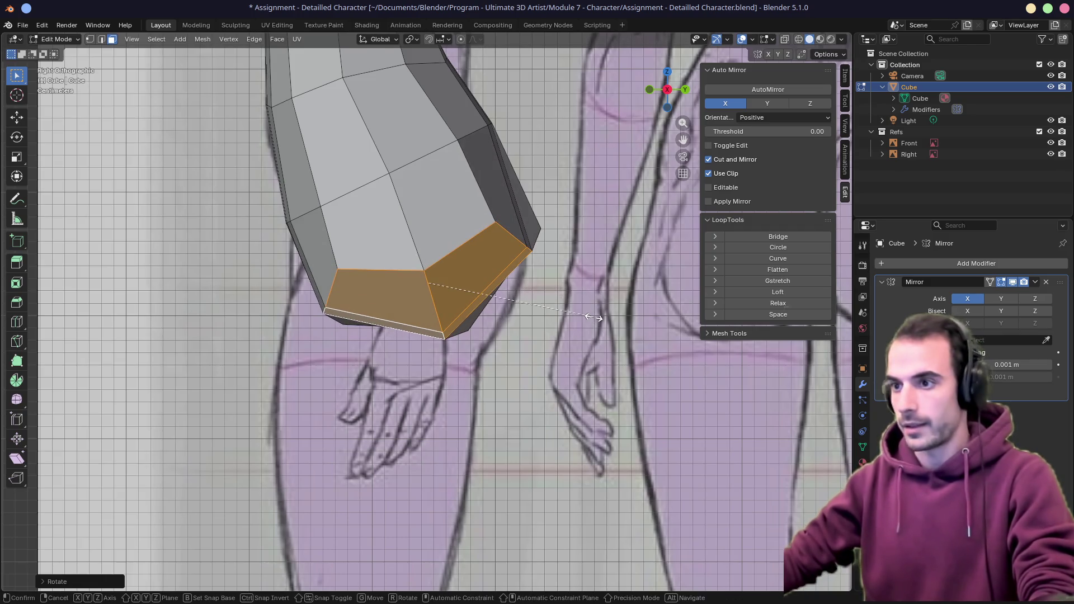
{"action": "key", "text": "s"}
{"action": "key", "text": "z"}
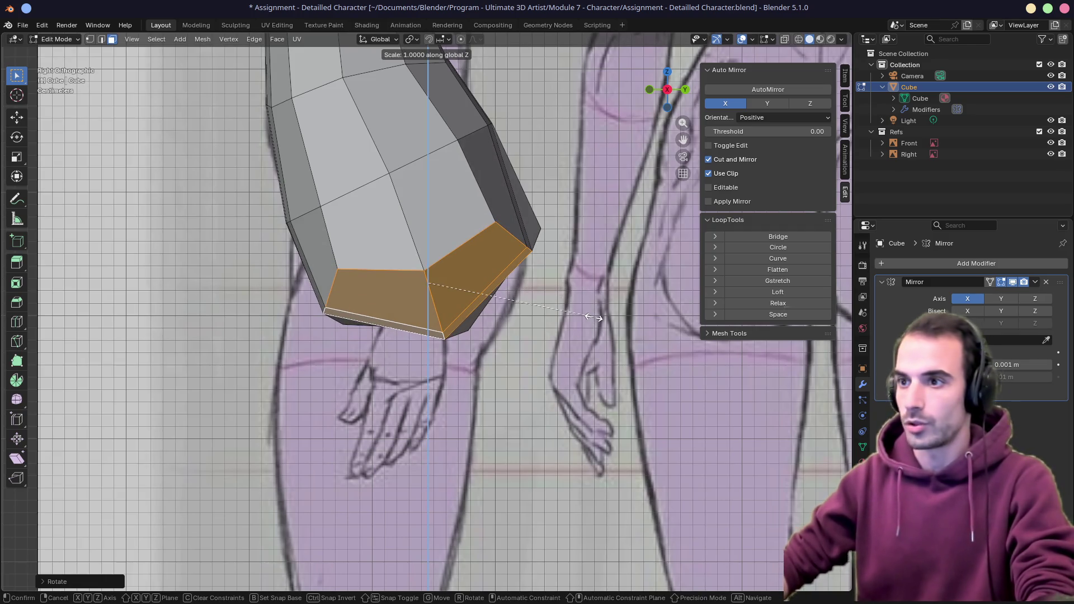
{"action": "right_click", "coordinate": [593, 317]}
{"action": "mouse_move", "coordinate": [504, 277]}
{"action": "middle_mouse_down"}
{"action": "mouse_move", "coordinate": [423, 329]}
{"action": "mouse_move", "coordinate": [467, 306]}
{"action": "middle_mouse_up"}
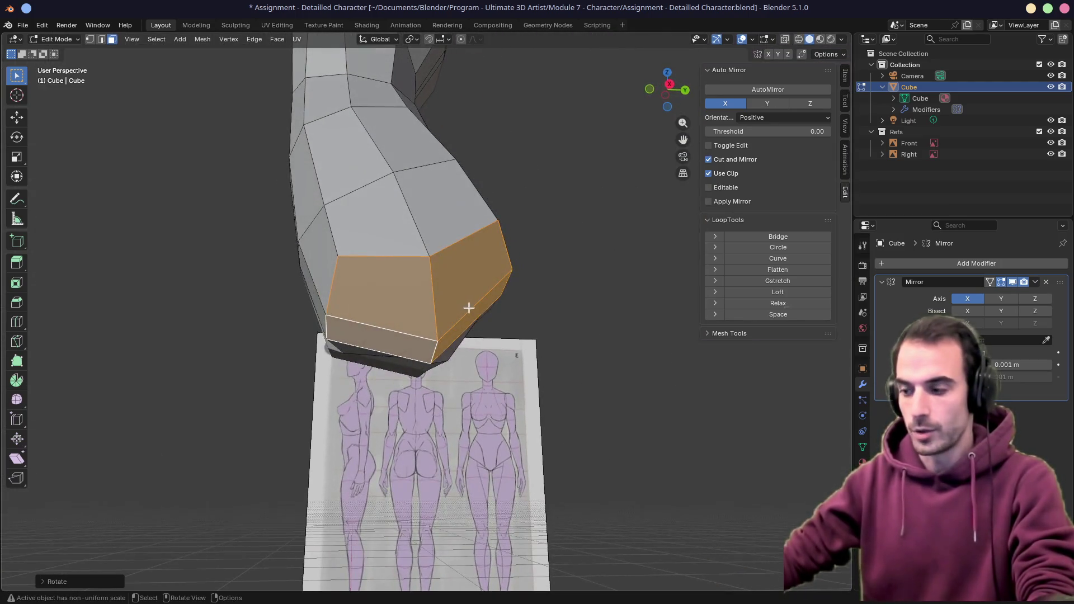
Tilt the hip faces, then lower the bottom loop down the thigh and shrink it
{"action": "key", "text": "KP_1"}
{"action": "key", "text": "KP_3"}
{"action": "scroll", "coordinate": [467, 307], "scroll_direction": "down", "scroll_amount": 2}
{"action": "scroll", "coordinate": [503, 319], "scroll_direction": "down", "scroll_amount": 2}
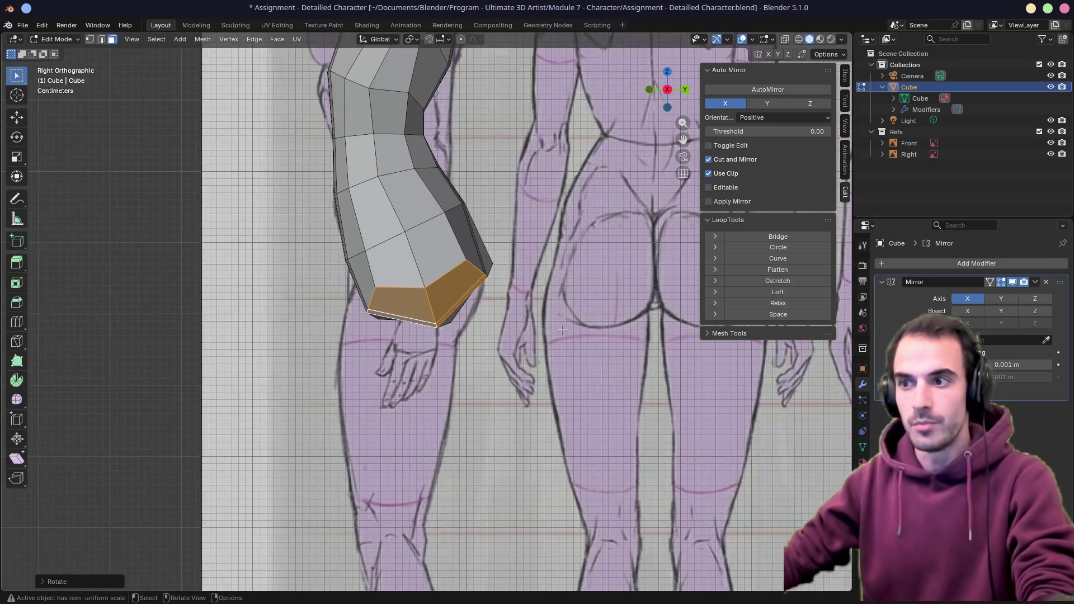
{"action": "key", "text": "r"}
{"action": "left_click", "coordinate": [570, 330]}
{"action": "mouse_move", "coordinate": [505, 319]}
{"action": "middle_mouse_down"}
{"action": "mouse_move", "coordinate": [518, 309]}
{"action": "mouse_move", "coordinate": [394, 332]}
{"action": "middle_mouse_up"}
{"action": "key", "text": "KP_1"}
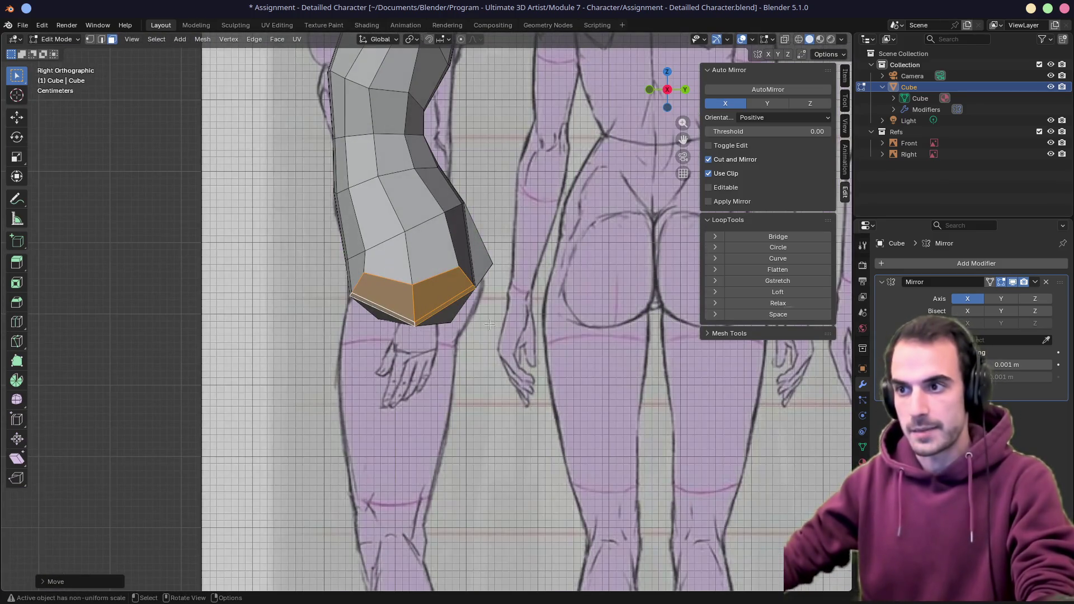
{"action": "key", "text": "g"}
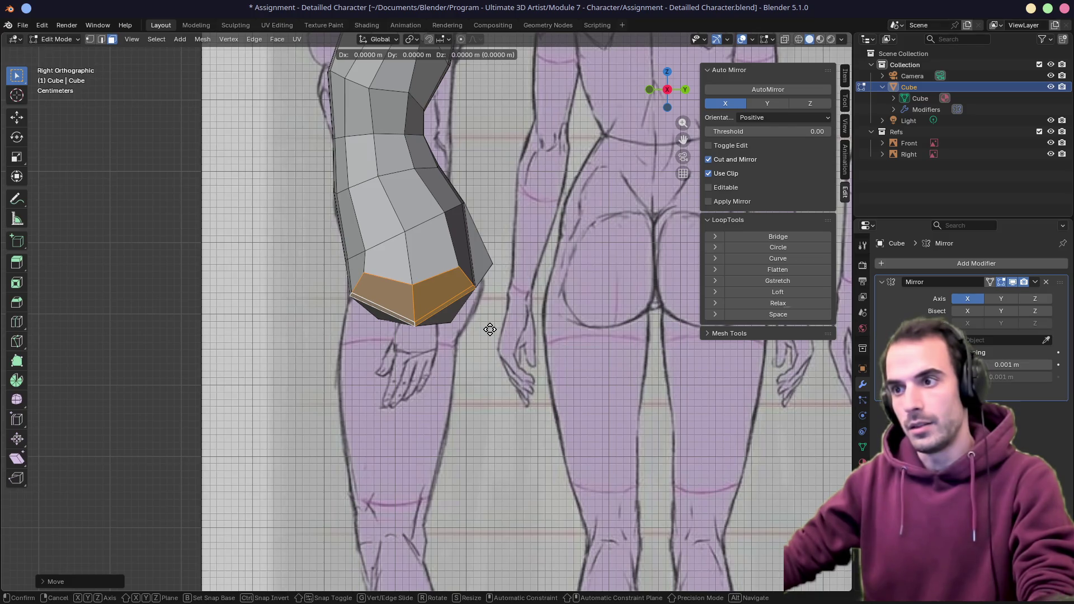
{"action": "key", "text": "z"}
{"action": "key", "text": "z"}
{"action": "left_click", "coordinate": [465, 504]}
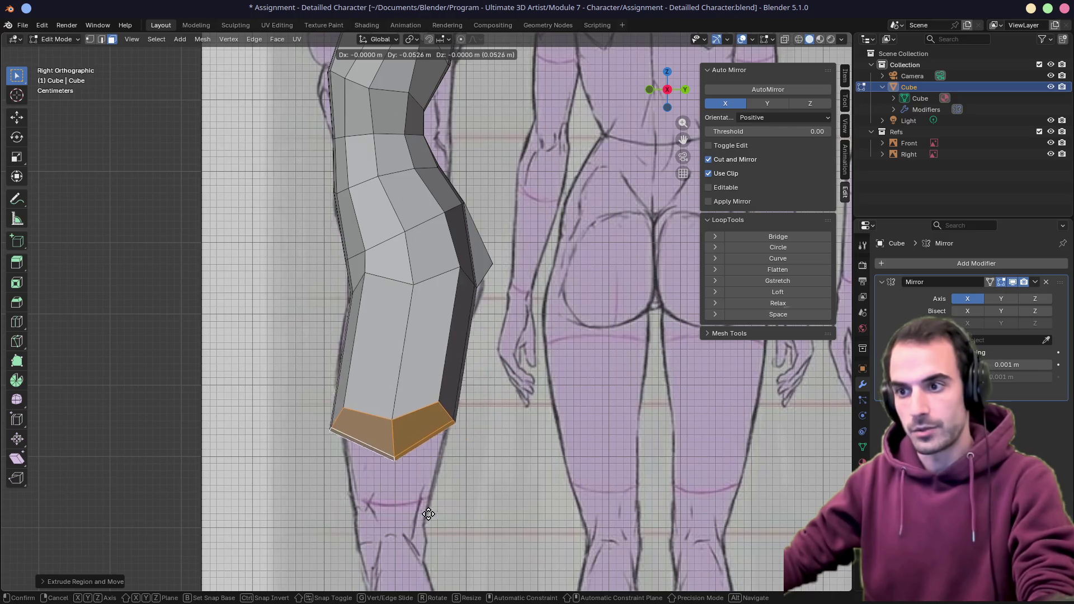
{"action": "key", "text": "s"}
{"action": "left_click", "coordinate": [554, 499]}
{"action": "key", "text": "s"}
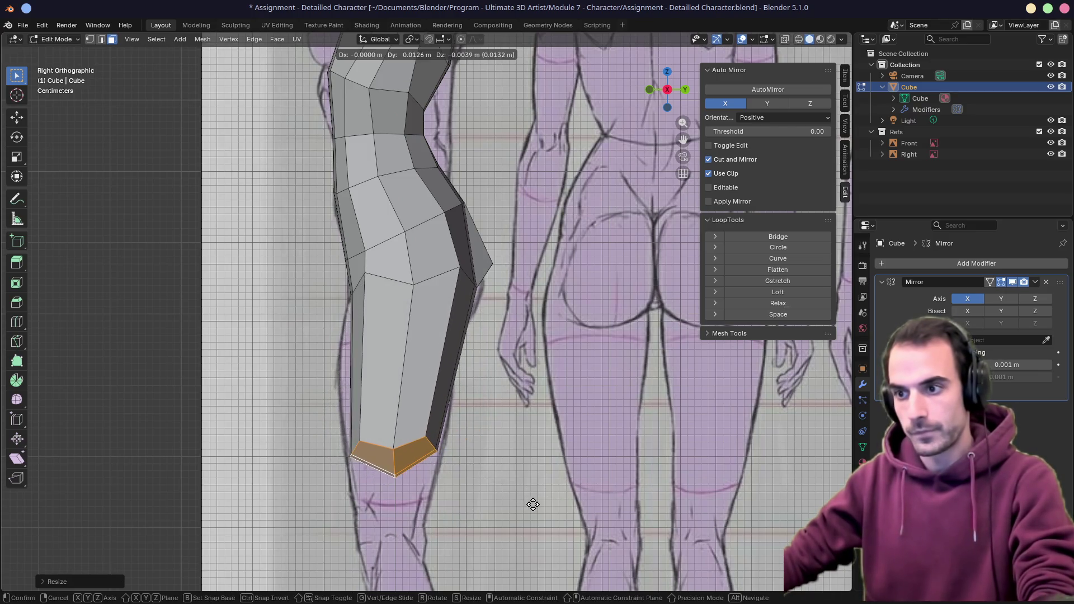
{"action": "scroll", "coordinate": [528, 470], "scroll_direction": "down", "scroll_amount": 2}
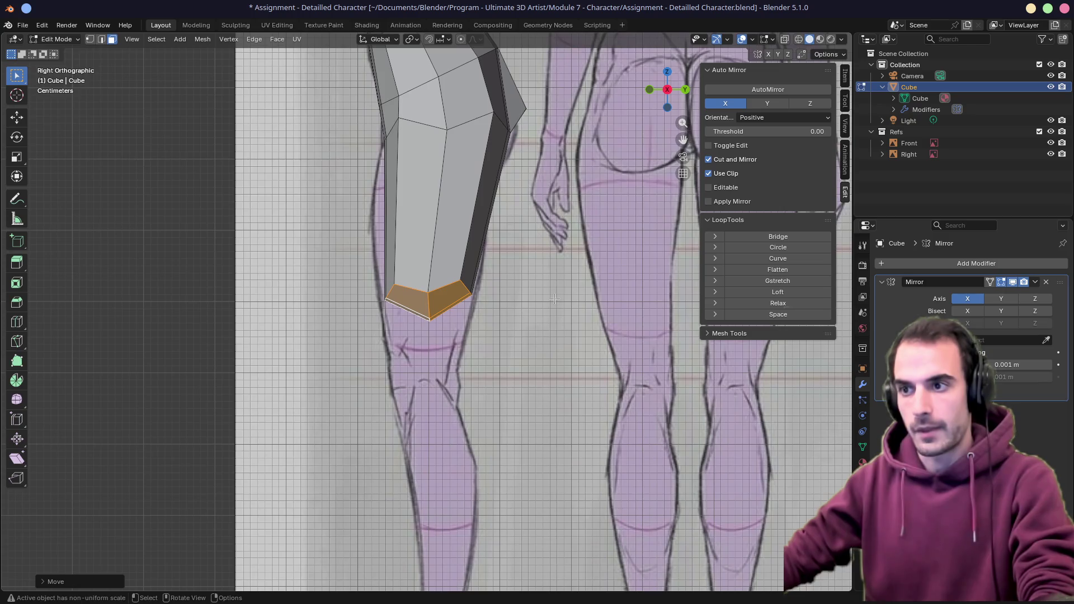
Lower, tilt, level and resize the thigh's bottom loop, then extrude a thin loop at the knee
{"action": "key", "text": "g"}
{"action": "key", "text": "z"}
{"action": "left_click", "coordinate": [550, 352]}
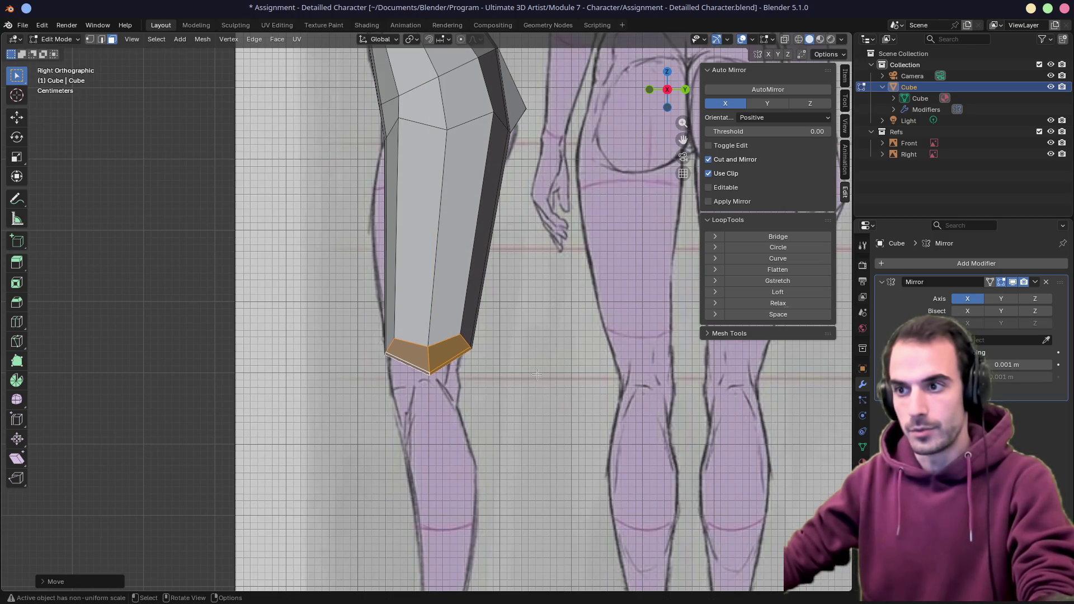
{"action": "key", "text": "r"}
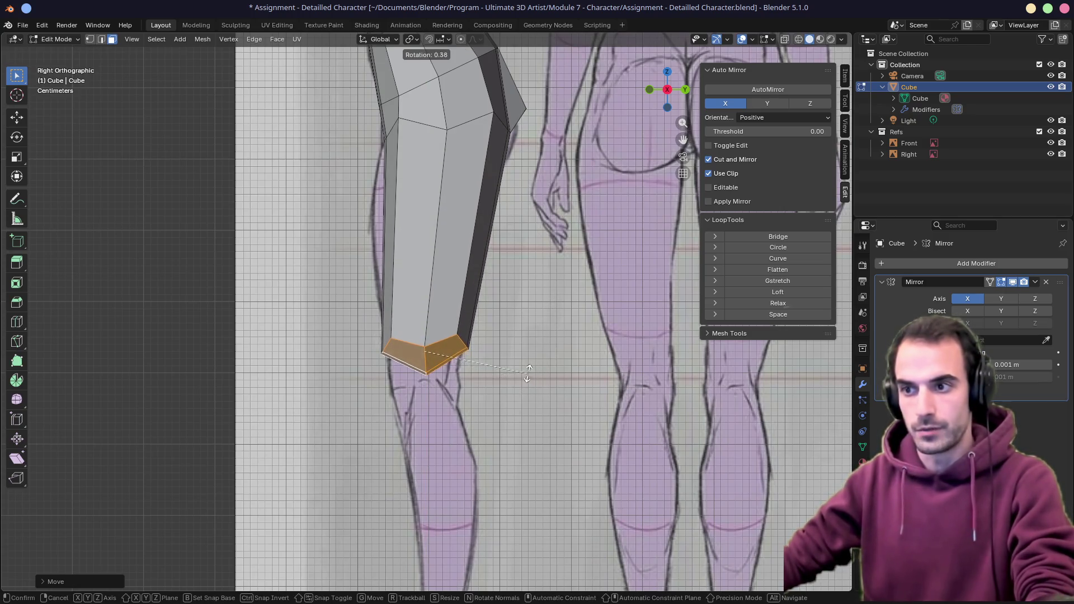
{"action": "left_click", "coordinate": [528, 370]}
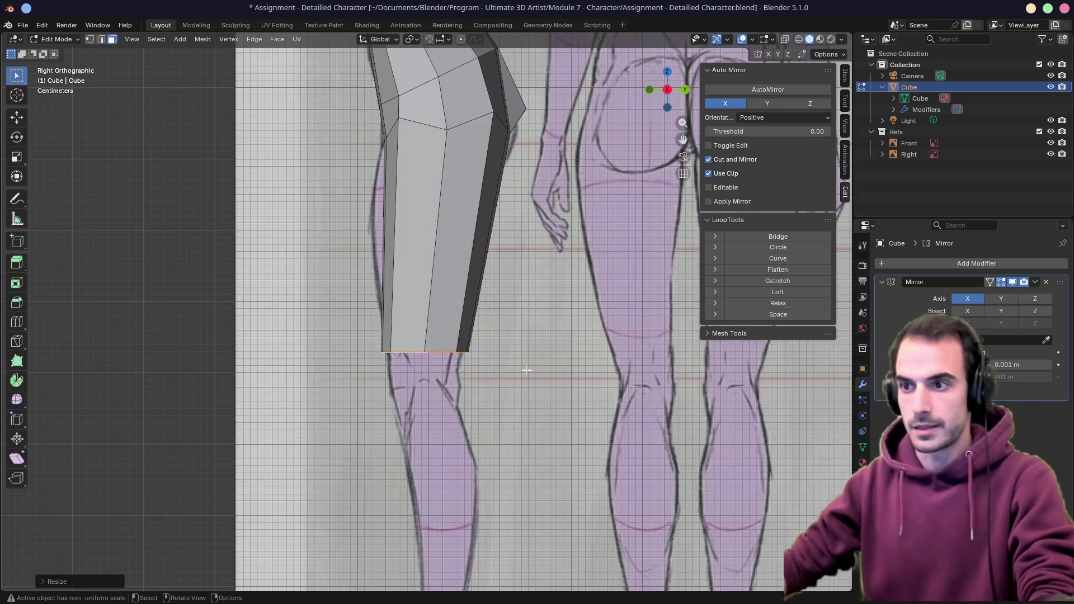
{"action": "key", "text": "g"}
{"action": "left_click", "coordinate": [570, 388]}
{"action": "key", "text": "s"}
{"action": "left_click", "coordinate": [567, 393]}
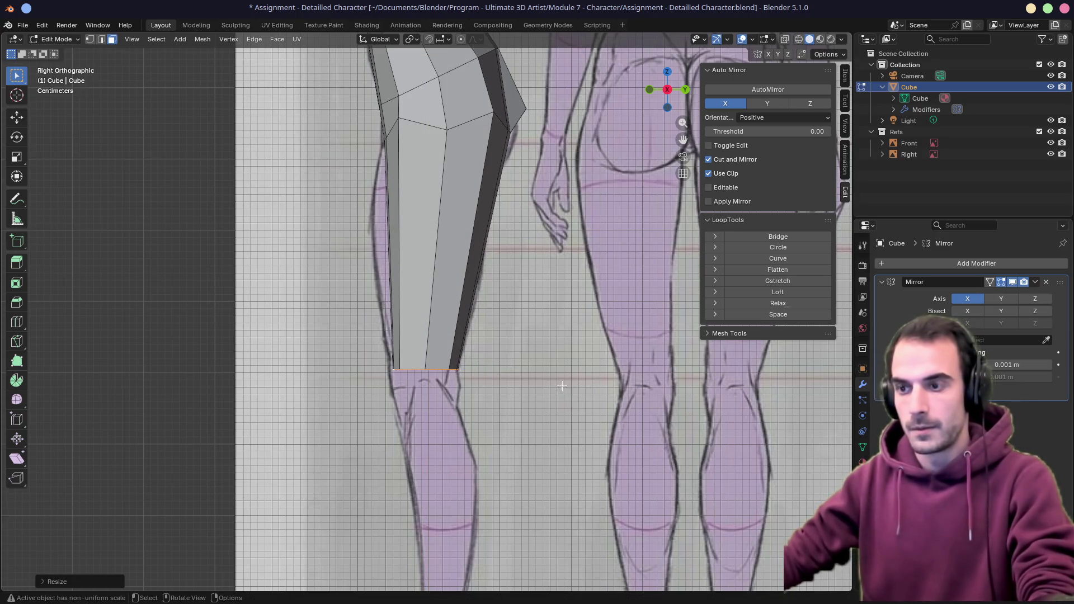
{"action": "key", "text": "e"}
{"action": "left_click", "coordinate": [564, 397]}
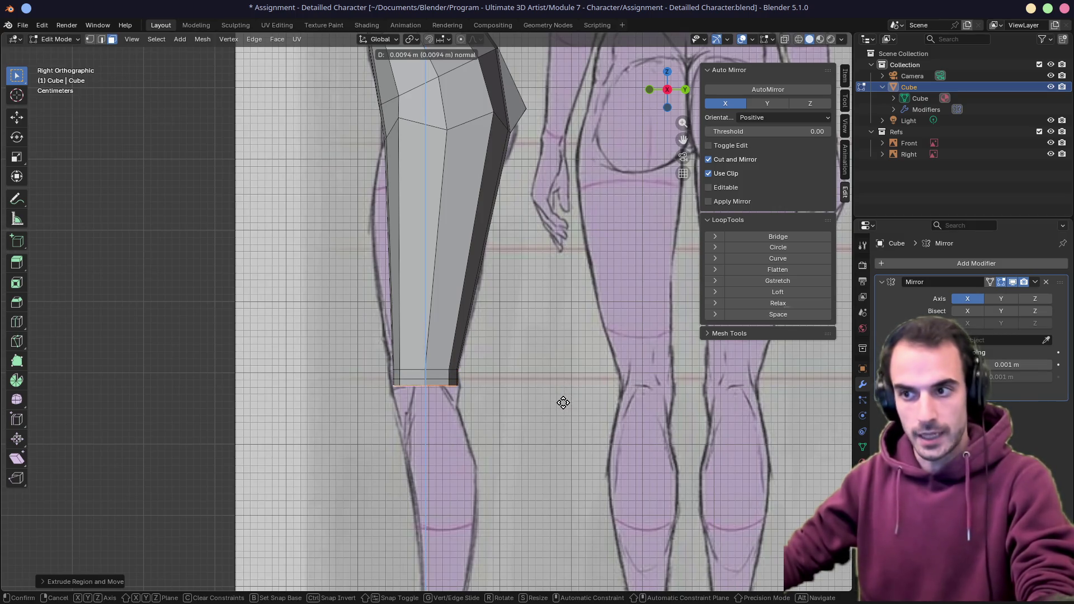
Extrude the lower leg down to the ankle in side view, then narrow and position the ankle loop
{"action": "mouse_move", "coordinate": [542, 405]}
{"action": "middle_mouse_down"}
{"action": "mouse_move", "coordinate": [587, 395]}
{"action": "mouse_move", "coordinate": [549, 273]}
{"action": "middle_mouse_up"}
{"action": "scroll", "coordinate": [588, 394], "scroll_direction": "up", "scroll_amount": 2}
{"action": "key", "text": "KP_3"}
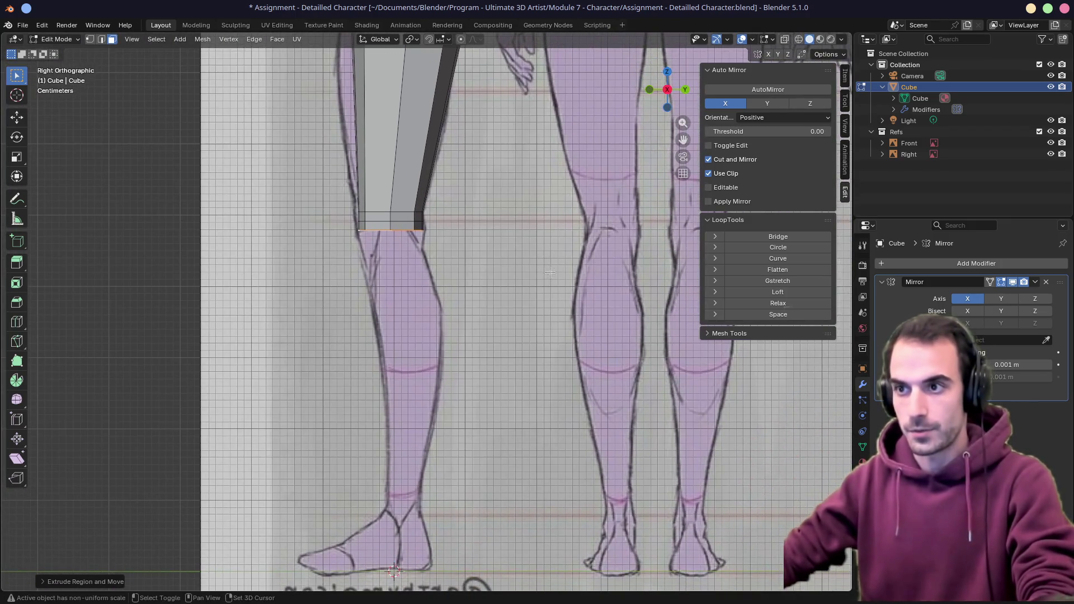
{"action": "key", "text": "e"}
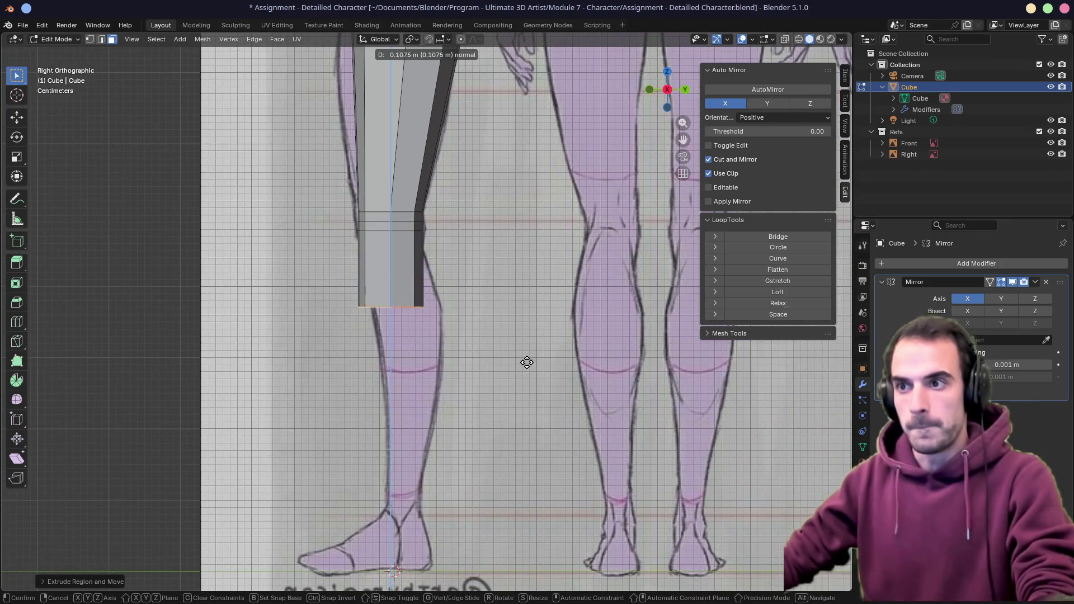
{"action": "key", "text": "z"}
{"action": "key", "text": "z"}
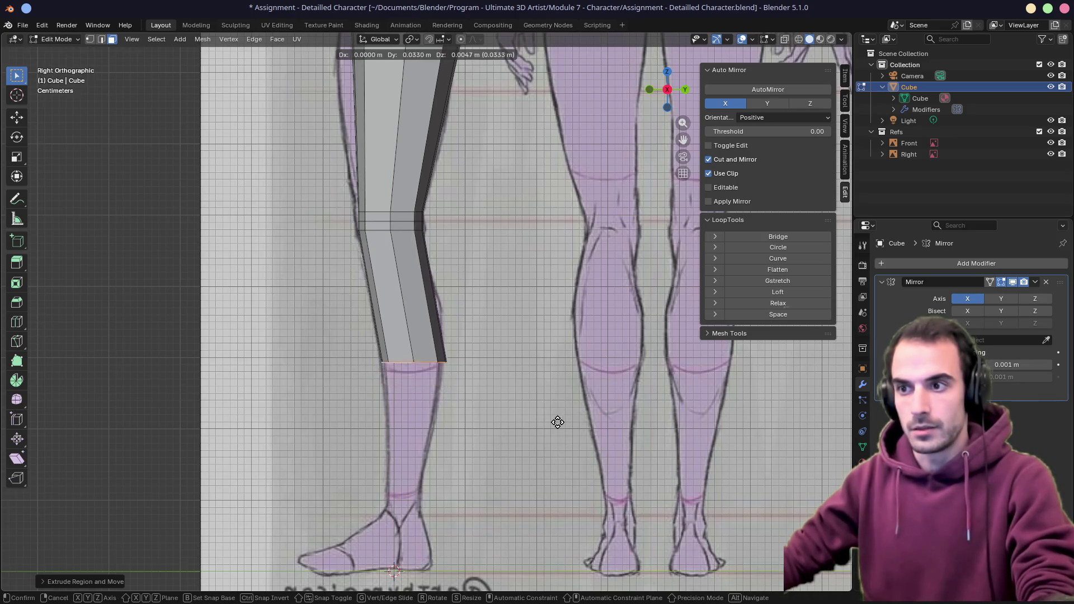
{"action": "left_click", "coordinate": [554, 558]}
{"action": "key", "text": "s"}
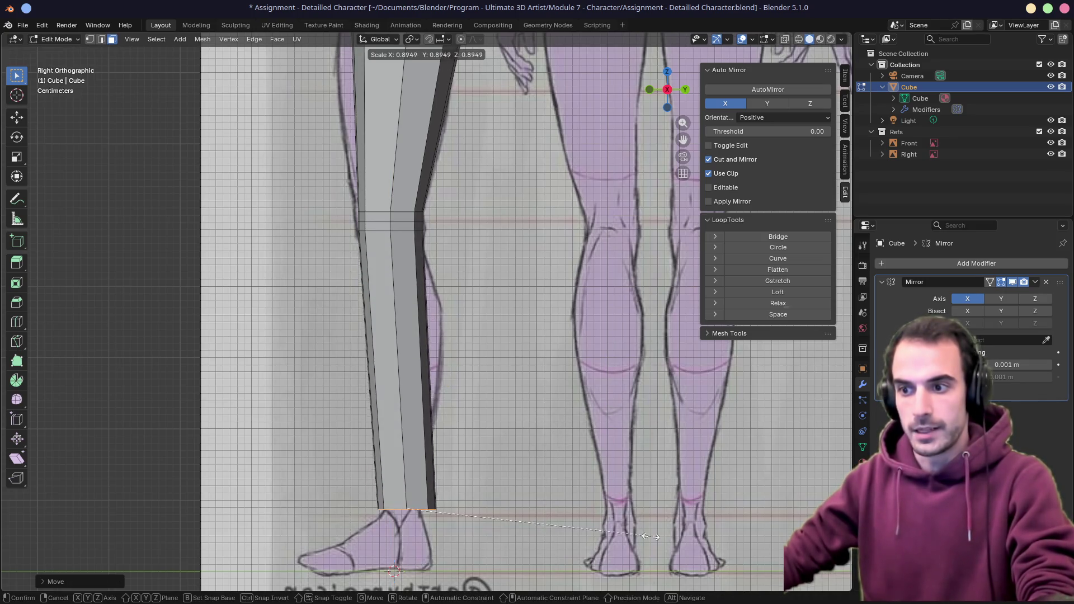
{"action": "left_click", "coordinate": [657, 538]}
{"action": "key", "text": "g"}
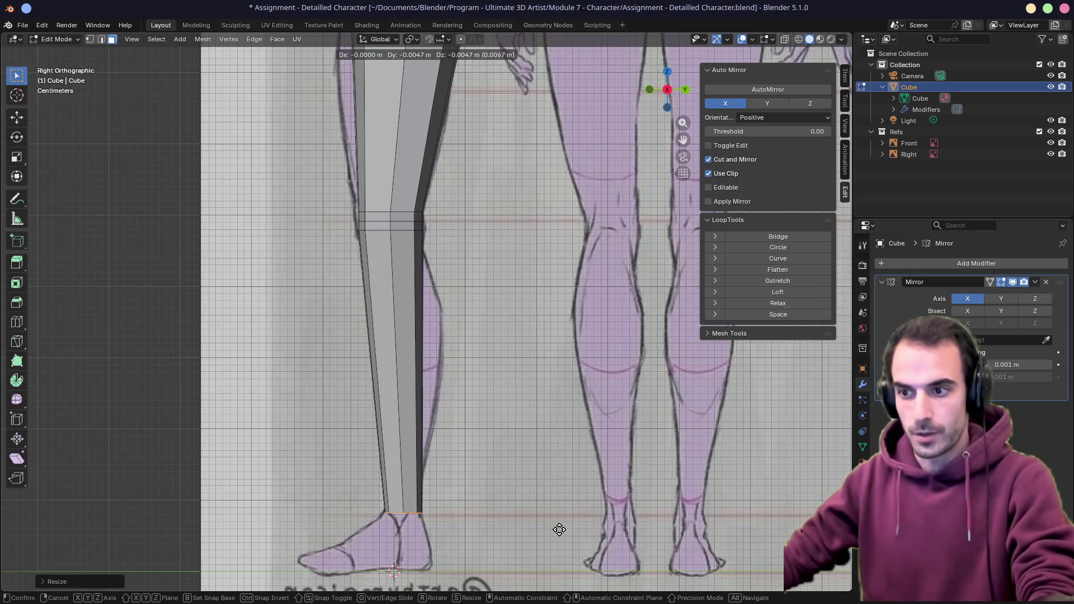
{"action": "left_click", "coordinate": [560, 530]}
Extrude short sections at the ankle and raise the ankle vertices see-through over the reference
{"action": "key", "text": "e"}
{"action": "left_click", "coordinate": [558, 538]}
{"action": "key", "text": "e"}
{"action": "key", "text": "alt+z"}
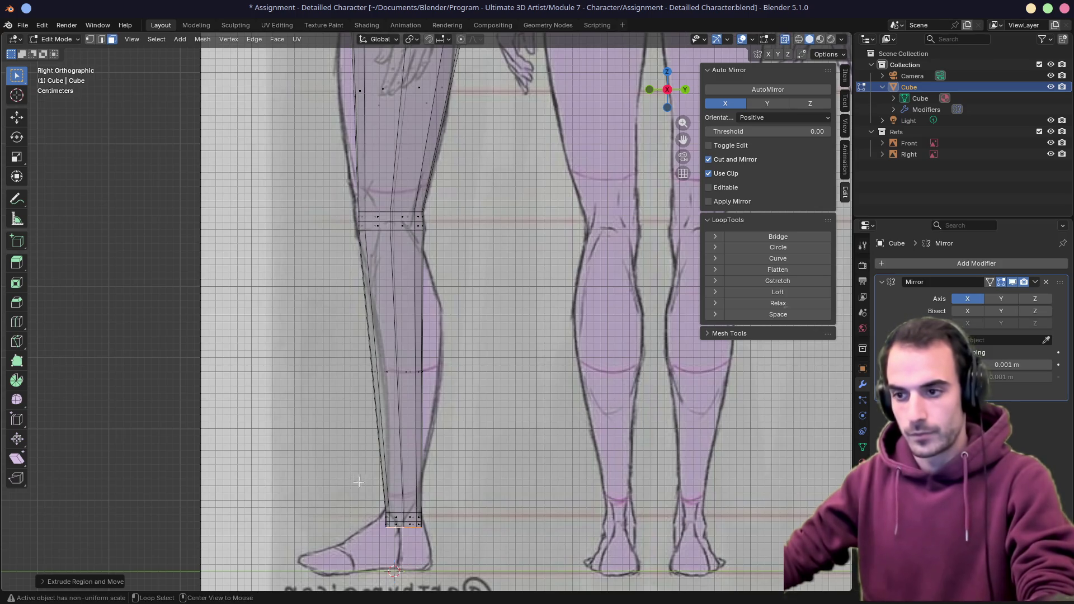
{"action": "key", "text": "g"}
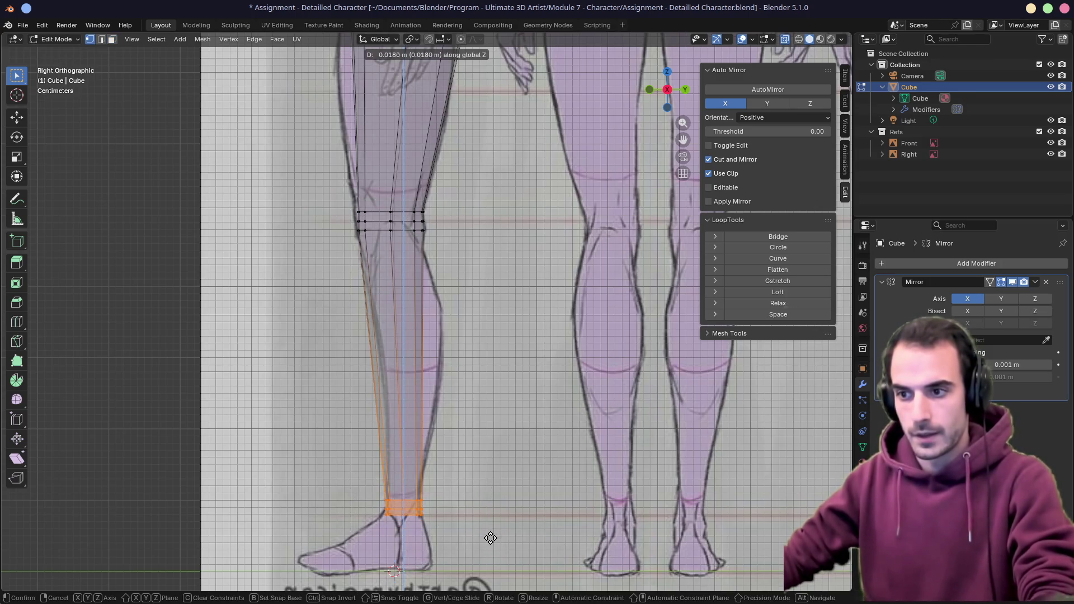
{"action": "left_click", "coordinate": [491, 538]}
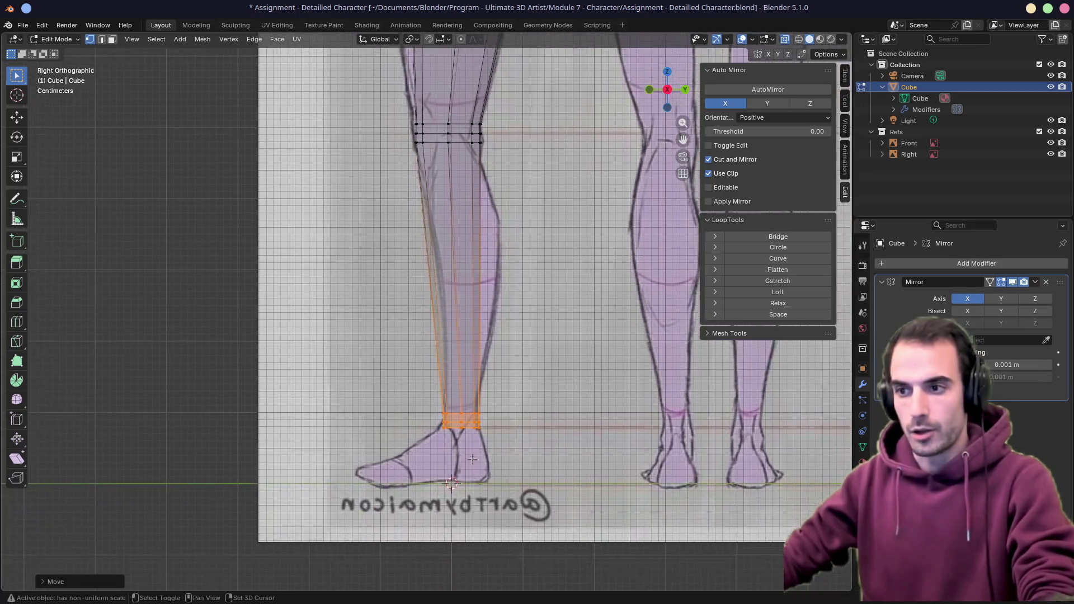
{"action": "middle_click_drag", "start_coordinate": [454, 503], "coordinate": [470, 471]}
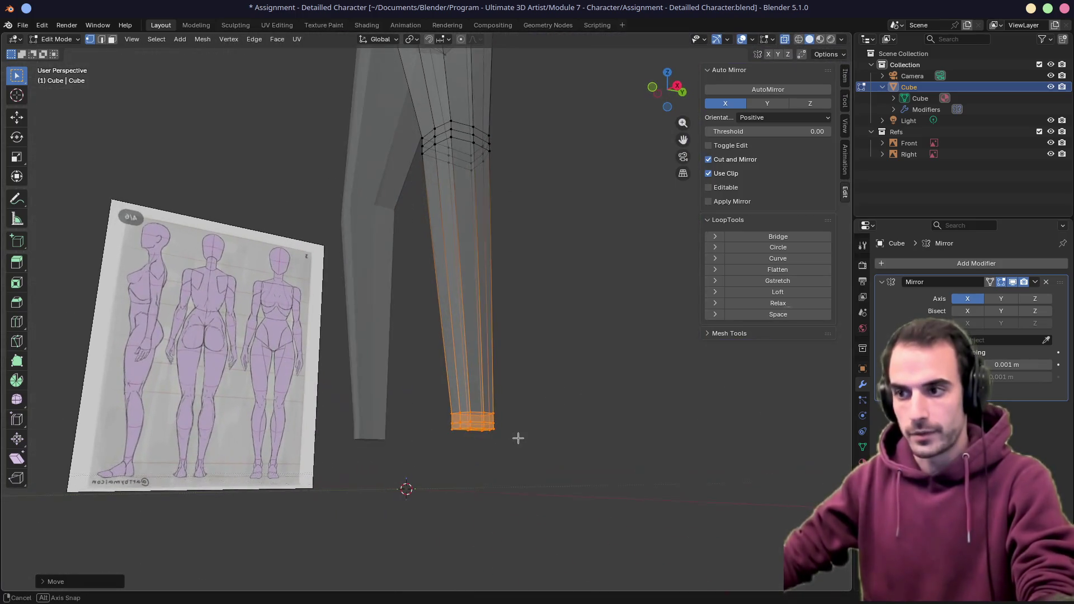
In front view over the see-through reference, slide the lower leg sideways until it lines up
{"action": "key", "text": "alt+z"}
{"action": "key", "text": "Tab"}
{"action": "mouse_move", "coordinate": [521, 445]}
{"action": "middle_mouse_down"}
{"action": "mouse_move", "coordinate": [553, 447]}
{"action": "mouse_move", "coordinate": [520, 457]}
{"action": "middle_mouse_up"}
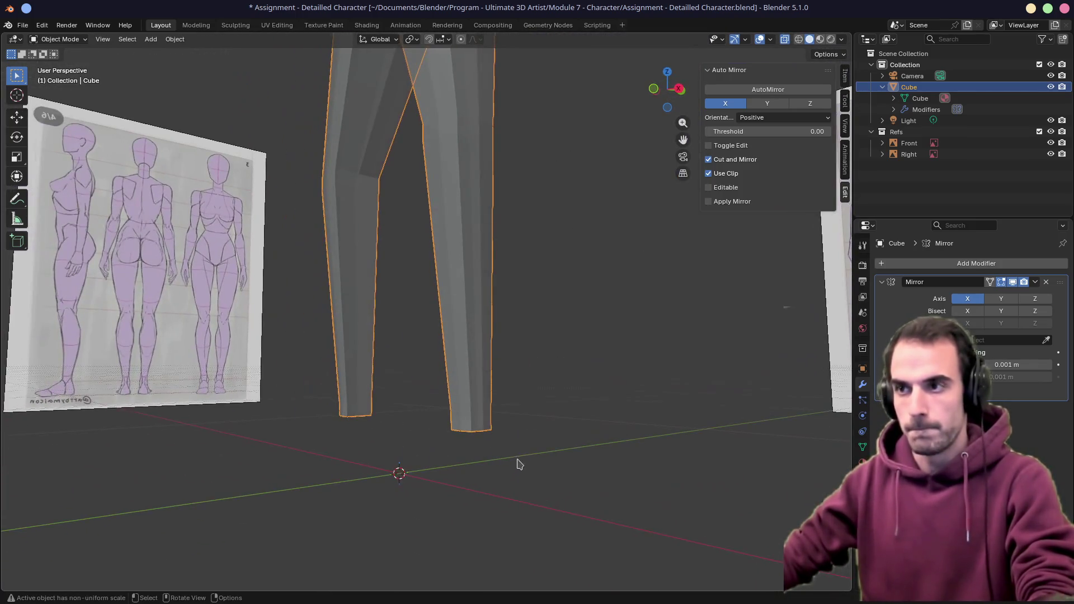
{"action": "key", "text": "KP_1"}
{"action": "scroll", "coordinate": [526, 447], "scroll_direction": "down", "scroll_amount": 3}
{"action": "middle_click_drag", "start_coordinate": [475, 295], "coordinate": [480, 381], "text": "shift"}
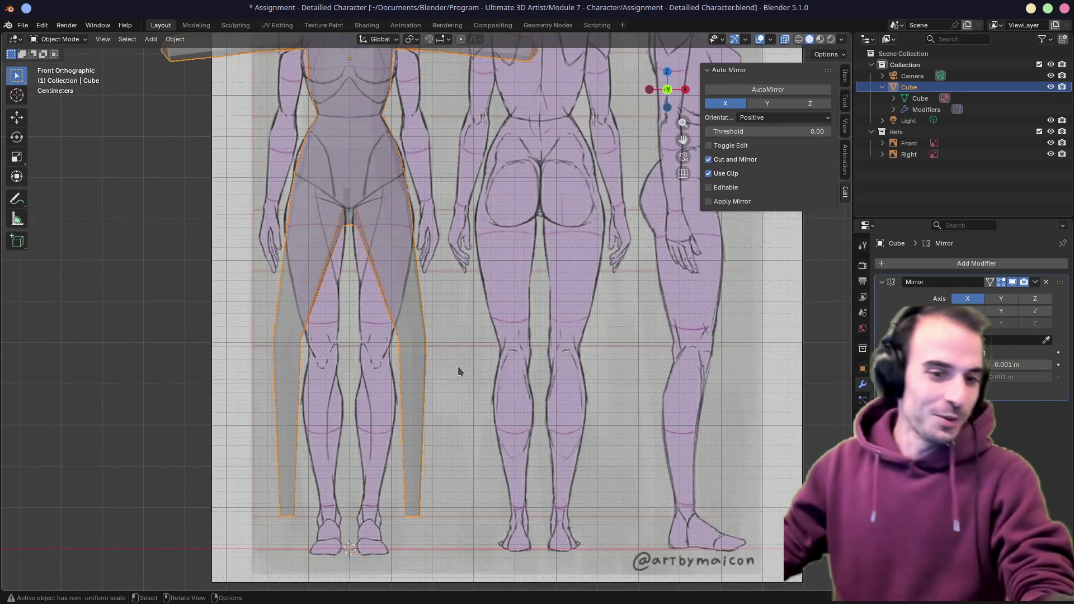
{"action": "key", "text": "Tab"}
{"action": "key", "text": "alt+z"}
{"action": "key", "text": "a"}
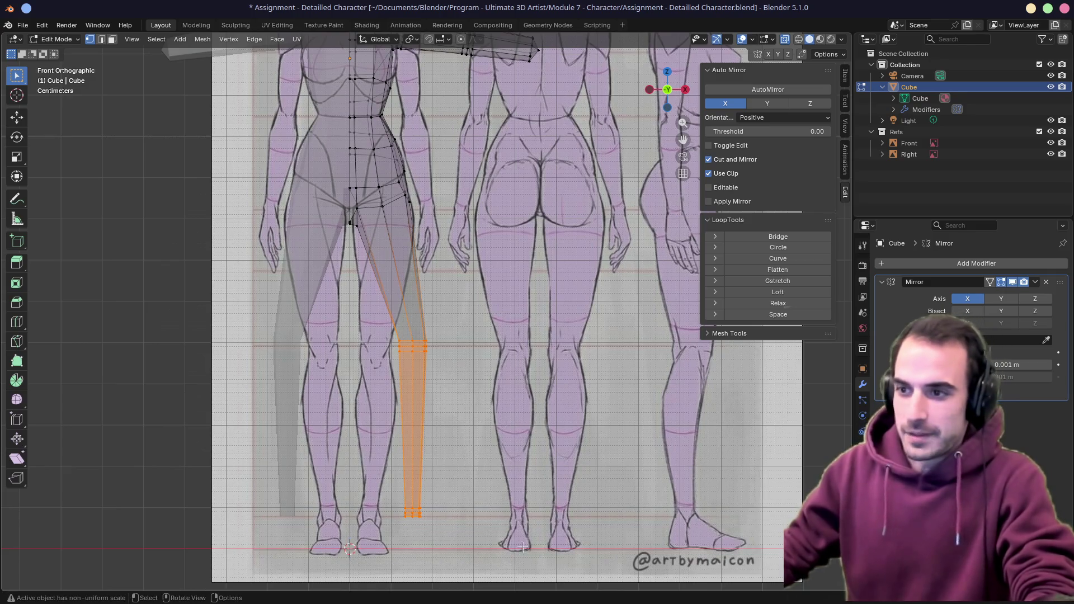
{"action": "key", "text": "g"}
{"action": "key", "text": "x"}
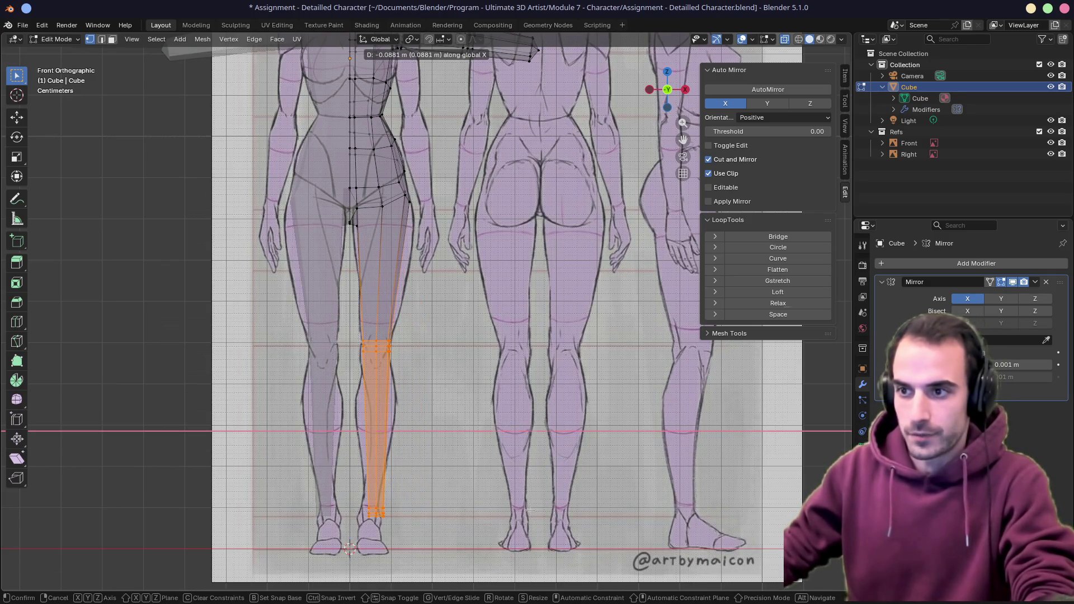
{"action": "left_click", "coordinate": [531, 510]}
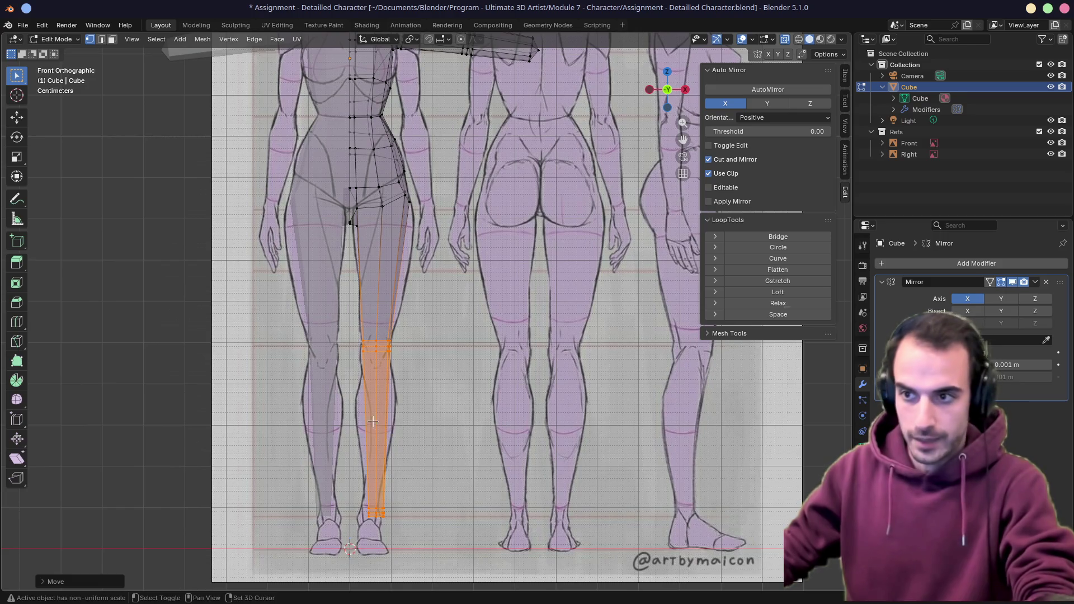
{"action": "scroll", "coordinate": [372, 421], "scroll_direction": "up", "scroll_amount": 2}
{"action": "scroll", "coordinate": [419, 378], "scroll_direction": "up", "scroll_amount": 3}
{"action": "scroll", "coordinate": [453, 329], "scroll_direction": "up", "scroll_amount": 2}
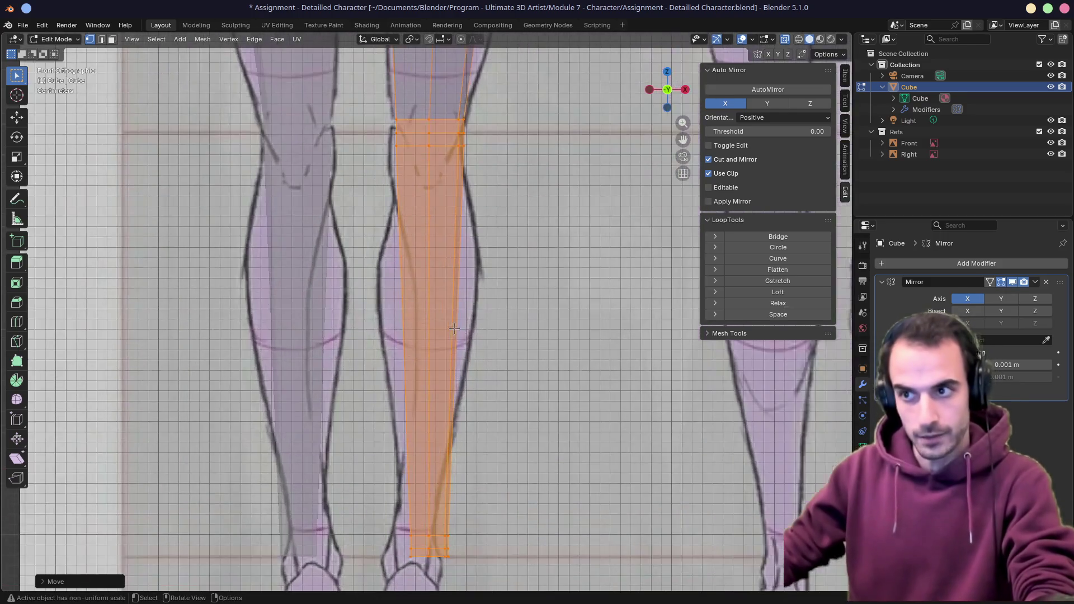
Add a loop cut around the mid-calf and scale it wider into a calf bulge
{"action": "key", "text": "ctrl+r"}
{"action": "left_click", "coordinate": [470, 268]}
{"action": "key", "text": "s"}
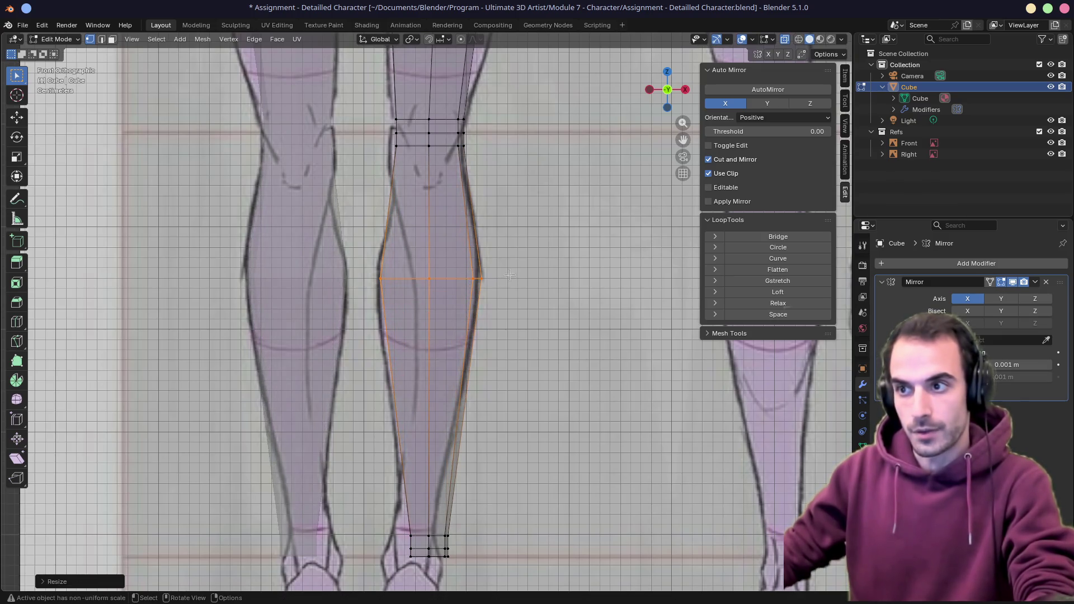
{"action": "left_click", "coordinate": [509, 275]}
{"action": "mouse_move", "coordinate": [419, 252]}
{"action": "middle_mouse_down"}
{"action": "mouse_move", "coordinate": [505, 277]}
{"action": "mouse_move", "coordinate": [454, 288]}
{"action": "middle_mouse_up"}
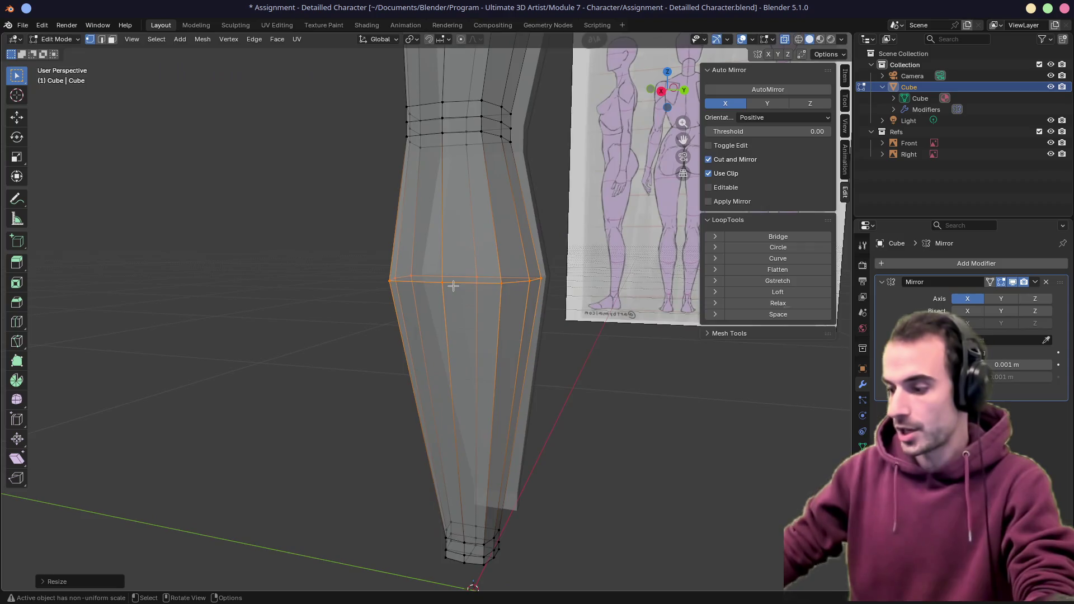
In side view, slide the calf loop vertices along the leg to fit the side outline
{"action": "key", "text": "KP_3"}
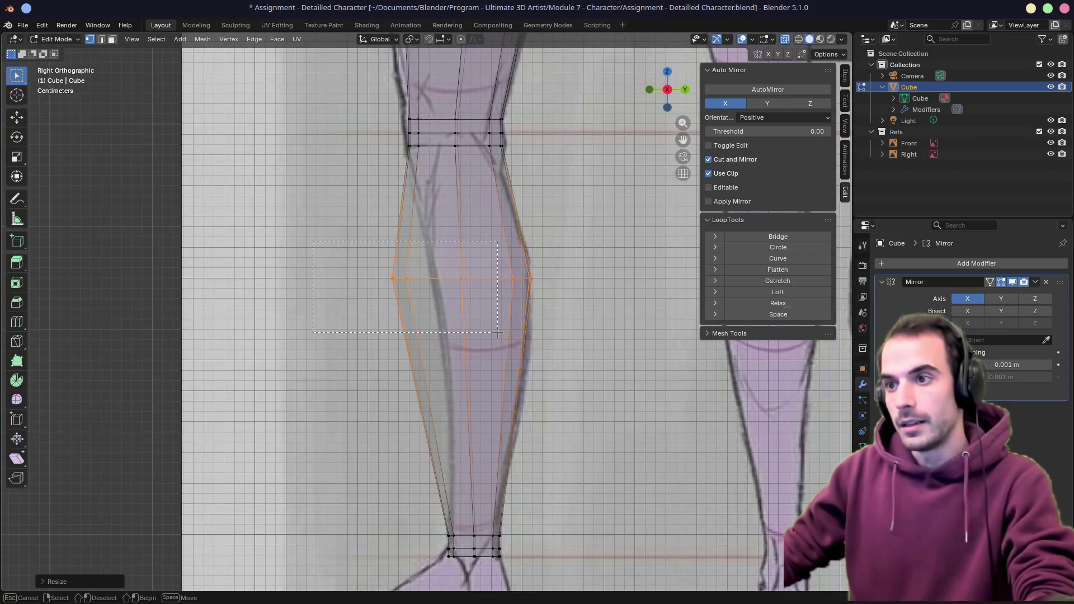
{"action": "left_click_drag", "start_coordinate": [313, 242], "coordinate": [500, 333]}
{"action": "key", "text": "g"}
{"action": "key", "text": "g"}
{"action": "left_click", "coordinate": [454, 304]}
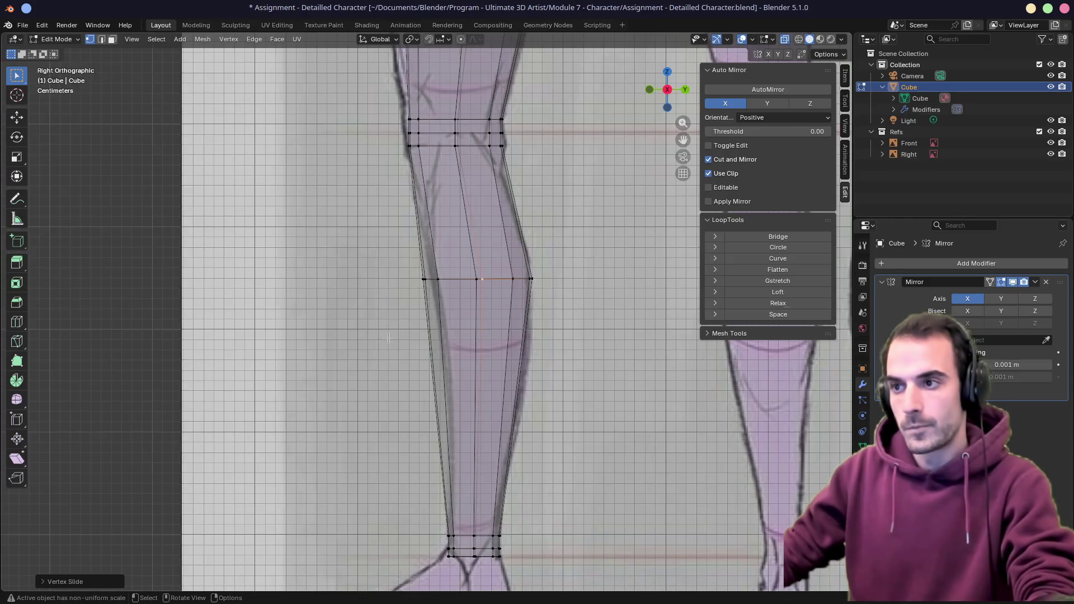
{"action": "key", "text": "z"}
Checking from behind, slide a vertical edge down the lower leg into place
{"action": "mouse_move", "coordinate": [388, 337]}
{"action": "middle_mouse_down"}
{"action": "mouse_move", "coordinate": [545, 326]}
{"action": "mouse_move", "coordinate": [440, 320]}
{"action": "middle_mouse_up"}
{"action": "middle_click_drag", "start_coordinate": [423, 254], "coordinate": [446, 330]}
{"action": "mouse_move", "coordinate": [443, 267]}
{"action": "middle_mouse_down"}
{"action": "mouse_move", "coordinate": [521, 320]}
{"action": "mouse_move", "coordinate": [470, 294]}
{"action": "mouse_move", "coordinate": [579, 323]}
{"action": "mouse_move", "coordinate": [471, 336]}
{"action": "mouse_move", "coordinate": [611, 311]}
{"action": "middle_mouse_up"}
{"action": "key", "text": "g"}
{"action": "key", "text": "g"}
{"action": "left_click", "coordinate": [463, 330]}
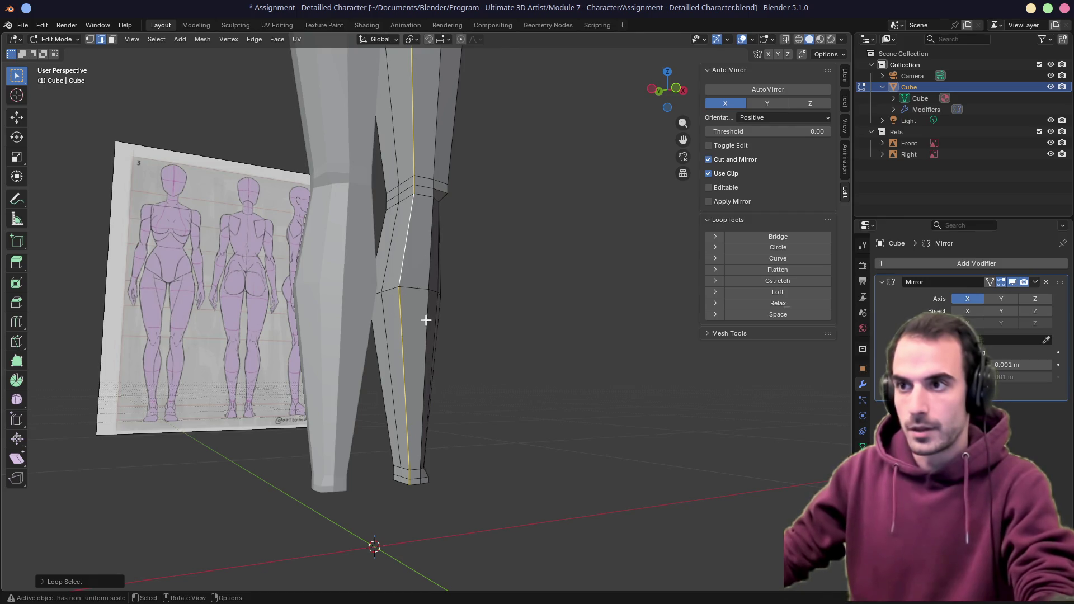
Push a leg edge outward and edge-slide a selected loop to refine the knee outline
{"action": "middle_click_drag", "start_coordinate": [427, 320], "coordinate": [470, 320]}
{"action": "left_click", "coordinate": [432, 352], "text": "alt"}
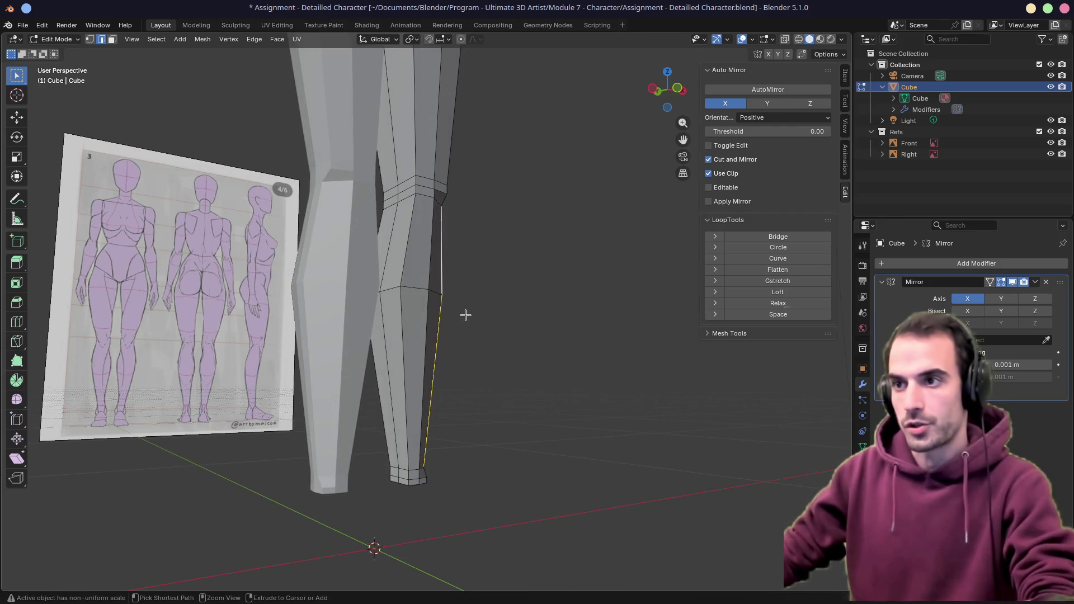
{"action": "key", "text": "g"}
{"action": "key", "text": "g"}
{"action": "middle_click_drag", "start_coordinate": [509, 298], "coordinate": [587, 303]}
{"action": "left_click", "coordinate": [509, 302], "text": "alt"}
{"action": "middle_click_drag", "start_coordinate": [508, 303], "coordinate": [428, 262]}
{"action": "left_click", "coordinate": [429, 244], "text": "alt"}
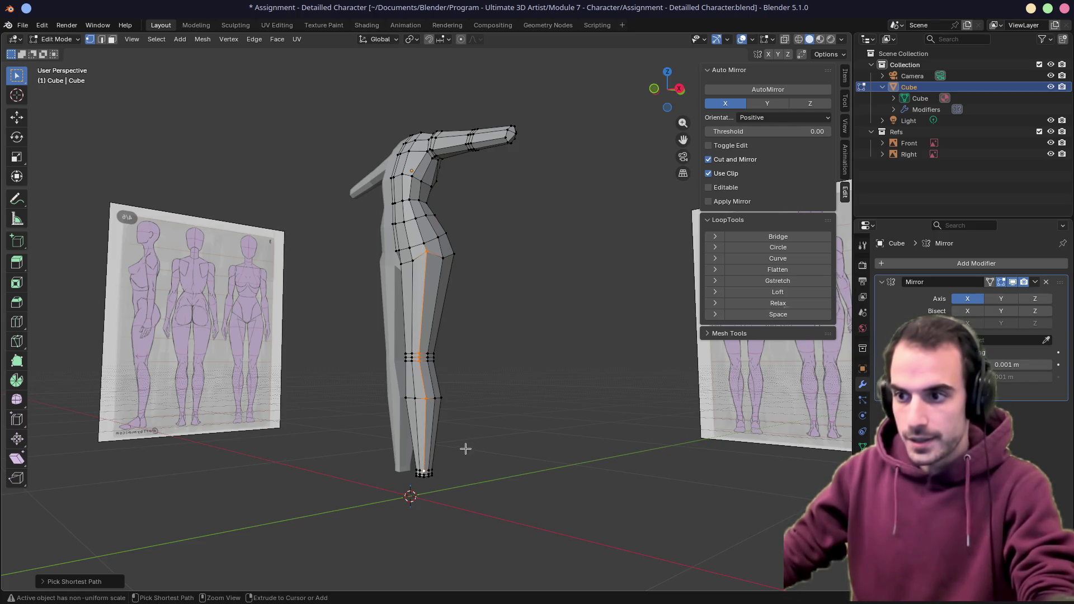
{"action": "scroll", "coordinate": [429, 403], "scroll_direction": "up", "scroll_amount": 3}
{"action": "scroll", "coordinate": [445, 361], "scroll_direction": "up", "scroll_amount": 3}
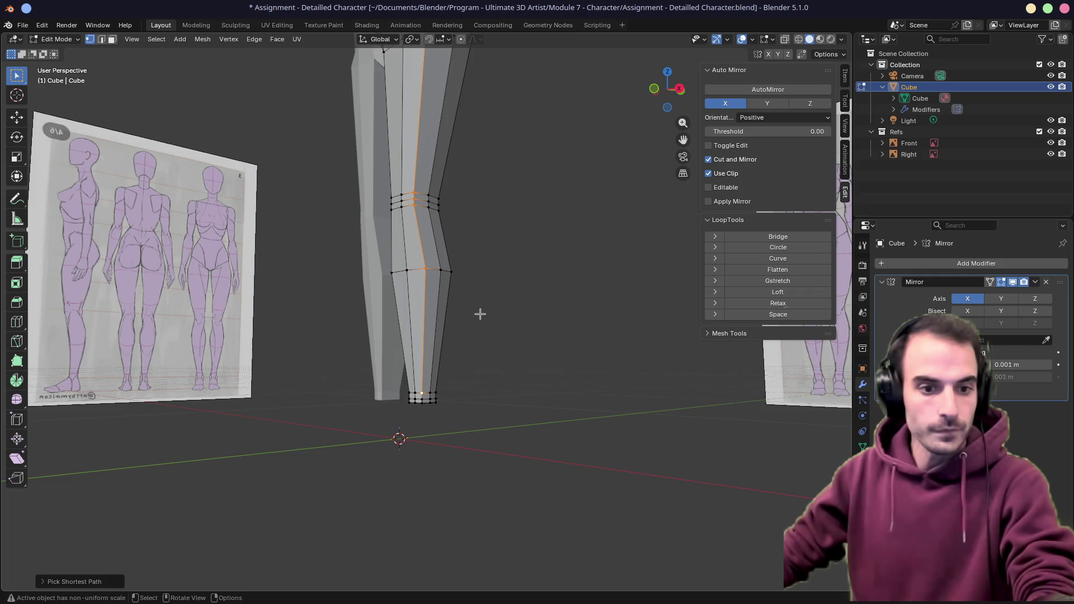
{"action": "middle_click_drag", "start_coordinate": [480, 314], "coordinate": [537, 283]}
{"action": "key", "text": "g"}
{"action": "key", "text": "g"}
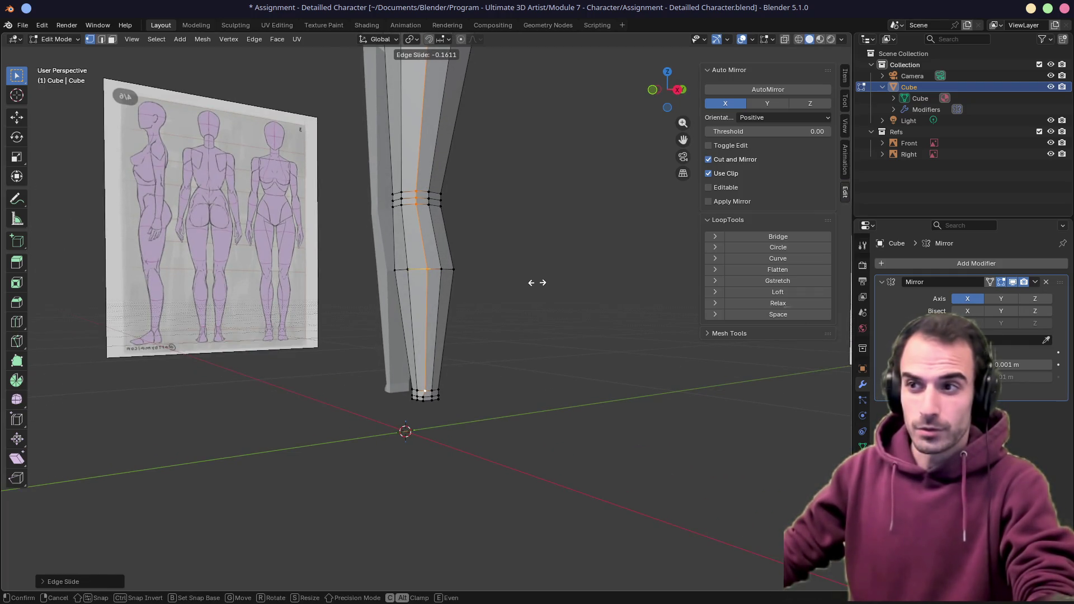
{"action": "left_click", "coordinate": [535, 283]}
Edge-slide a second edge path down the leg to refine the calf silhouette, checking from behind
{"action": "middle_click_drag", "start_coordinate": [504, 285], "coordinate": [418, 358]}
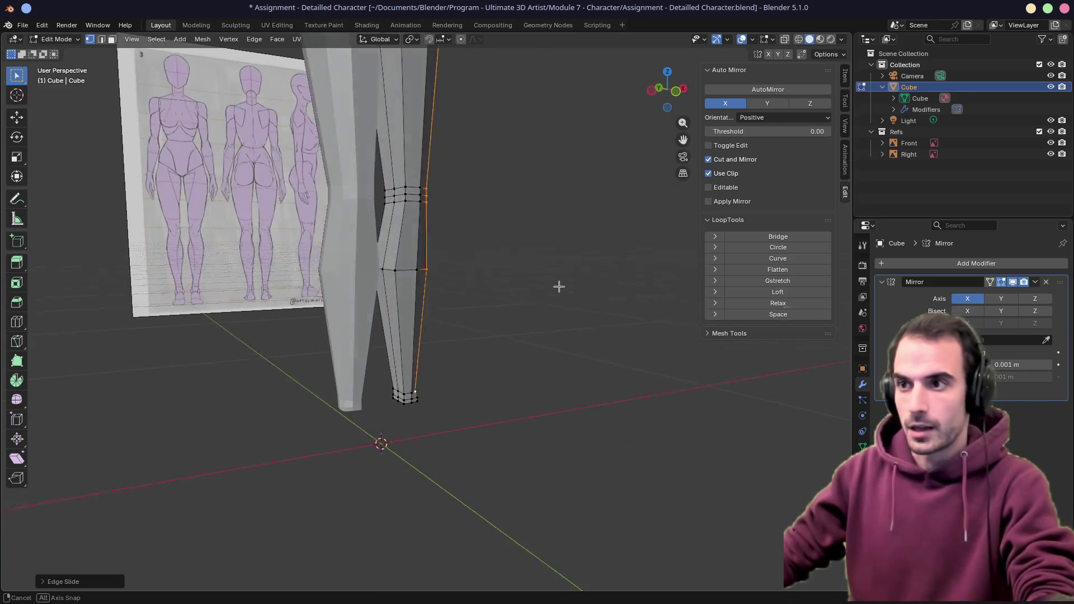
{"action": "middle_click_drag", "start_coordinate": [408, 395], "coordinate": [470, 252]}
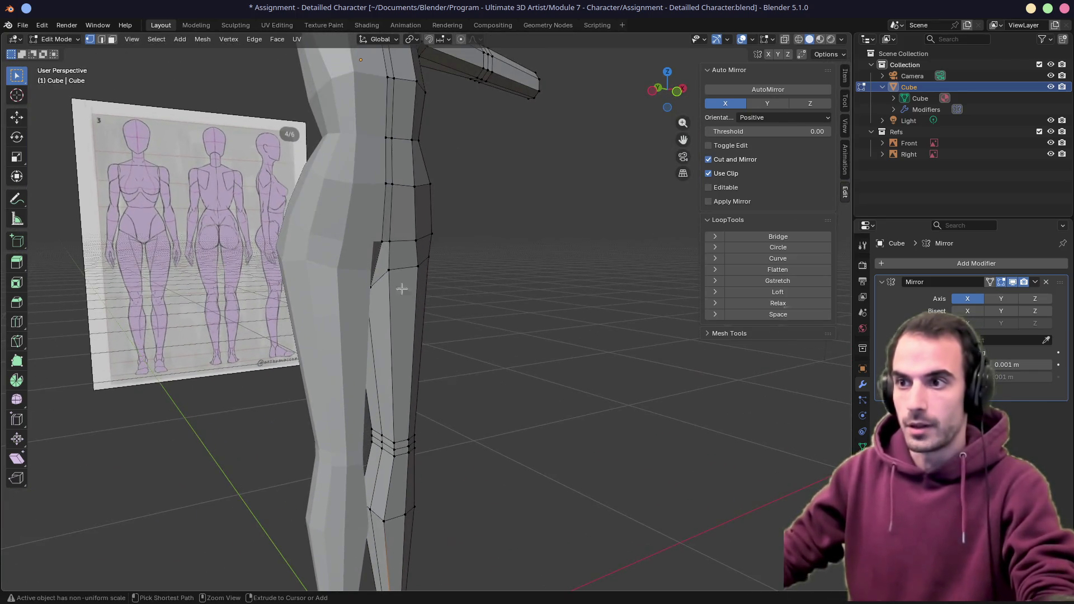
{"action": "left_click", "coordinate": [404, 292], "text": "ctrl"}
{"action": "middle_click_drag", "start_coordinate": [466, 361], "coordinate": [477, 241]}
{"action": "middle_click_drag", "start_coordinate": [522, 278], "coordinate": [514, 278]}
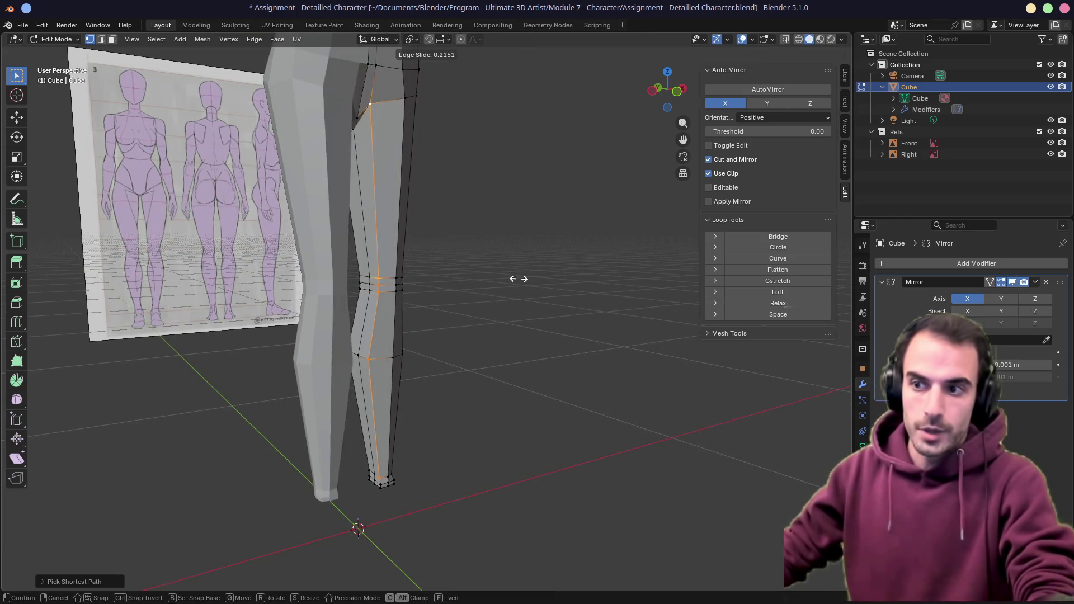
{"action": "key", "text": "g"}
{"action": "key", "text": "g"}
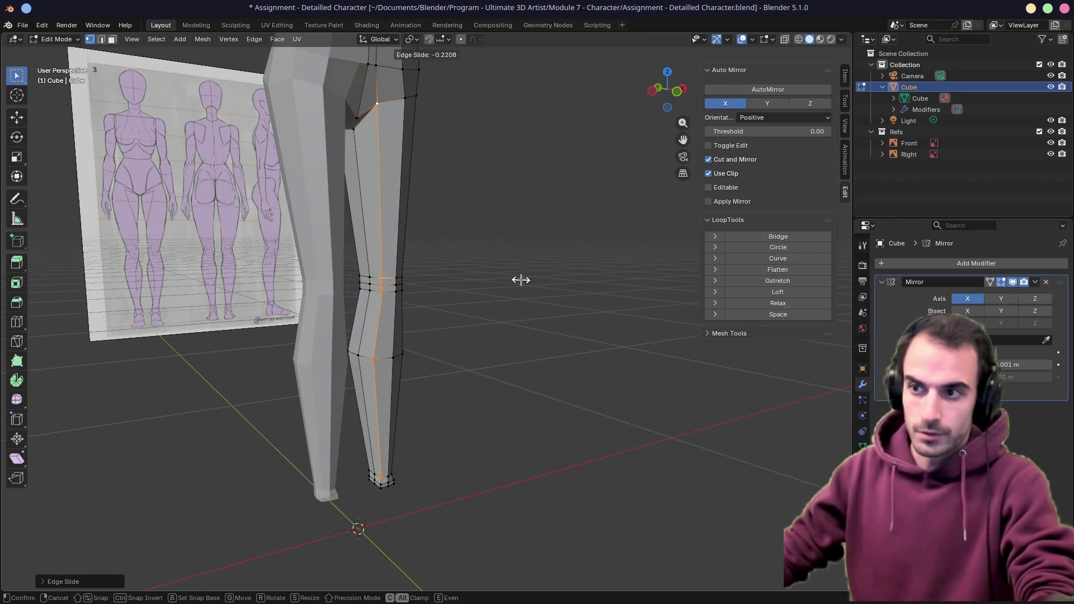
{"action": "left_click", "coordinate": [521, 280]}
{"action": "mouse_move", "coordinate": [521, 280]}
{"action": "middle_mouse_down"}
{"action": "mouse_move", "coordinate": [181, 271]}
{"action": "mouse_move", "coordinate": [317, 274]}
{"action": "mouse_move", "coordinate": [479, 303]}
{"action": "mouse_move", "coordinate": [440, 313]}
{"action": "middle_mouse_up"}
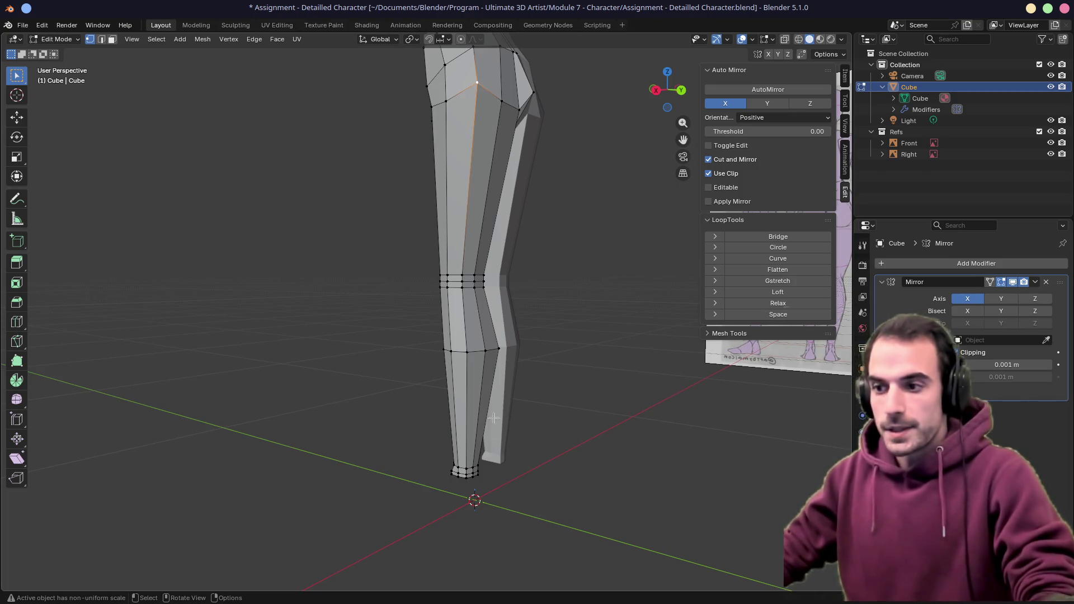
Edge-slide a vertical edge path on the leg's outer side, then bring up the PureRef board
{"action": "left_click", "coordinate": [467, 466], "text": "ctrl"}
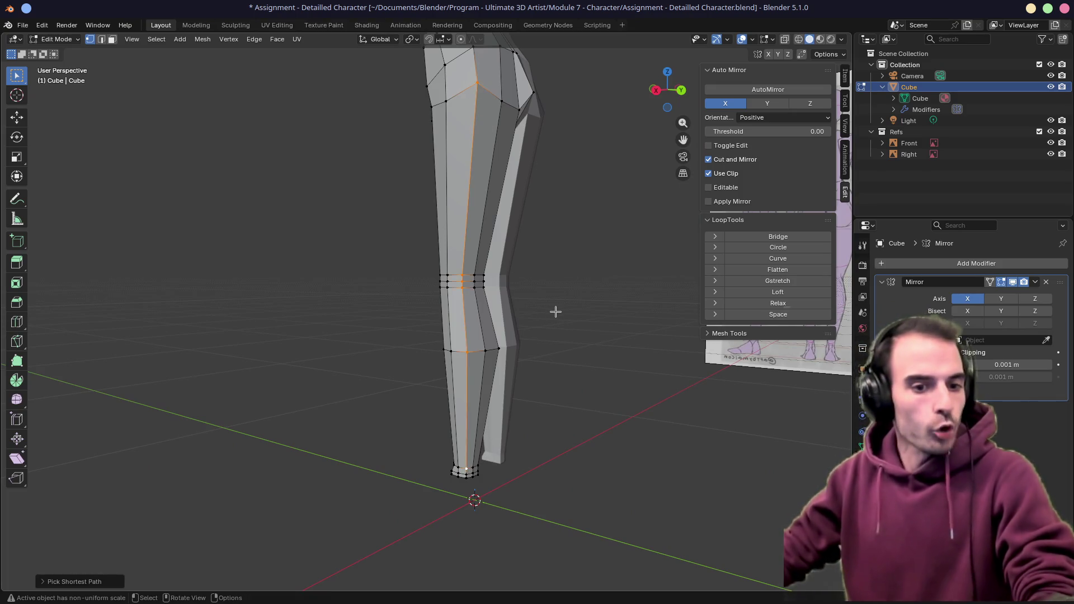
{"action": "key", "text": "g"}
{"action": "key", "text": "g"}
{"action": "left_click", "coordinate": [554, 312]}
{"action": "key", "text": "g"}
{"action": "key", "text": "g"}
{"action": "left_click", "coordinate": [557, 314]}
{"action": "mouse_move", "coordinate": [546, 303]}
{"action": "middle_mouse_down"}
{"action": "mouse_move", "coordinate": [587, 294]}
{"action": "mouse_move", "coordinate": [571, 285]}
{"action": "middle_mouse_up"}
{"action": "mouse_move", "coordinate": [504, 278]}
{"action": "middle_mouse_down"}
{"action": "mouse_move", "coordinate": [539, 266]}
{"action": "mouse_move", "coordinate": [459, 268]}
{"action": "middle_mouse_up"}
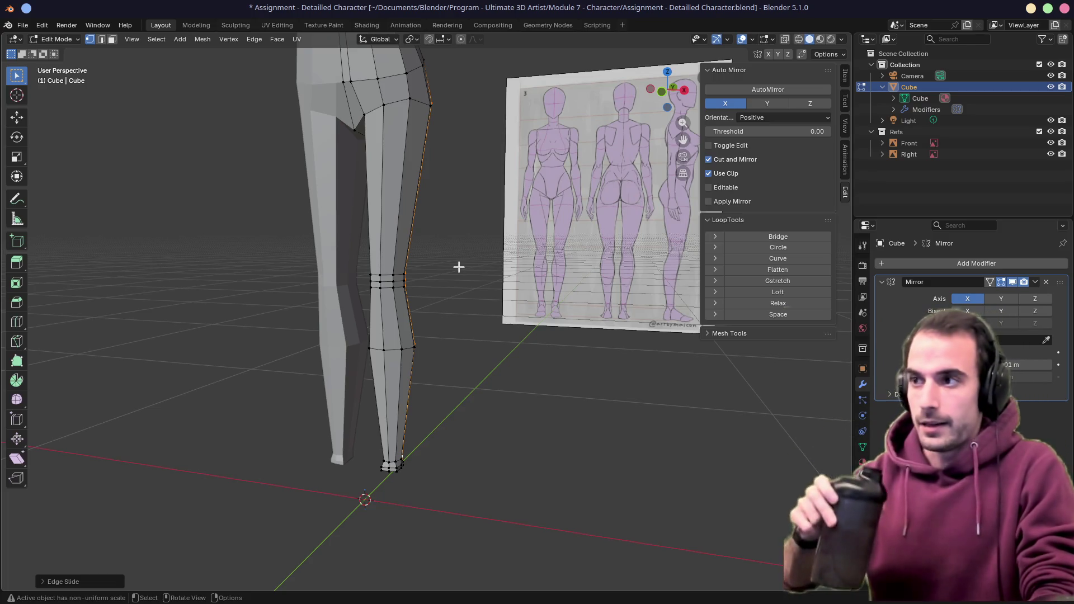
{"action": "key", "text": "alt+Tab"}
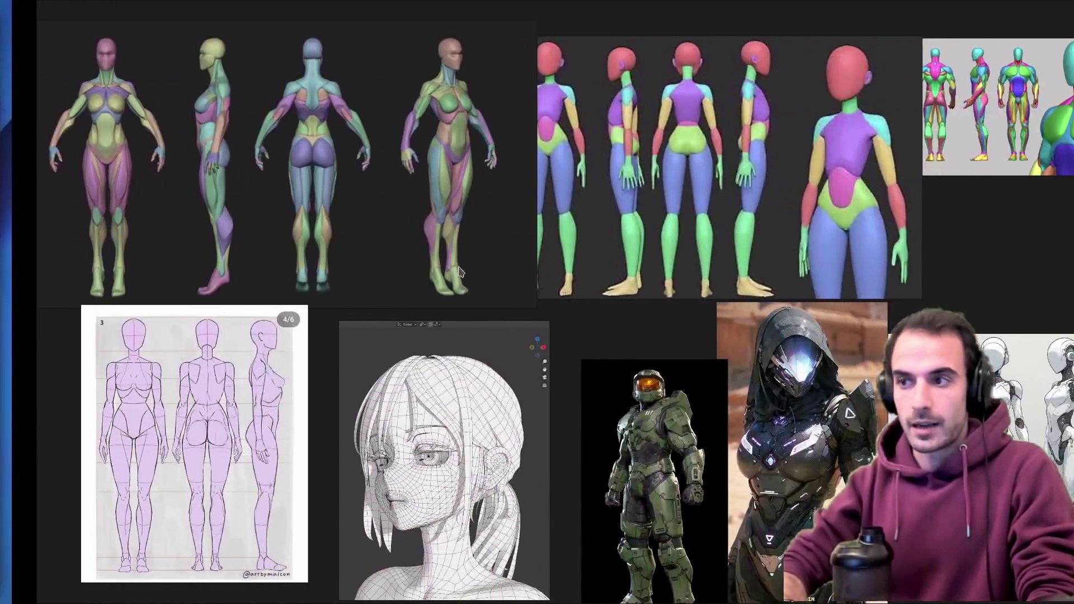
Leave the PureRef reference sheets and return to the Blender scene
{"action": "key", "text": "alt+Tab"}
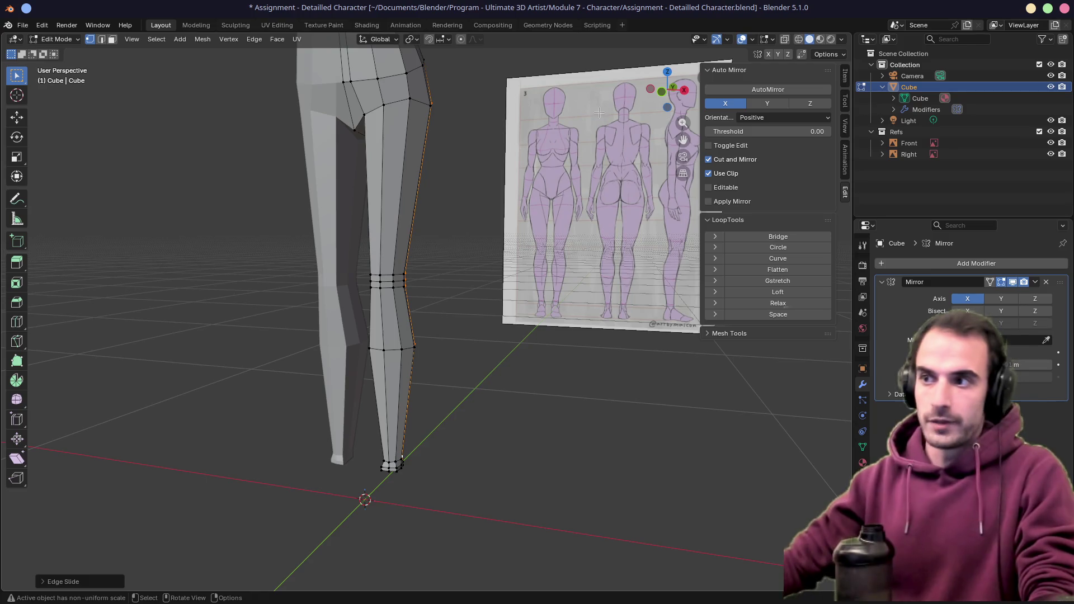
Vertex-slide two leg vertices along their edges to smooth the leg from behind
{"action": "middle_click_drag", "start_coordinate": [540, 211], "coordinate": [521, 298]}
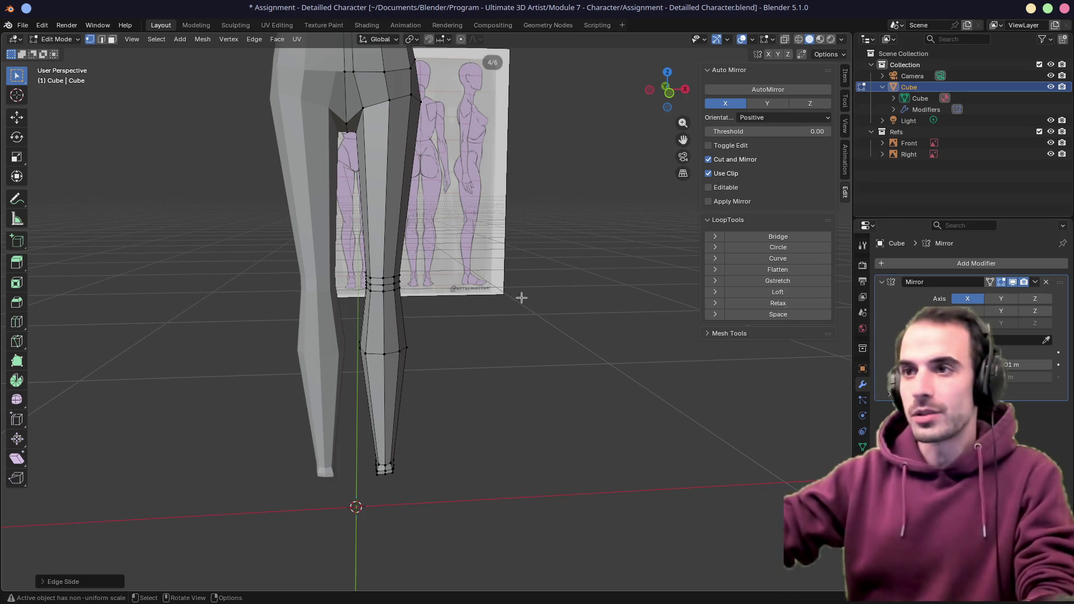
{"action": "mouse_move", "coordinate": [522, 298]}
{"action": "middle_mouse_down"}
{"action": "mouse_move", "coordinate": [328, 319]}
{"action": "mouse_move", "coordinate": [388, 309]}
{"action": "mouse_move", "coordinate": [336, 252]}
{"action": "mouse_move", "coordinate": [483, 259]}
{"action": "mouse_move", "coordinate": [530, 277]}
{"action": "mouse_move", "coordinate": [471, 277]}
{"action": "mouse_move", "coordinate": [539, 274]}
{"action": "mouse_move", "coordinate": [494, 293]}
{"action": "mouse_move", "coordinate": [580, 315]}
{"action": "mouse_move", "coordinate": [470, 294]}
{"action": "mouse_move", "coordinate": [514, 326]}
{"action": "mouse_move", "coordinate": [563, 316]}
{"action": "mouse_move", "coordinate": [496, 313]}
{"action": "middle_mouse_up"}
{"action": "left_click", "coordinate": [407, 261]}
{"action": "key", "text": "g"}
{"action": "key", "text": "g"}
{"action": "left_click", "coordinate": [415, 273]}
{"action": "left_click", "coordinate": [474, 253]}
{"action": "key", "text": "g"}
{"action": "key", "text": "g"}
{"action": "left_click", "coordinate": [532, 292]}
Move and slide a hip vertex, then shift it vertically, checking side and front views
{"action": "key", "text": "g"}
{"action": "left_click", "coordinate": [566, 302]}
{"action": "key", "text": "g"}
{"action": "key", "text": "g"}
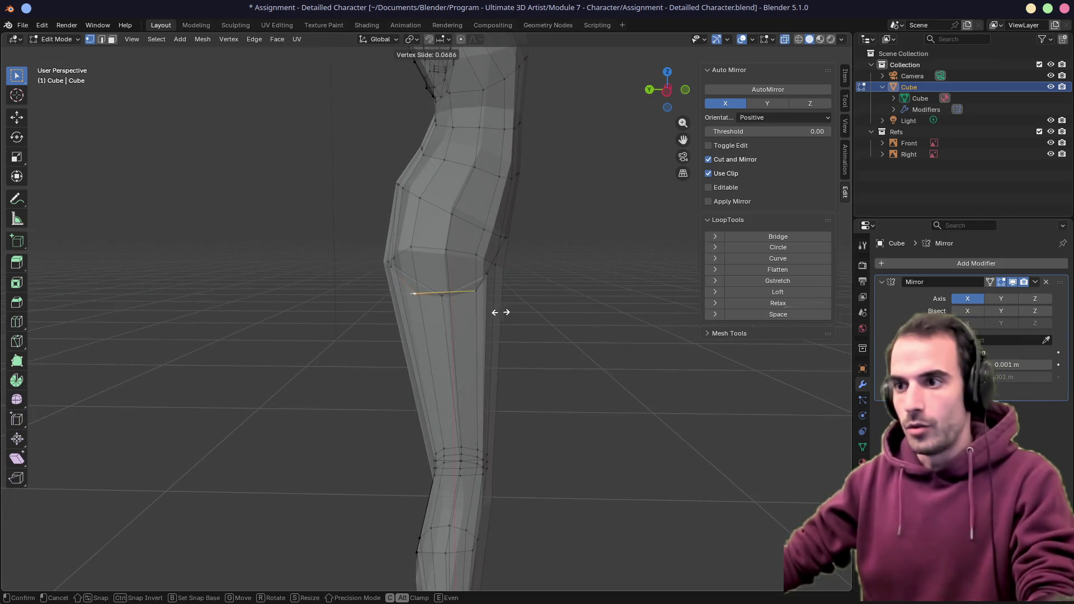
{"action": "left_click", "coordinate": [525, 312]}
{"action": "key", "text": "g"}
{"action": "key", "text": "z"}
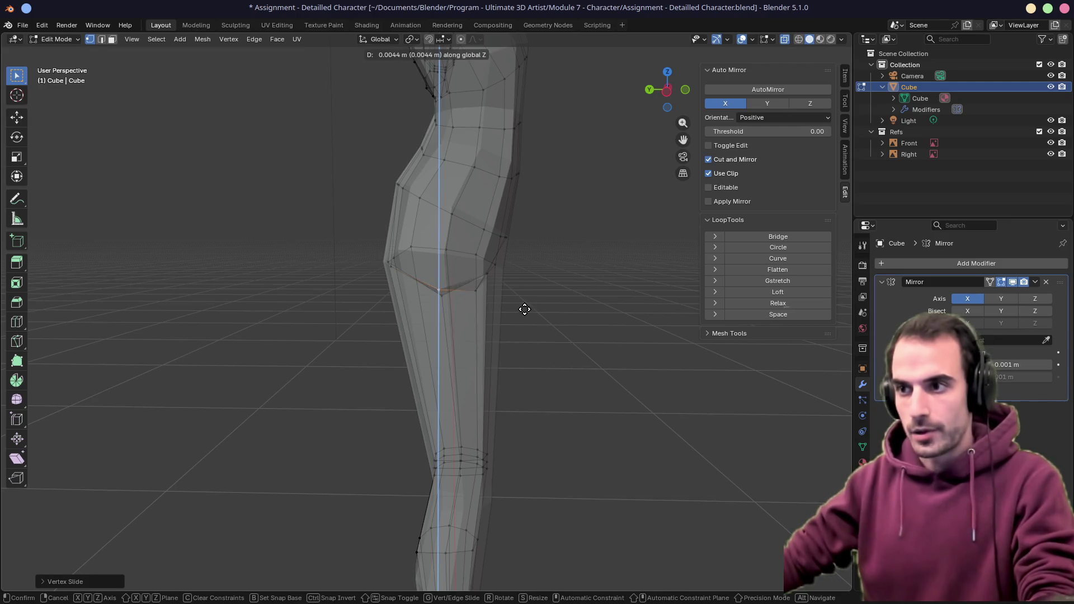
{"action": "left_click", "coordinate": [525, 310]}
{"action": "scroll", "coordinate": [521, 309], "scroll_direction": "down", "scroll_amount": 3}
{"action": "mouse_move", "coordinate": [353, 293]}
{"action": "middle_mouse_down"}
{"action": "mouse_move", "coordinate": [476, 290]}
{"action": "mouse_move", "coordinate": [382, 288]}
{"action": "middle_mouse_up"}
{"action": "scroll", "coordinate": [439, 300], "scroll_direction": "down", "scroll_amount": 3}
{"action": "scroll", "coordinate": [471, 292], "scroll_direction": "up", "scroll_amount": 4}
{"action": "middle_click_drag", "start_coordinate": [437, 321], "coordinate": [426, 311]}
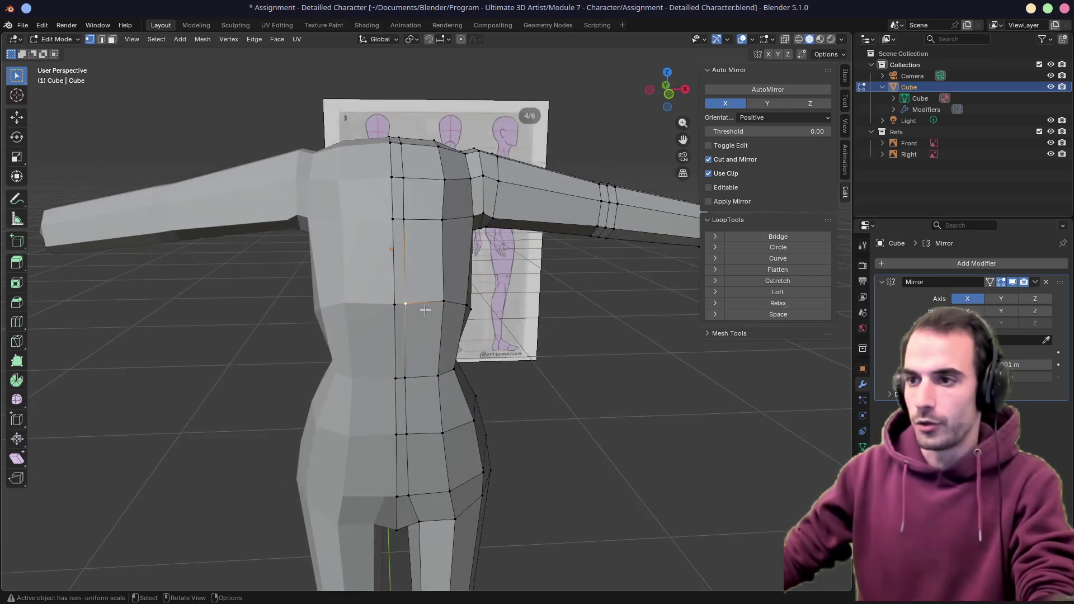
{"action": "scroll", "coordinate": [451, 302], "scroll_direction": "down", "scroll_amount": 4}
Switch to the browser, close the GameDev.tv products tab, and return to Blender
{"action": "key", "text": "ctrl+alt+Right"}
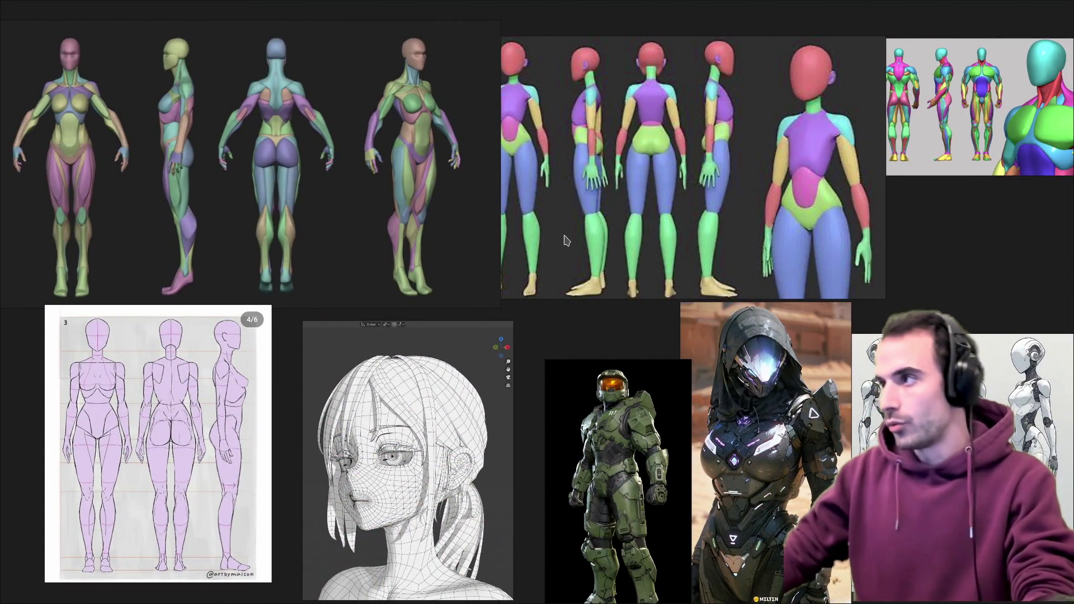
{"action": "key", "text": "ctrl+alt+Left"}
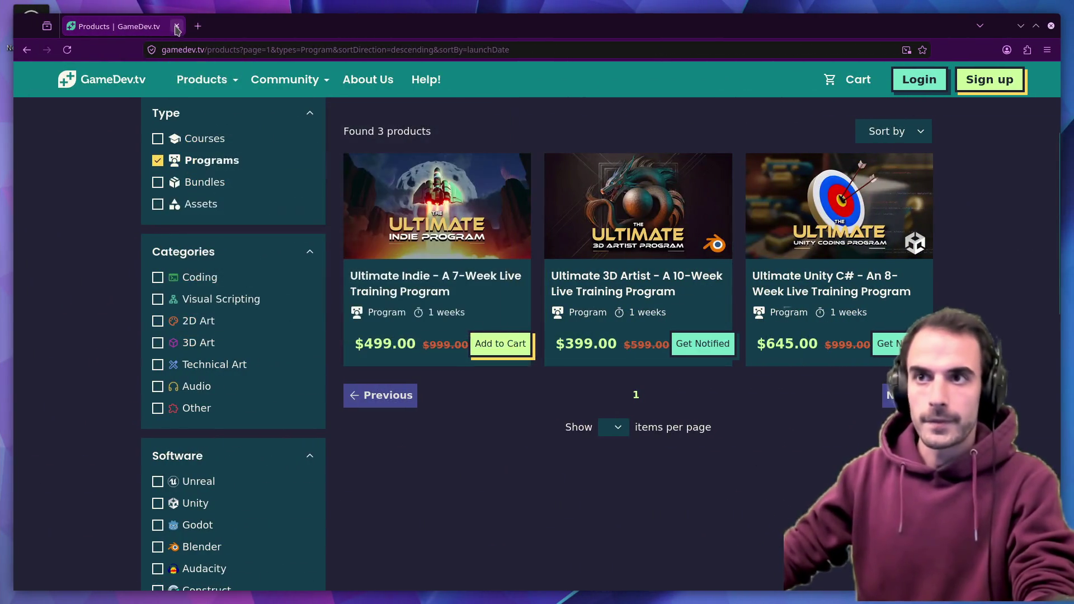
{"action": "left_click", "coordinate": [179, 25]}
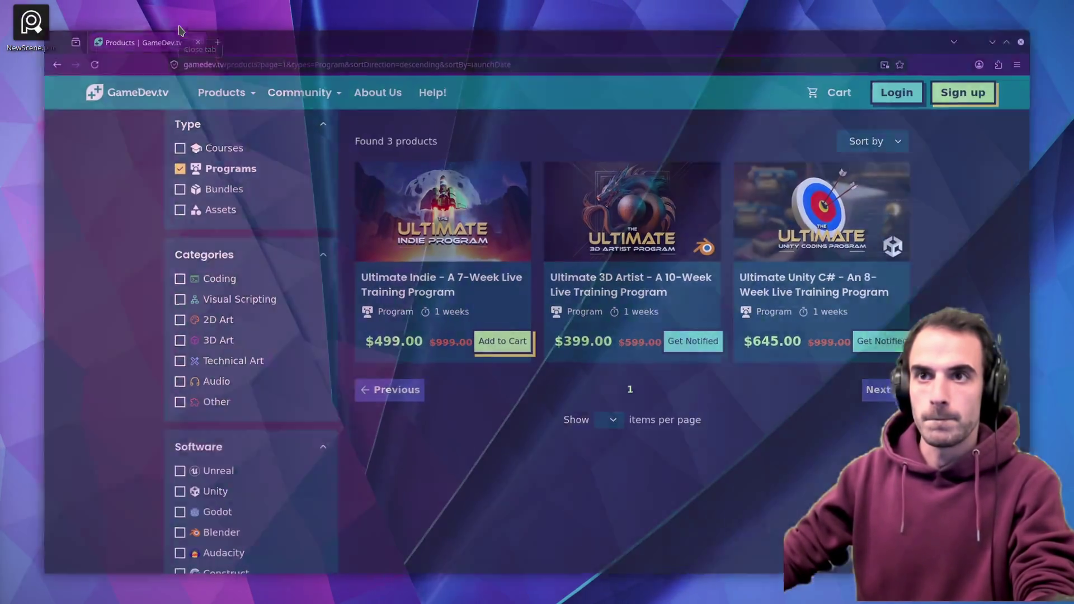
{"action": "key", "text": "ctrl+alt+Right"}
{"action": "middle_click_drag", "start_coordinate": [236, 119], "coordinate": [336, 169]}
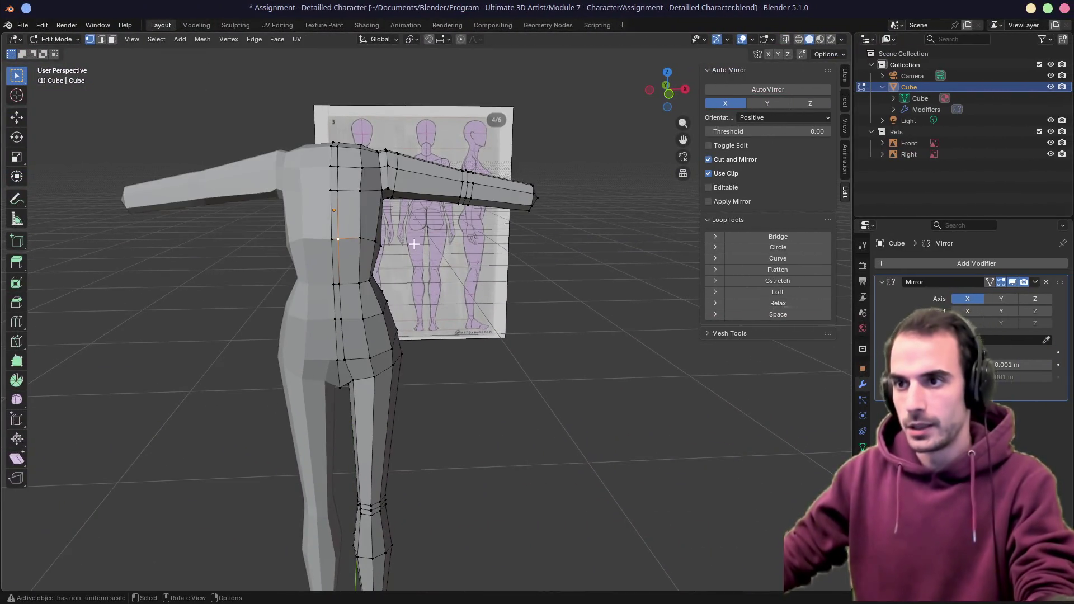
{"action": "key", "text": "KP_1"}
{"action": "scroll", "coordinate": [416, 249], "scroll_direction": "down", "scroll_amount": 2}
{"action": "key", "text": "alt+z"}
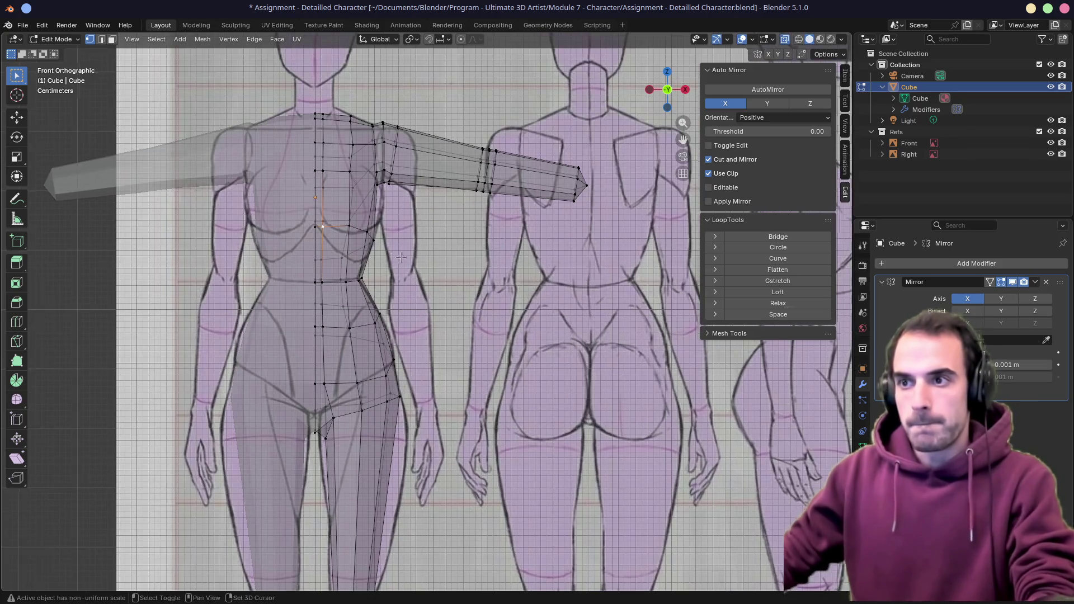
{"action": "scroll", "coordinate": [452, 268], "scroll_direction": "up", "scroll_amount": 4}
{"action": "scroll", "coordinate": [451, 268], "scroll_direction": "down", "scroll_amount": 2}
{"action": "middle_click_drag", "start_coordinate": [452, 269], "coordinate": [468, 309]}
{"action": "key", "text": "alt+z"}
{"action": "mouse_move", "coordinate": [468, 255]}
{"action": "middle_mouse_down"}
{"action": "mouse_move", "coordinate": [437, 337]}
{"action": "mouse_move", "coordinate": [408, 353]}
{"action": "mouse_move", "coordinate": [418, 388]}
{"action": "middle_mouse_up"}
{"action": "scroll", "coordinate": [397, 323], "scroll_direction": "up", "scroll_amount": 4}
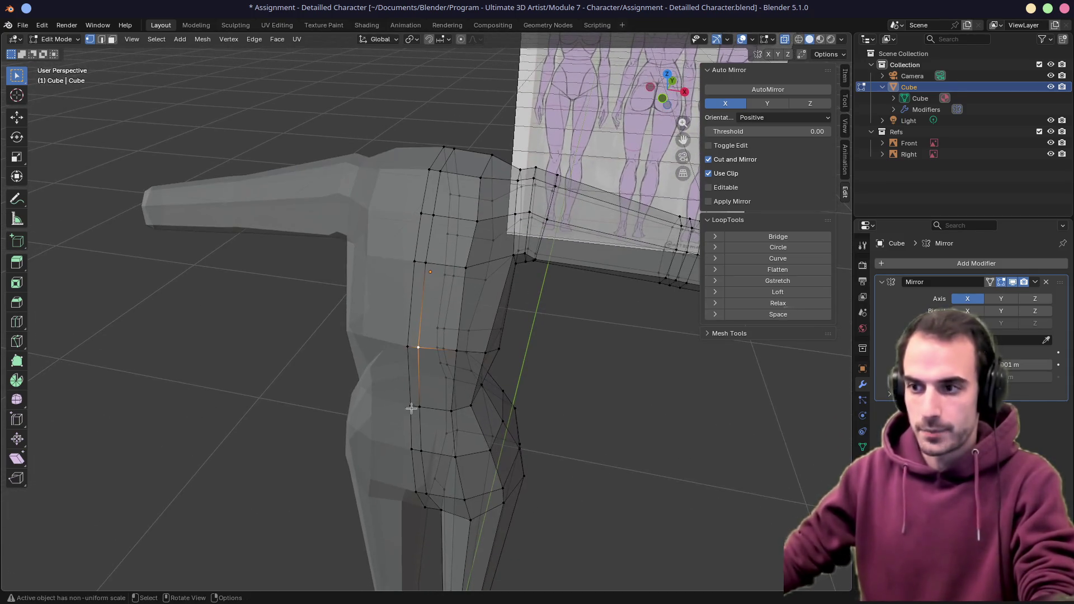
{"action": "key", "text": "alt+z"}
{"action": "mouse_move", "coordinate": [431, 239]}
{"action": "middle_mouse_down"}
{"action": "mouse_move", "coordinate": [467, 347]}
{"action": "mouse_move", "coordinate": [361, 335]}
{"action": "mouse_move", "coordinate": [470, 322]}
{"action": "mouse_move", "coordinate": [482, 332]}
{"action": "mouse_move", "coordinate": [277, 324]}
{"action": "mouse_move", "coordinate": [404, 338]}
{"action": "middle_mouse_up"}
{"action": "key", "text": "ctrl+r"}
{"action": "left_click", "coordinate": [484, 337]}
Confirm the shoulder loop cut, inset the torso's top face and extrude it up into a neck in side view
{"action": "left_click", "coordinate": [487, 337]}
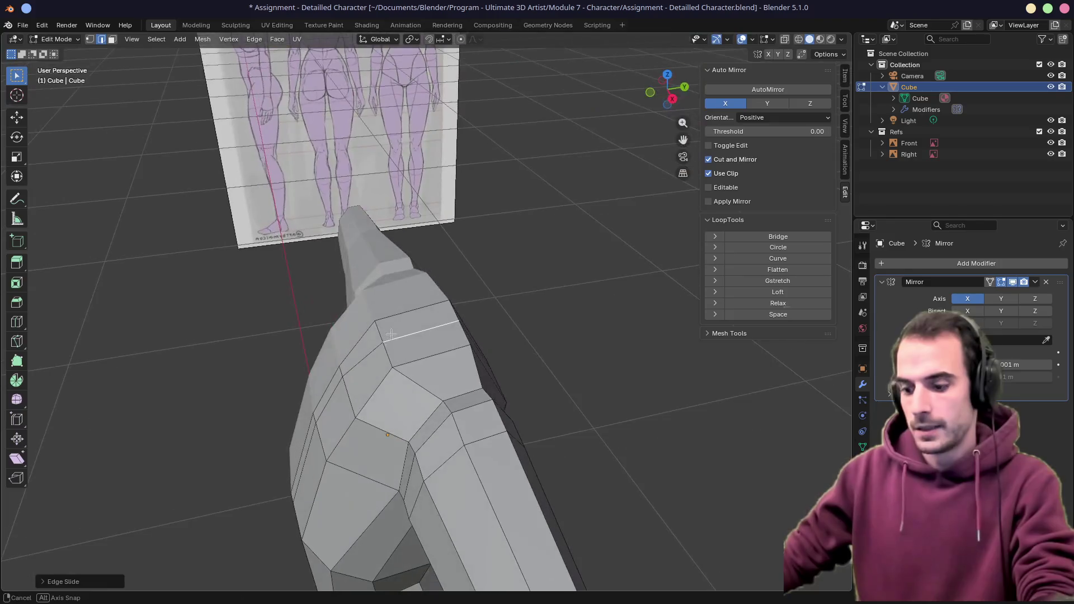
{"action": "left_click", "coordinate": [416, 323]}
{"action": "middle_click_drag", "start_coordinate": [470, 319], "coordinate": [521, 311]}
{"action": "key", "text": "i"}
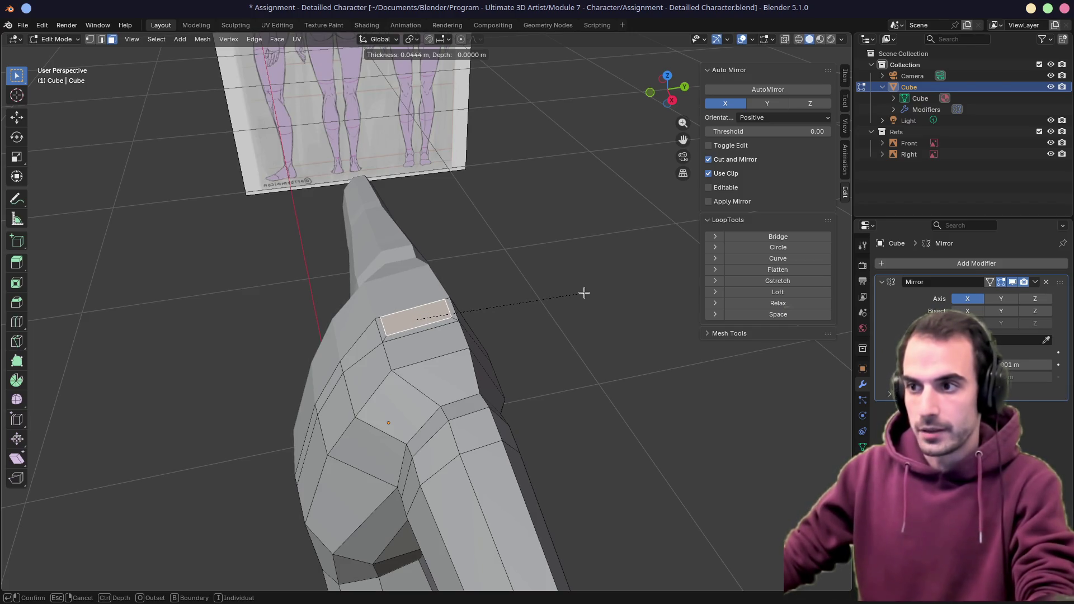
{"action": "left_click", "coordinate": [582, 293]}
{"action": "key", "text": "KP_3"}
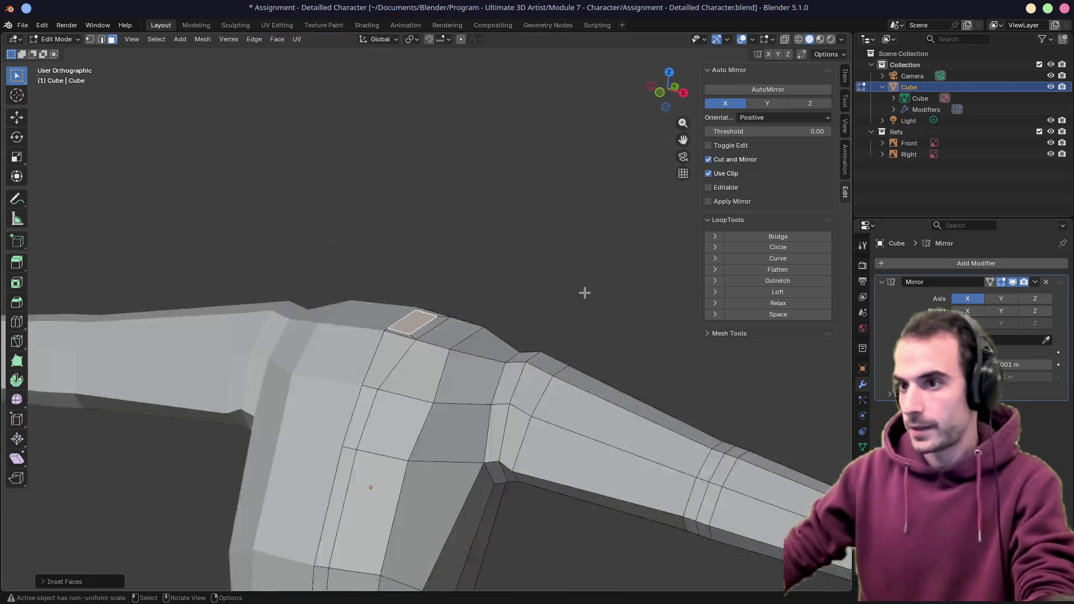
{"action": "key", "text": "e"}
{"action": "left_click", "coordinate": [579, 276]}
Tilt, resize and raise the neck's top face to follow the side reference
{"action": "key", "text": "r"}
{"action": "left_click", "coordinate": [585, 265]}
{"action": "key", "text": "s"}
{"action": "left_click", "coordinate": [596, 265]}
{"action": "key", "text": "s"}
{"action": "left_click", "coordinate": [617, 265]}
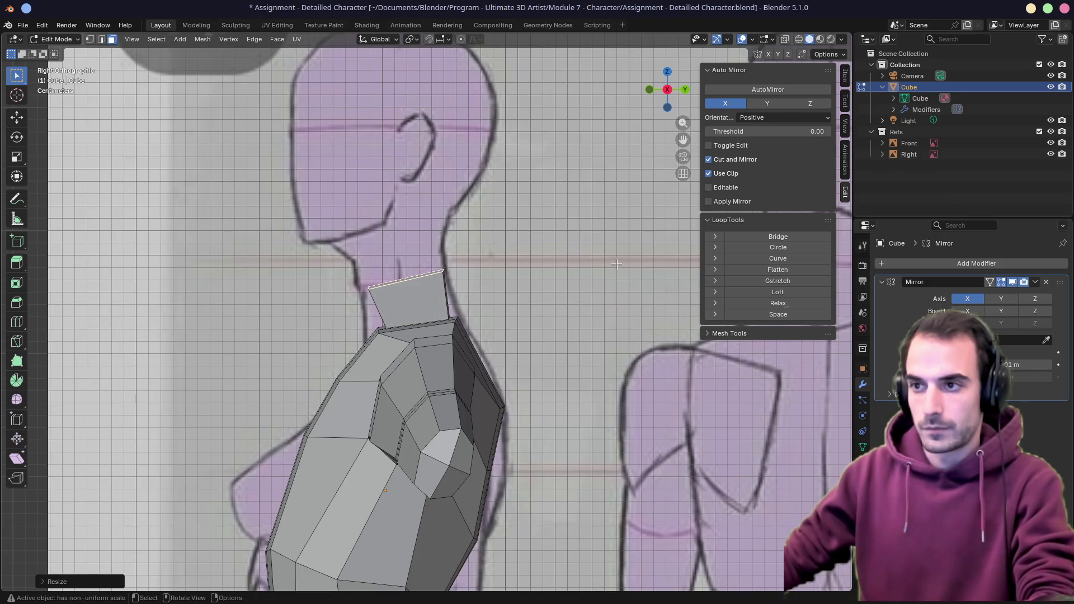
{"action": "key", "text": "g"}
{"action": "left_click", "coordinate": [608, 230]}
{"action": "key", "text": "s"}
{"action": "left_click", "coordinate": [598, 256]}
{"action": "key", "text": "s"}
{"action": "left_click", "coordinate": [598, 256]}
{"action": "mouse_move", "coordinate": [597, 257]}
{"action": "middle_mouse_down"}
{"action": "mouse_move", "coordinate": [554, 296]}
{"action": "mouse_move", "coordinate": [521, 306]}
{"action": "middle_mouse_up"}
{"action": "mouse_move", "coordinate": [399, 348]}
{"action": "middle_mouse_down"}
{"action": "mouse_move", "coordinate": [503, 319]}
{"action": "mouse_move", "coordinate": [579, 323]}
{"action": "mouse_move", "coordinate": [404, 340]}
{"action": "middle_mouse_up"}
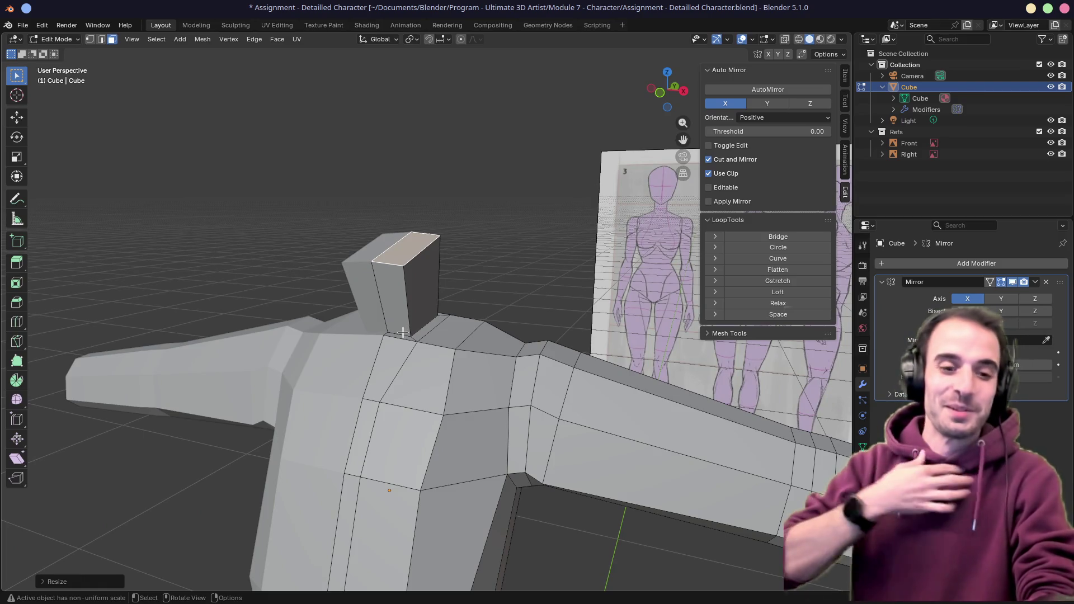
Checking front and side views, raise, tilt and nudge the neck's top edge into final position
{"action": "key", "text": "KP_1"}
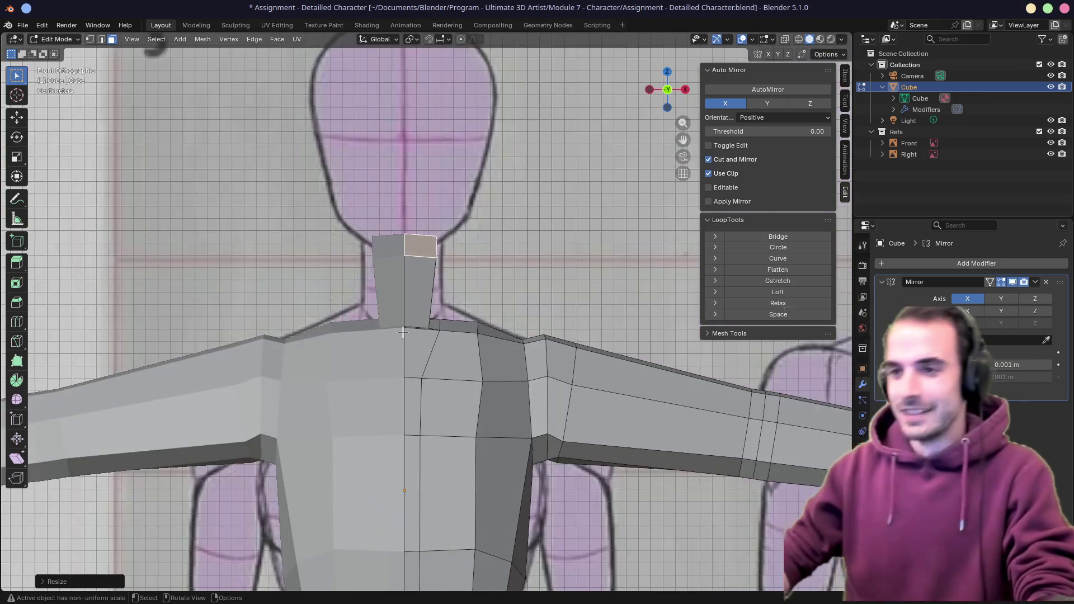
{"action": "key", "text": "KP_3"}
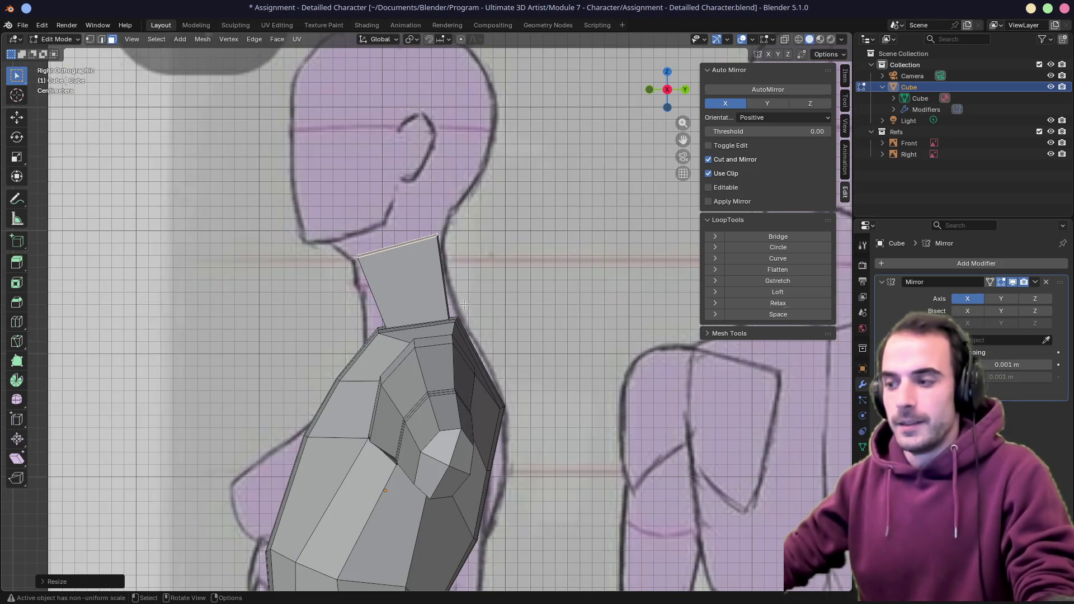
{"action": "key", "text": "KP_1"}
{"action": "key", "text": "KP_3"}
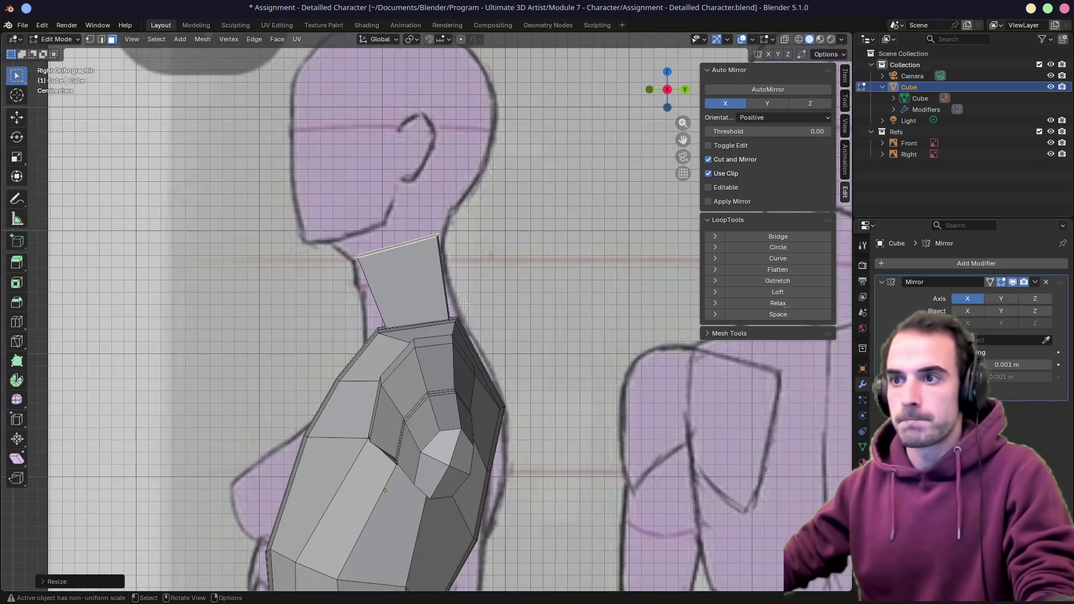
{"action": "key", "text": "g"}
{"action": "left_click", "coordinate": [457, 291]}
{"action": "key", "text": "r"}
{"action": "left_click", "coordinate": [491, 319]}
{"action": "key", "text": "g"}
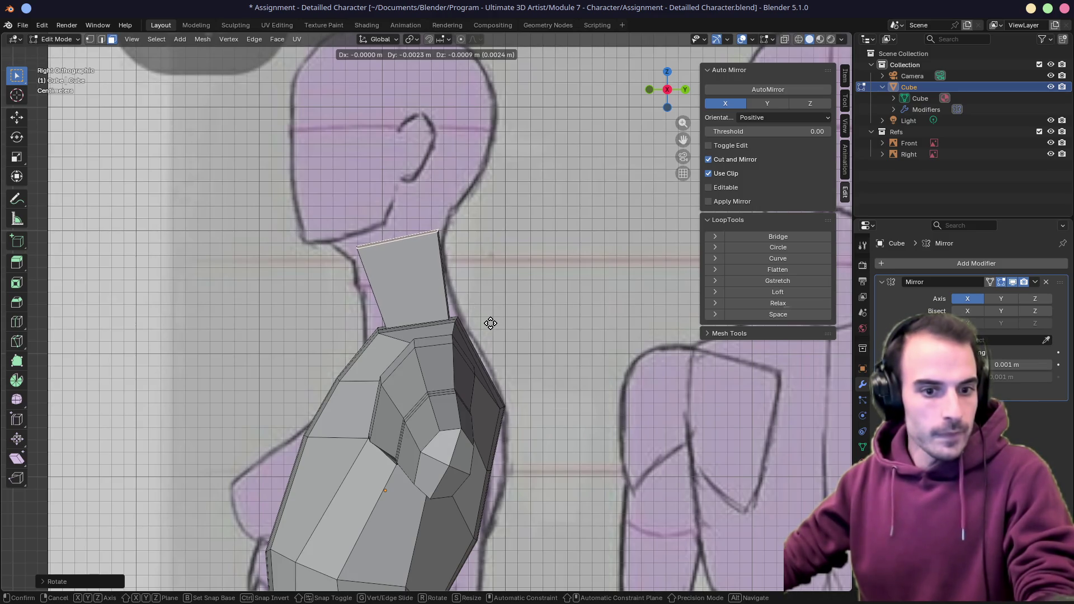
{"action": "left_click", "coordinate": [491, 323]}
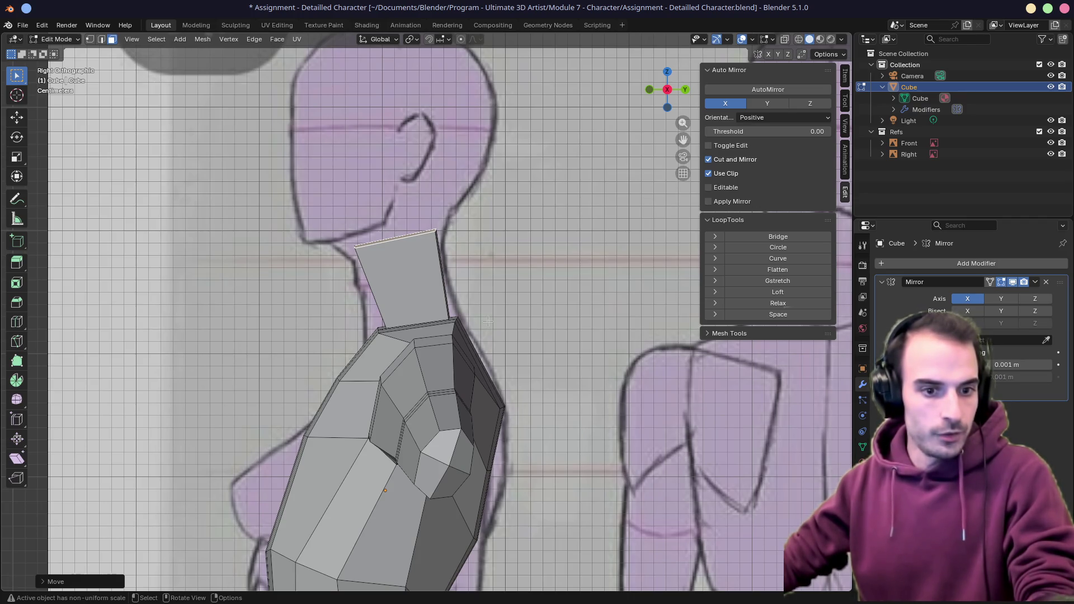
{"action": "middle_click_drag", "start_coordinate": [486, 321], "coordinate": [511, 354]}
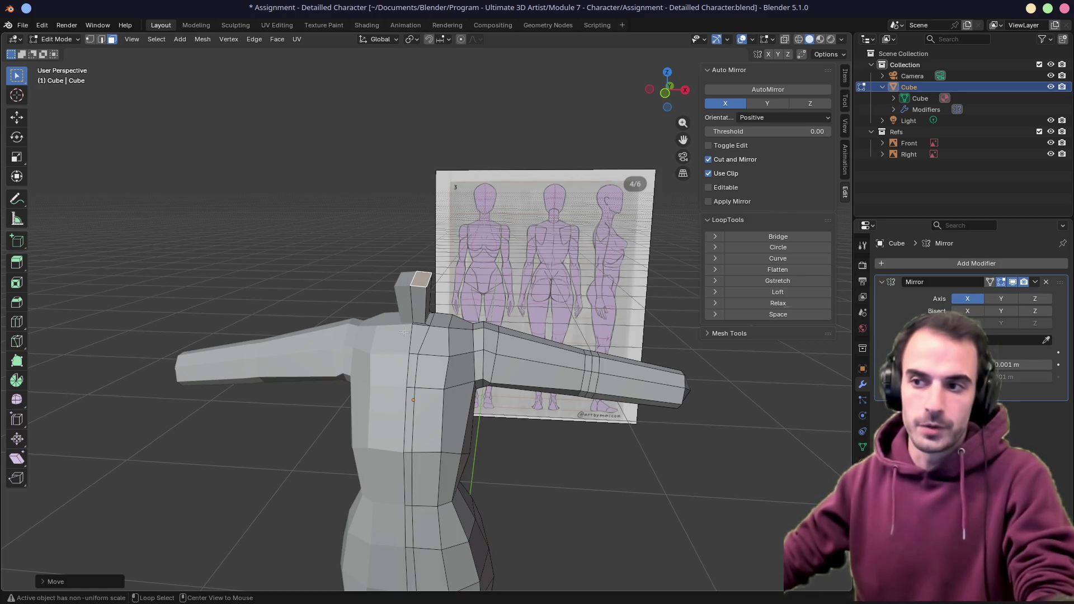
{"action": "scroll", "coordinate": [408, 329], "scroll_direction": "up", "scroll_amount": 3}
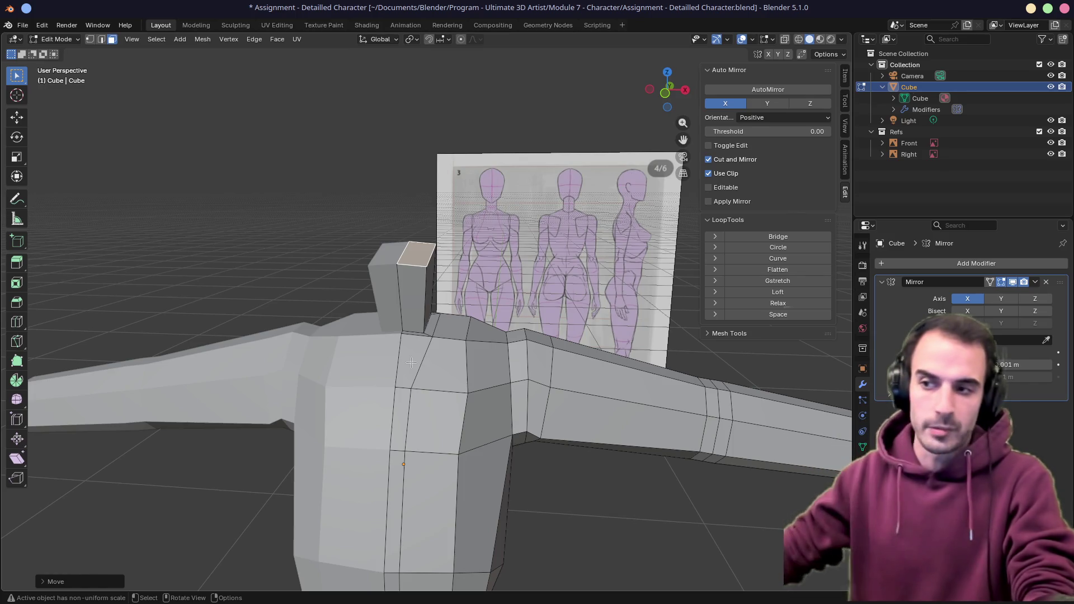
Extrude the neck top up to head height in right view and tilt the new top face
{"action": "middle_click_drag", "start_coordinate": [446, 312], "coordinate": [419, 312]}
{"action": "key", "text": "KP_3"}
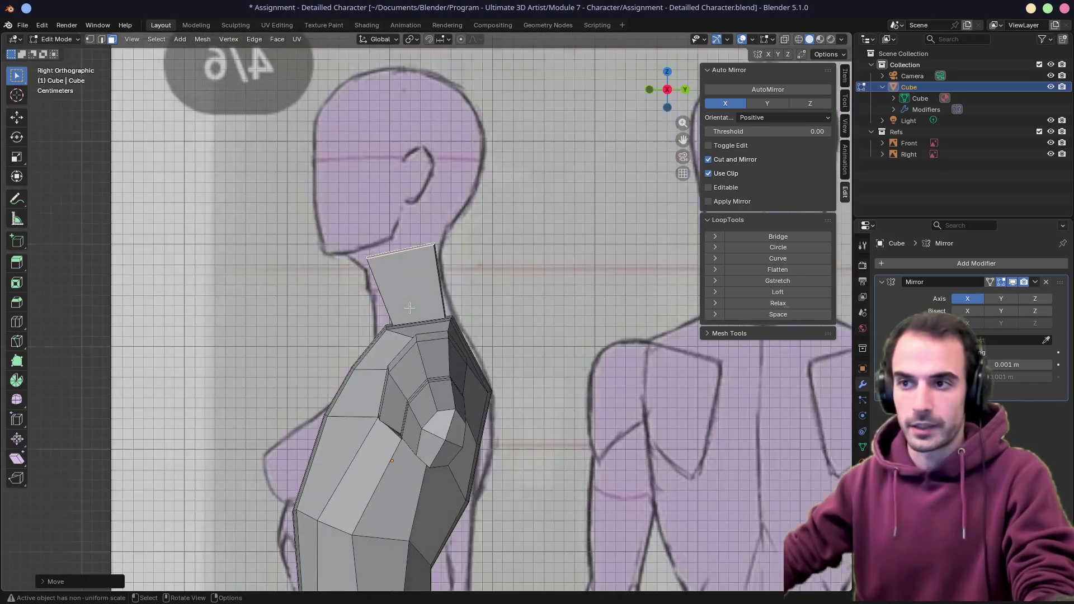
{"action": "key", "text": "e"}
{"action": "left_click", "coordinate": [413, 91]}
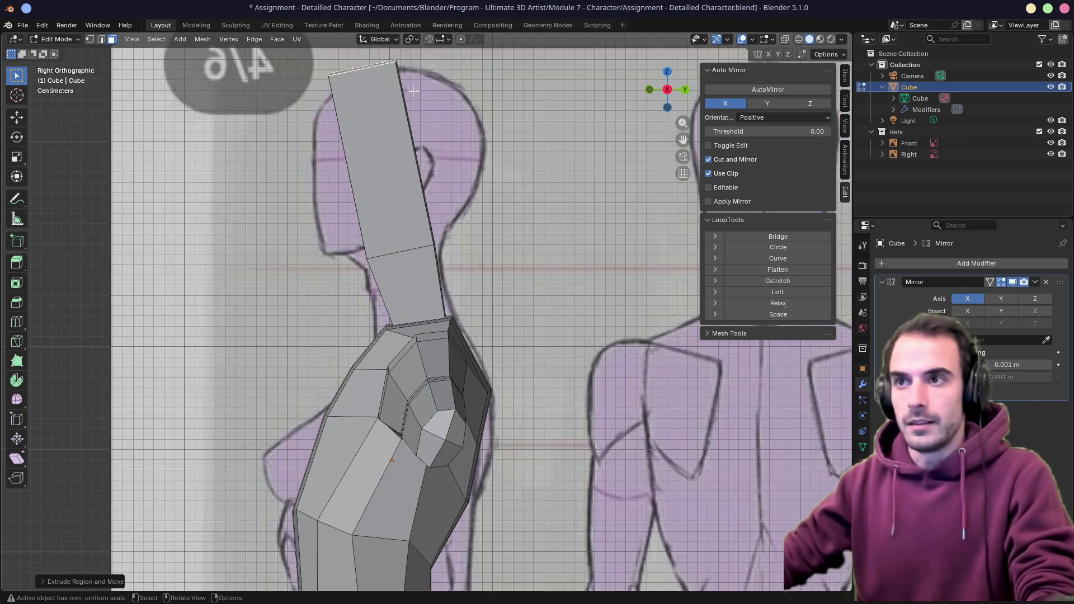
{"action": "key", "text": "r"}
{"action": "left_click", "coordinate": [503, 126]}
{"action": "key", "text": "r"}
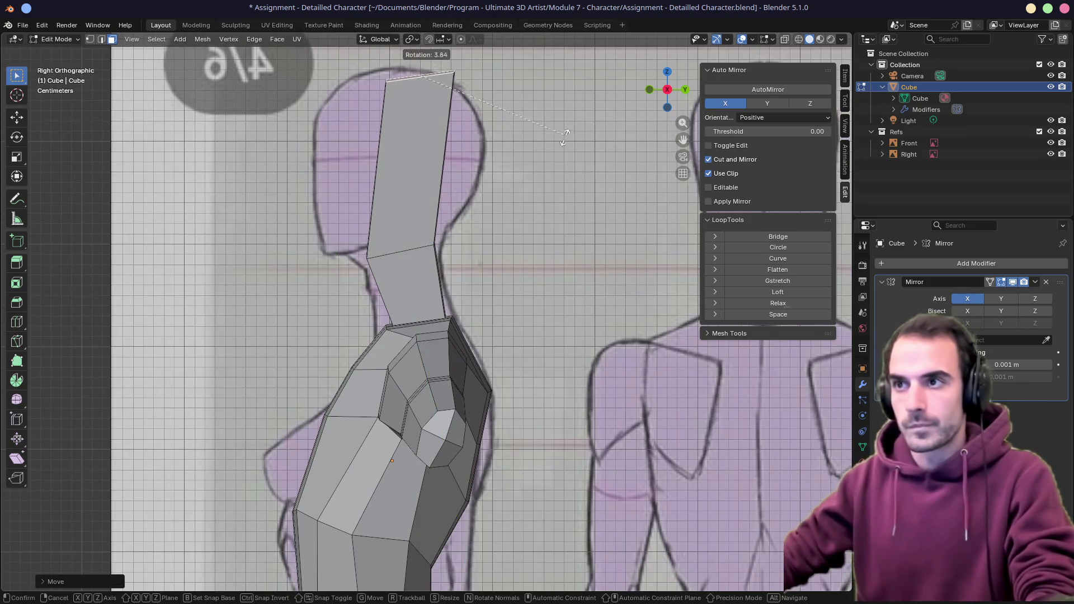
{"action": "left_click", "coordinate": [544, 172]}
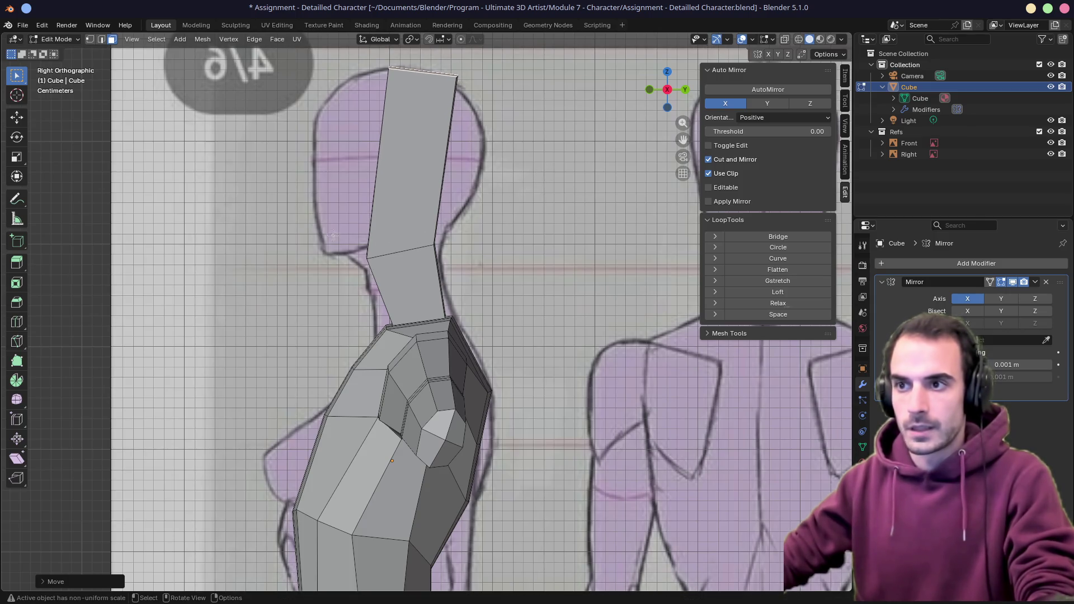
Check the head block against the front reference and add an edge loop around it
{"action": "left_click", "coordinate": [404, 169]}
{"action": "mouse_move", "coordinate": [403, 209]}
{"action": "middle_mouse_down"}
{"action": "mouse_move", "coordinate": [443, 200]}
{"action": "mouse_move", "coordinate": [385, 195]}
{"action": "middle_mouse_up"}
{"action": "key", "text": "KP_1"}
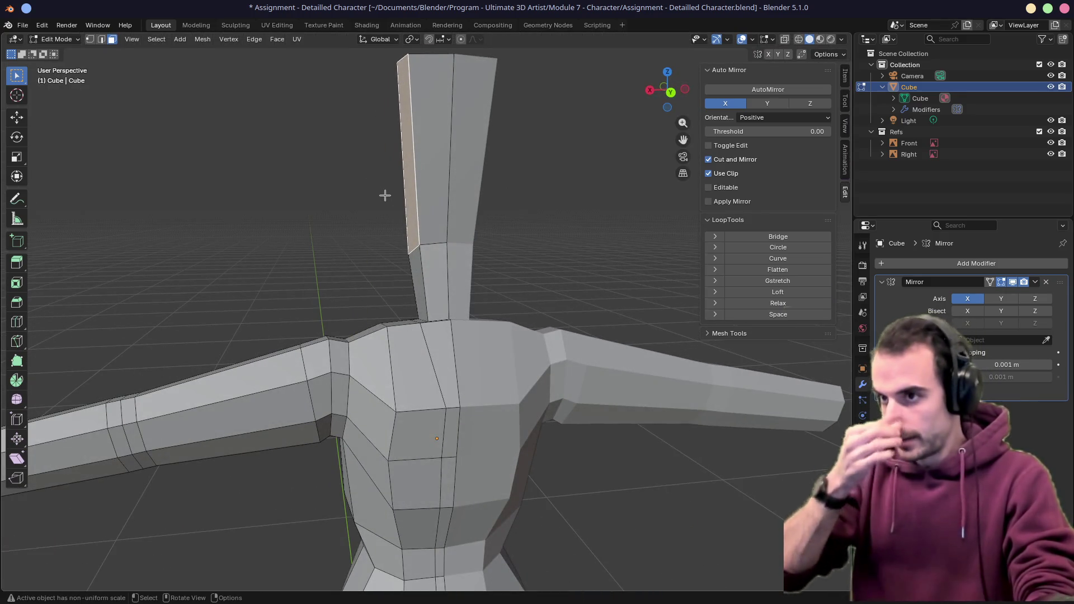
{"action": "key", "text": "KP_1"}
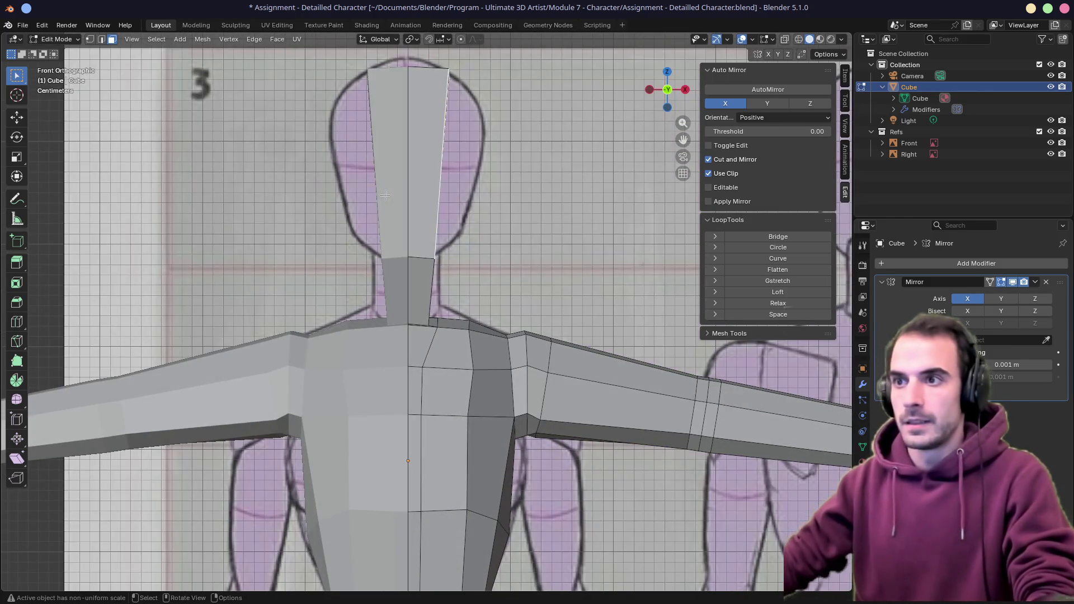
{"action": "middle_click_drag", "start_coordinate": [433, 194], "coordinate": [378, 201]}
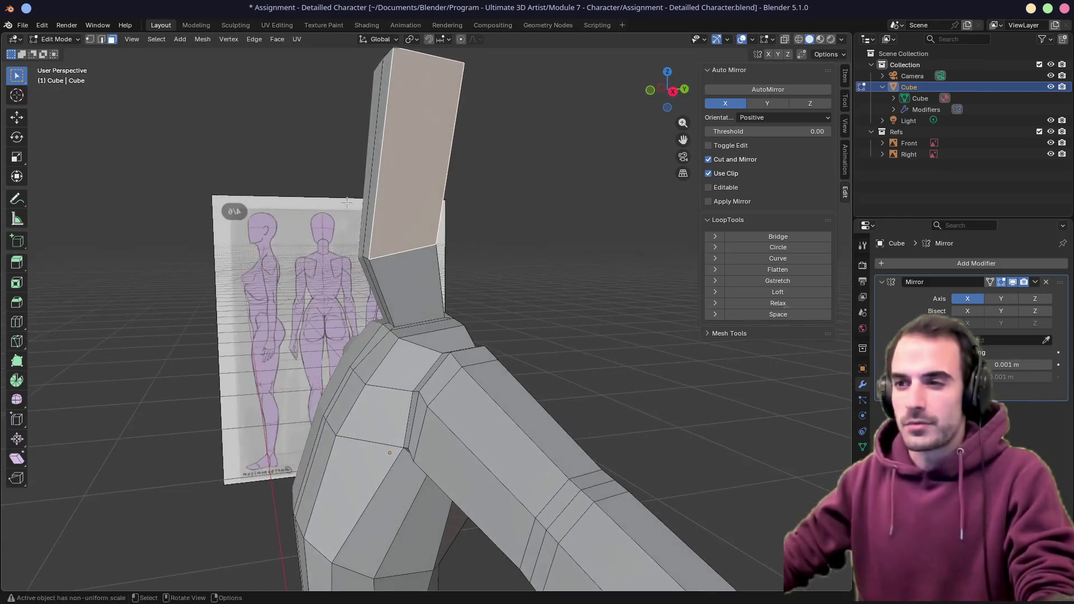
{"action": "key", "text": "KP_1"}
{"action": "key", "text": "KP_3"}
{"action": "key", "text": "ctrl+r"}
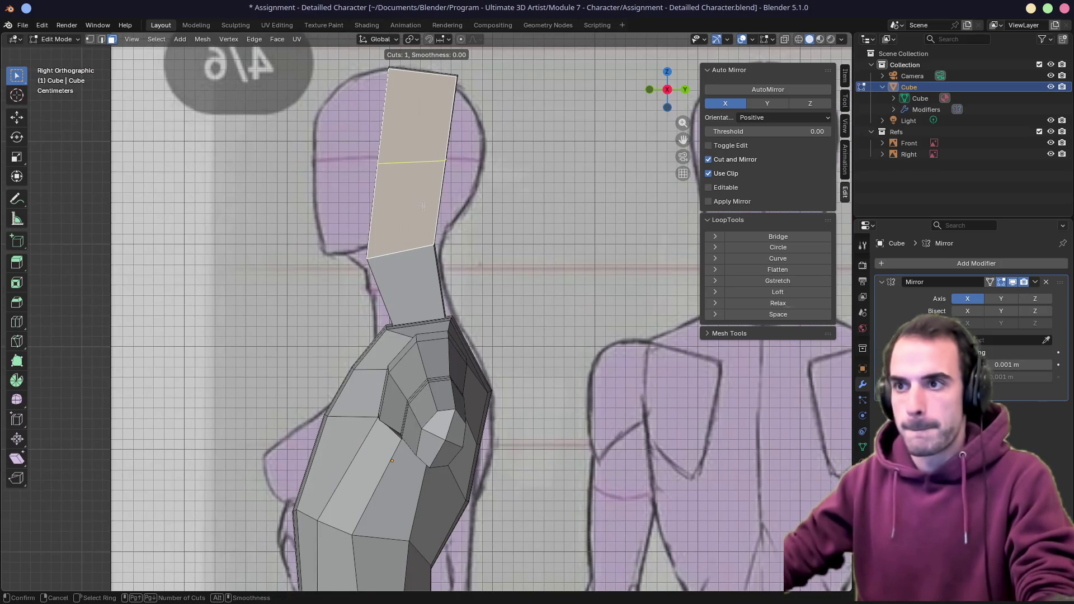
{"action": "left_click", "coordinate": [402, 208]}
{"action": "middle_click_drag", "start_coordinate": [402, 209], "coordinate": [386, 193]}
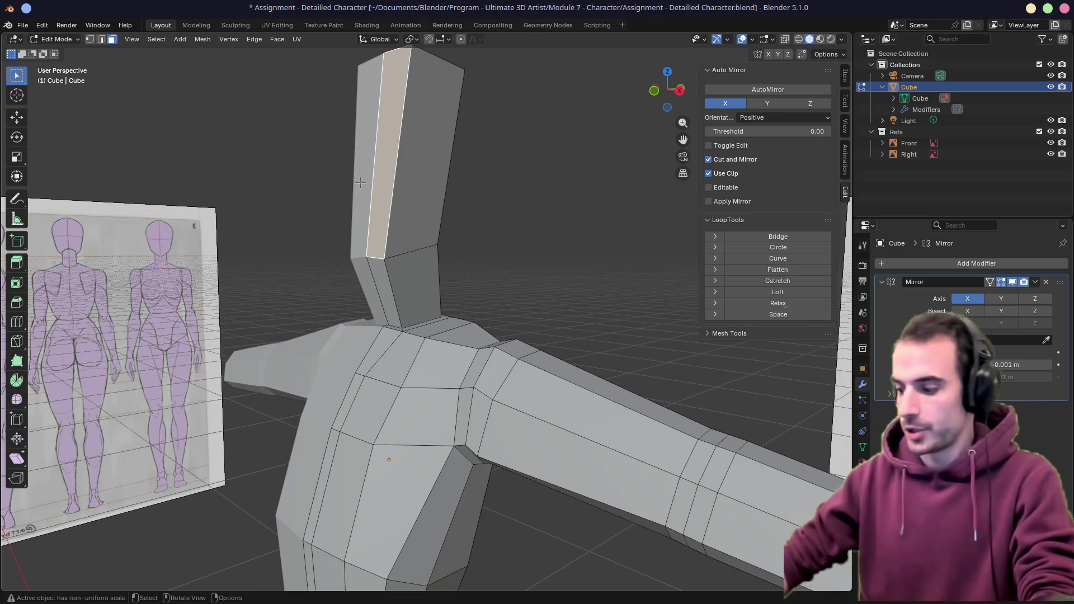
Push the selected head face out, shrink it and nudge it to the side-view outline
{"action": "key", "text": "KP_3"}
{"action": "key", "text": "g"}
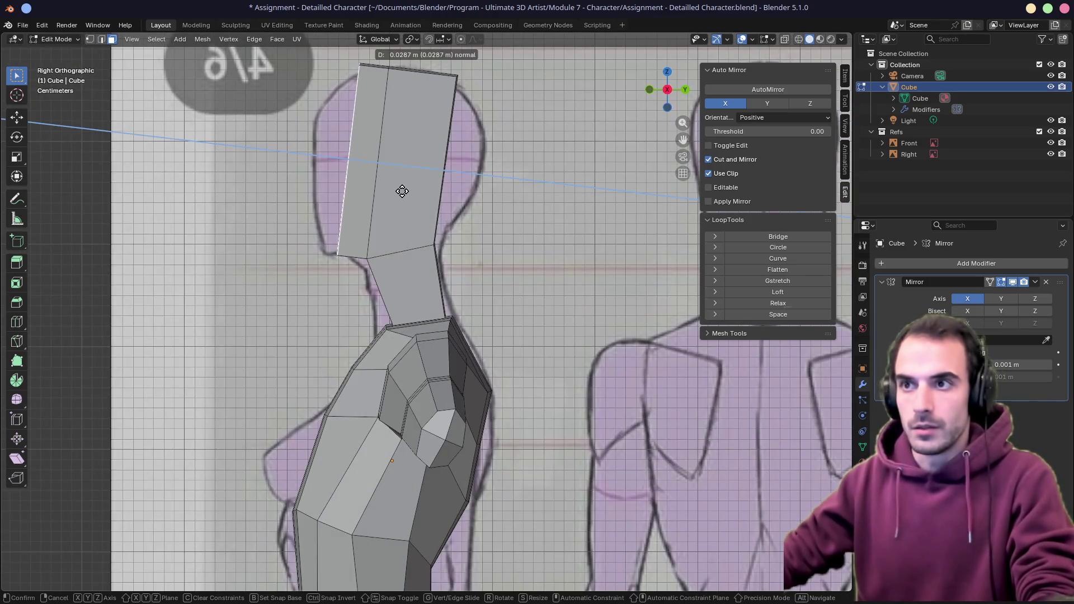
{"action": "left_click", "coordinate": [388, 192]}
{"action": "key", "text": "s"}
{"action": "left_click", "coordinate": [512, 212]}
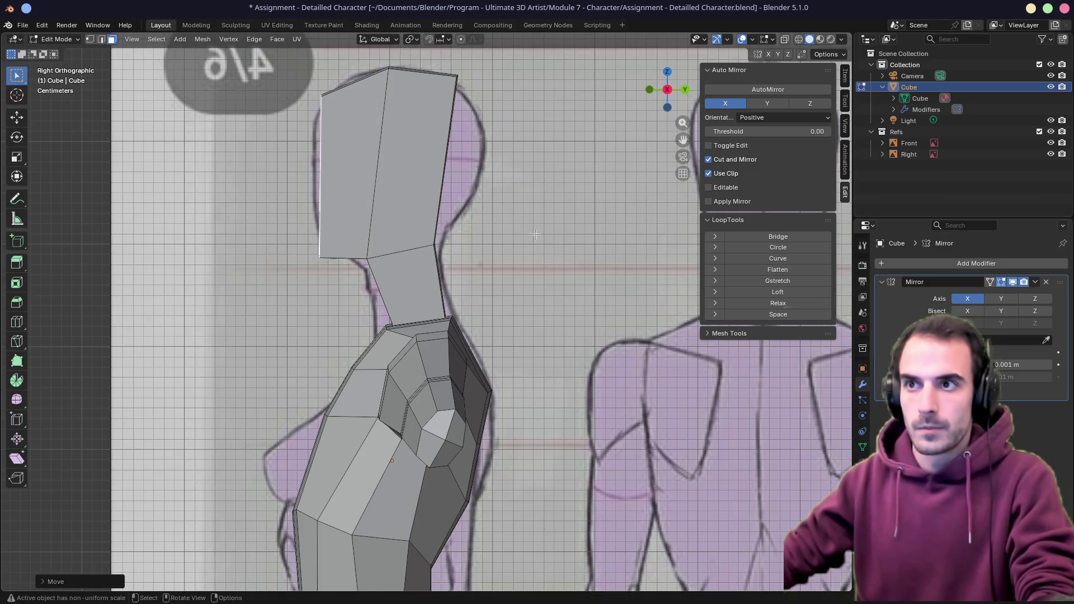
{"action": "key", "text": "g"}
{"action": "left_click", "coordinate": [537, 228]}
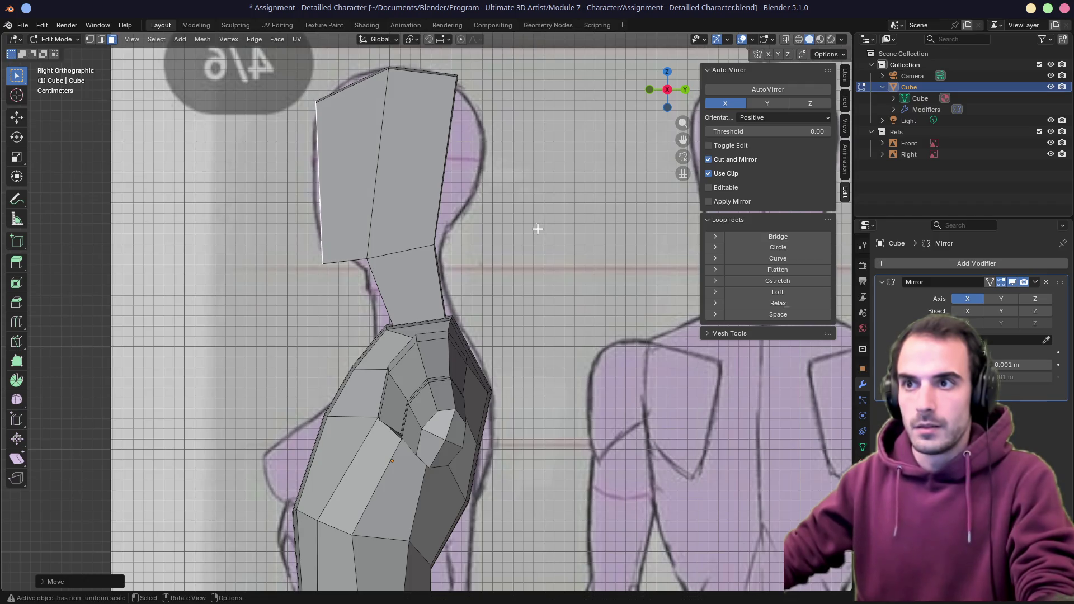
{"action": "middle_click_drag", "start_coordinate": [352, 244], "coordinate": [294, 240]}
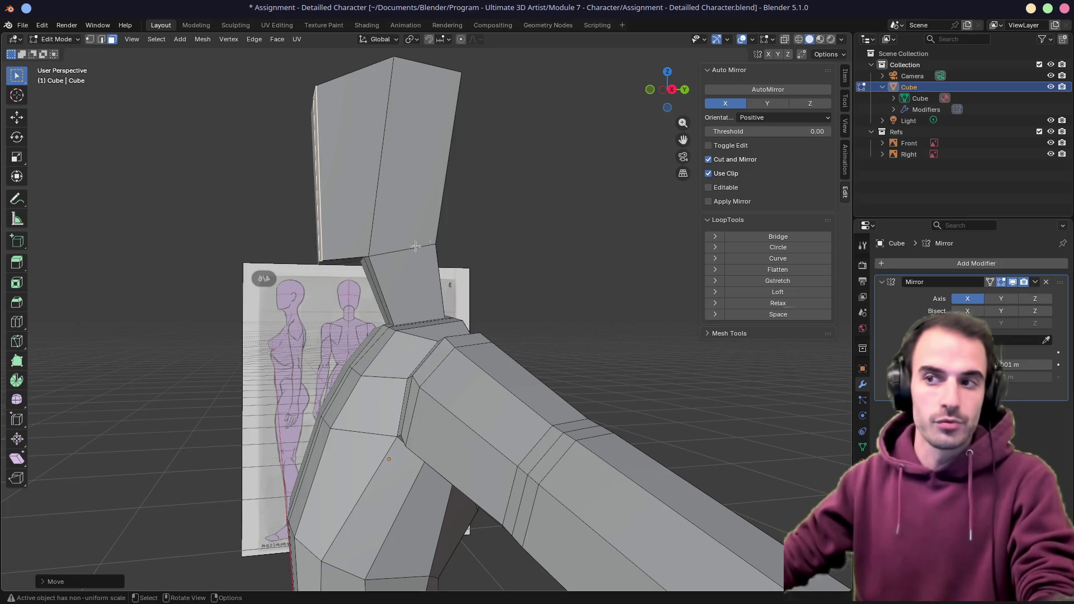
{"action": "mouse_move", "coordinate": [432, 240]}
{"action": "middle_mouse_down"}
{"action": "mouse_move", "coordinate": [335, 240]}
{"action": "mouse_move", "coordinate": [353, 252]}
{"action": "mouse_move", "coordinate": [446, 202]}
{"action": "middle_mouse_up"}
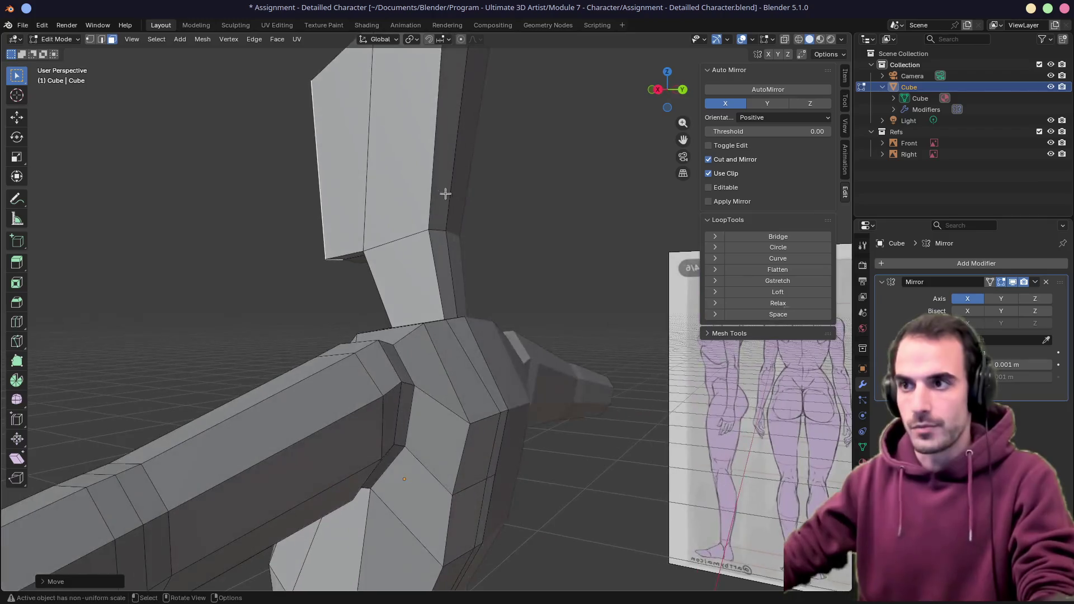
Extrude a side face of the head outward, then scale and move it into the profile
{"action": "left_click", "coordinate": [435, 173]}
{"action": "key", "text": "KP_1"}
{"action": "key", "text": "KP_3"}
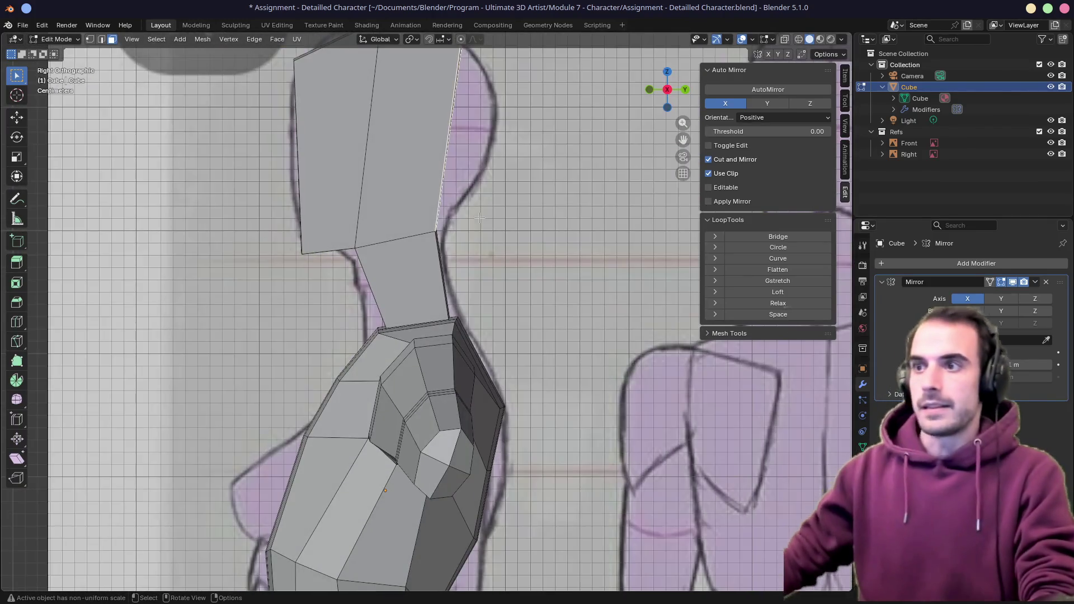
{"action": "scroll", "coordinate": [425, 330], "scroll_direction": "up", "scroll_amount": 3}
{"action": "key", "text": "e"}
{"action": "left_click", "coordinate": [437, 252]}
{"action": "key", "text": "s"}
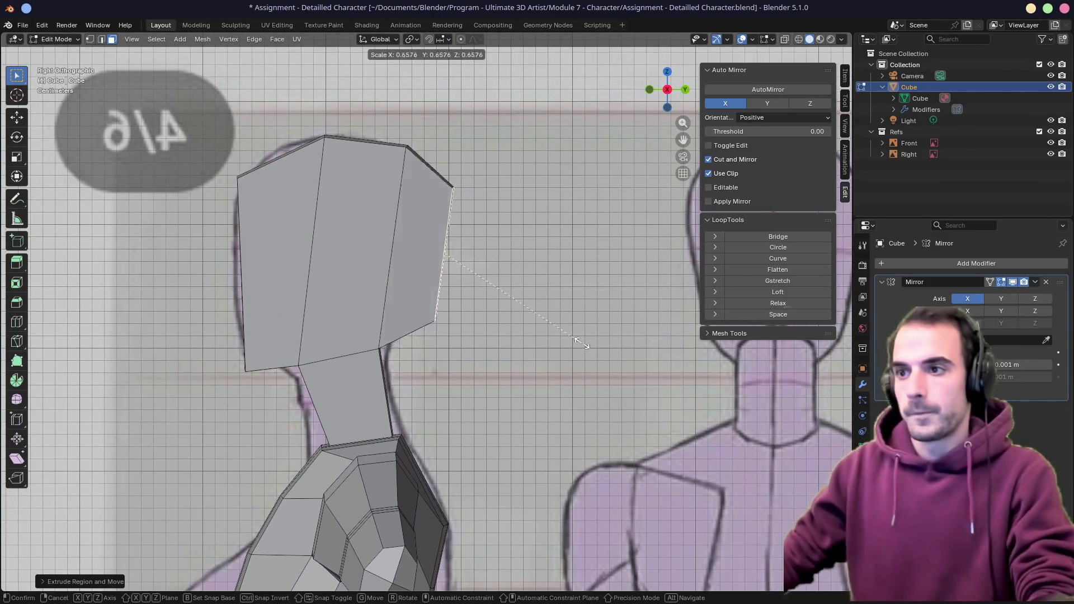
{"action": "left_click", "coordinate": [514, 302]}
{"action": "key", "text": "g"}
{"action": "left_click", "coordinate": [491, 293]}
{"action": "mouse_move", "coordinate": [491, 292]}
{"action": "middle_mouse_down"}
{"action": "mouse_move", "coordinate": [387, 278]}
{"action": "mouse_move", "coordinate": [505, 293]}
{"action": "middle_mouse_up"}
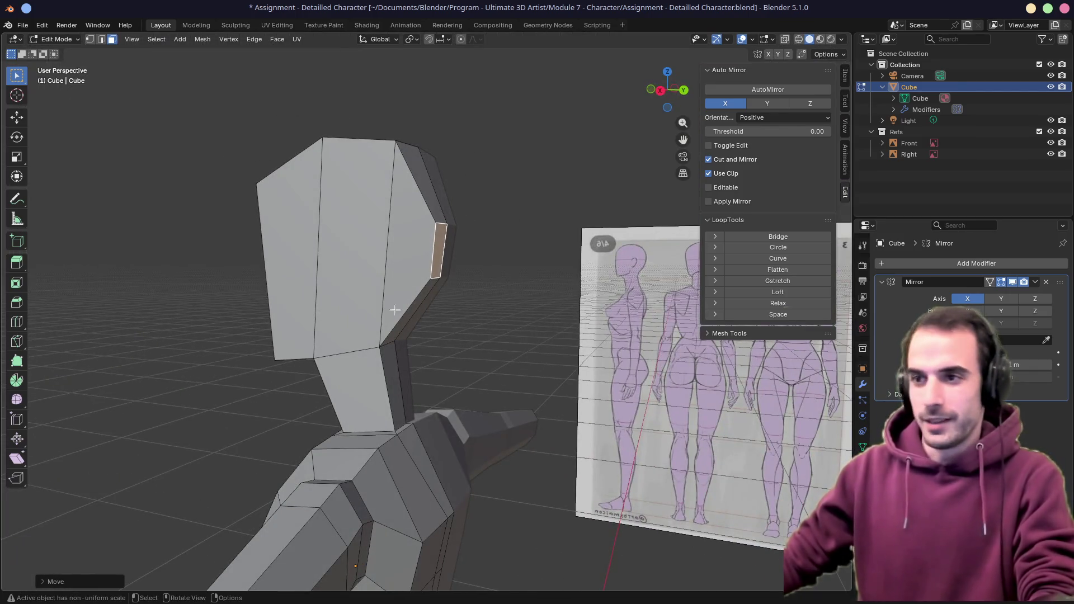
{"action": "middle_click_drag", "start_coordinate": [414, 309], "coordinate": [381, 309]}
{"action": "key", "text": "ctrl+r"}
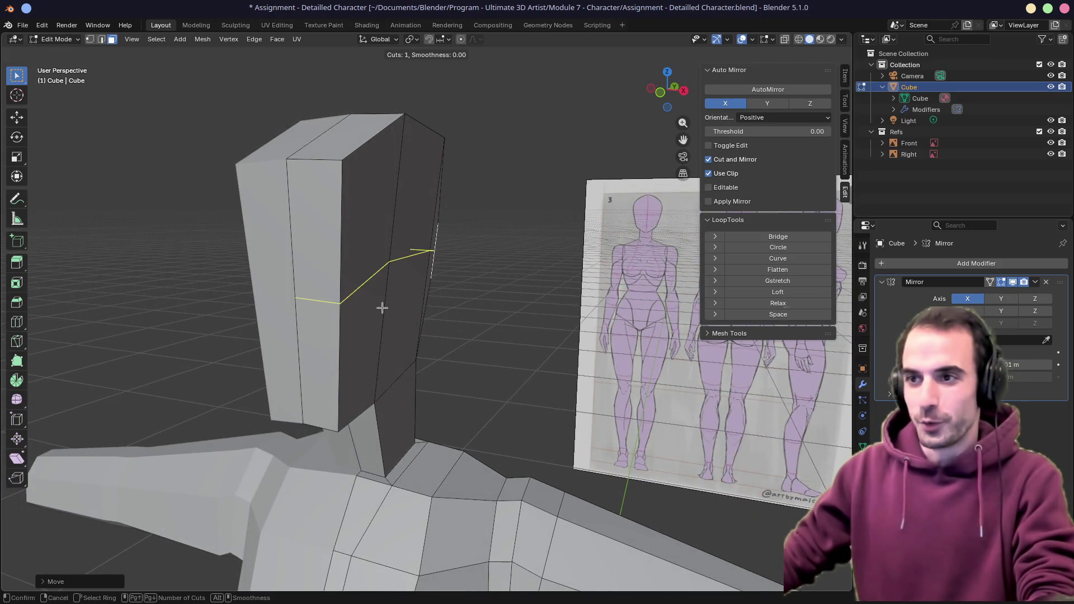
Add an edge loop across the head in front view and move it out to widen the outline
{"action": "right_click", "coordinate": [382, 308]}
{"action": "key", "text": "KP_1"}
{"action": "key", "text": "ctrl+r"}
{"action": "left_click", "coordinate": [443, 311]}
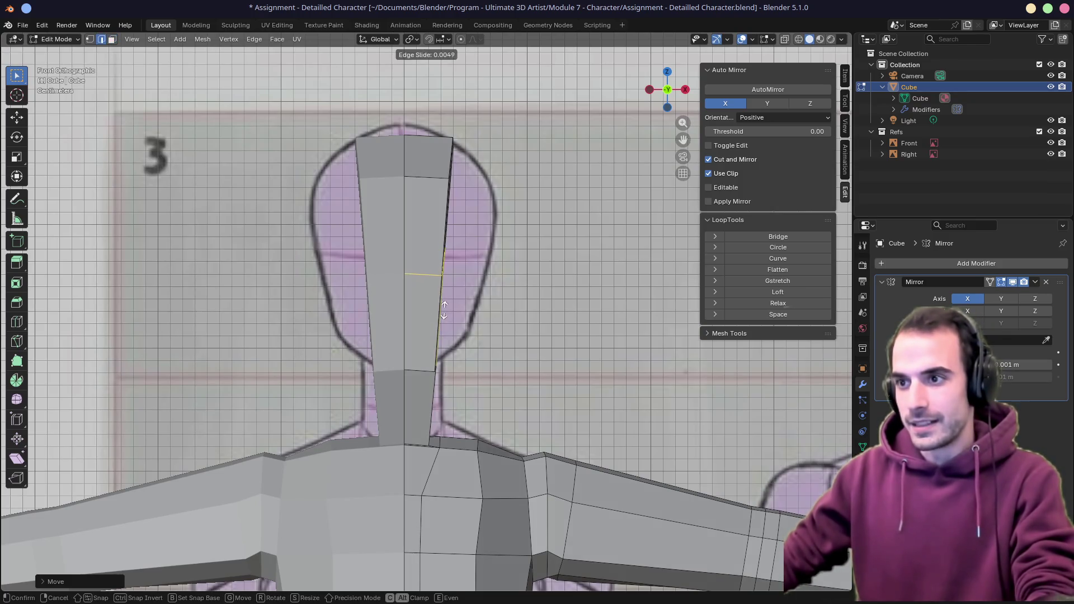
{"action": "left_click", "coordinate": [441, 370]}
{"action": "middle_click_drag", "start_coordinate": [441, 369], "coordinate": [528, 395]}
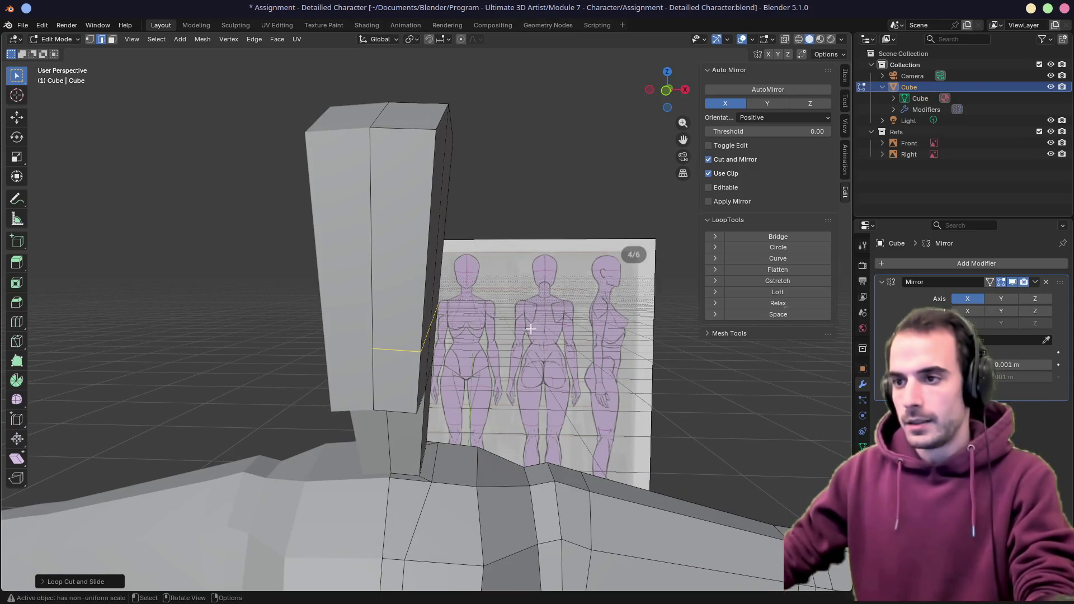
{"action": "key", "text": "KP_1"}
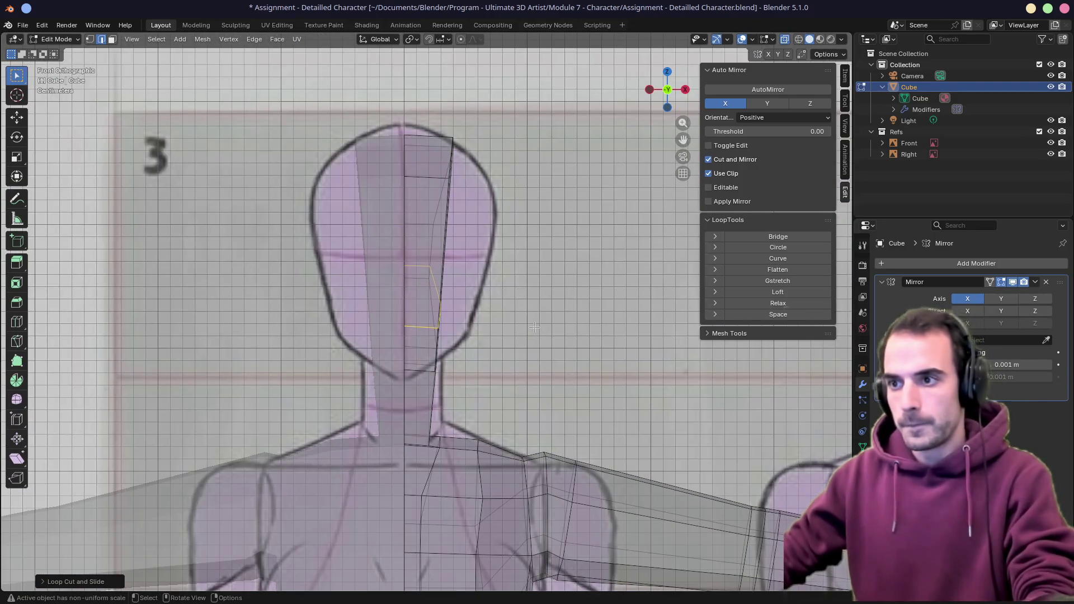
{"action": "key", "text": "g"}
{"action": "left_click", "coordinate": [575, 330]}
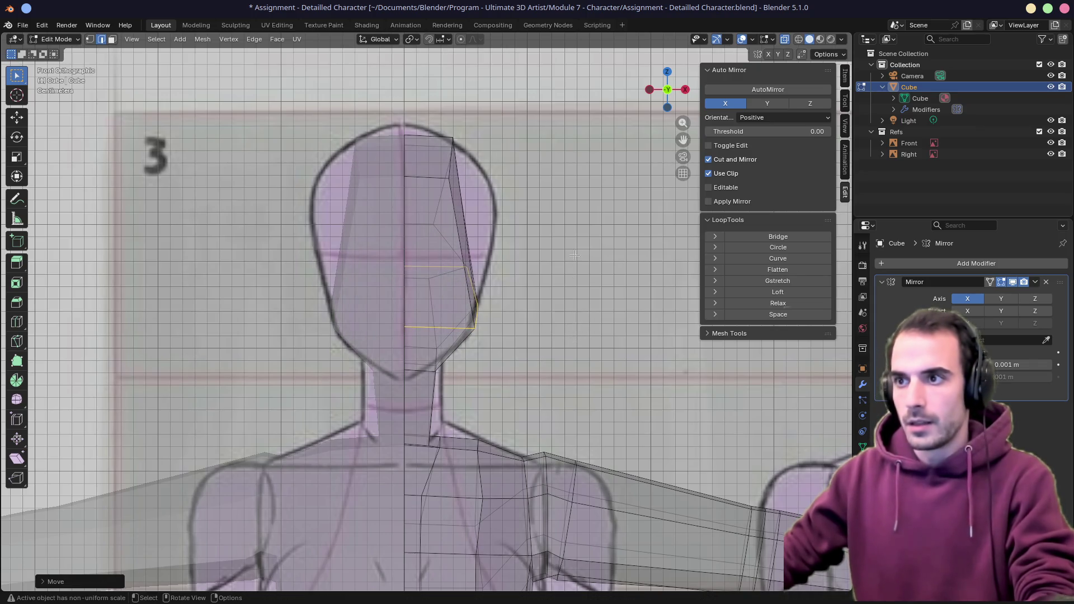
Add a higher edge loop on the head and move it out to the front outline, turning off see-through display
{"action": "middle_click_drag", "start_coordinate": [575, 252], "coordinate": [437, 243]}
{"action": "key", "text": "ctrl+r"}
{"action": "left_click", "coordinate": [394, 222]}
{"action": "key", "text": "KP_1"}
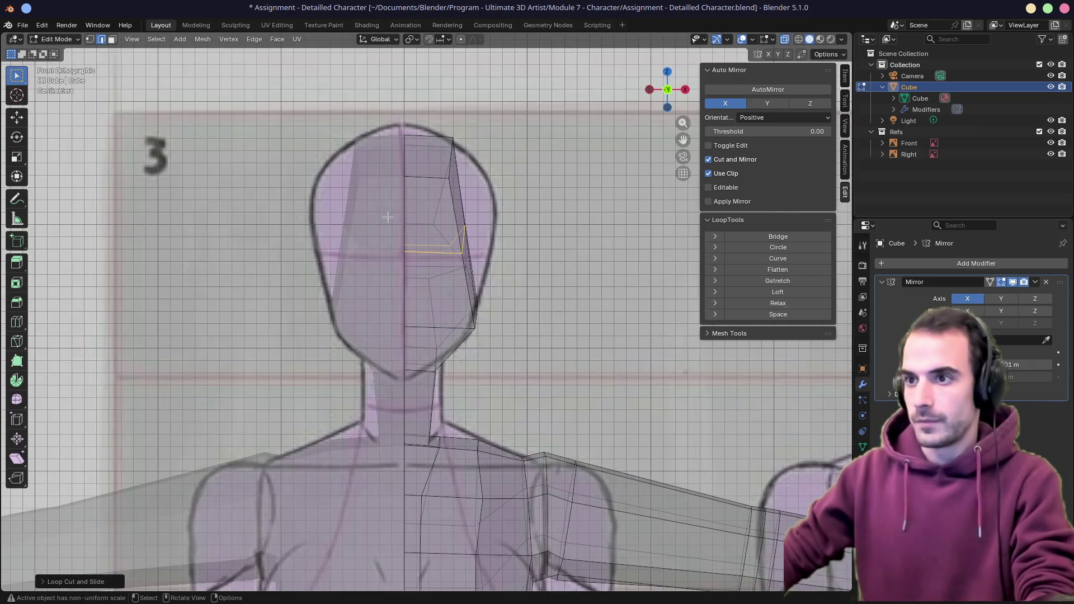
{"action": "key", "text": "g"}
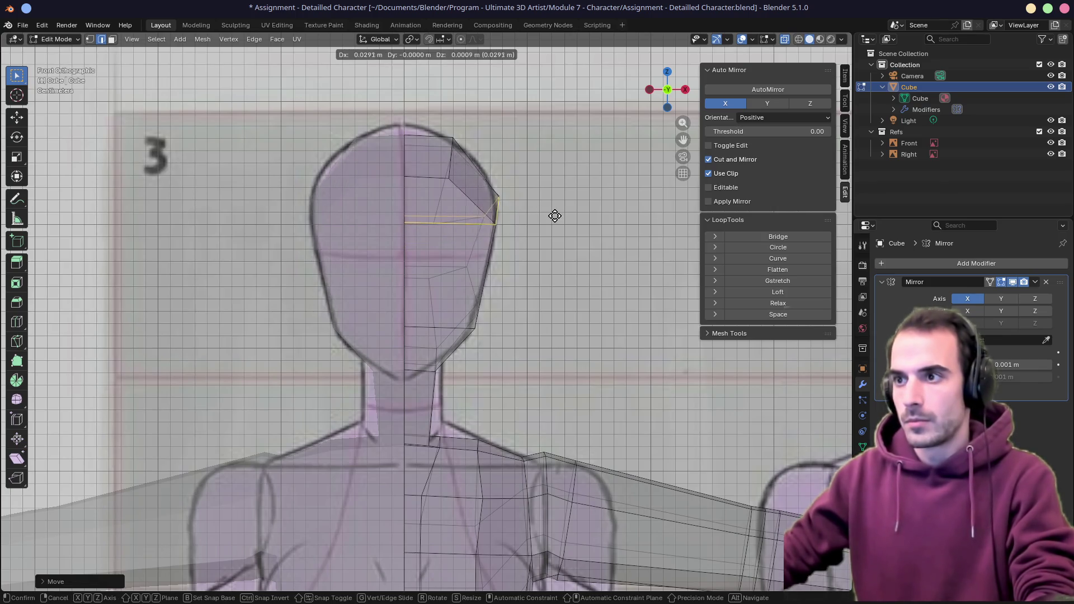
{"action": "left_click", "coordinate": [549, 216]}
{"action": "middle_click_drag", "start_coordinate": [549, 216], "coordinate": [428, 248]}
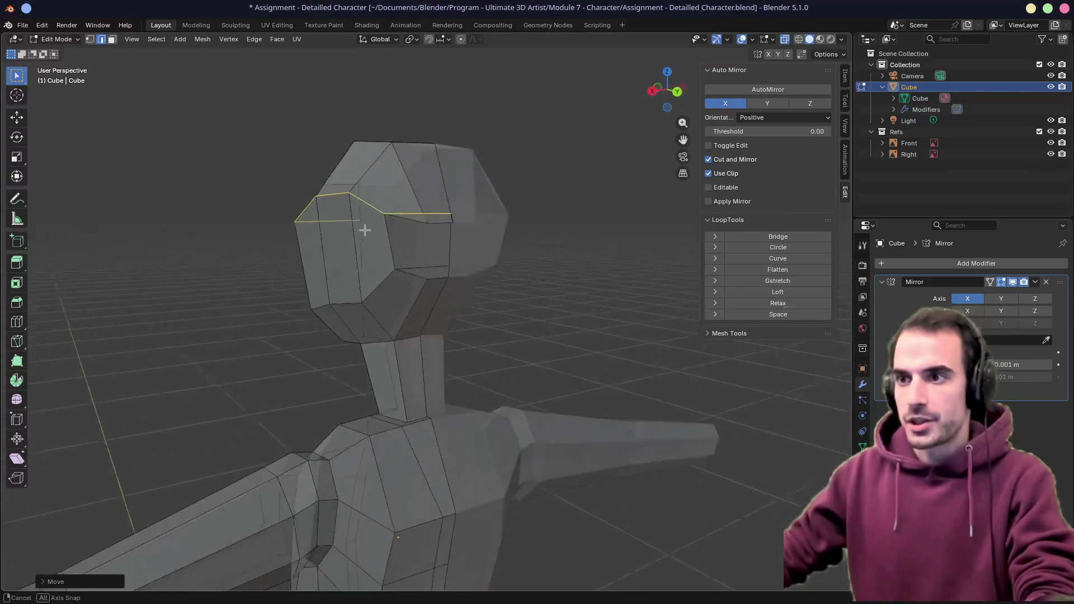
{"action": "key", "text": "alt+z"}
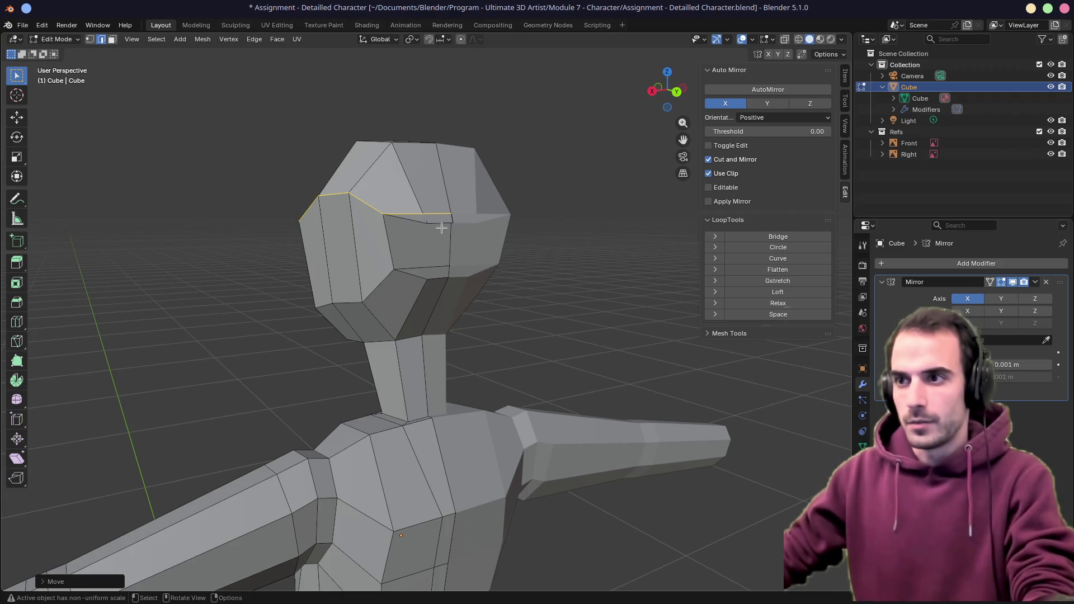
Move the selected edges vertically and edge-slide them along the head in side view
{"action": "key", "text": "g"}
{"action": "key", "text": "z"}
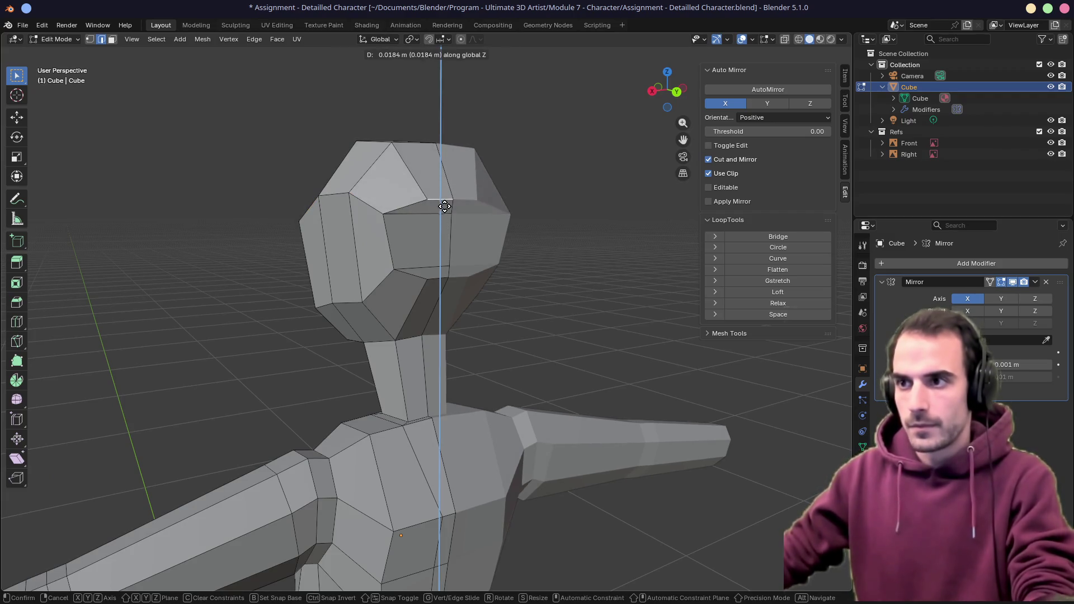
{"action": "left_click", "coordinate": [445, 207]}
{"action": "middle_click_drag", "start_coordinate": [445, 207], "coordinate": [533, 223]}
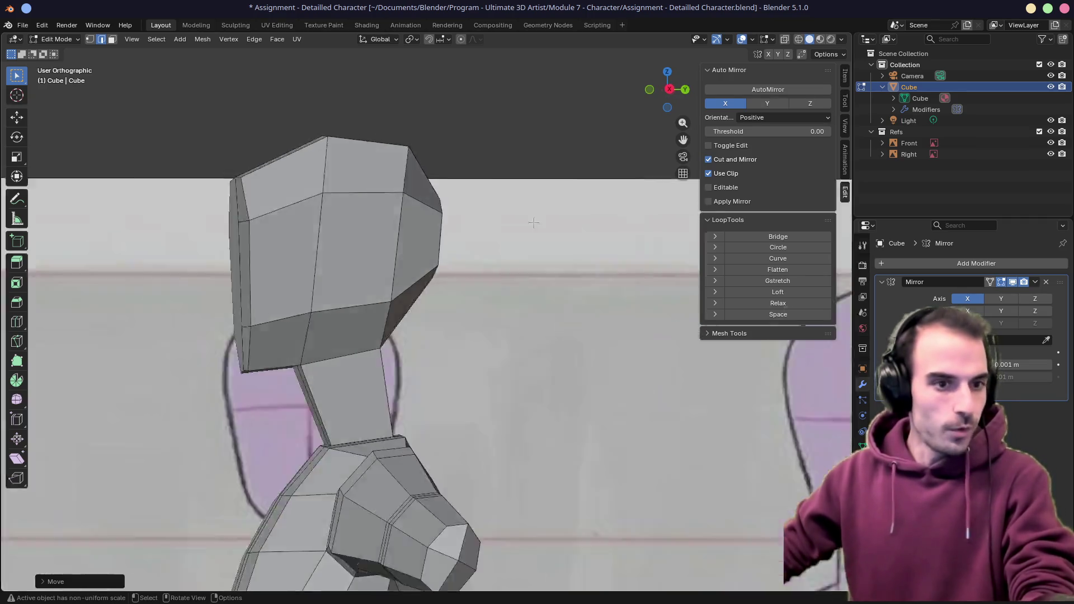
{"action": "key", "text": "ctrl+KP_3"}
{"action": "key", "text": "KP_3"}
{"action": "key", "text": "g"}
{"action": "key", "text": "g"}
{"action": "left_click", "coordinate": [533, 220]}
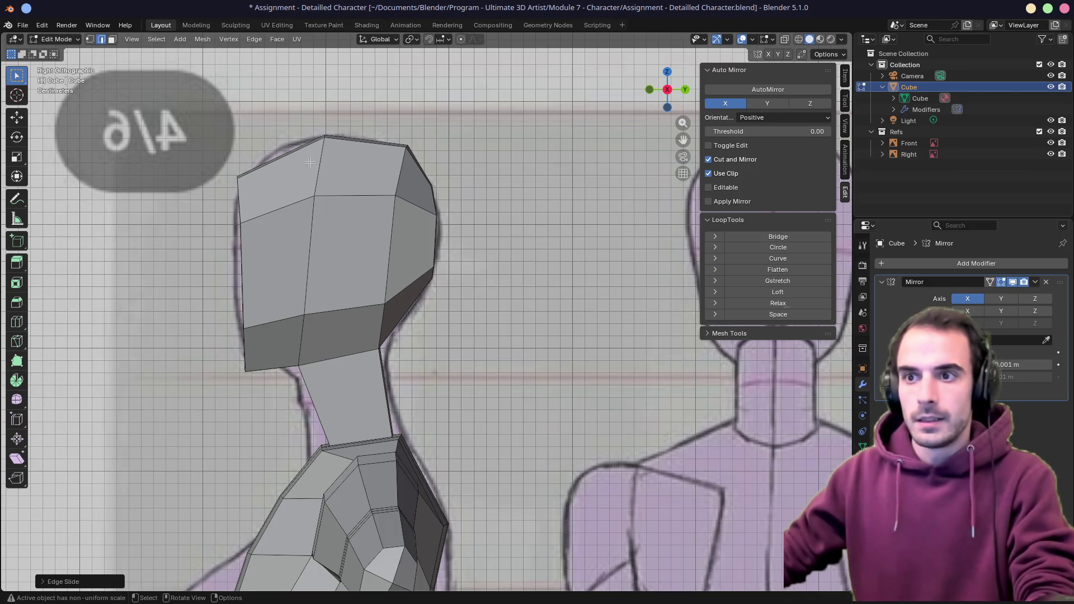
{"action": "middle_click_drag", "start_coordinate": [310, 161], "coordinate": [216, 295]}
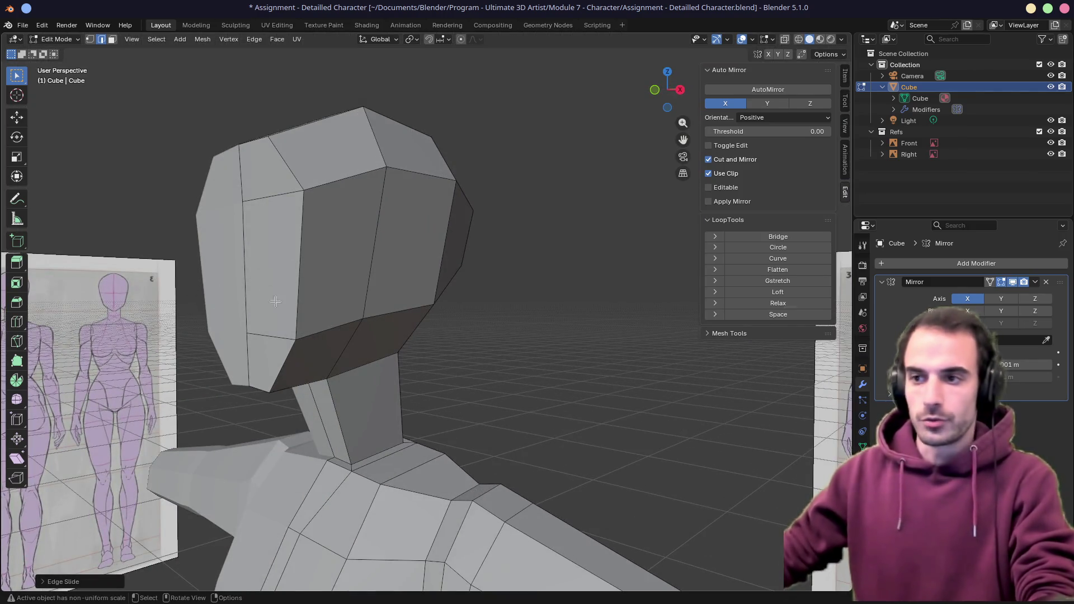
{"action": "scroll", "coordinate": [265, 303], "scroll_direction": "down", "scroll_amount": 5}
{"action": "mouse_move", "coordinate": [266, 304]}
{"action": "middle_mouse_down"}
{"action": "mouse_move", "coordinate": [523, 306]}
{"action": "mouse_move", "coordinate": [420, 307]}
{"action": "mouse_move", "coordinate": [453, 306]}
{"action": "middle_mouse_up"}
{"action": "scroll", "coordinate": [494, 316], "scroll_direction": "up", "scroll_amount": 5}
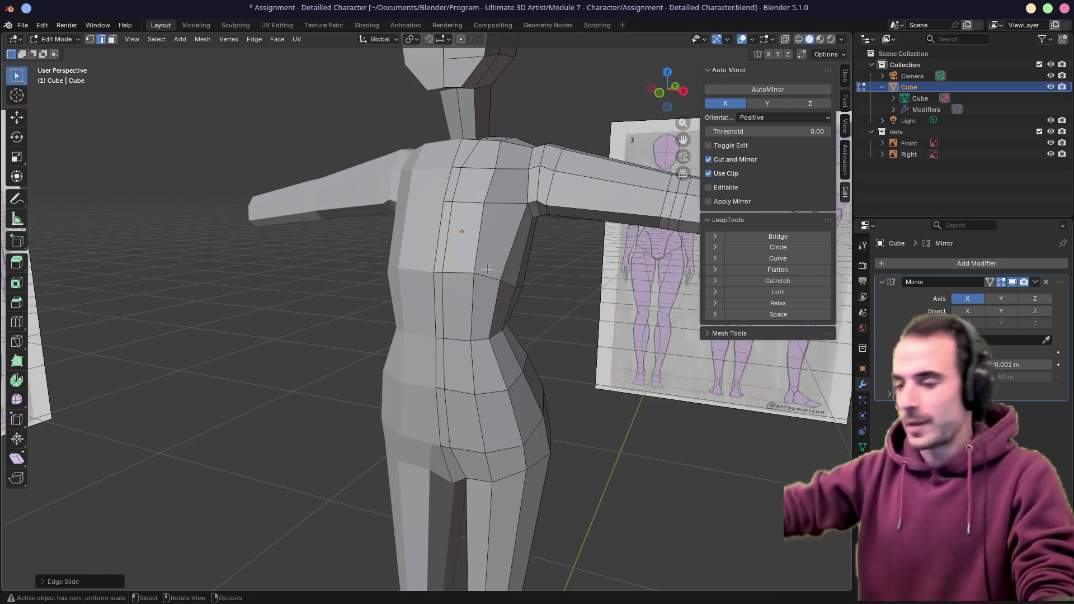
{"action": "scroll", "coordinate": [487, 267], "scroll_direction": "down", "scroll_amount": 5}
{"action": "middle_click_drag", "start_coordinate": [487, 267], "coordinate": [451, 308]}
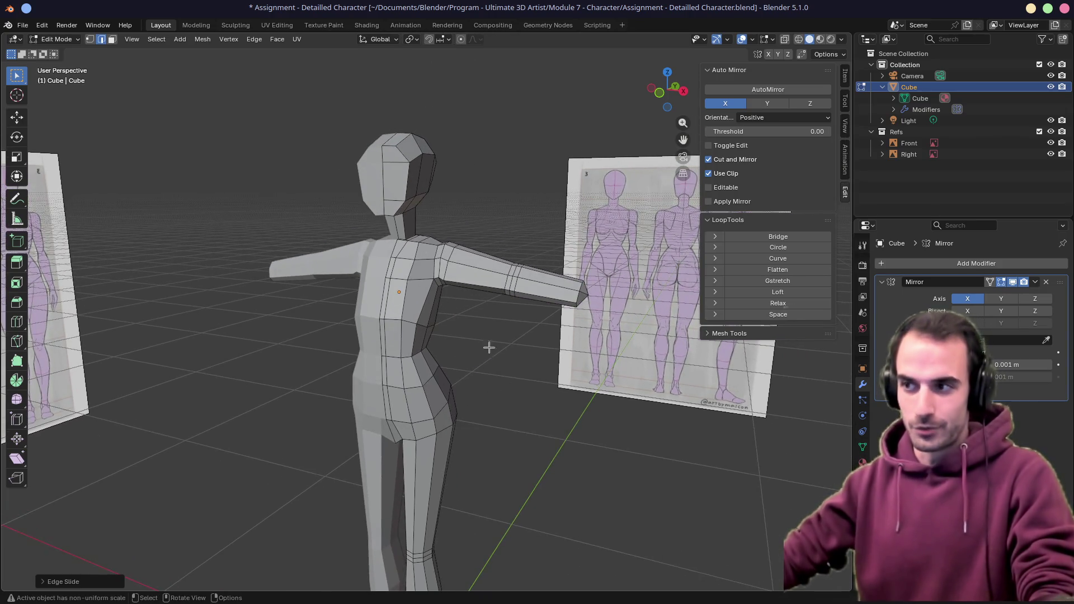
{"action": "mouse_move", "coordinate": [524, 339]}
{"action": "middle_mouse_down"}
{"action": "mouse_move", "coordinate": [224, 365]}
{"action": "mouse_move", "coordinate": [335, 352]}
{"action": "middle_mouse_up"}
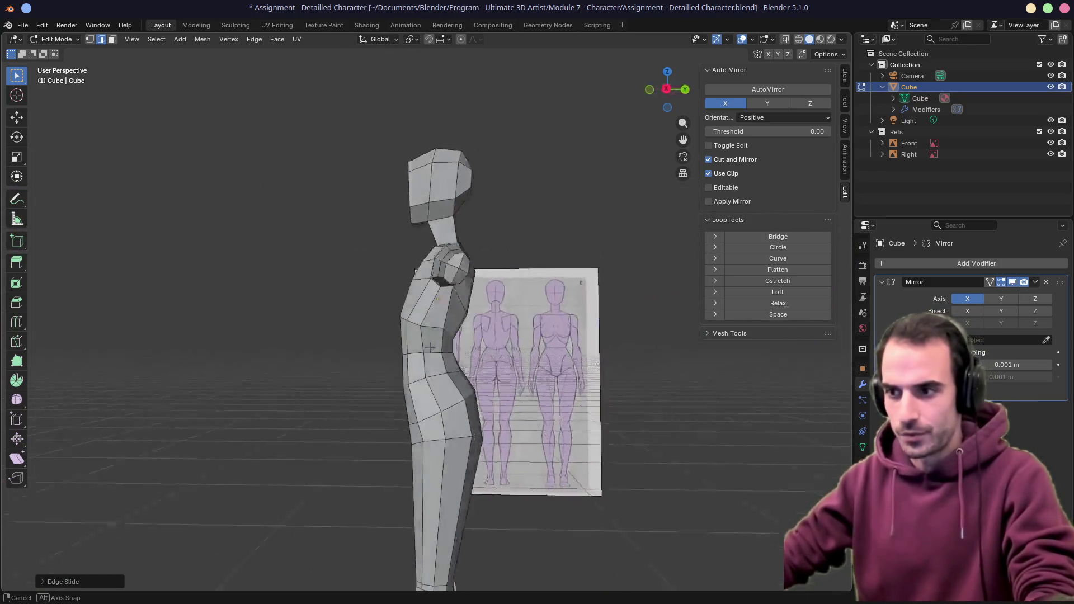
{"action": "scroll", "coordinate": [377, 335], "scroll_direction": "down", "scroll_amount": 4}
{"action": "scroll", "coordinate": [435, 320], "scroll_direction": "up", "scroll_amount": 2}
{"action": "mouse_move", "coordinate": [424, 391]}
{"action": "middle_mouse_down"}
{"action": "mouse_move", "coordinate": [504, 352]}
{"action": "mouse_move", "coordinate": [405, 359]}
{"action": "mouse_move", "coordinate": [503, 335]}
{"action": "middle_mouse_up"}
{"action": "scroll", "coordinate": [419, 361], "scroll_direction": "up", "scroll_amount": 6}
{"action": "scroll", "coordinate": [404, 359], "scroll_direction": "down", "scroll_amount": 5}
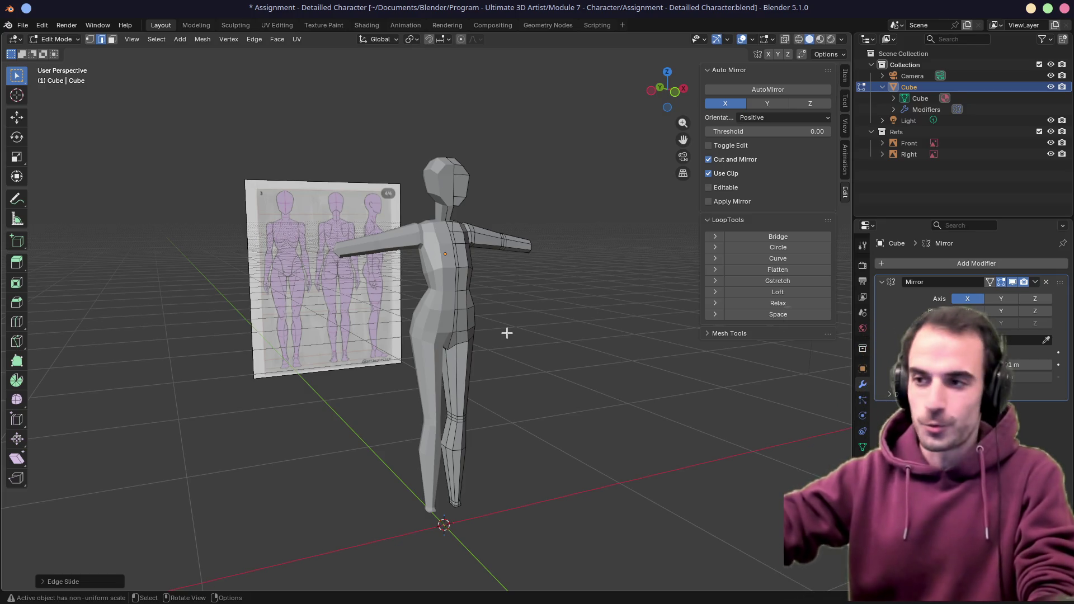
{"action": "mouse_move", "coordinate": [507, 334]}
{"action": "middle_mouse_down"}
{"action": "mouse_move", "coordinate": [405, 281]}
{"action": "mouse_move", "coordinate": [452, 316]}
{"action": "middle_mouse_up"}
{"action": "scroll", "coordinate": [405, 282], "scroll_direction": "up", "scroll_amount": 5}
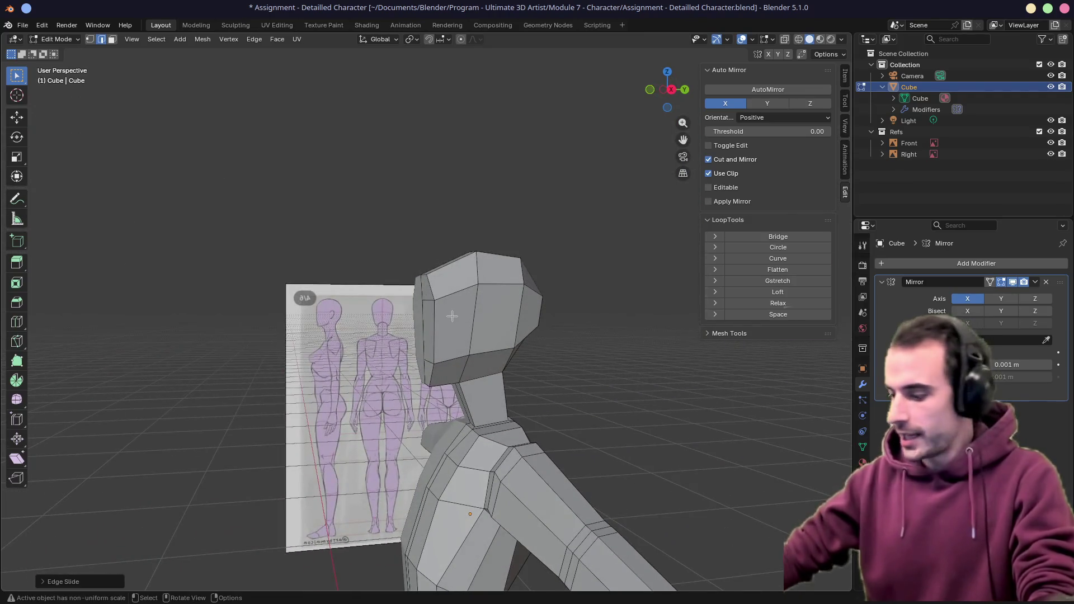
Cut a new loop around the head in side view against the reference
{"action": "key", "text": "KP_1"}
{"action": "key", "text": "KP_3"}
{"action": "double_click", "coordinate": [453, 315]}
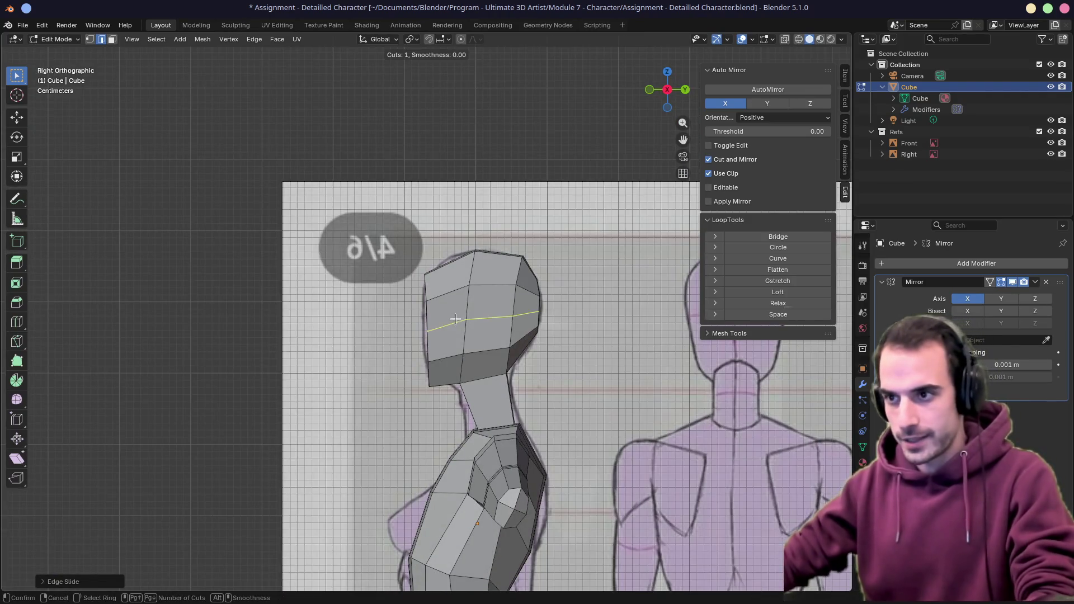
{"action": "left_click", "coordinate": [456, 319]}
{"action": "mouse_move", "coordinate": [455, 320]}
{"action": "middle_mouse_down"}
{"action": "mouse_move", "coordinate": [396, 342]}
{"action": "mouse_move", "coordinate": [427, 367]}
{"action": "middle_mouse_up"}
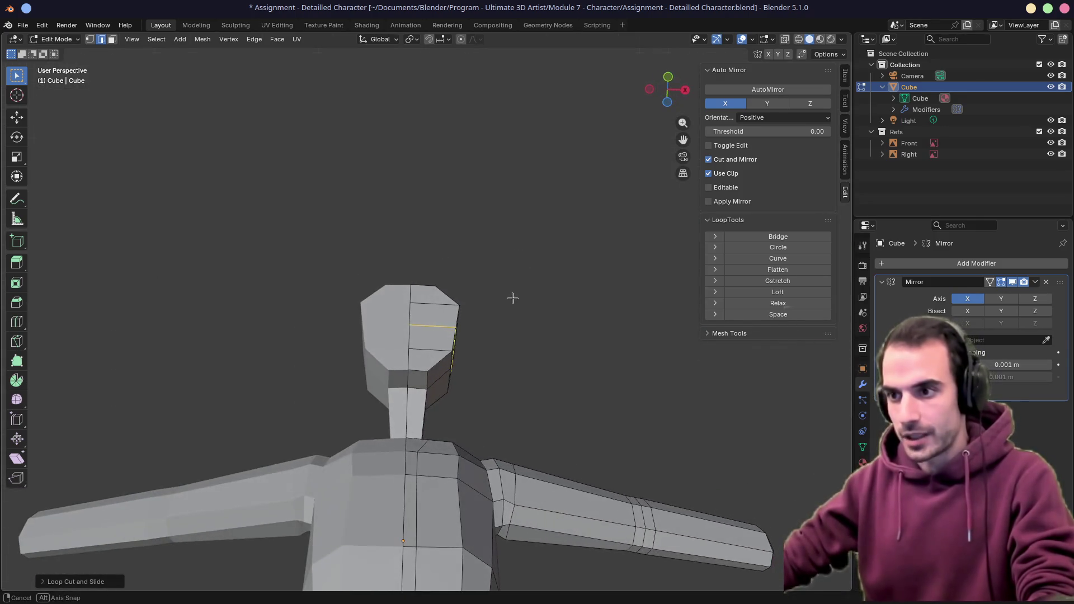
{"action": "middle_click_drag", "start_coordinate": [478, 321], "coordinate": [459, 346]}
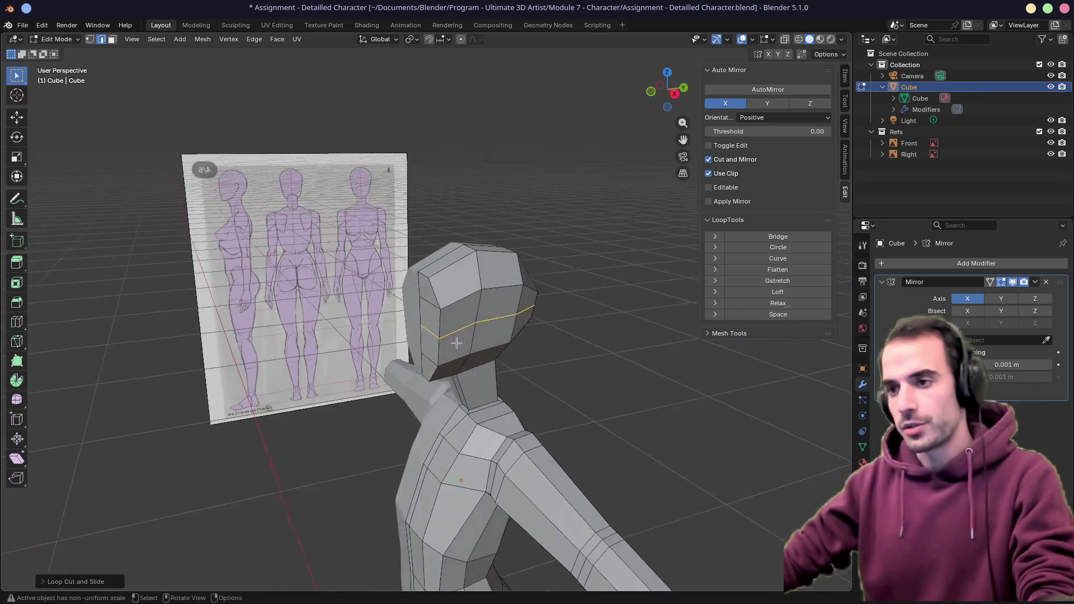
Select side faces of the head and move them outward in front view
{"action": "left_click", "coordinate": [483, 306]}
{"action": "left_click", "coordinate": [522, 319], "text": "shift"}
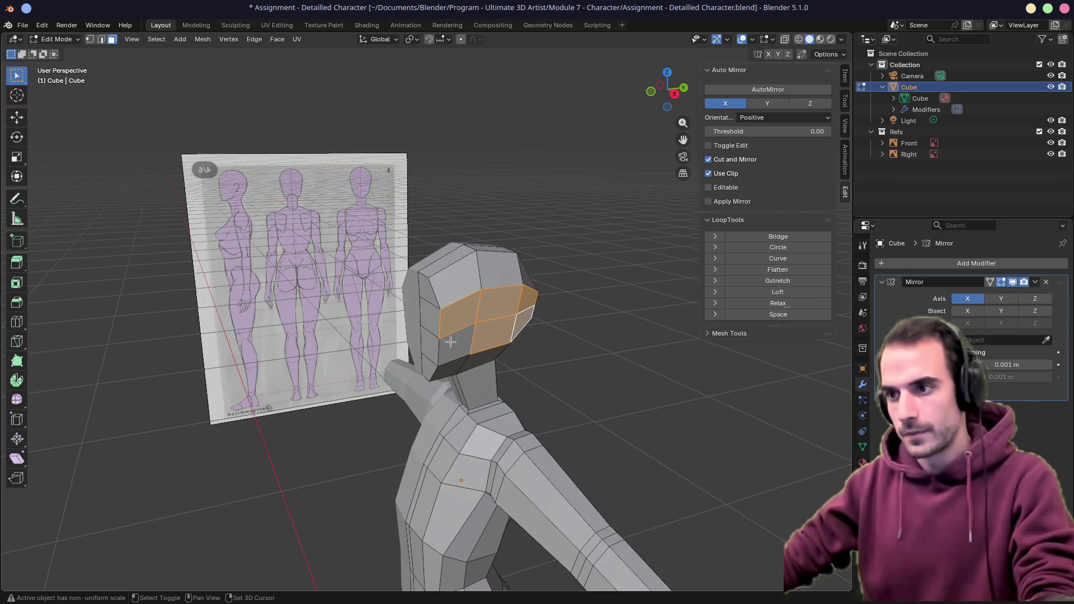
{"action": "key", "text": "x"}
{"action": "key", "text": "KP_1"}
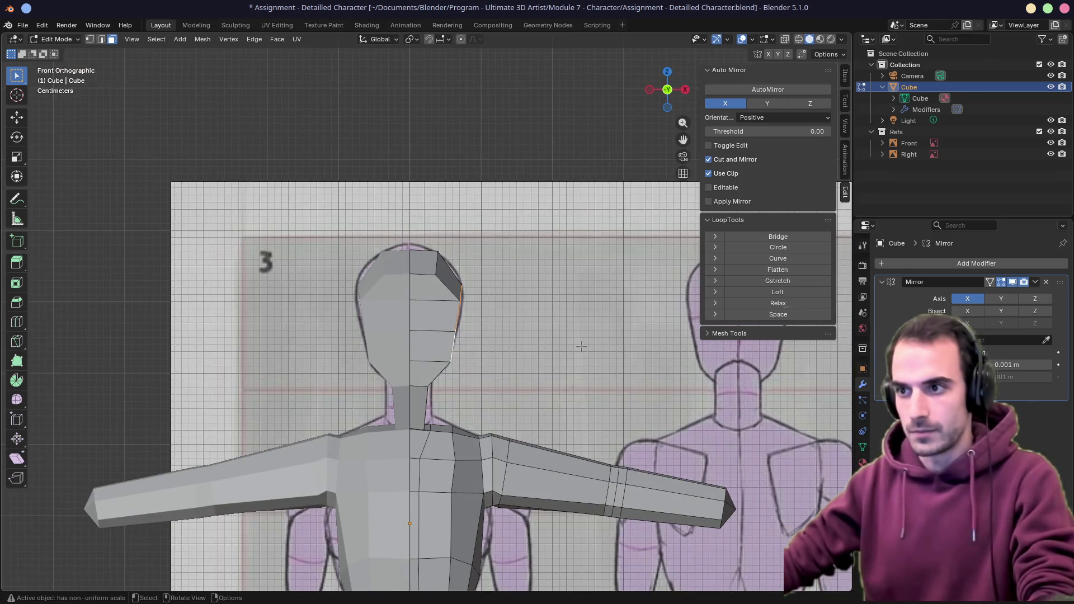
{"action": "key", "text": "g"}
{"action": "left_click", "coordinate": [560, 345]}
{"action": "middle_click_drag", "start_coordinate": [561, 345], "coordinate": [470, 353]}
Extrude the head's side and top faces outward and shrink them to round the skull
{"action": "left_click", "coordinate": [454, 361]}
{"action": "left_click", "coordinate": [518, 342], "text": "shift"}
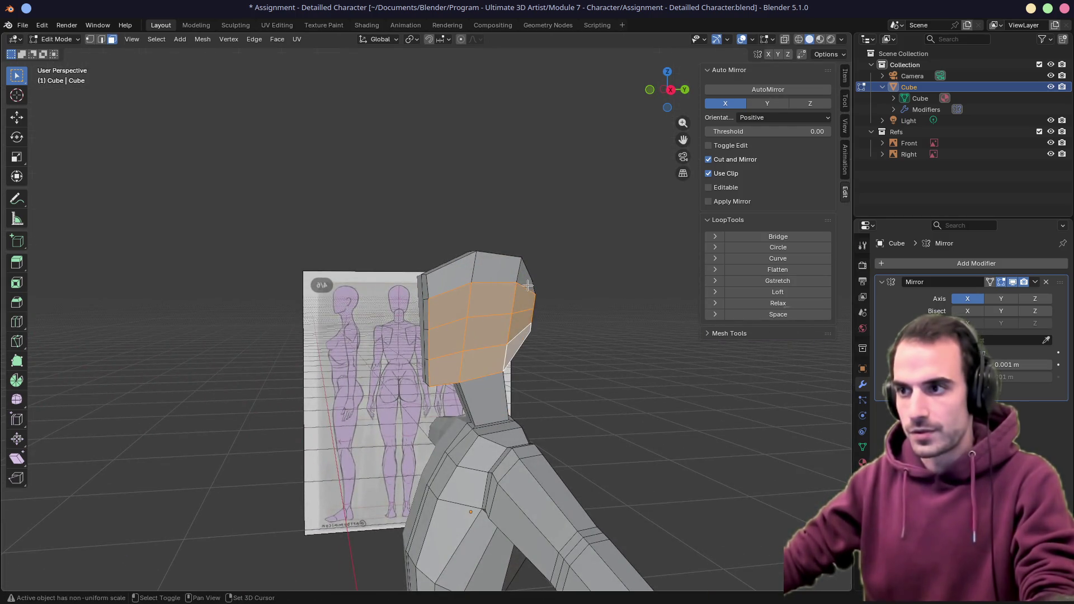
{"action": "left_click", "coordinate": [464, 270], "text": "shift"}
{"action": "middle_click_drag", "start_coordinate": [471, 336], "coordinate": [545, 353]}
{"action": "key", "text": "KP_1"}
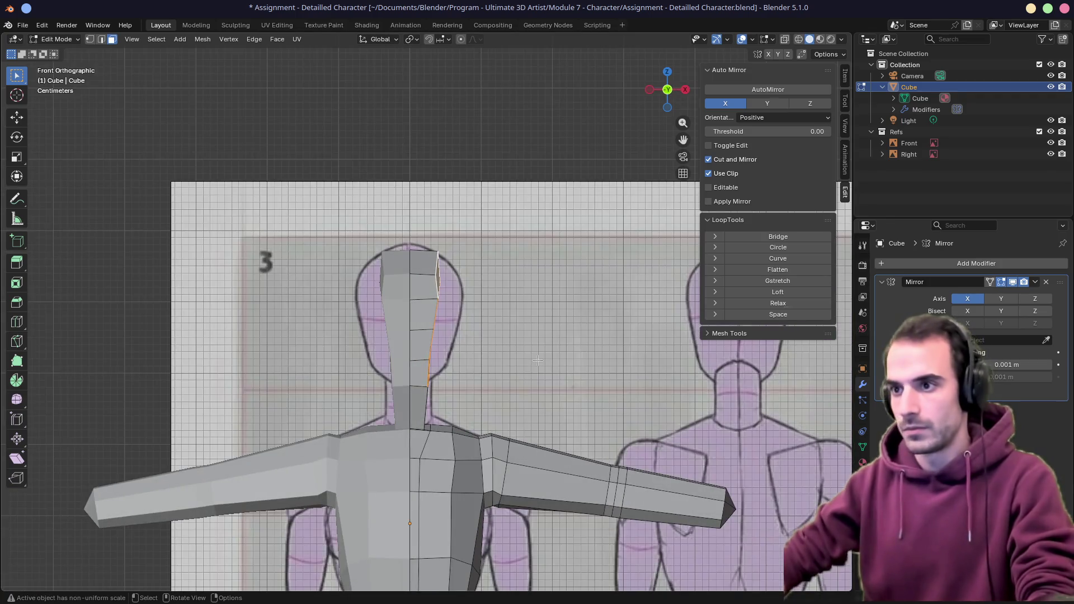
{"action": "key", "text": "g"}
{"action": "left_click", "coordinate": [560, 355]}
{"action": "key", "text": "s"}
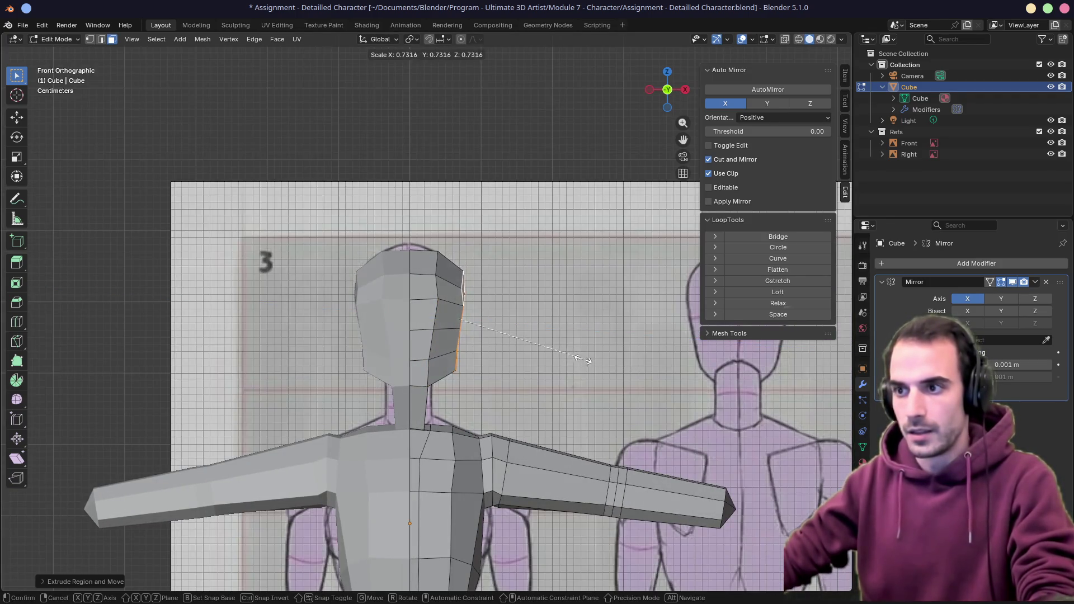
{"action": "left_click", "coordinate": [557, 358]}
{"action": "mouse_move", "coordinate": [557, 359]}
{"action": "middle_mouse_down"}
{"action": "mouse_move", "coordinate": [590, 358]}
{"action": "mouse_move", "coordinate": [454, 369]}
{"action": "middle_mouse_up"}
{"action": "key", "text": "KP_3"}
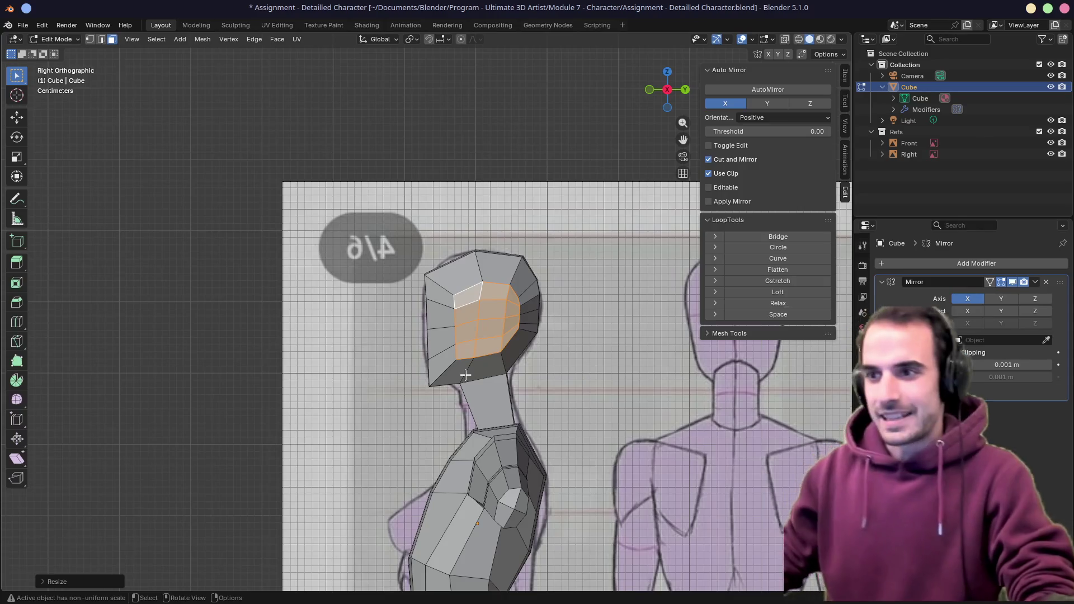
{"action": "scroll", "coordinate": [369, 378], "scroll_direction": "down", "scroll_amount": 3}
Clear the selection and move and slide head points in side view toward the reference profile
{"action": "middle_click_drag", "start_coordinate": [369, 379], "coordinate": [417, 378]}
{"action": "left_click", "coordinate": [424, 370]}
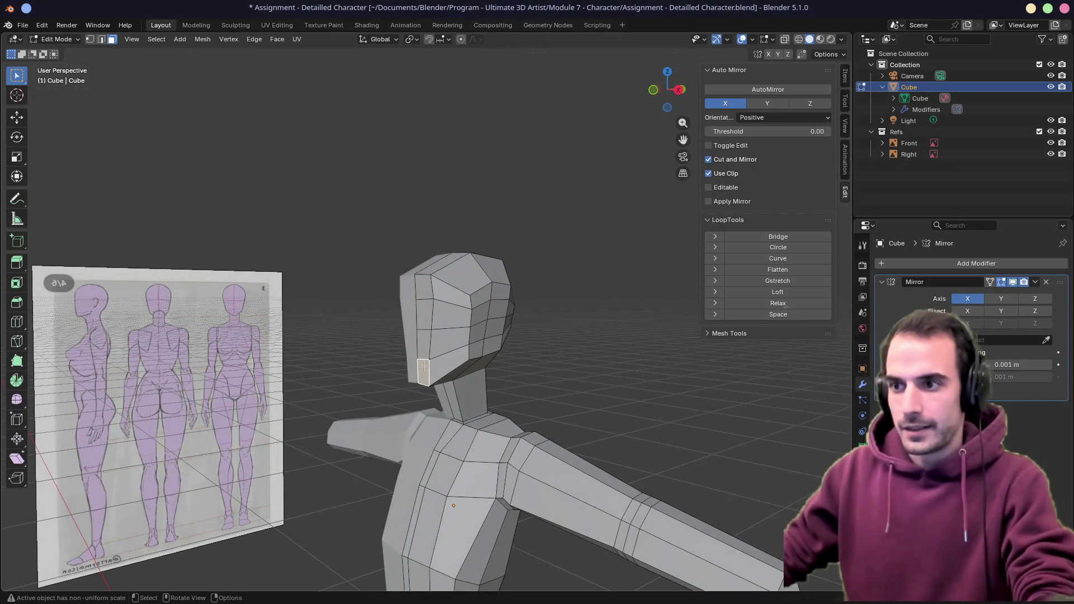
{"action": "key", "text": "KP_1"}
{"action": "key", "text": "KP_3"}
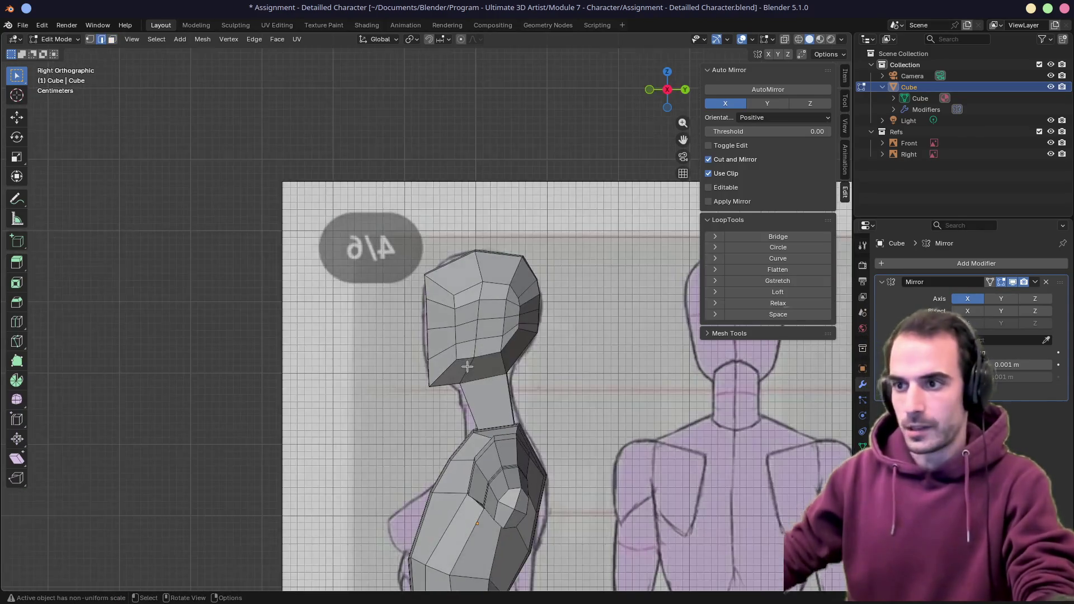
{"action": "key", "text": "g"}
{"action": "left_click", "coordinate": [456, 361]}
{"action": "mouse_move", "coordinate": [456, 362]}
{"action": "middle_mouse_down"}
{"action": "mouse_move", "coordinate": [546, 347]}
{"action": "mouse_move", "coordinate": [431, 338]}
{"action": "mouse_move", "coordinate": [438, 377]}
{"action": "mouse_move", "coordinate": [630, 361]}
{"action": "mouse_move", "coordinate": [436, 361]}
{"action": "mouse_move", "coordinate": [470, 302]}
{"action": "middle_mouse_up"}
{"action": "key", "text": "g"}
{"action": "key", "text": "g"}
{"action": "left_click", "coordinate": [454, 363]}
Move further head points in side view to follow the front of the profile, checking in perspective
{"action": "key", "text": "KP_1"}
{"action": "key", "text": "KP_3"}
{"action": "key", "text": "KP_3"}
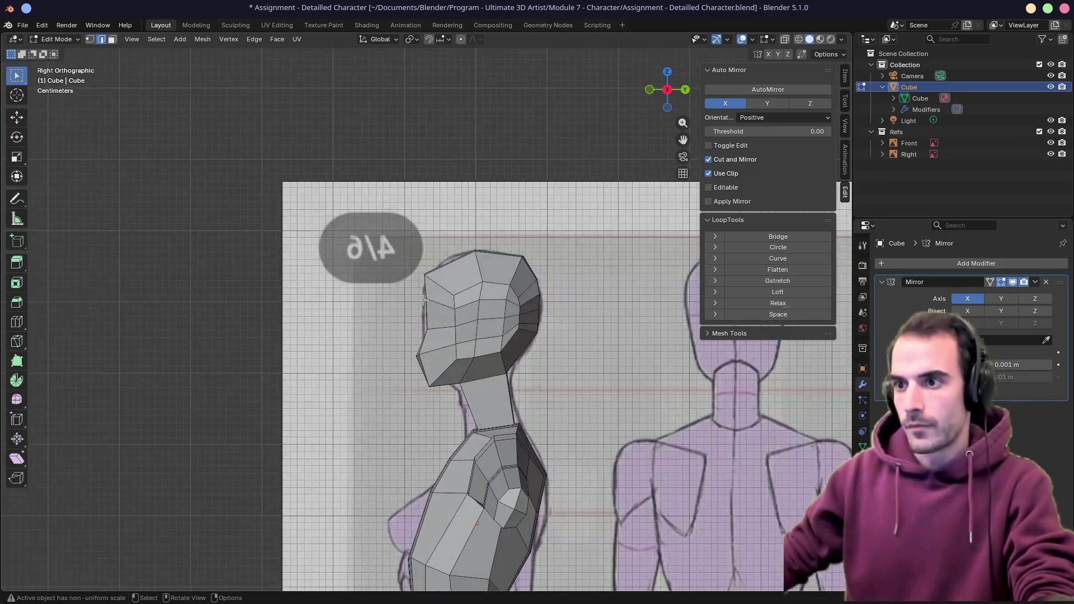
{"action": "key", "text": "g"}
{"action": "left_click", "coordinate": [419, 306]}
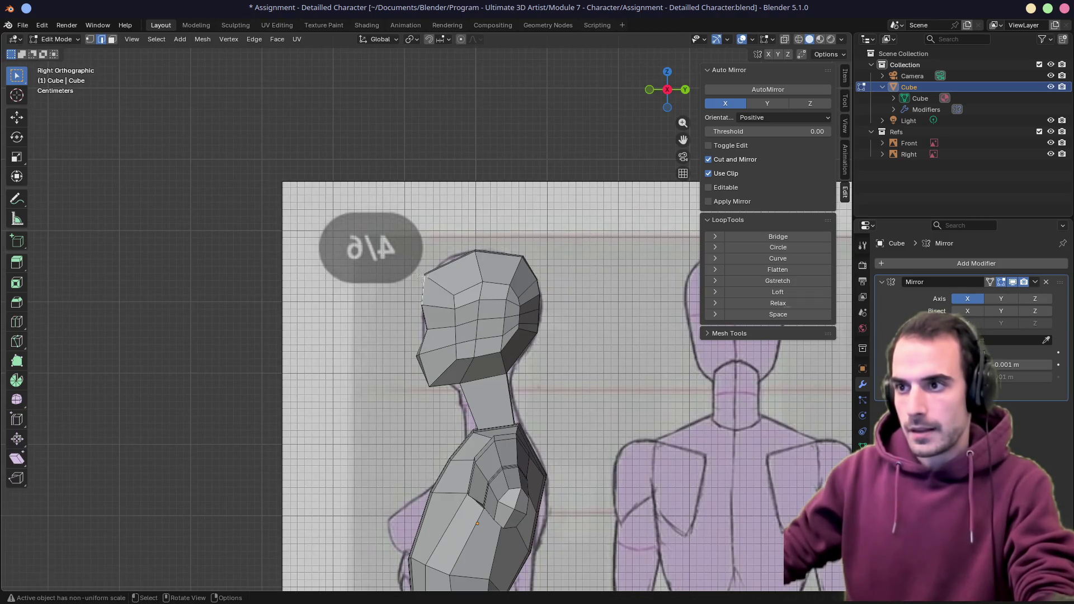
{"action": "middle_click_drag", "start_coordinate": [423, 278], "coordinate": [453, 280]}
{"action": "key", "text": "KP_1"}
{"action": "key", "text": "KP_3"}
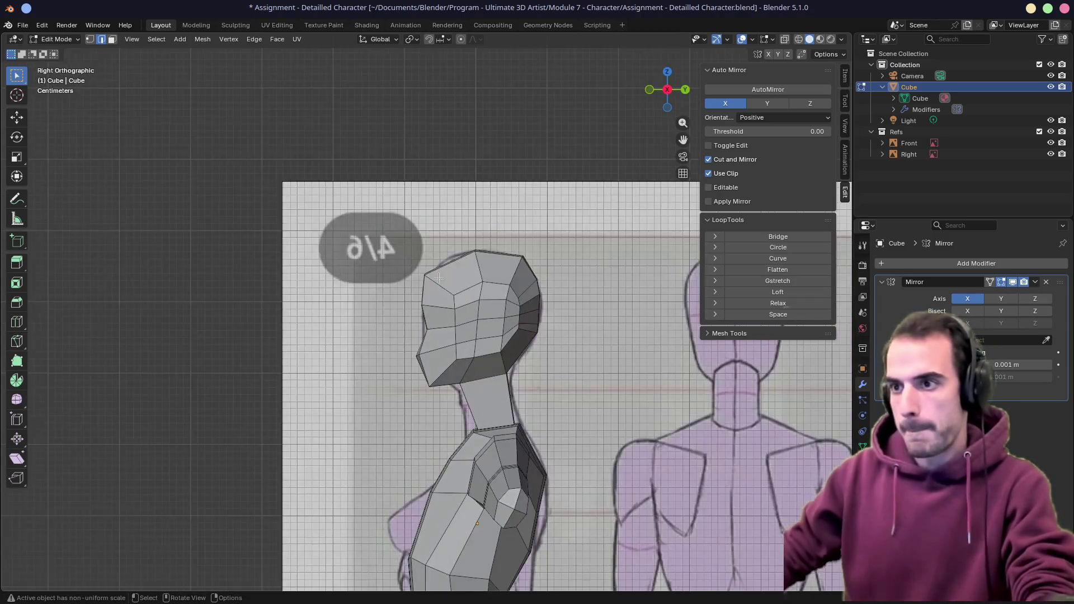
{"action": "key", "text": "g"}
{"action": "left_click", "coordinate": [442, 281]}
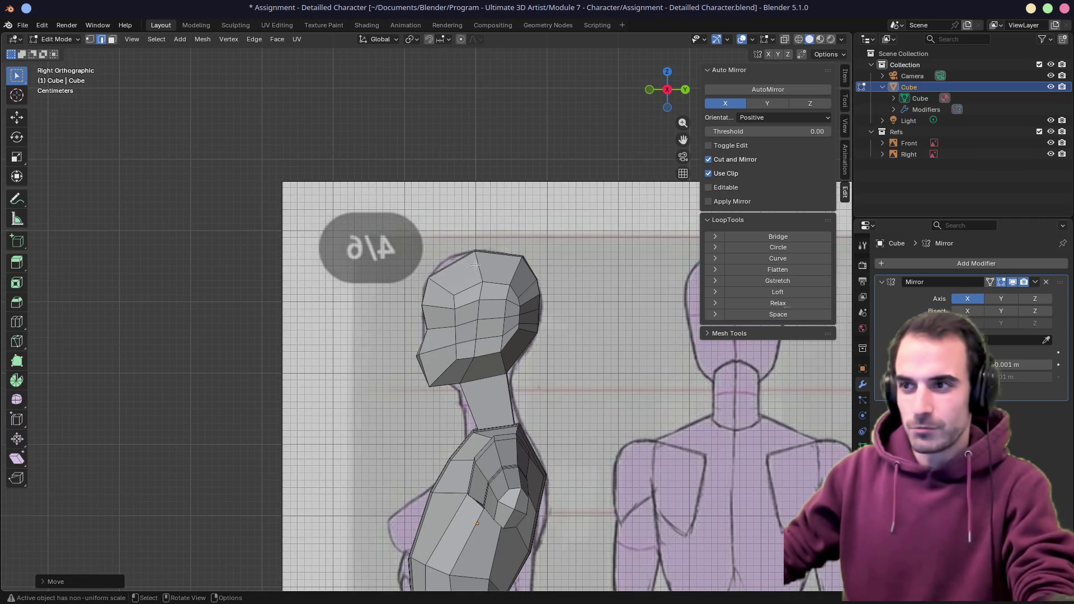
Nudge another set of head points in side view to match the profile line
{"action": "middle_click_drag", "start_coordinate": [474, 263], "coordinate": [477, 252]}
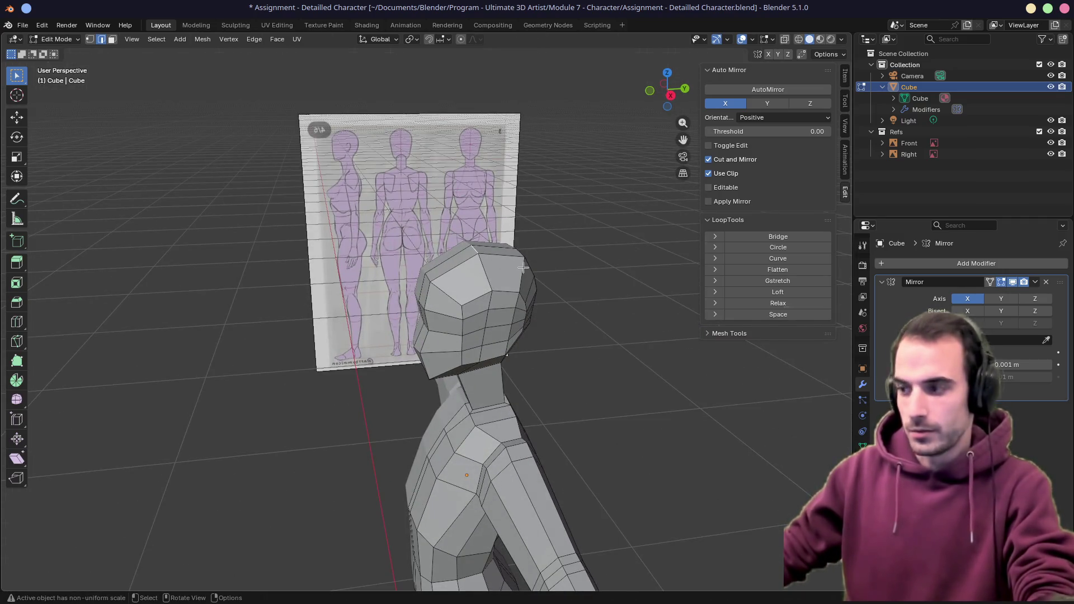
{"action": "key", "text": "KP_1"}
{"action": "key", "text": "KP_3"}
{"action": "key", "text": "g"}
{"action": "left_click", "coordinate": [517, 266]}
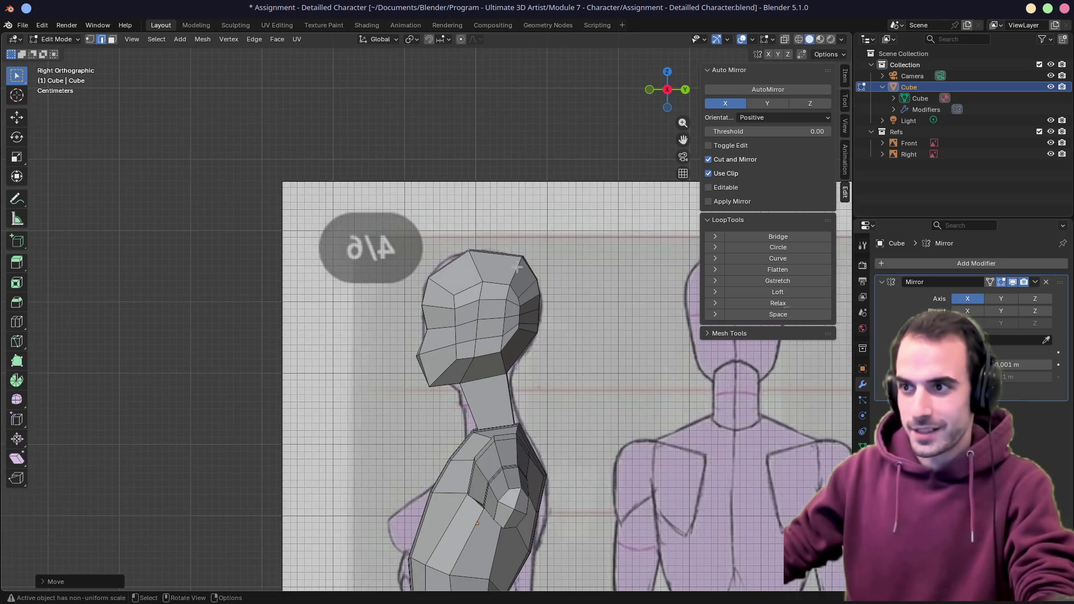
Move a skull-top vertex and slide a face vertex along its edge to tighten the profile
{"action": "left_click", "coordinate": [481, 283]}
{"action": "key", "text": "g"}
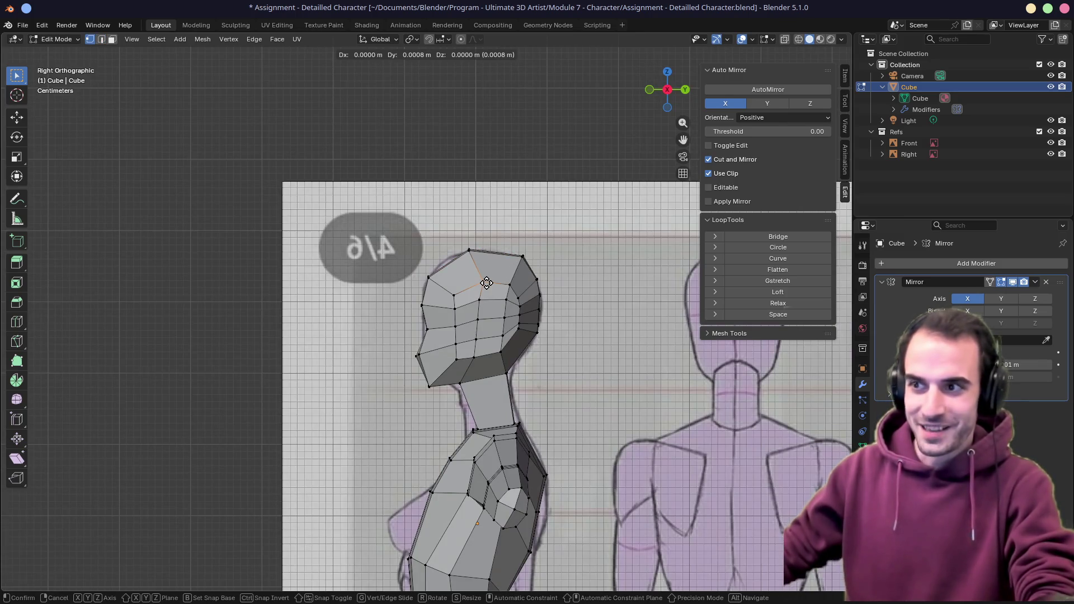
{"action": "left_click", "coordinate": [466, 288]}
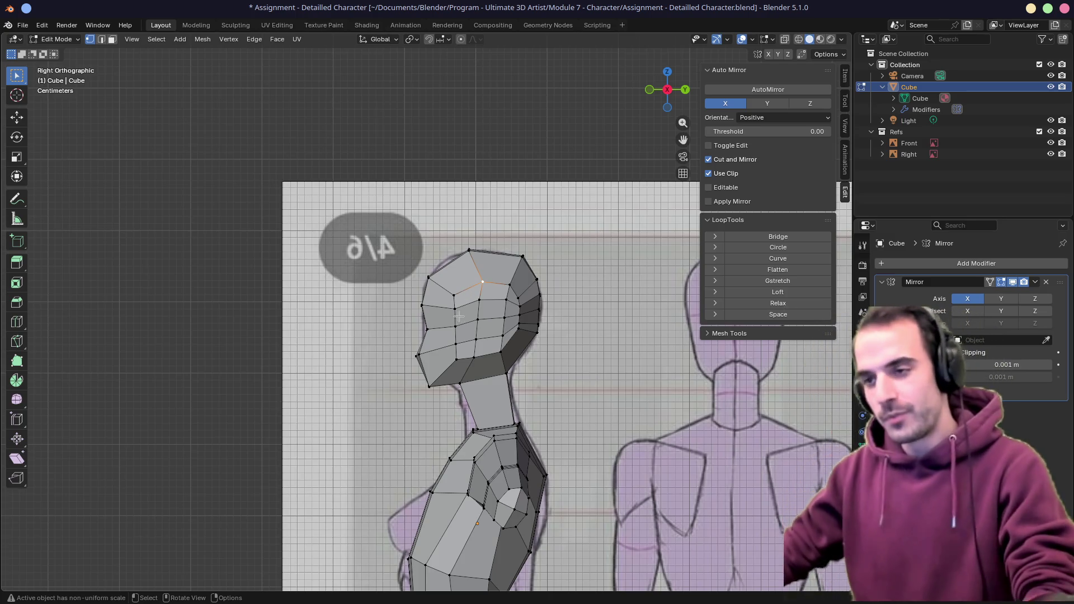
{"action": "left_click", "coordinate": [453, 311]}
{"action": "key", "text": "g"}
{"action": "key", "text": "g"}
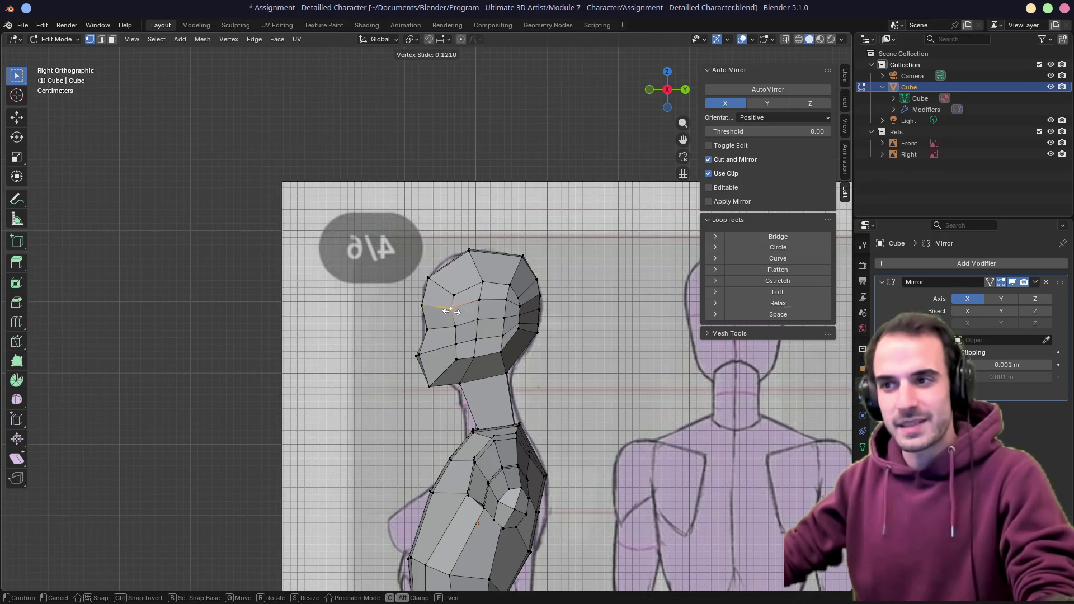
{"action": "left_click", "coordinate": [451, 311]}
Slide one more face vertex into place, then switch out to the desktop
{"action": "key", "text": "g"}
{"action": "key", "text": "g"}
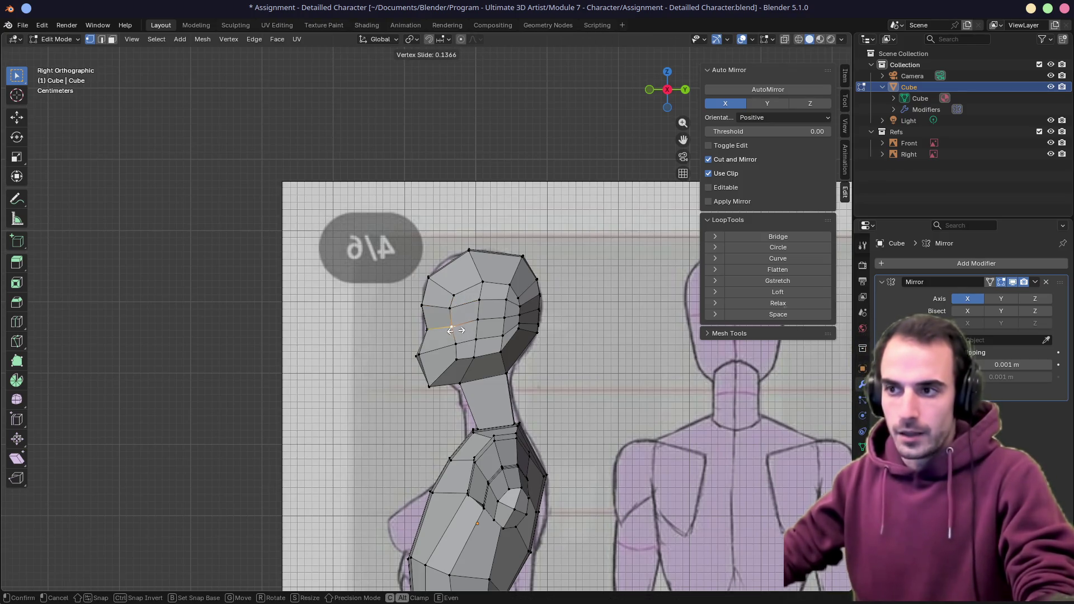
{"action": "left_click", "coordinate": [458, 334]}
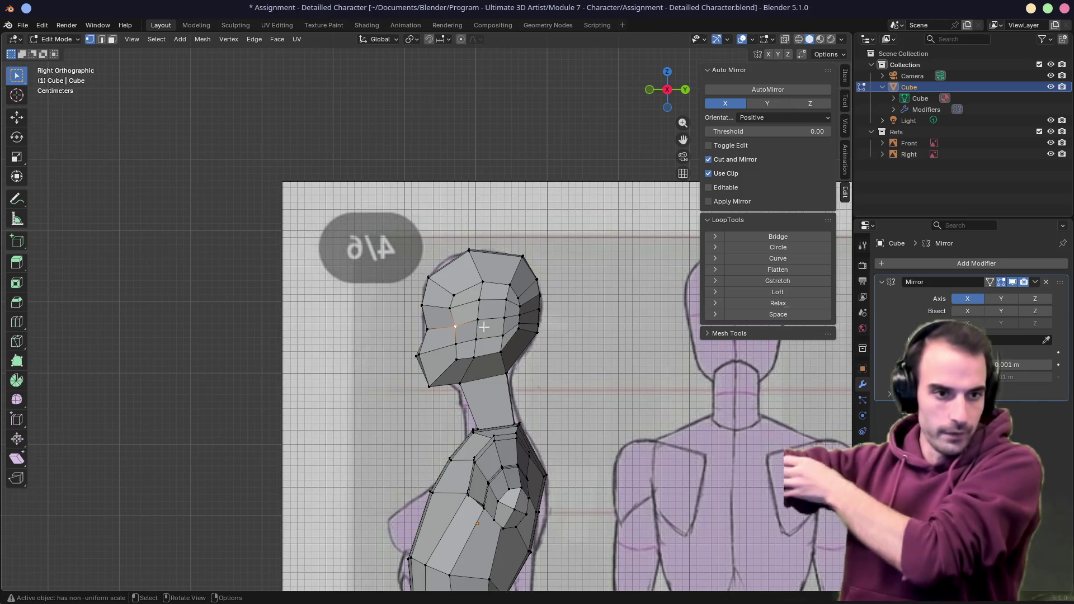
{"action": "key", "text": "super+d"}
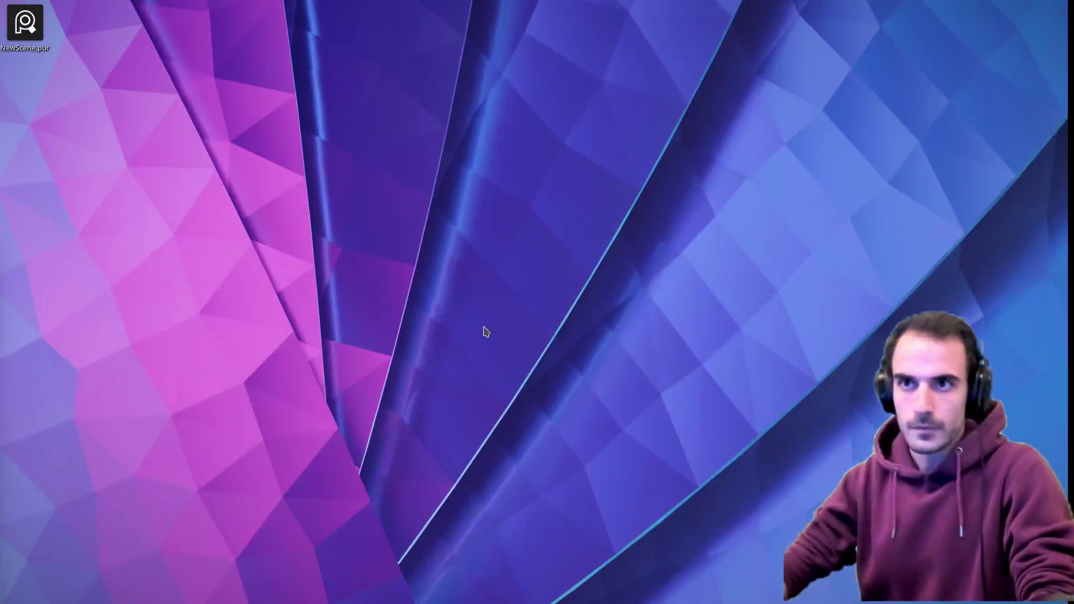
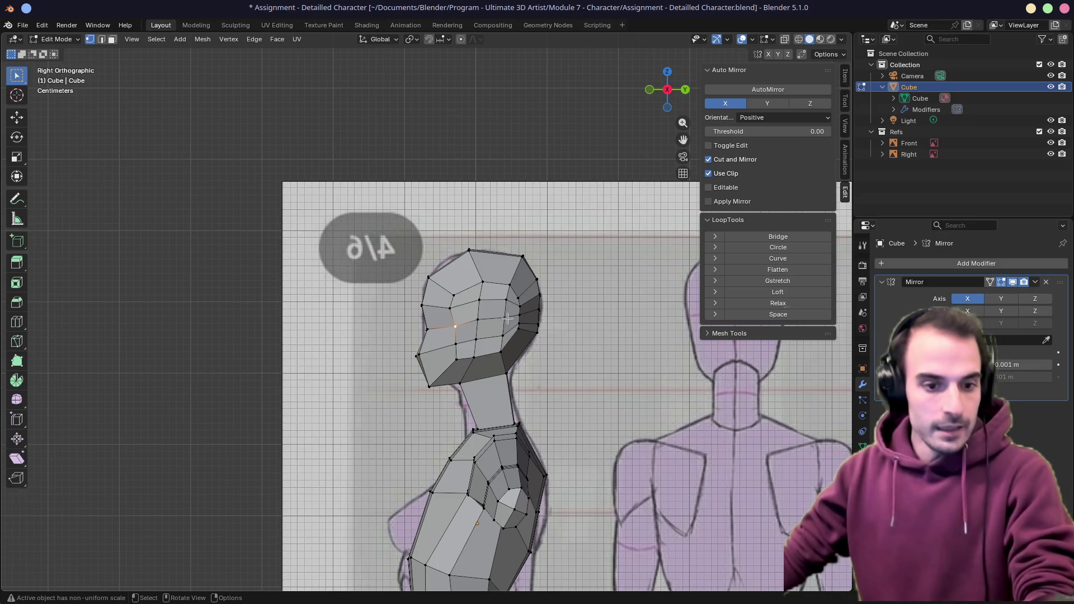
Slide head and crown vertices along their edges, checking from the front and three-quarter views
{"action": "key", "text": "g"}
{"action": "key", "text": "g"}
{"action": "left_click", "coordinate": [544, 322]}
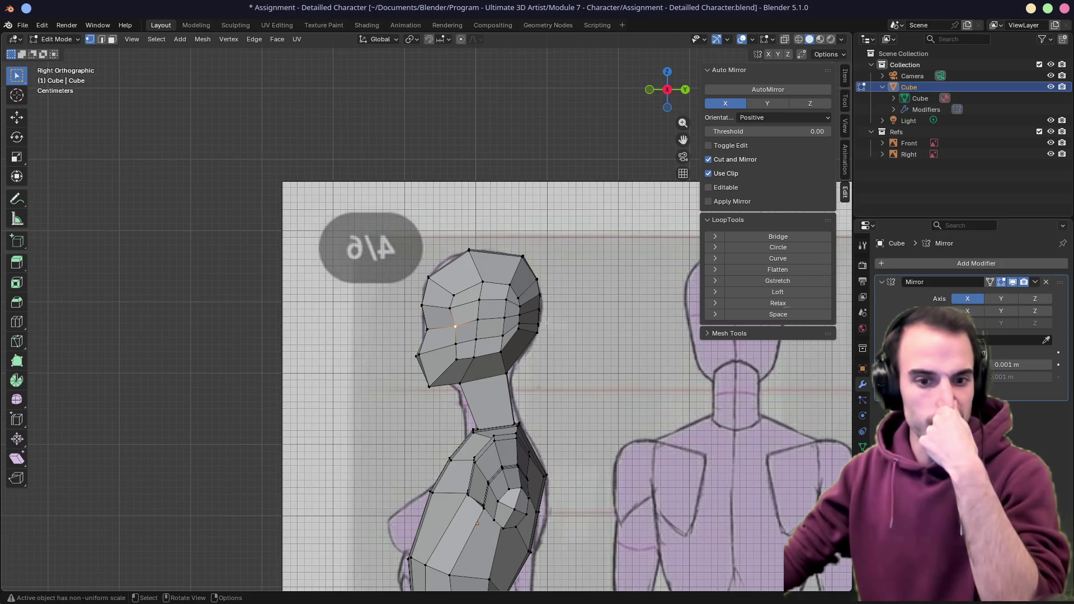
{"action": "mouse_move", "coordinate": [548, 325]}
{"action": "middle_mouse_down"}
{"action": "mouse_move", "coordinate": [524, 313]}
{"action": "mouse_move", "coordinate": [551, 301]}
{"action": "middle_mouse_up"}
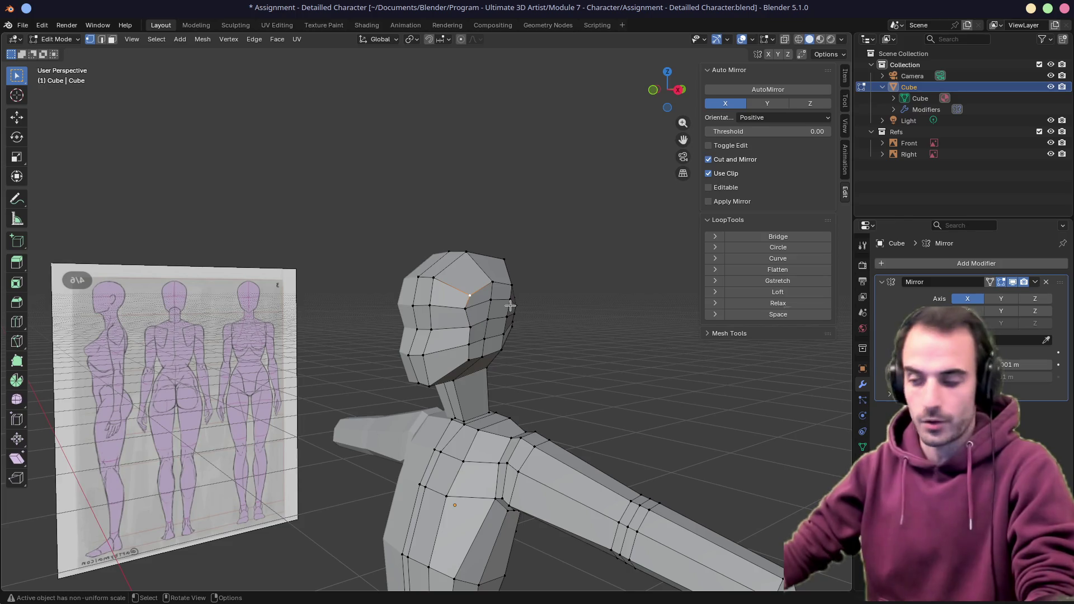
{"action": "key", "text": "KP_1"}
{"action": "key", "text": "shift+v"}
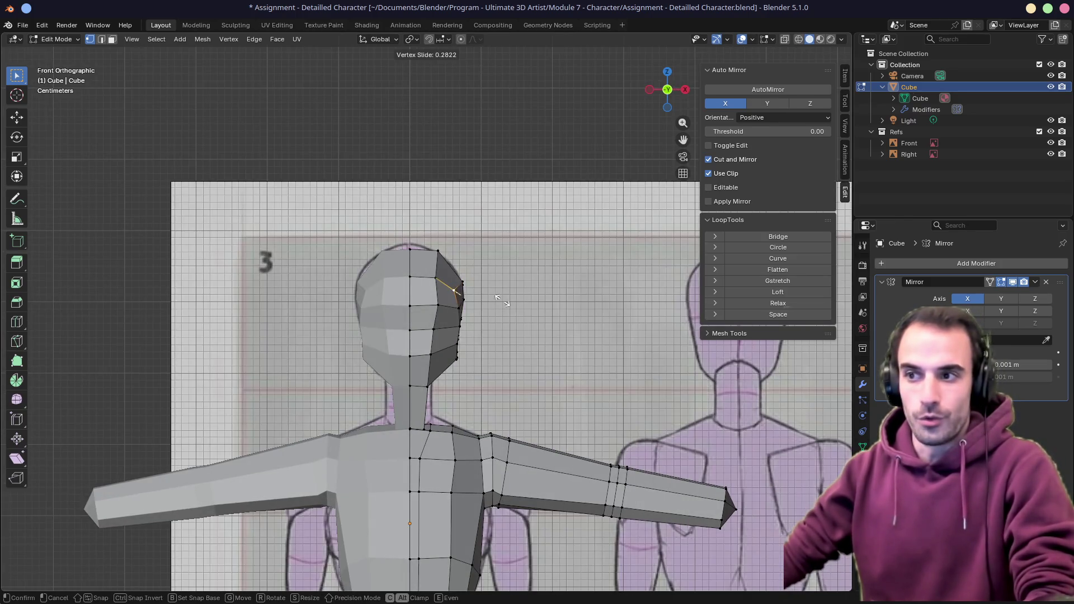
{"action": "left_click", "coordinate": [501, 300]}
{"action": "left_click", "coordinate": [440, 254]}
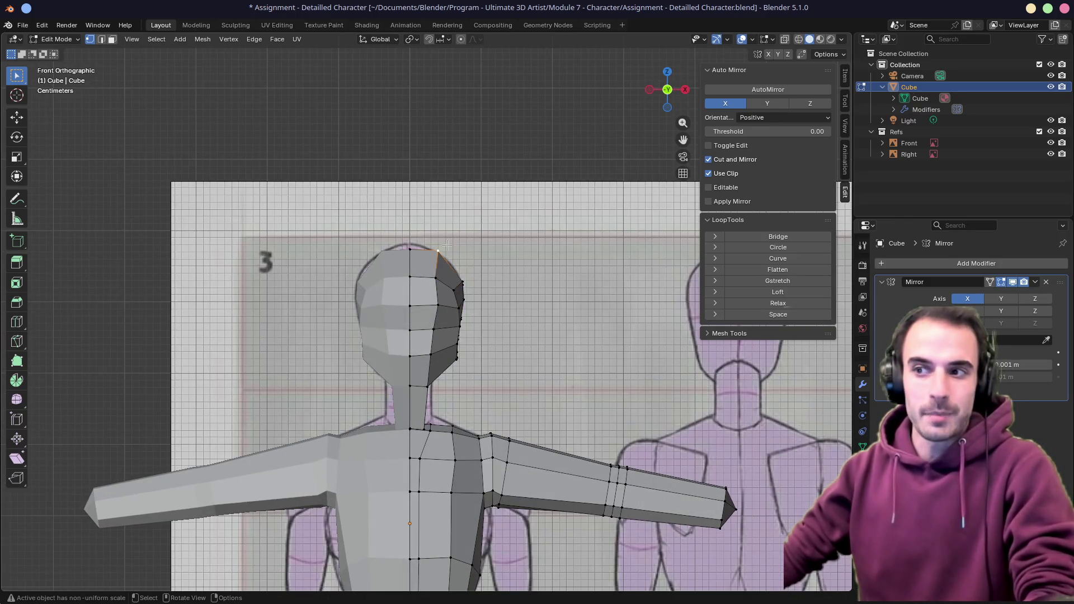
{"action": "key", "text": "shift+v"}
{"action": "left_click", "coordinate": [487, 249]}
{"action": "mouse_move", "coordinate": [470, 251]}
{"action": "middle_mouse_down"}
{"action": "mouse_move", "coordinate": [436, 253]}
{"action": "mouse_move", "coordinate": [480, 304]}
{"action": "middle_mouse_up"}
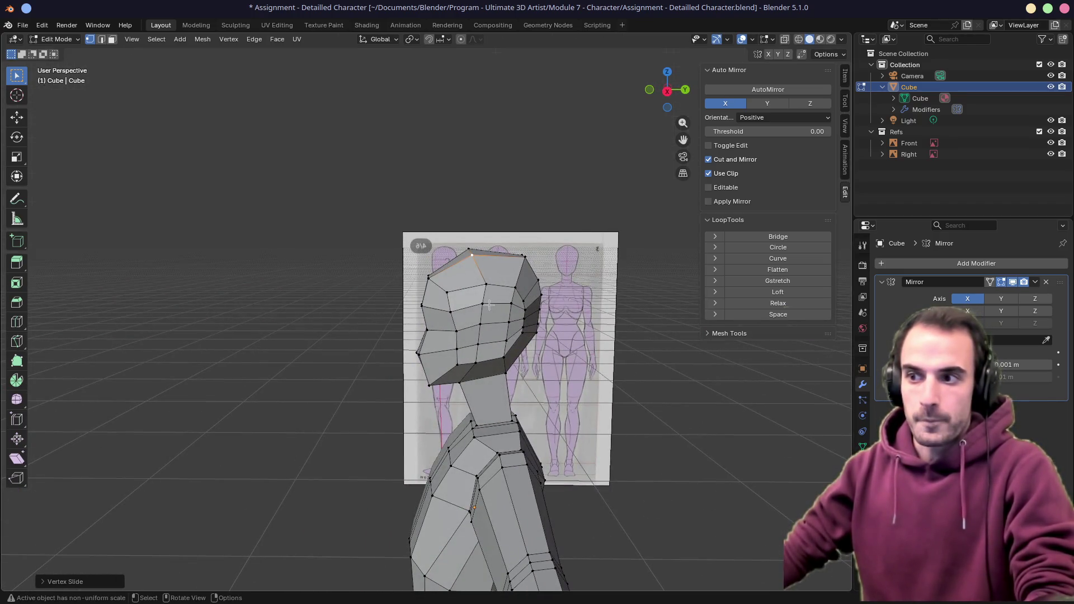
{"action": "mouse_move", "coordinate": [512, 271]}
{"action": "middle_mouse_down"}
{"action": "mouse_move", "coordinate": [554, 261]}
{"action": "mouse_move", "coordinate": [538, 261]}
{"action": "middle_mouse_up"}
{"action": "key", "text": "shift+v"}
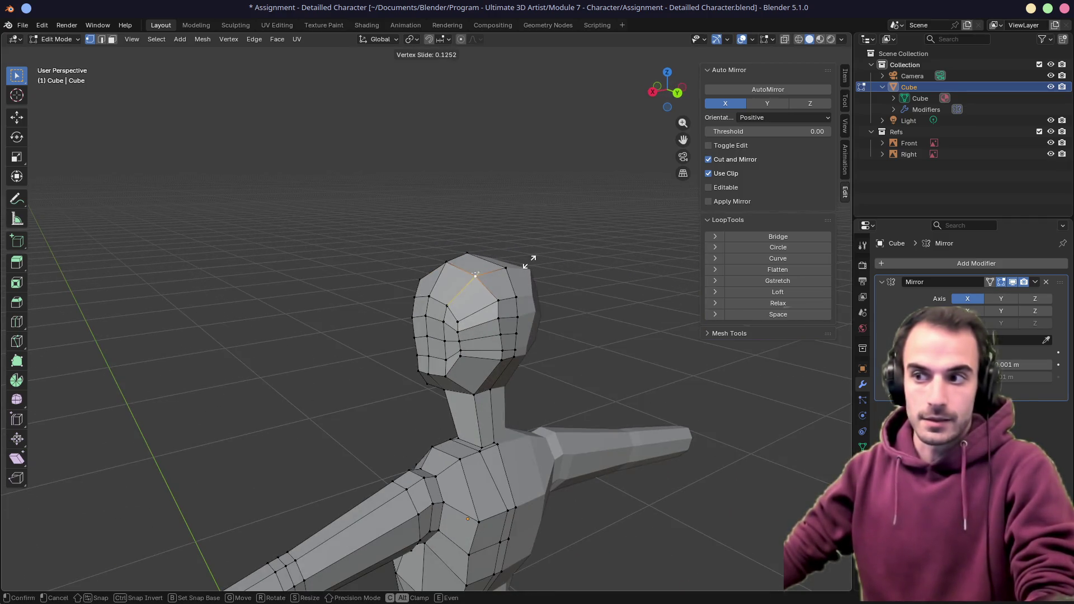
{"action": "left_click", "coordinate": [524, 264]}
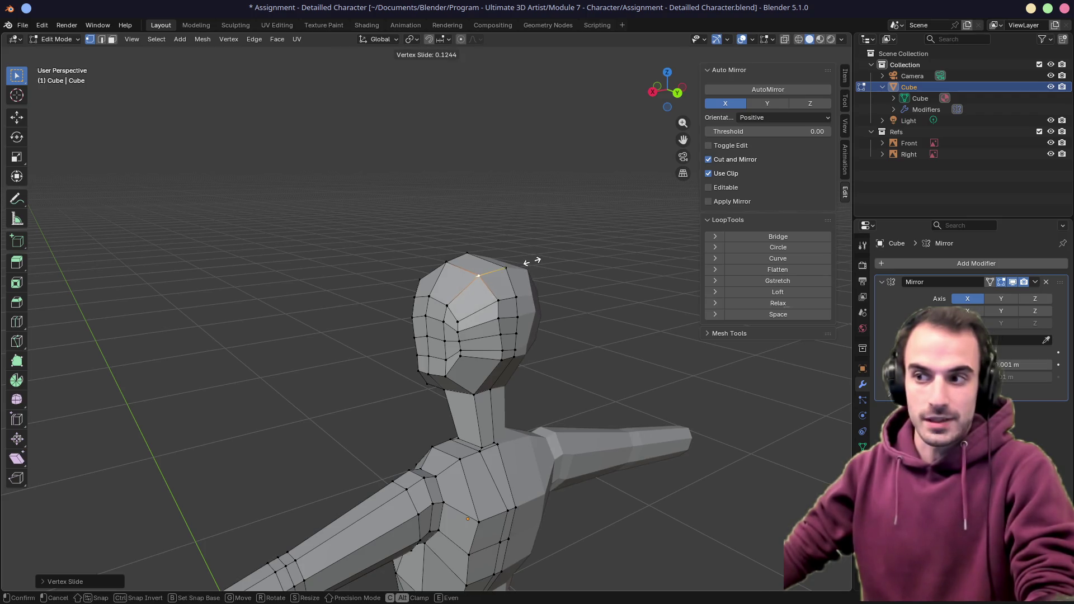
Slide a further run of head vertices along their edges to smooth the silhouette
{"action": "left_click", "coordinate": [481, 329]}
{"action": "key", "text": "shift+v"}
{"action": "left_click", "coordinate": [464, 323]}
{"action": "key", "text": "shift+v"}
{"action": "left_click", "coordinate": [468, 327]}
{"action": "key", "text": "shift+v"}
{"action": "left_click", "coordinate": [465, 336]}
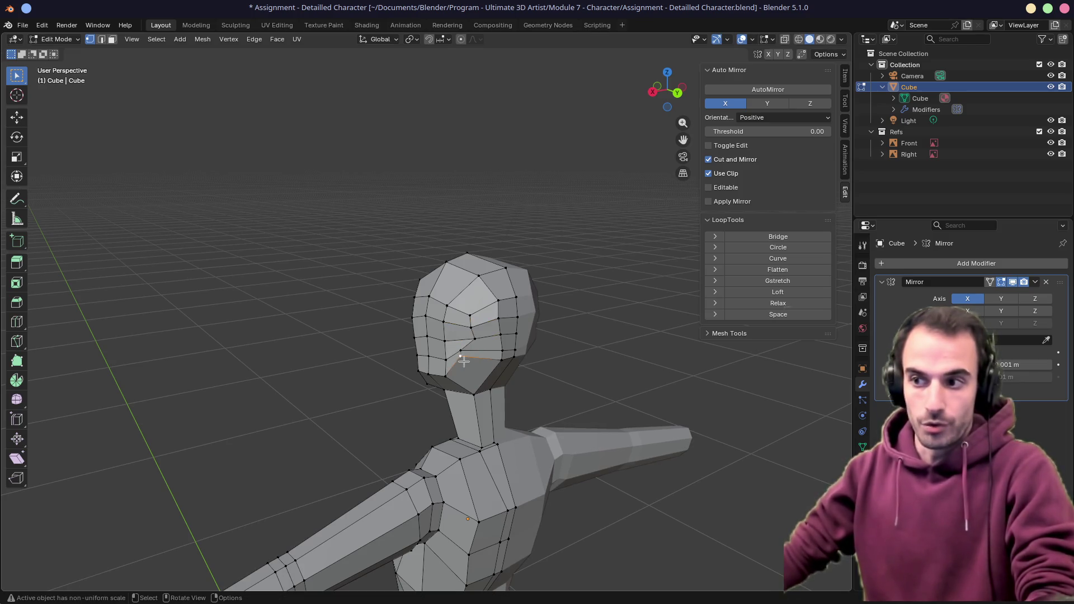
In the right side view, move jaw, back-of-head and crown vertices onto the reference outline
{"action": "key", "text": "KP_3"}
{"action": "key", "text": "g"}
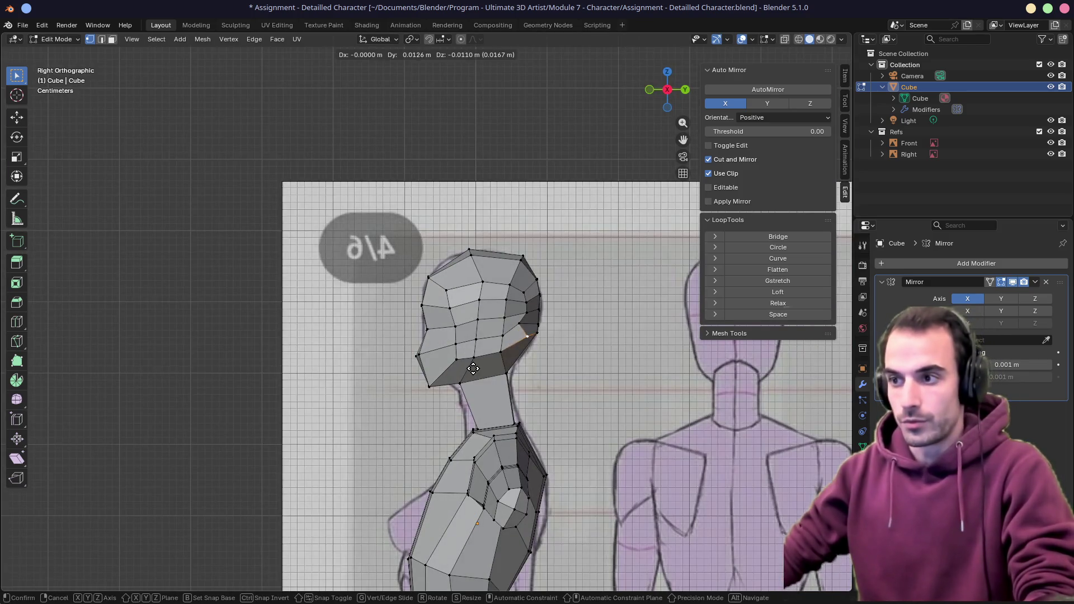
{"action": "left_click", "coordinate": [466, 371]}
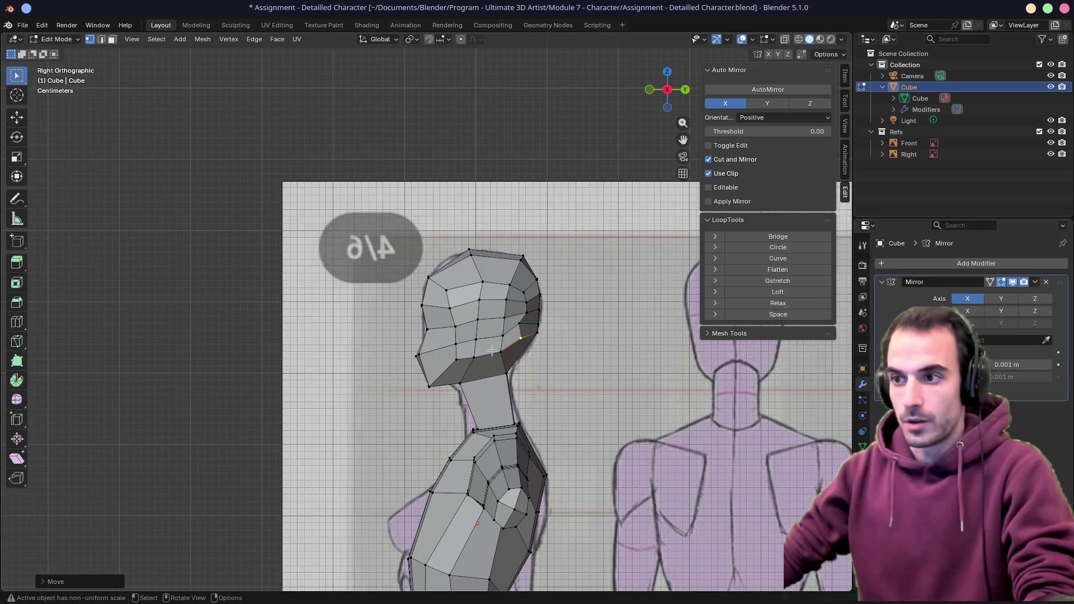
{"action": "key", "text": "g"}
{"action": "left_click", "coordinate": [526, 312]}
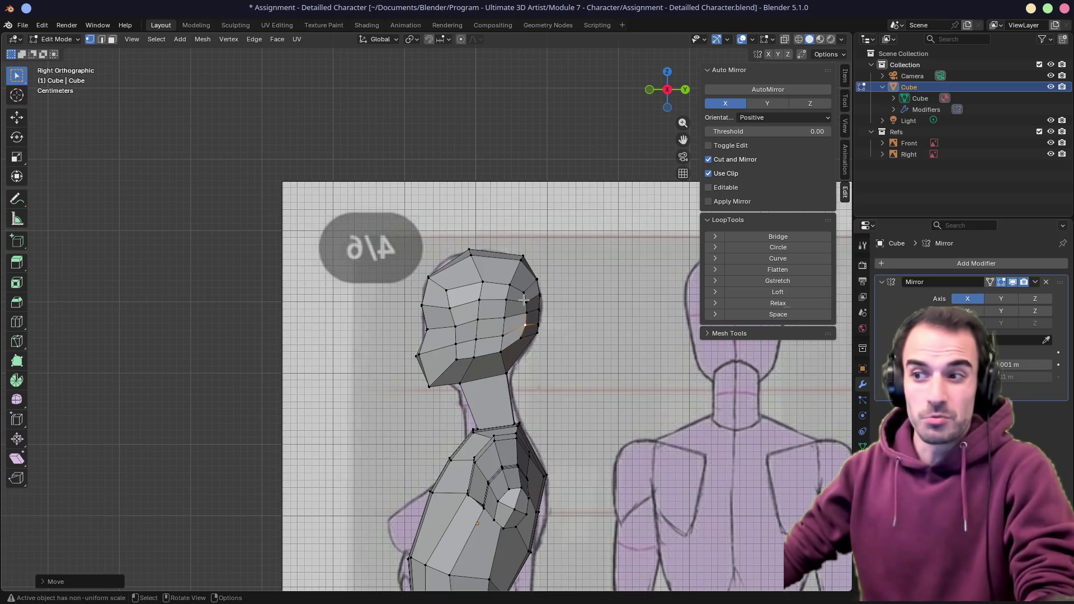
{"action": "key", "text": "g"}
{"action": "left_click", "coordinate": [525, 294]}
{"action": "key", "text": "g"}
{"action": "left_click", "coordinate": [526, 298]}
{"action": "key", "text": "g"}
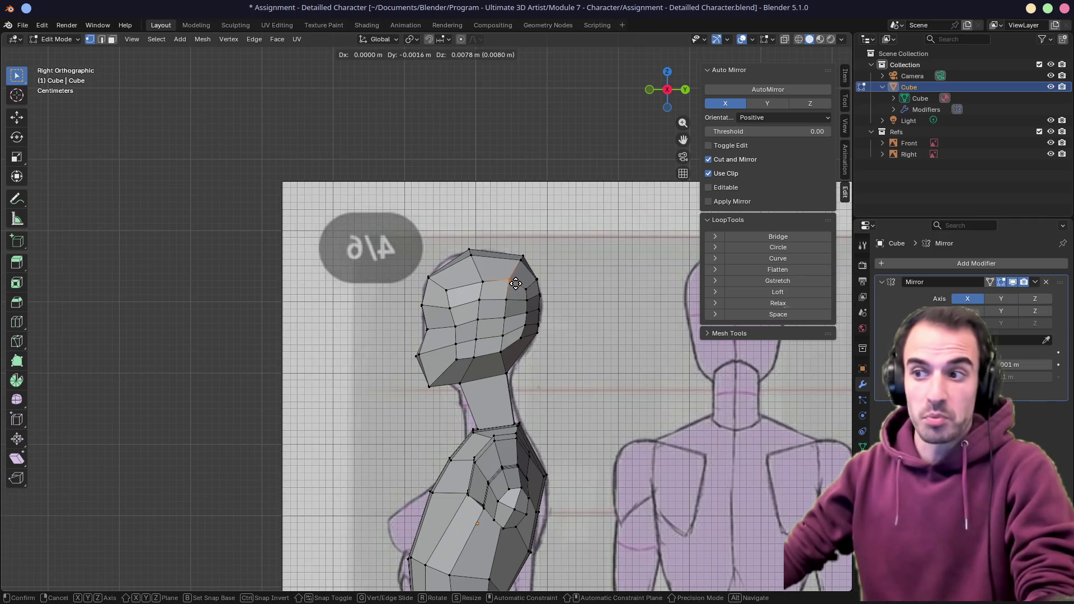
{"action": "left_click", "coordinate": [515, 284]}
{"action": "key", "text": "g"}
{"action": "left_click", "coordinate": [490, 288]}
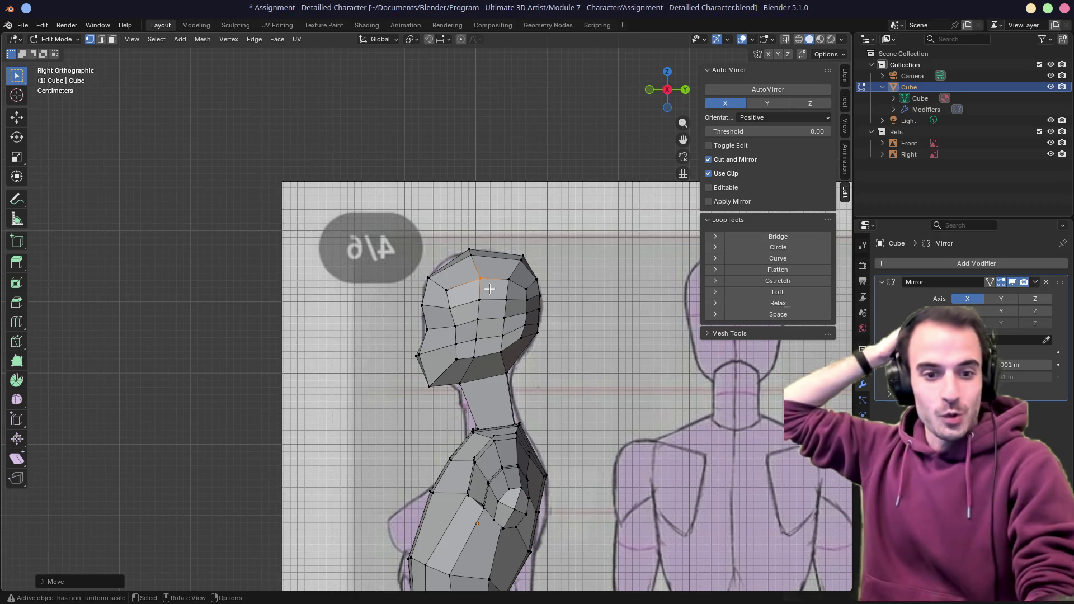
Nudge the jaw and face vertices into place, then check the head from perspective and front views
{"action": "left_click", "coordinate": [456, 345]}
{"action": "key", "text": "g"}
{"action": "left_click", "coordinate": [453, 339]}
{"action": "key", "text": "g"}
{"action": "left_click", "coordinate": [448, 329]}
{"action": "left_click", "coordinate": [477, 319]}
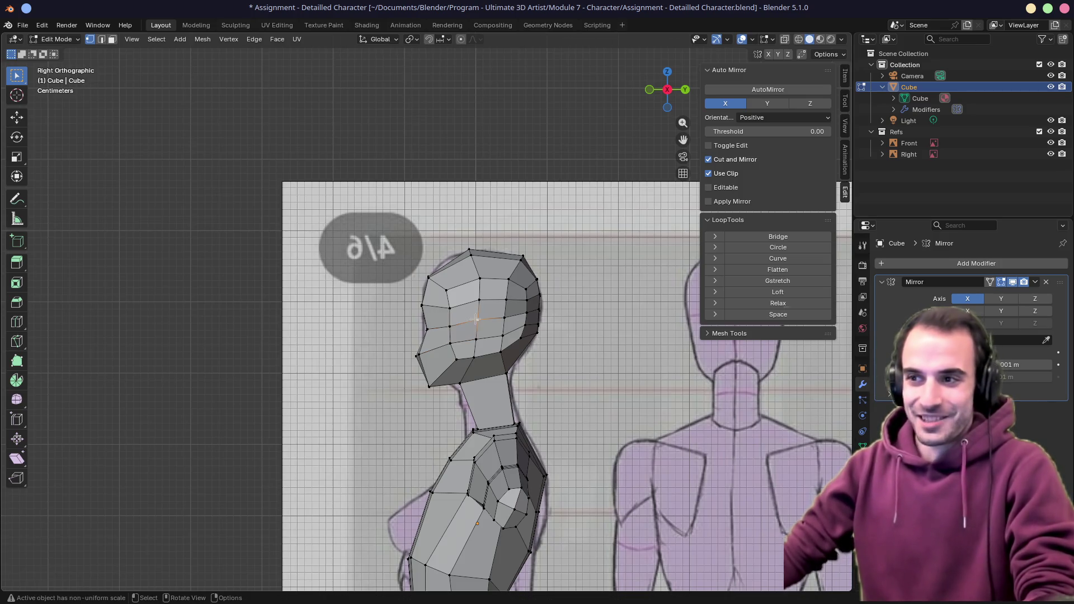
{"action": "key", "text": "g"}
{"action": "left_click", "coordinate": [478, 323]}
{"action": "mouse_move", "coordinate": [478, 323]}
{"action": "middle_mouse_down"}
{"action": "mouse_move", "coordinate": [478, 289]}
{"action": "mouse_move", "coordinate": [428, 264]}
{"action": "mouse_move", "coordinate": [529, 268]}
{"action": "middle_mouse_up"}
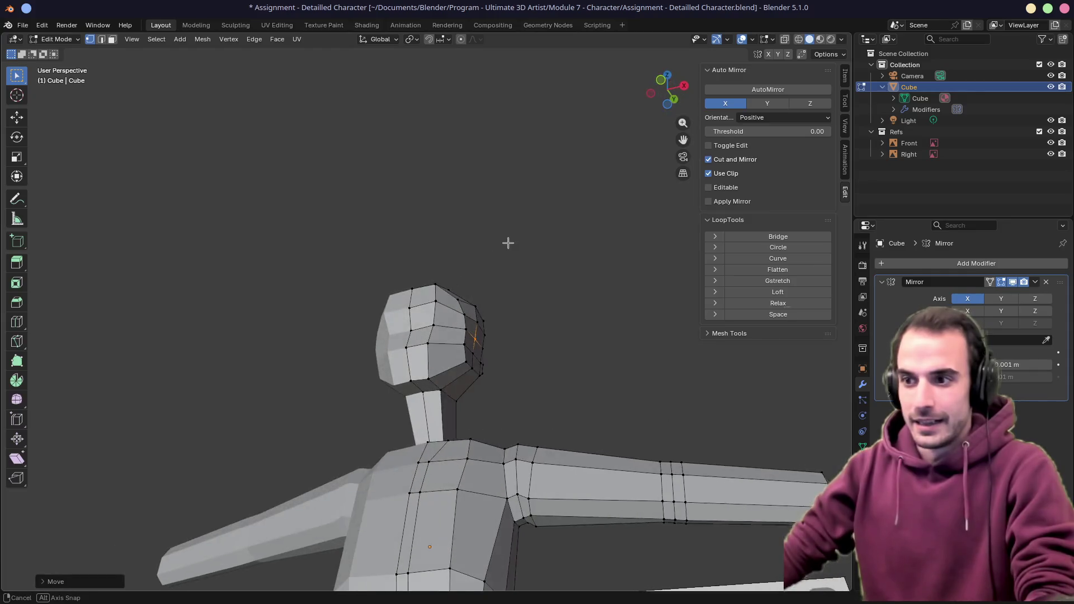
{"action": "key", "text": "KP_1"}
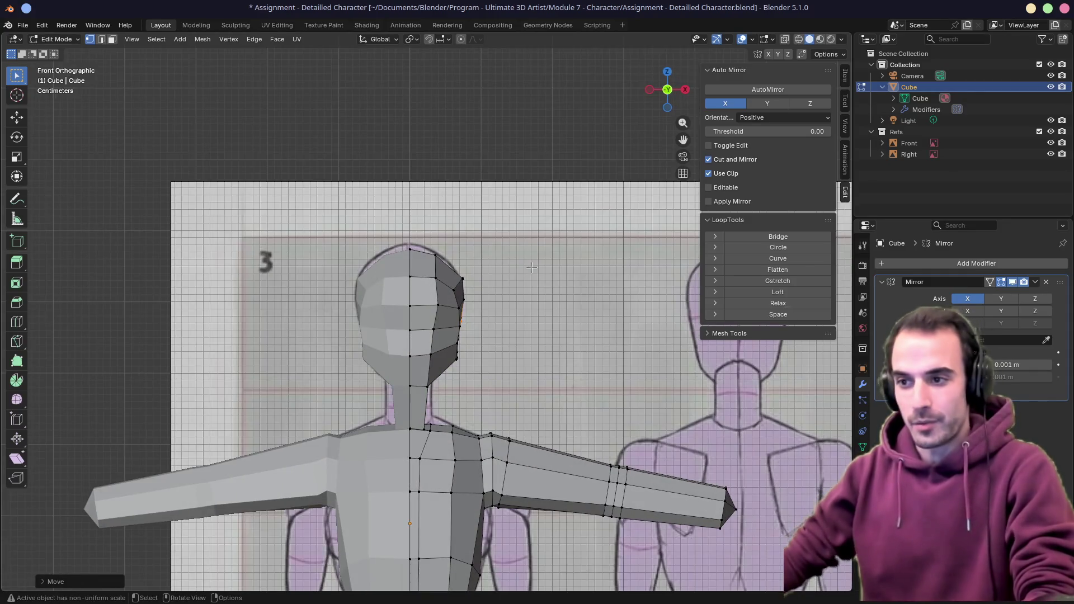
{"action": "middle_click_drag", "start_coordinate": [471, 399], "coordinate": [430, 373]}
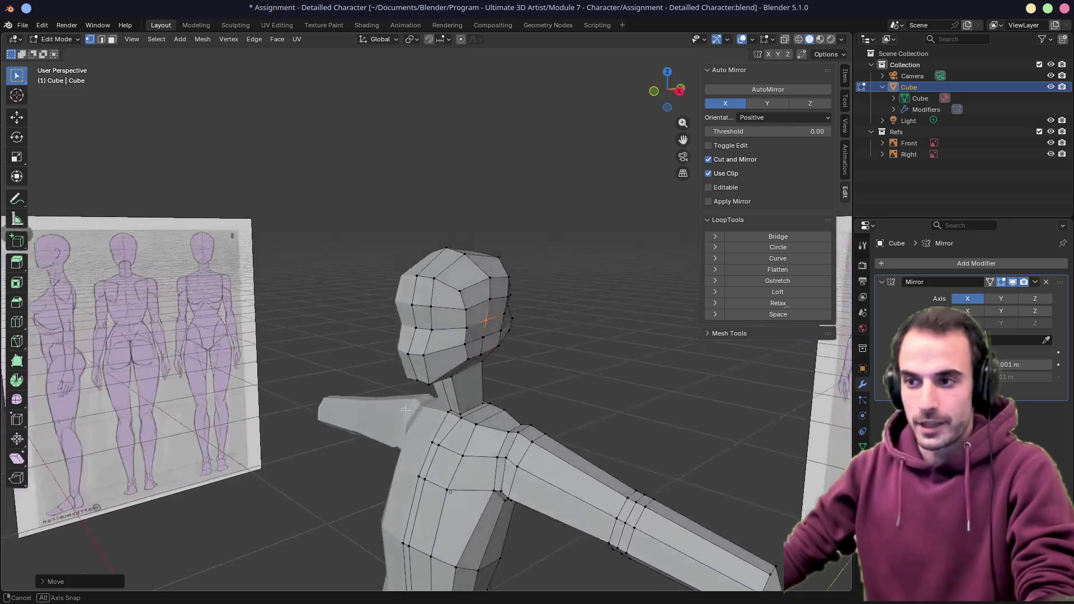
{"action": "key", "text": "KP_1"}
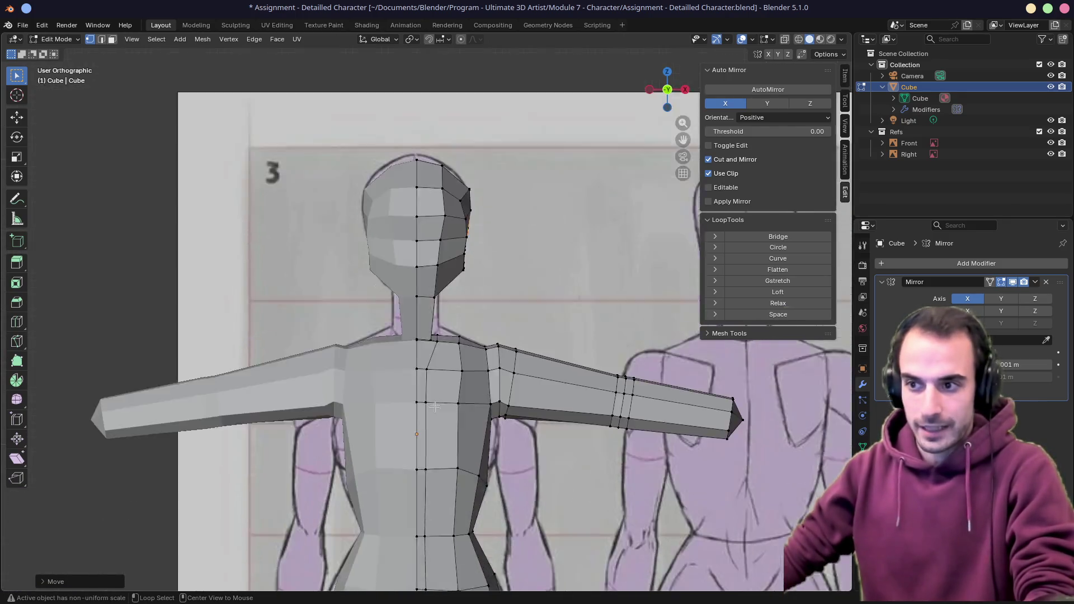
{"action": "scroll", "coordinate": [430, 384], "scroll_direction": "up", "scroll_amount": 5}
Slide the neck-base edge toward the shoulders and scale it to fit
{"action": "mouse_move", "coordinate": [429, 373]}
{"action": "middle_mouse_down"}
{"action": "mouse_move", "coordinate": [427, 240]}
{"action": "mouse_move", "coordinate": [464, 271]}
{"action": "mouse_move", "coordinate": [494, 270]}
{"action": "middle_mouse_up"}
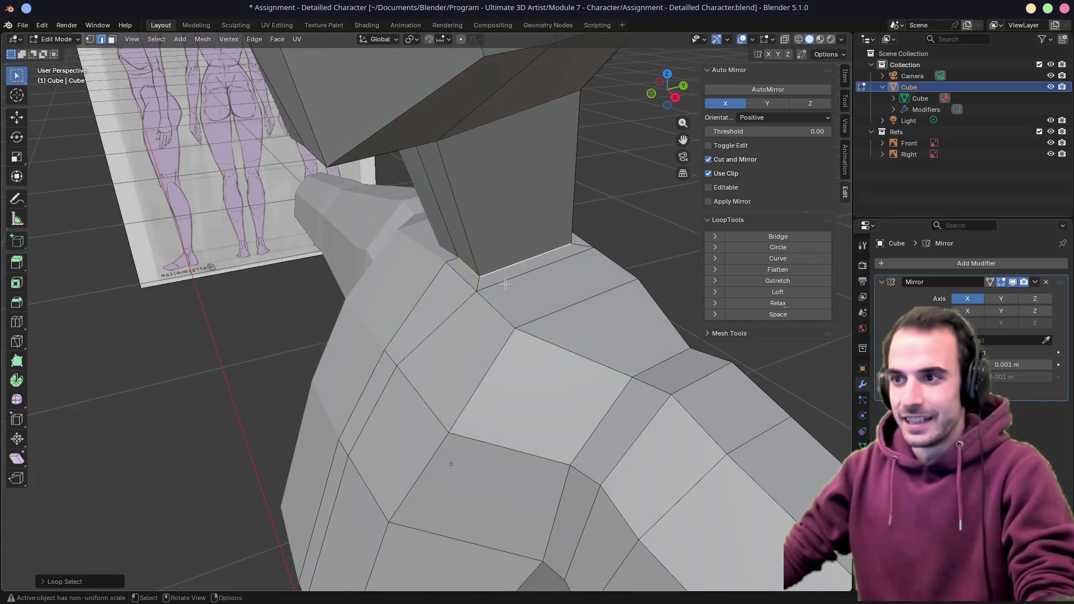
{"action": "left_click", "coordinate": [480, 277]}
{"action": "mouse_move", "coordinate": [480, 277]}
{"action": "middle_mouse_down"}
{"action": "mouse_move", "coordinate": [510, 361]}
{"action": "mouse_move", "coordinate": [655, 319]}
{"action": "mouse_move", "coordinate": [529, 250]}
{"action": "mouse_move", "coordinate": [578, 268]}
{"action": "middle_mouse_up"}
{"action": "key", "text": "g"}
{"action": "key", "text": "g"}
{"action": "left_click", "coordinate": [670, 336]}
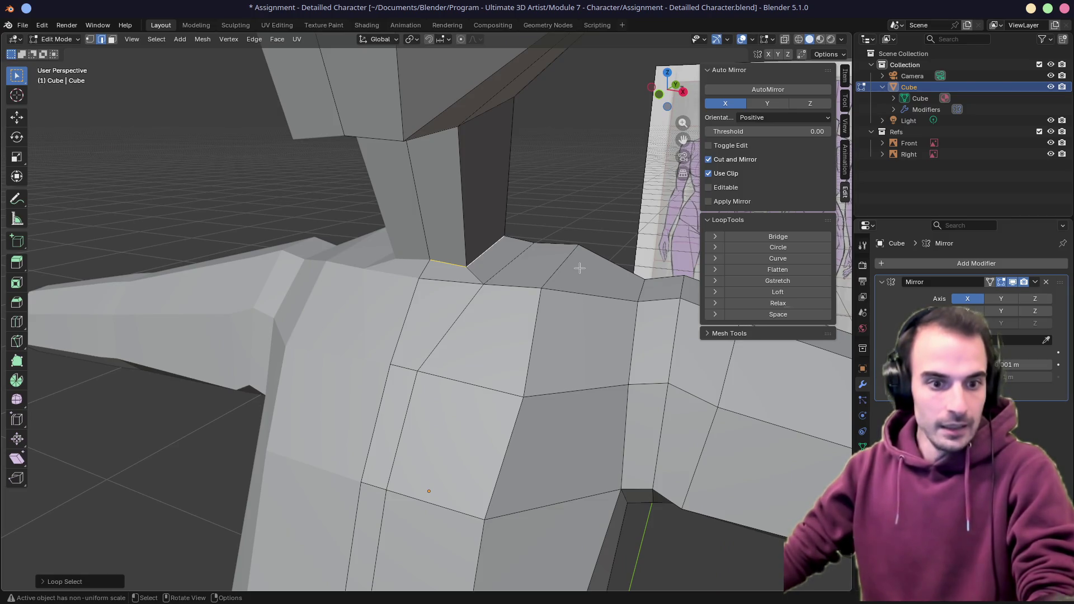
{"action": "middle_click_drag", "start_coordinate": [555, 244], "coordinate": [522, 312]}
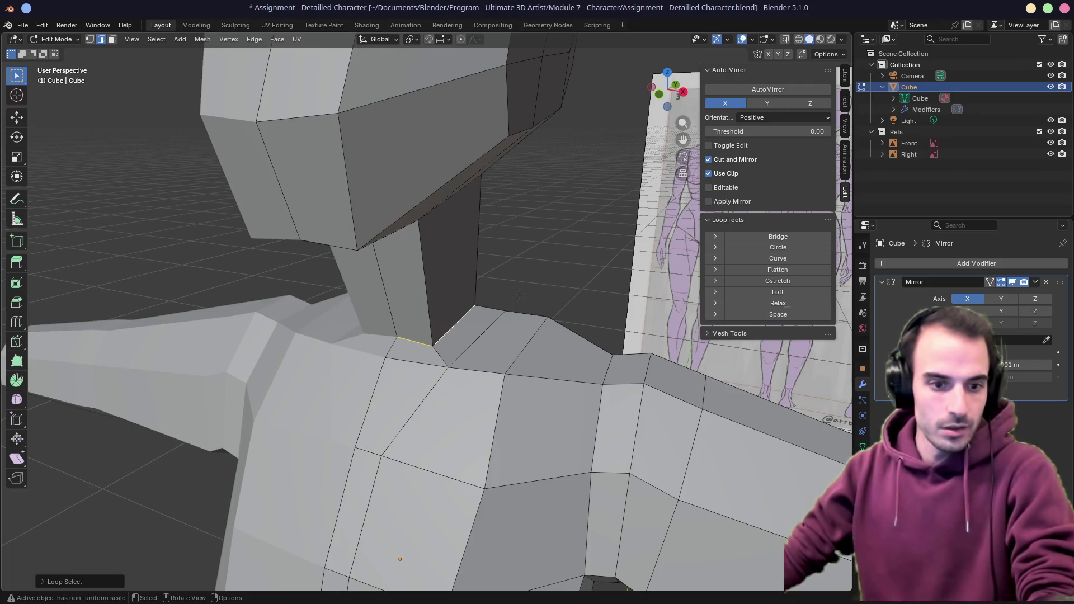
{"action": "mouse_move", "coordinate": [519, 293]}
{"action": "middle_mouse_down"}
{"action": "mouse_move", "coordinate": [484, 286]}
{"action": "mouse_move", "coordinate": [504, 289]}
{"action": "middle_mouse_up"}
{"action": "key", "text": "s"}
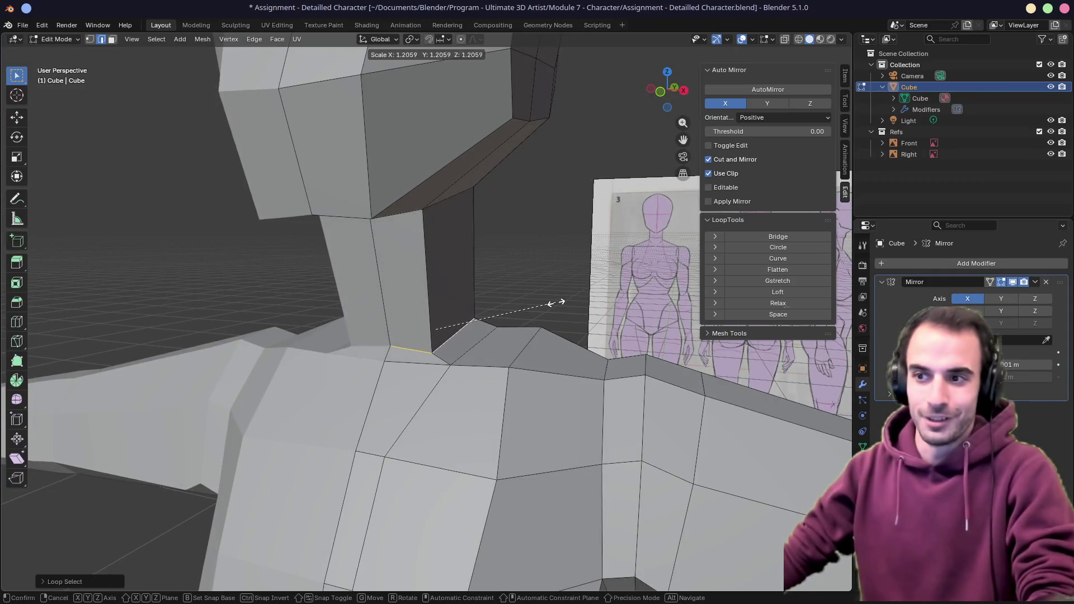
{"action": "left_click", "coordinate": [564, 303]}
Knife a new cut across the shoulder edge and move the resulting vertex into place
{"action": "middle_click_drag", "start_coordinate": [408, 367], "coordinate": [450, 385]}
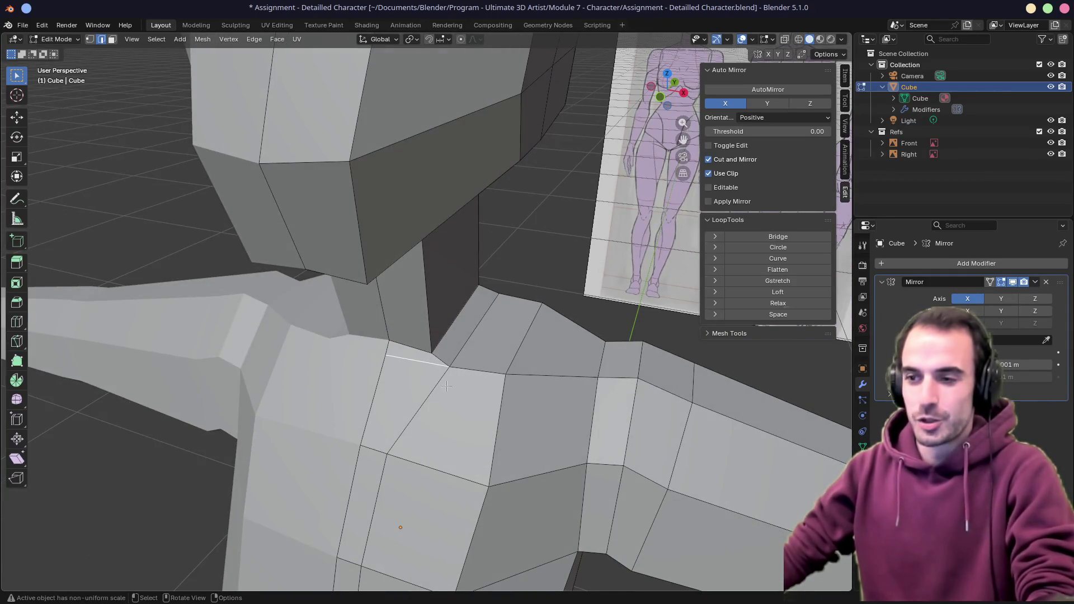
{"action": "key", "text": "k"}
{"action": "left_click", "coordinate": [448, 369]}
{"action": "left_click", "coordinate": [397, 459]}
{"action": "key", "text": "Return"}
{"action": "key", "text": "g"}
{"action": "left_click", "coordinate": [380, 449]}
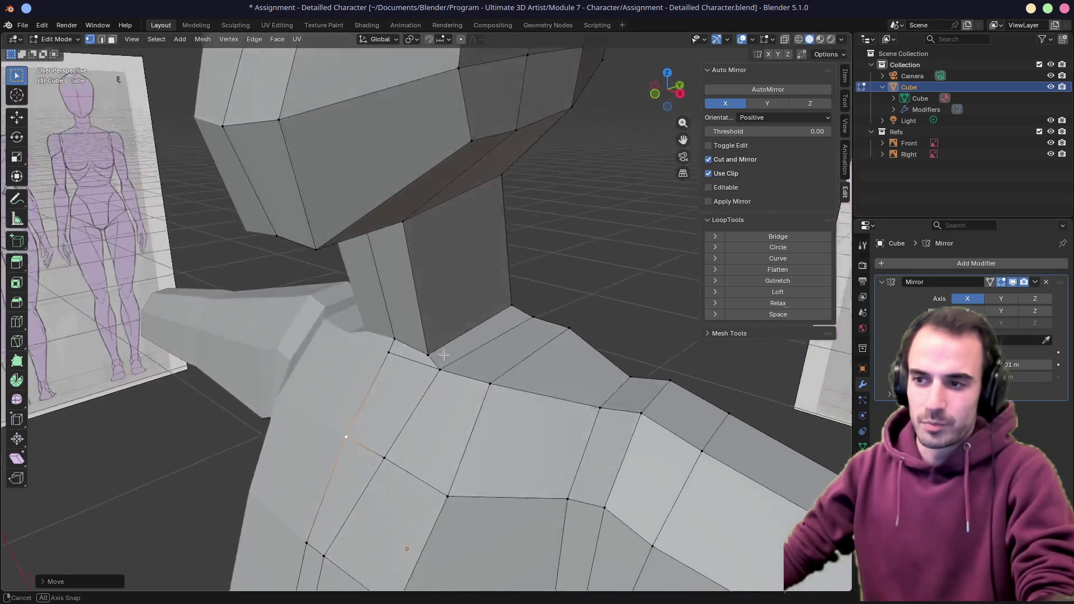
Slide shoulder edges and neck-base vertices to smooth the neck-to-shoulder transition
{"action": "mouse_move", "coordinate": [443, 361]}
{"action": "middle_mouse_down"}
{"action": "mouse_move", "coordinate": [470, 366]}
{"action": "mouse_move", "coordinate": [398, 371]}
{"action": "mouse_move", "coordinate": [537, 383]}
{"action": "middle_mouse_up"}
{"action": "key", "text": "g"}
{"action": "key", "text": "g"}
{"action": "left_click", "coordinate": [403, 373]}
{"action": "mouse_move", "coordinate": [438, 389]}
{"action": "middle_mouse_down"}
{"action": "mouse_move", "coordinate": [571, 360]}
{"action": "mouse_move", "coordinate": [503, 374]}
{"action": "mouse_move", "coordinate": [514, 370]}
{"action": "middle_mouse_up"}
{"action": "key", "text": "g"}
{"action": "key", "text": "g"}
{"action": "left_click", "coordinate": [535, 352]}
{"action": "mouse_move", "coordinate": [535, 353]}
{"action": "middle_mouse_down"}
{"action": "mouse_move", "coordinate": [485, 418]}
{"action": "mouse_move", "coordinate": [578, 392]}
{"action": "mouse_move", "coordinate": [491, 369]}
{"action": "mouse_move", "coordinate": [457, 311]}
{"action": "mouse_move", "coordinate": [456, 218]}
{"action": "middle_mouse_up"}
{"action": "left_click", "coordinate": [470, 409]}
{"action": "key", "text": "g"}
{"action": "key", "text": "g"}
{"action": "left_click", "coordinate": [487, 421]}
{"action": "left_click", "coordinate": [491, 370]}
{"action": "key", "text": "g"}
{"action": "left_click", "coordinate": [486, 366]}
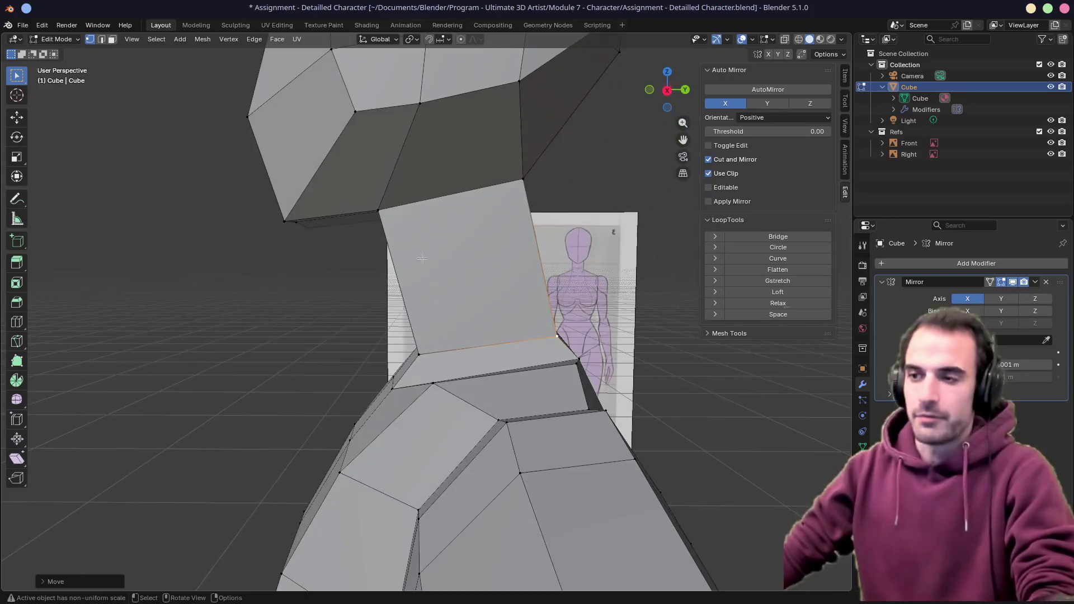
Slide two neck edges into better positions and inspect the result from several angles
{"action": "mouse_move", "coordinate": [473, 336]}
{"action": "middle_mouse_down"}
{"action": "mouse_move", "coordinate": [528, 291]}
{"action": "mouse_move", "coordinate": [420, 298]}
{"action": "mouse_move", "coordinate": [629, 279]}
{"action": "middle_mouse_up"}
{"action": "scroll", "coordinate": [527, 290], "scroll_direction": "down", "scroll_amount": 3}
{"action": "key", "text": "g"}
{"action": "key", "text": "g"}
{"action": "left_click", "coordinate": [467, 299]}
{"action": "left_click", "coordinate": [472, 291]}
{"action": "key", "text": "g"}
{"action": "key", "text": "g"}
{"action": "left_click", "coordinate": [498, 297]}
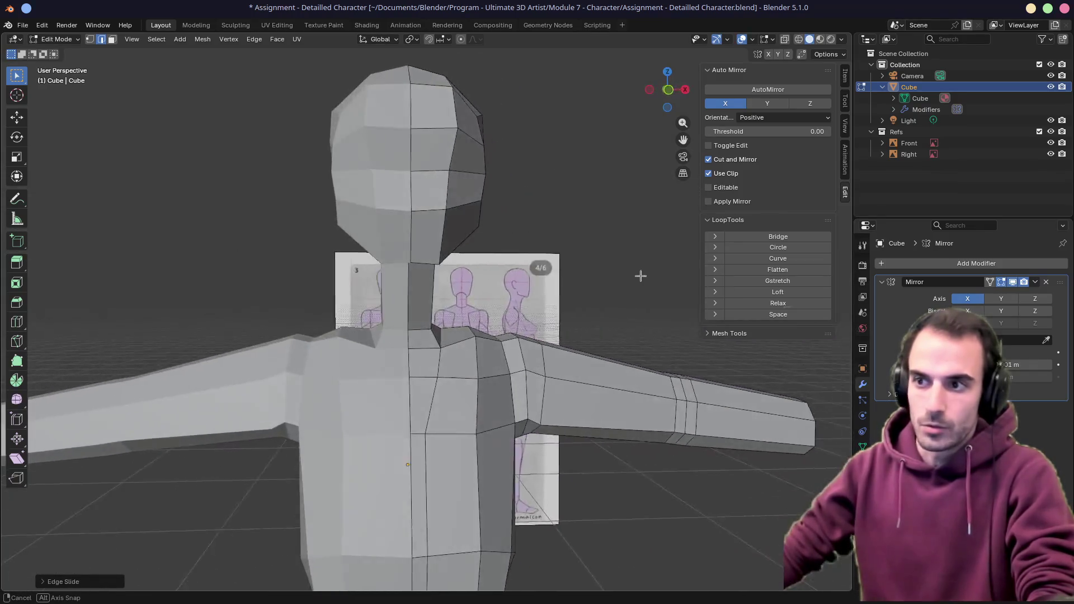
{"action": "key", "text": "KP_1"}
{"action": "mouse_move", "coordinate": [628, 280]}
{"action": "middle_mouse_down"}
{"action": "mouse_move", "coordinate": [572, 318]}
{"action": "mouse_move", "coordinate": [525, 318]}
{"action": "middle_mouse_up"}
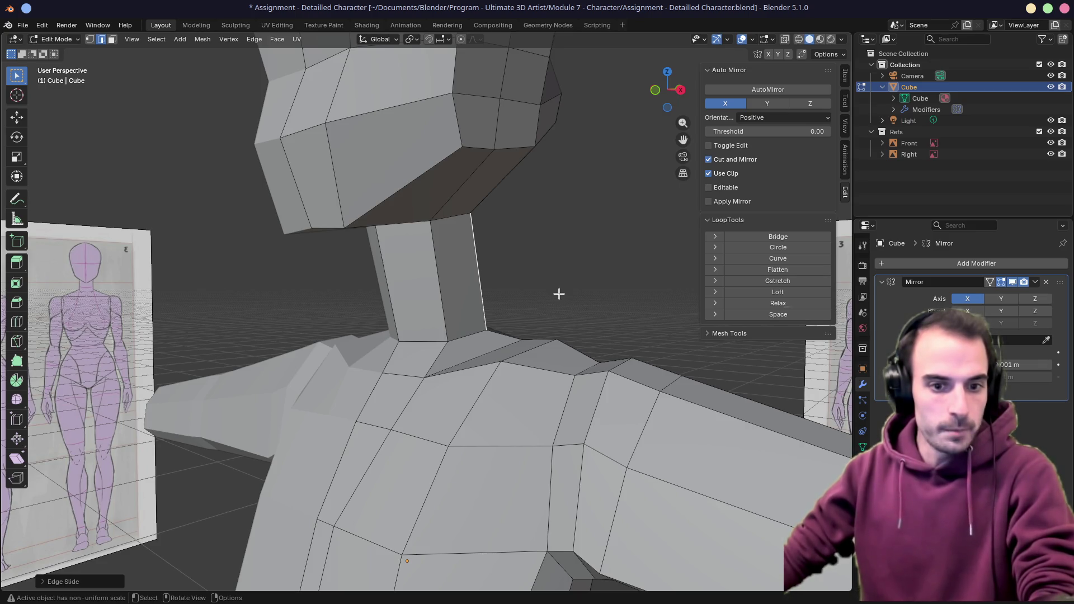
{"action": "mouse_move", "coordinate": [559, 300]}
{"action": "middle_mouse_down"}
{"action": "mouse_move", "coordinate": [371, 319]}
{"action": "mouse_move", "coordinate": [477, 308]}
{"action": "middle_mouse_up"}
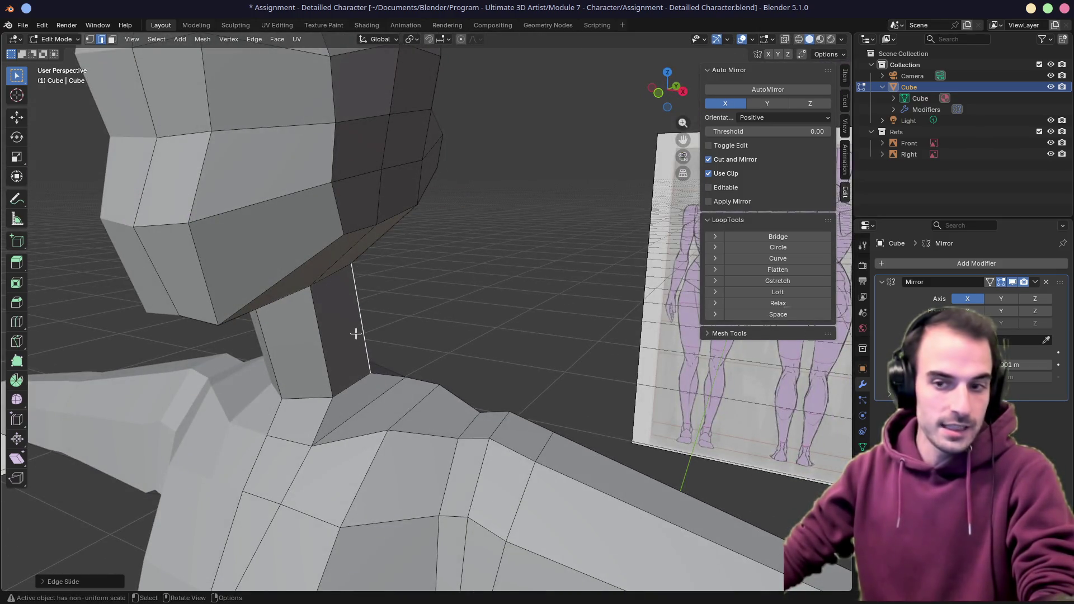
{"action": "mouse_move", "coordinate": [311, 345]}
{"action": "middle_mouse_down"}
{"action": "mouse_move", "coordinate": [370, 326]}
{"action": "mouse_move", "coordinate": [336, 327]}
{"action": "mouse_move", "coordinate": [348, 317]}
{"action": "middle_mouse_up"}
Select the neck's front and side faces, move them in front view, then slide the neck-base edge
{"action": "left_click", "coordinate": [448, 316]}
{"action": "mouse_move", "coordinate": [449, 315]}
{"action": "middle_mouse_down"}
{"action": "mouse_move", "coordinate": [487, 346]}
{"action": "mouse_move", "coordinate": [454, 311]}
{"action": "mouse_move", "coordinate": [541, 310]}
{"action": "middle_mouse_up"}
{"action": "left_click", "coordinate": [446, 300]}
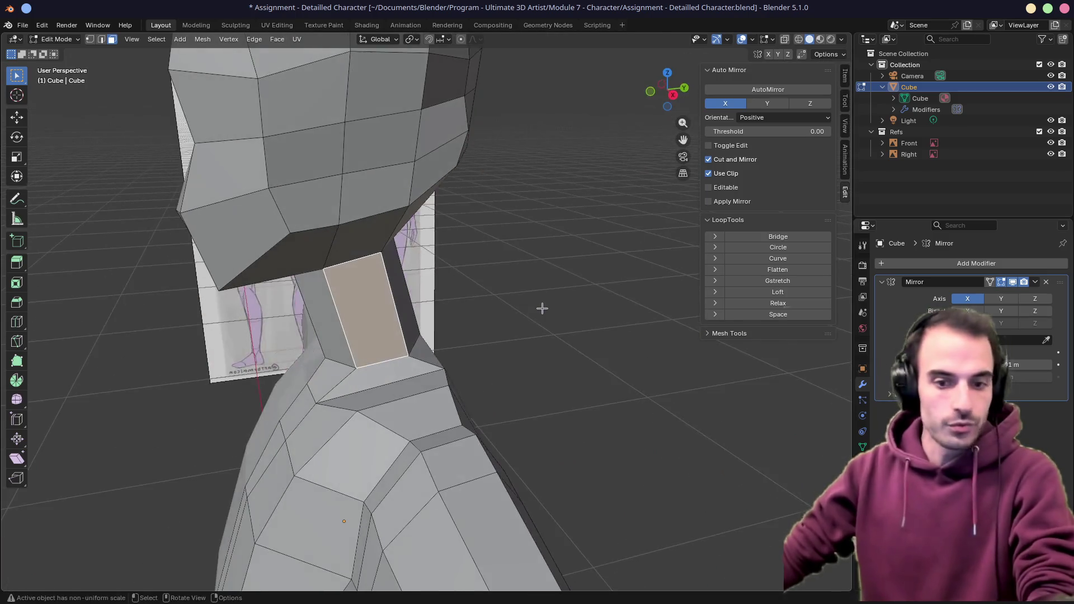
{"action": "key", "text": "KP_1"}
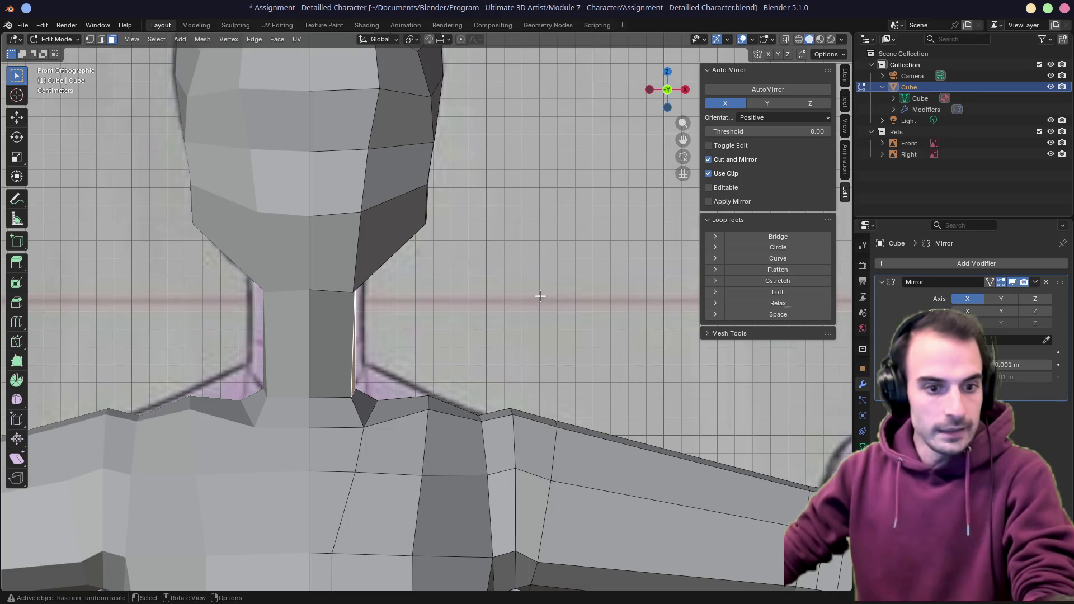
{"action": "key", "text": "g"}
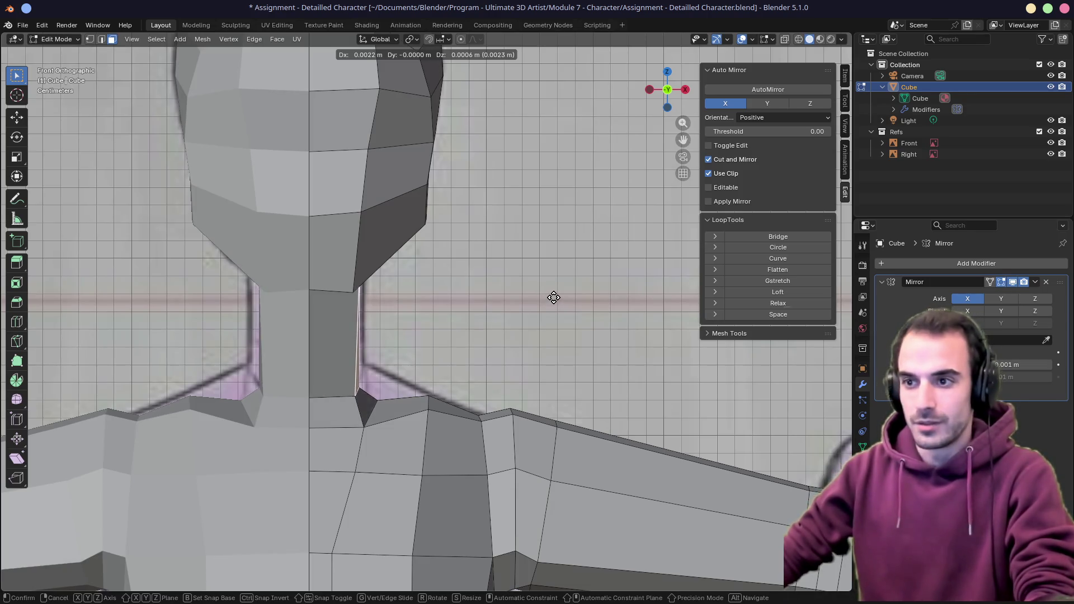
{"action": "left_click", "coordinate": [556, 296]}
{"action": "middle_click_drag", "start_coordinate": [556, 296], "coordinate": [495, 318]}
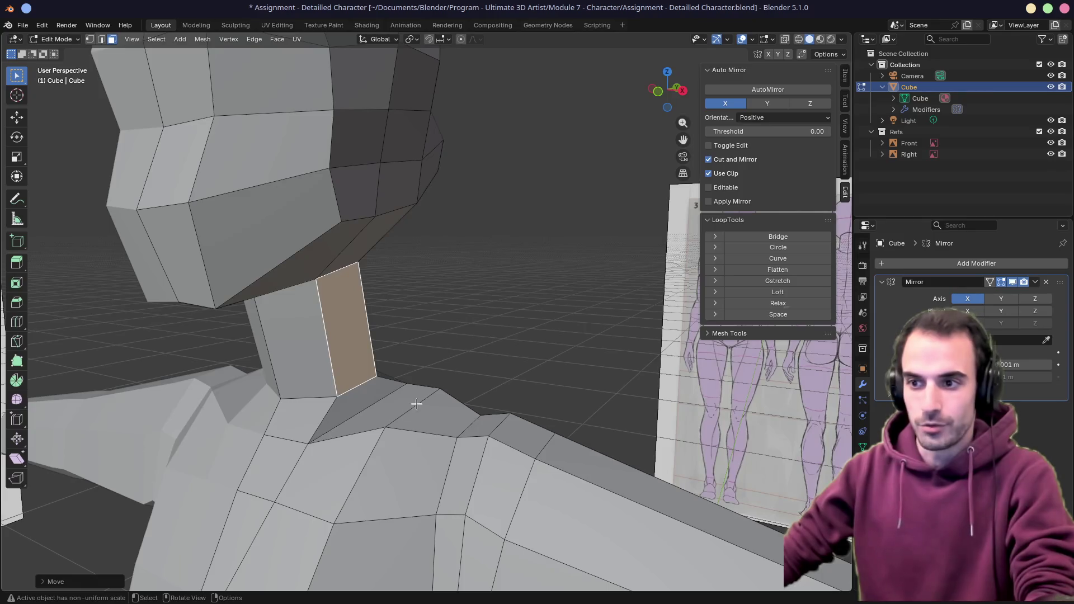
{"action": "left_click", "coordinate": [379, 407]}
{"action": "key", "text": "g"}
{"action": "key", "text": "g"}
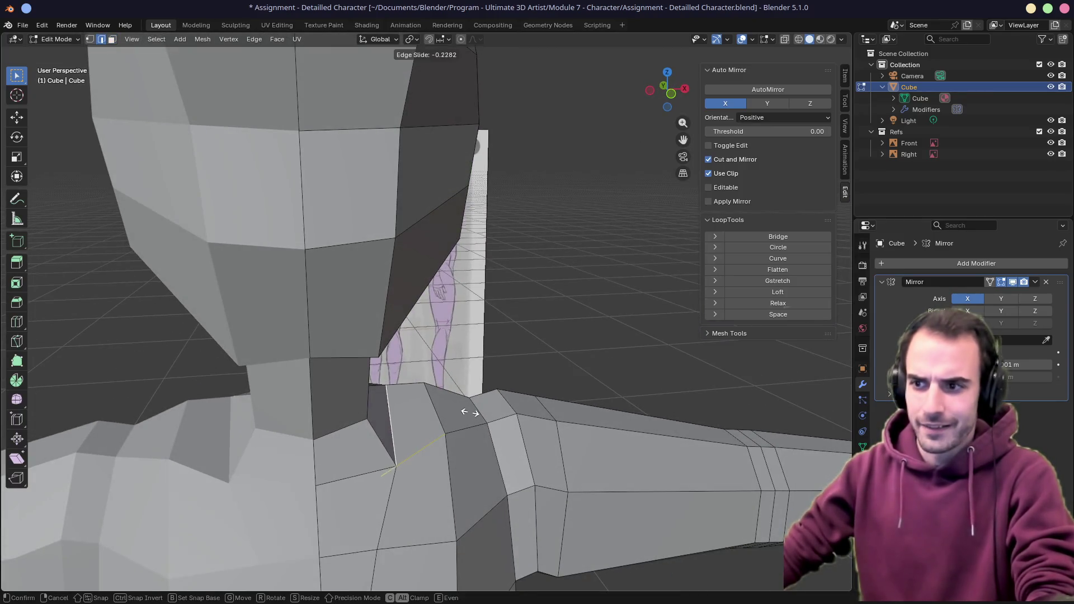
{"action": "left_click", "coordinate": [460, 414]}
{"action": "middle_click_drag", "start_coordinate": [461, 414], "coordinate": [389, 410]}
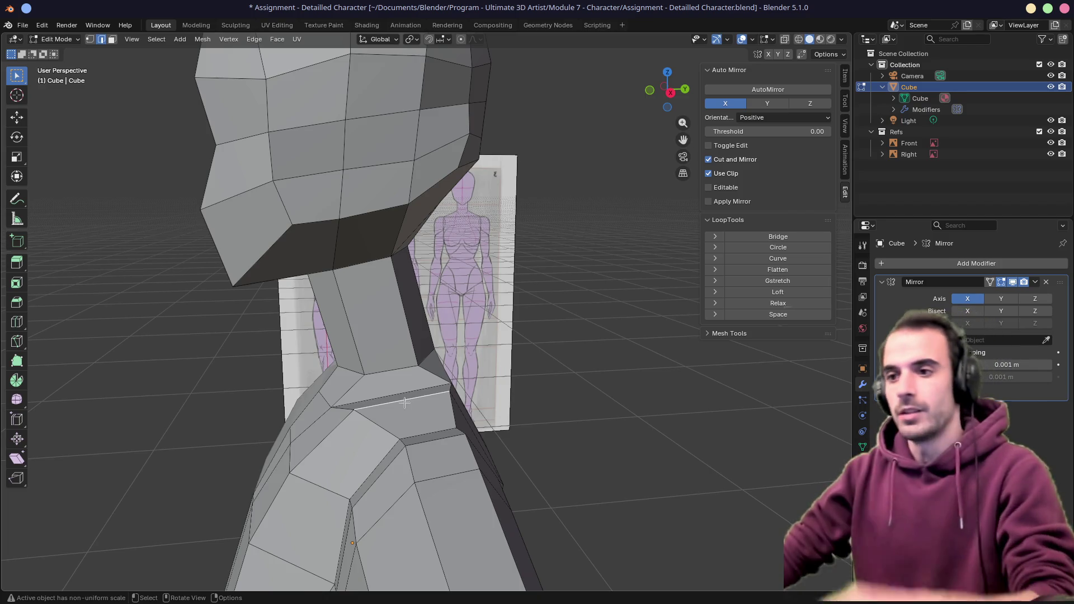
Slide torso and shoulder vertices along their edges to refine the upper-body shape
{"action": "mouse_move", "coordinate": [405, 402]}
{"action": "middle_mouse_down"}
{"action": "mouse_move", "coordinate": [433, 345]}
{"action": "mouse_move", "coordinate": [470, 353]}
{"action": "middle_mouse_up"}
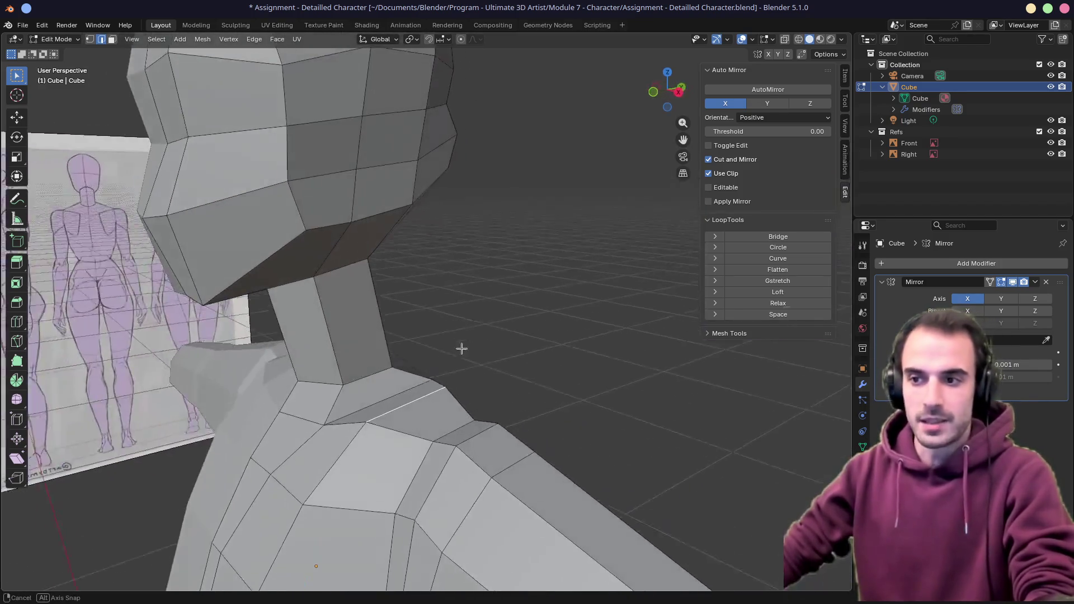
{"action": "scroll", "coordinate": [420, 337], "scroll_direction": "up", "scroll_amount": 3}
{"action": "middle_click_drag", "start_coordinate": [370, 344], "coordinate": [420, 335]}
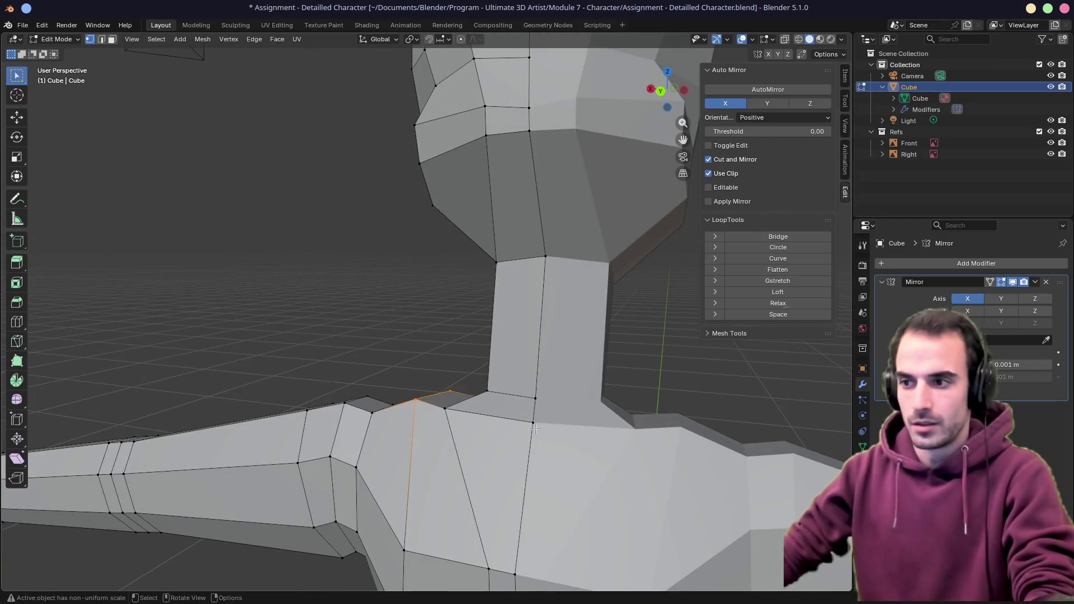
{"action": "scroll", "coordinate": [535, 428], "scroll_direction": "down", "scroll_amount": 4}
{"action": "middle_click_drag", "start_coordinate": [504, 403], "coordinate": [470, 395]}
{"action": "key", "text": "g"}
{"action": "key", "text": "g"}
{"action": "left_click", "coordinate": [474, 418]}
{"action": "key", "text": "g"}
{"action": "key", "text": "g"}
{"action": "left_click", "coordinate": [486, 453]}
{"action": "key", "text": "g"}
{"action": "key", "text": "g"}
{"action": "left_click", "coordinate": [468, 496]}
{"action": "mouse_move", "coordinate": [447, 417]}
{"action": "middle_mouse_down"}
{"action": "mouse_move", "coordinate": [437, 403]}
{"action": "mouse_move", "coordinate": [471, 411]}
{"action": "mouse_move", "coordinate": [537, 387]}
{"action": "mouse_move", "coordinate": [621, 386]}
{"action": "mouse_move", "coordinate": [685, 432]}
{"action": "mouse_move", "coordinate": [480, 402]}
{"action": "mouse_move", "coordinate": [445, 337]}
{"action": "mouse_move", "coordinate": [441, 251]}
{"action": "middle_mouse_up"}
{"action": "left_click", "coordinate": [437, 394]}
{"action": "key", "text": "g"}
{"action": "key", "text": "g"}
{"action": "left_click", "coordinate": [438, 389]}
Move and slide head vertices to refine the skull's profile, checking from both sides
{"action": "left_click", "coordinate": [462, 265]}
{"action": "key", "text": "g"}
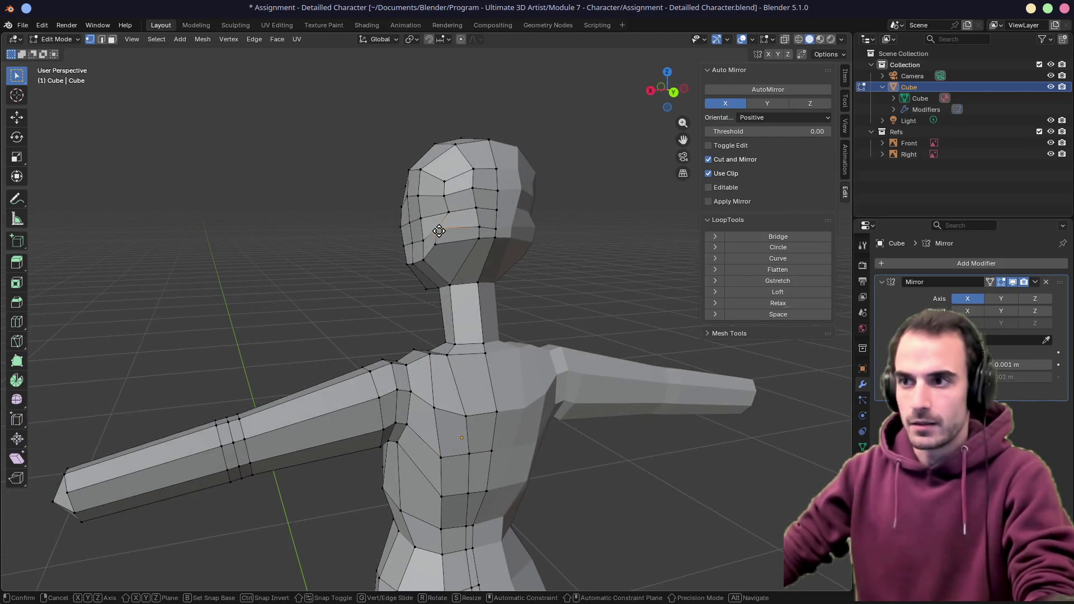
{"action": "left_click", "coordinate": [439, 234]}
{"action": "key", "text": "g"}
{"action": "key", "text": "g"}
{"action": "left_click", "coordinate": [451, 250]}
{"action": "middle_click_drag", "start_coordinate": [451, 251], "coordinate": [577, 222]}
{"action": "mouse_move", "coordinate": [512, 229]}
{"action": "middle_mouse_down"}
{"action": "mouse_move", "coordinate": [458, 240]}
{"action": "mouse_move", "coordinate": [504, 277]}
{"action": "mouse_move", "coordinate": [483, 325]}
{"action": "middle_mouse_up"}
{"action": "key", "text": "g"}
{"action": "left_click", "coordinate": [462, 214]}
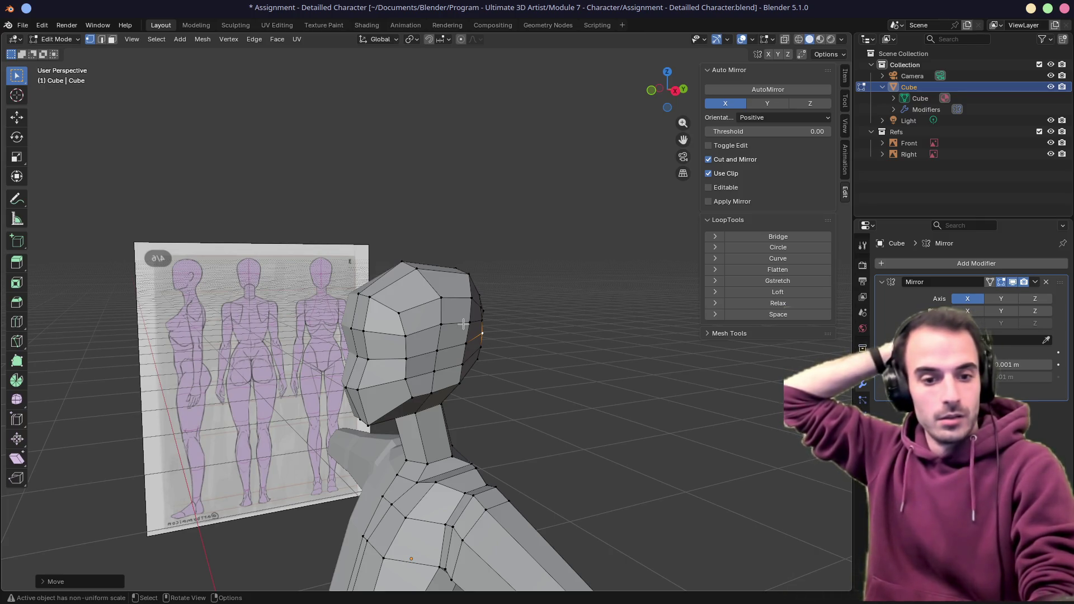
Save the file, then in front view move the jaw and chin vertices to match the reference
{"action": "key", "text": "ctrl+s"}
{"action": "mouse_move", "coordinate": [463, 324]}
{"action": "middle_mouse_down"}
{"action": "mouse_move", "coordinate": [431, 317]}
{"action": "mouse_move", "coordinate": [479, 349]}
{"action": "mouse_move", "coordinate": [458, 350]}
{"action": "middle_mouse_up"}
{"action": "key", "text": "KP_1"}
{"action": "key", "text": "KP_1"}
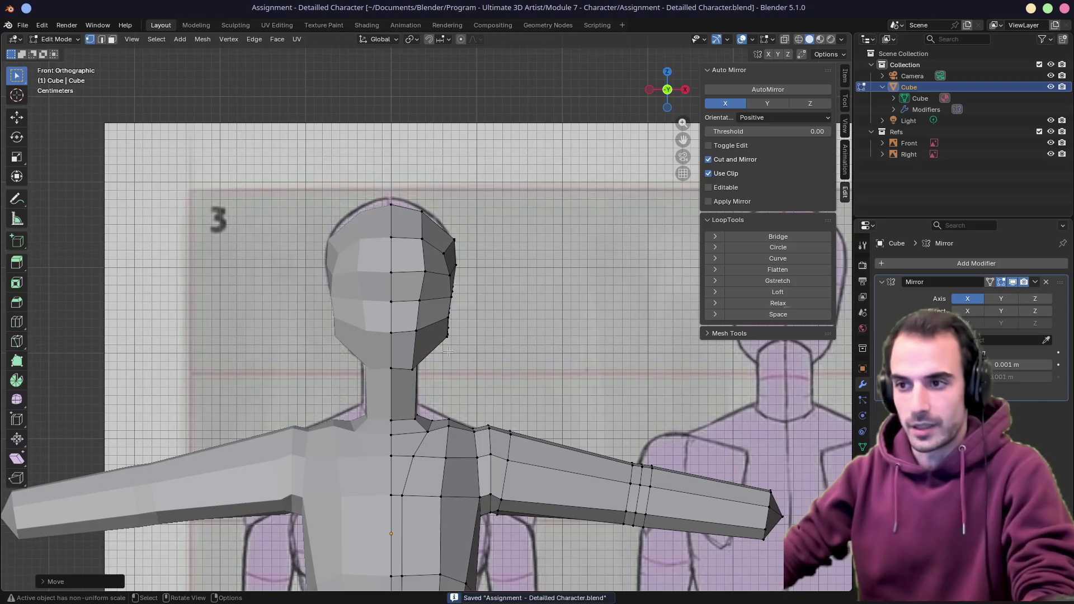
{"action": "key", "text": "g"}
{"action": "left_click", "coordinate": [414, 361]}
{"action": "mouse_move", "coordinate": [412, 357]}
{"action": "middle_mouse_down"}
{"action": "mouse_move", "coordinate": [400, 343]}
{"action": "mouse_move", "coordinate": [392, 366]}
{"action": "mouse_move", "coordinate": [457, 359]}
{"action": "middle_mouse_up"}
{"action": "key", "text": "KP_1"}
{"action": "key", "text": "g"}
{"action": "left_click", "coordinate": [403, 352]}
{"action": "key", "text": "KP_1"}
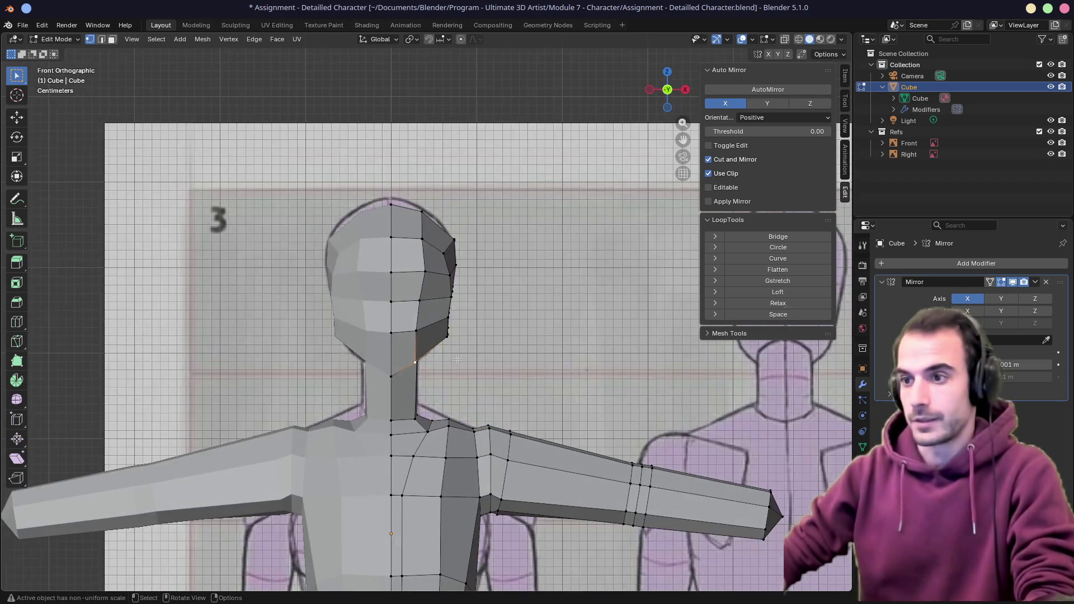
{"action": "key", "text": "g"}
{"action": "left_click", "coordinate": [460, 363]}
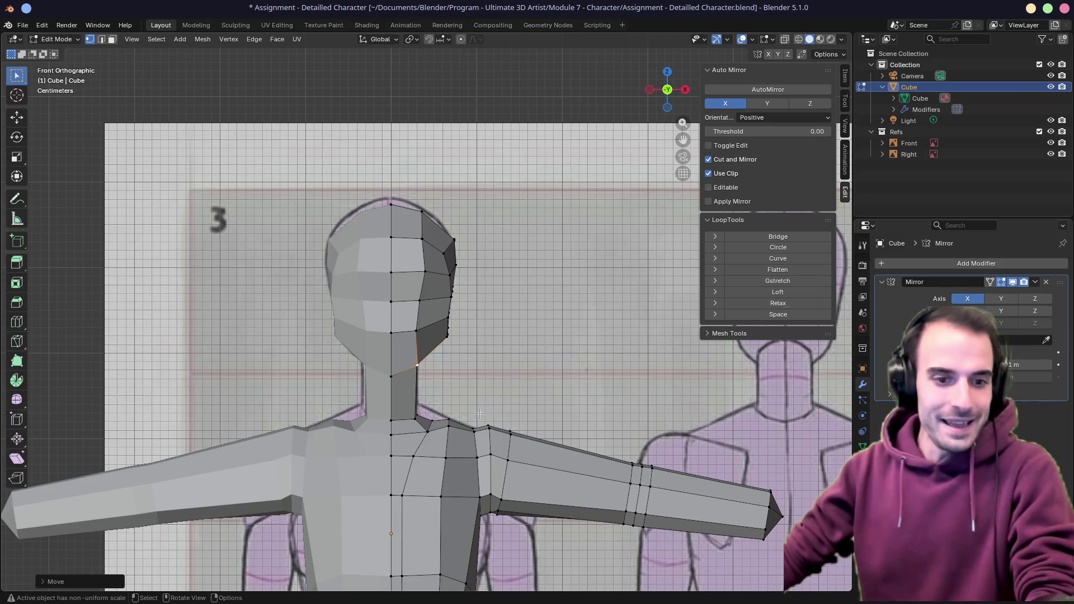
Slide the jaw vertex along its edge and check the head against the side reference
{"action": "middle_click_drag", "start_coordinate": [523, 398], "coordinate": [491, 401]}
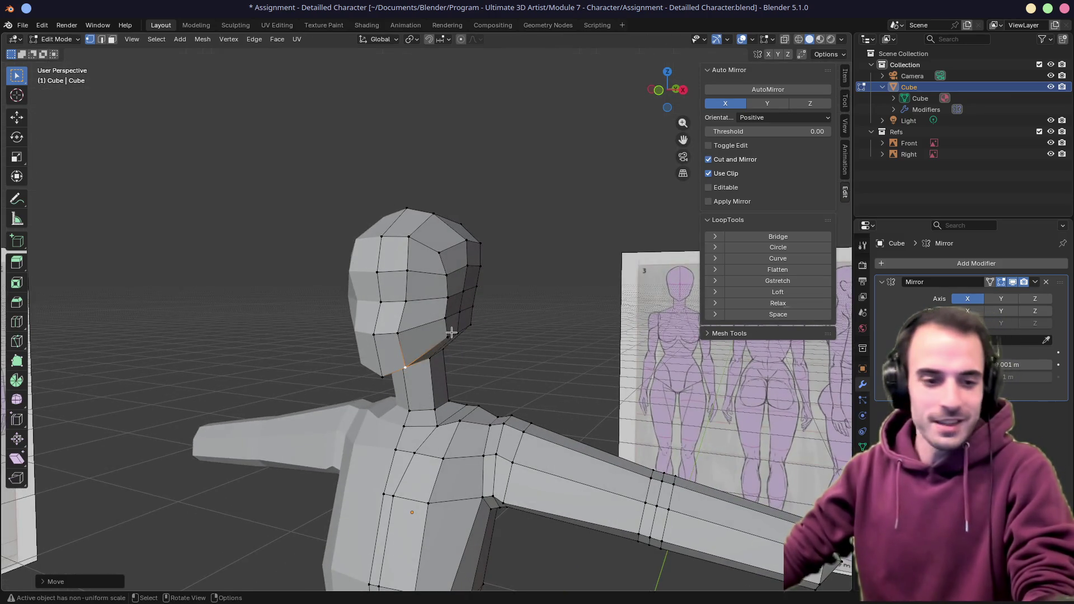
{"action": "middle_click_drag", "start_coordinate": [395, 333], "coordinate": [362, 336]}
{"action": "key", "text": "g"}
{"action": "key", "text": "g"}
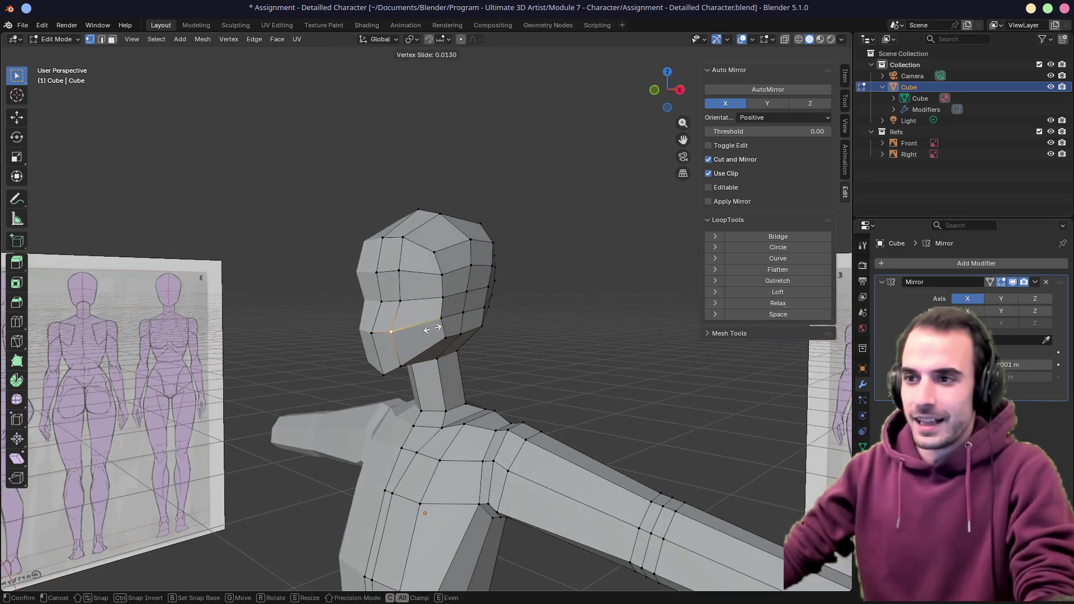
{"action": "left_click", "coordinate": [386, 328]}
{"action": "mouse_move", "coordinate": [420, 319]}
{"action": "middle_mouse_down"}
{"action": "mouse_move", "coordinate": [336, 316]}
{"action": "mouse_move", "coordinate": [437, 319]}
{"action": "mouse_move", "coordinate": [504, 303]}
{"action": "middle_mouse_up"}
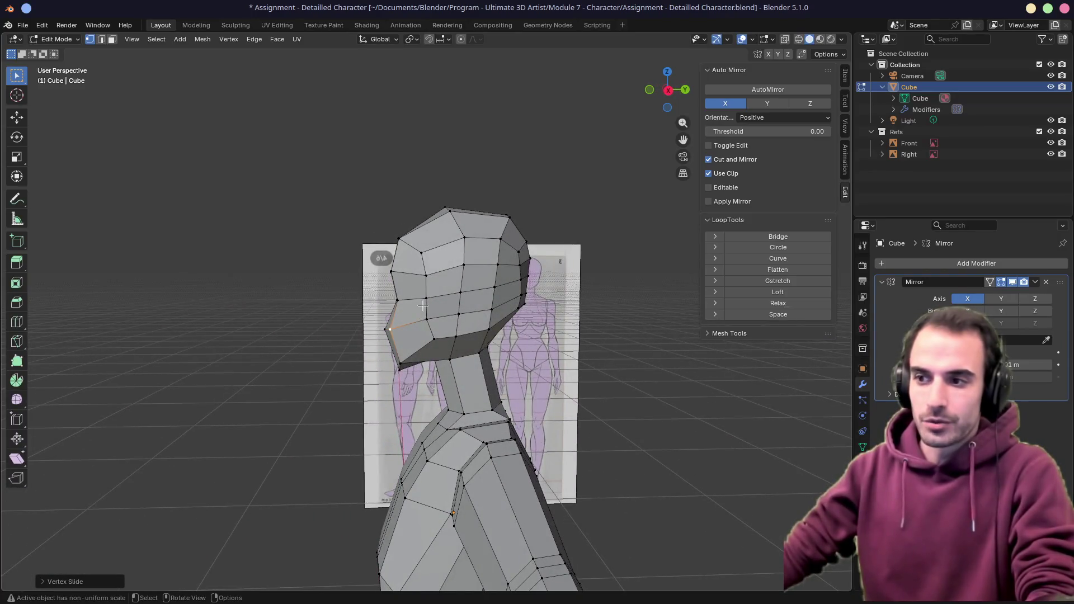
{"action": "middle_click_drag", "start_coordinate": [424, 306], "coordinate": [429, 323]}
{"action": "key", "text": "KP_3"}
{"action": "scroll", "coordinate": [449, 363], "scroll_direction": "up", "scroll_amount": 3}
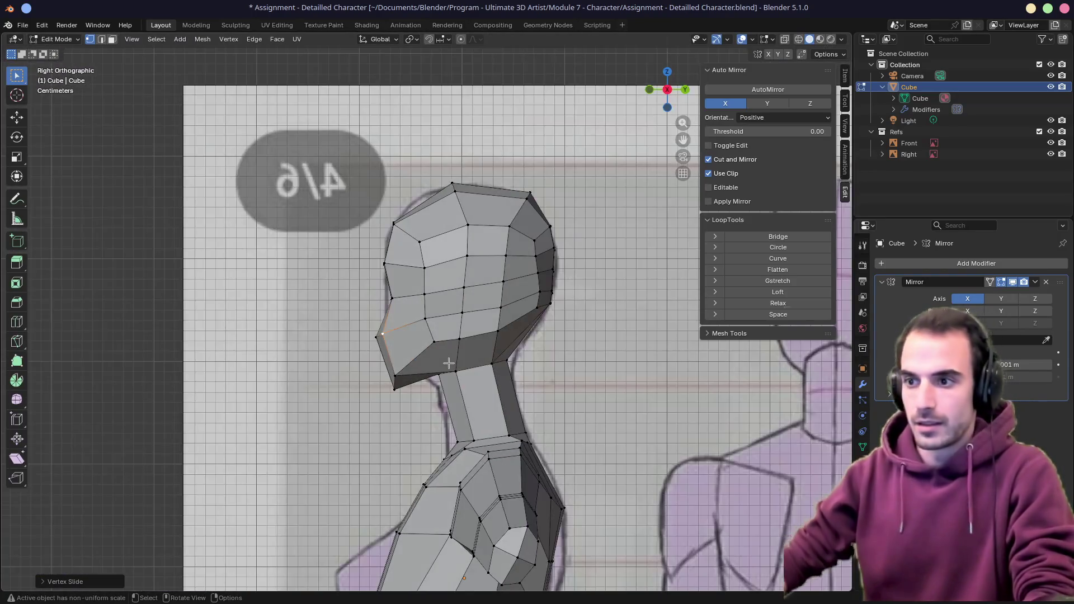
{"action": "mouse_move", "coordinate": [476, 431]}
{"action": "middle_mouse_down", "text": "shift"}
{"action": "mouse_move", "coordinate": [464, 388]}
{"action": "mouse_move", "coordinate": [569, 385]}
{"action": "mouse_move", "coordinate": [537, 370]}
{"action": "middle_mouse_up", "text": "shift"}
{"action": "scroll", "coordinate": [504, 361], "scroll_direction": "down", "scroll_amount": 3}
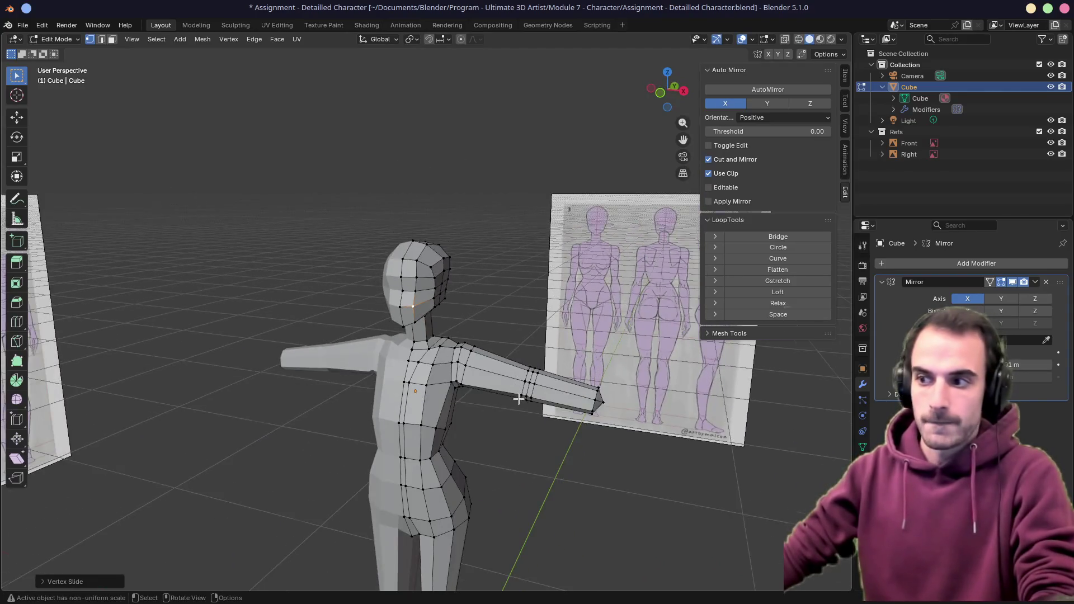
{"action": "scroll", "coordinate": [487, 344], "scroll_direction": "down", "scroll_amount": 3}
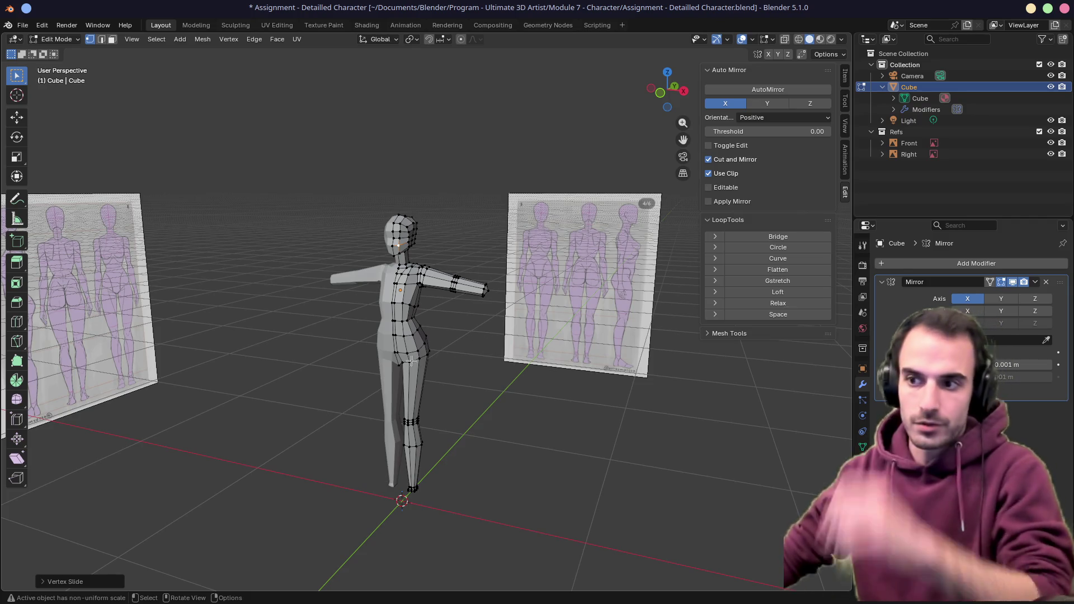
{"action": "scroll", "coordinate": [446, 365], "scroll_direction": "up", "scroll_amount": 2}
{"action": "scroll", "coordinate": [428, 368], "scroll_direction": "up", "scroll_amount": 4}
{"action": "mouse_move", "coordinate": [419, 370]}
{"action": "middle_mouse_down"}
{"action": "mouse_move", "coordinate": [463, 392]}
{"action": "mouse_move", "coordinate": [470, 361]}
{"action": "mouse_move", "coordinate": [557, 363]}
{"action": "mouse_move", "coordinate": [412, 356]}
{"action": "middle_mouse_up"}
{"action": "scroll", "coordinate": [470, 361], "scroll_direction": "up", "scroll_amount": 3}
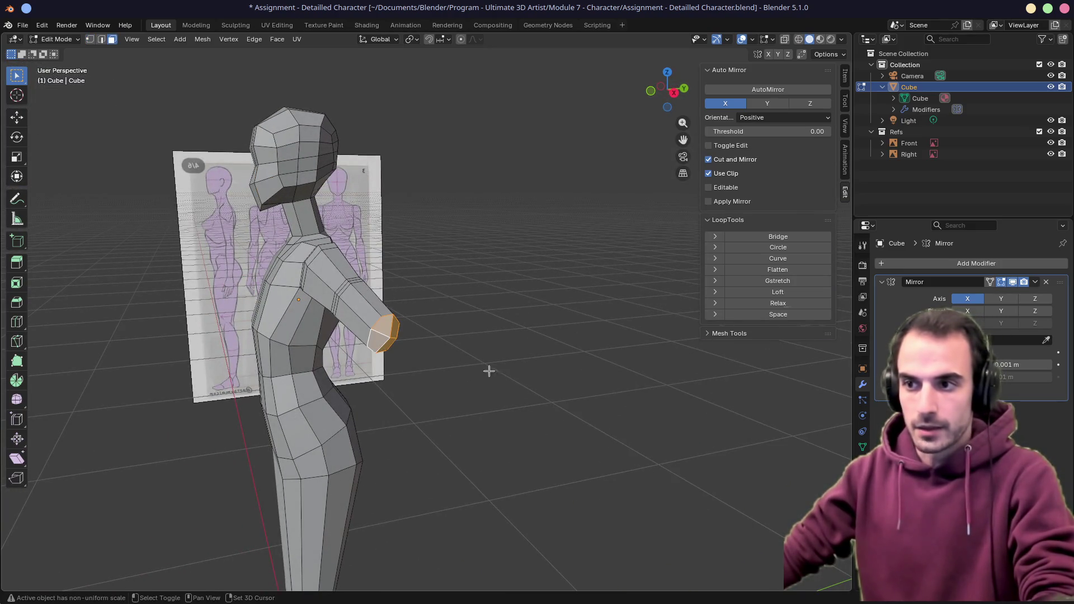
Extrude the arm end faces outward along the normal and clear the selection
{"action": "key", "text": "g"}
{"action": "key", "text": "z"}
{"action": "key", "text": "z"}
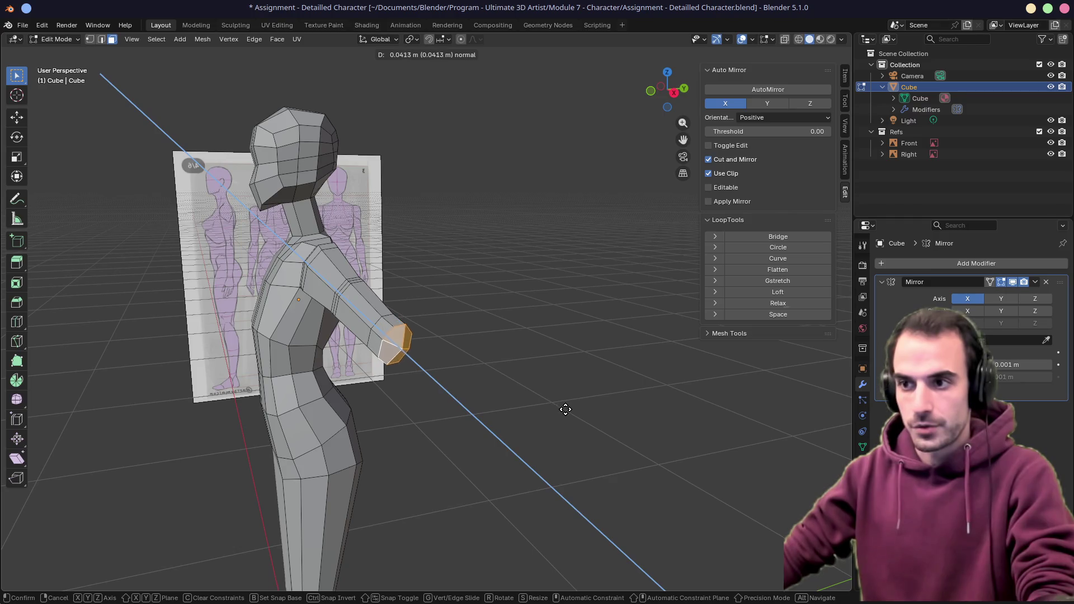
{"action": "left_click", "coordinate": [566, 410]}
{"action": "mouse_move", "coordinate": [565, 410]}
{"action": "middle_mouse_down"}
{"action": "mouse_move", "coordinate": [571, 379]}
{"action": "mouse_move", "coordinate": [510, 360]}
{"action": "mouse_move", "coordinate": [601, 387]}
{"action": "mouse_move", "coordinate": [494, 371]}
{"action": "middle_mouse_up"}
{"action": "scroll", "coordinate": [571, 377], "scroll_direction": "up", "scroll_amount": 3}
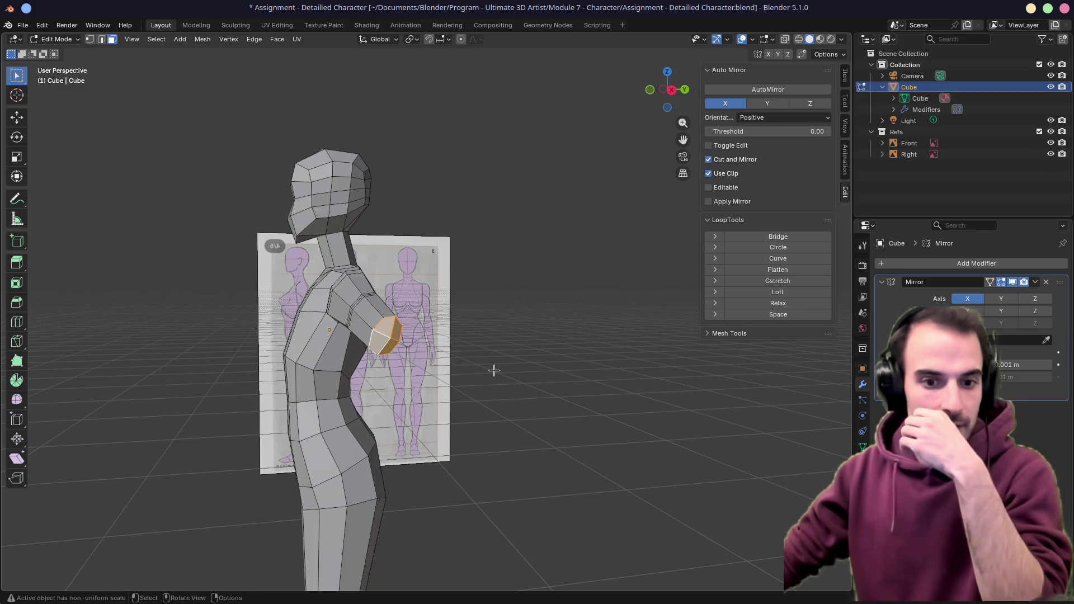
{"action": "mouse_move", "coordinate": [494, 371]}
{"action": "middle_mouse_down"}
{"action": "mouse_move", "coordinate": [470, 370]}
{"action": "mouse_move", "coordinate": [501, 368]}
{"action": "middle_mouse_up"}
{"action": "middle_click_drag", "start_coordinate": [415, 325], "coordinate": [535, 363]}
{"action": "scroll", "coordinate": [470, 336], "scroll_direction": "up", "scroll_amount": 4}
{"action": "scroll", "coordinate": [470, 335], "scroll_direction": "up", "scroll_amount": 4}
{"action": "left_click", "coordinate": [535, 362]}
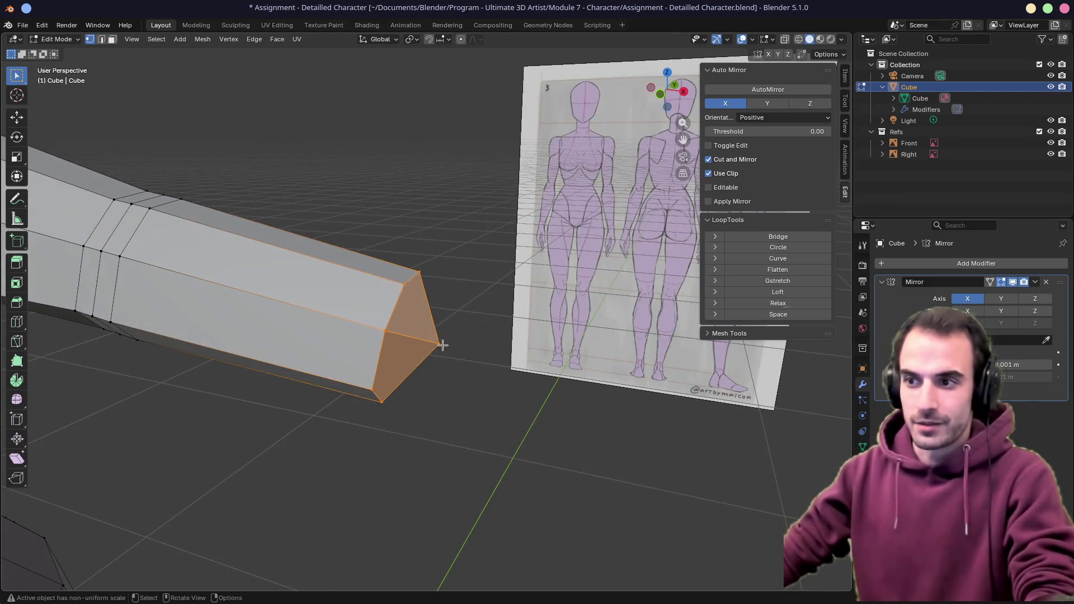
{"action": "scroll", "coordinate": [445, 344], "scroll_direction": "down", "scroll_amount": 5}
{"action": "mouse_move", "coordinate": [445, 344]}
{"action": "middle_mouse_down"}
{"action": "mouse_move", "coordinate": [436, 327]}
{"action": "mouse_move", "coordinate": [493, 362]}
{"action": "mouse_move", "coordinate": [572, 383]}
{"action": "middle_mouse_up"}
{"action": "scroll", "coordinate": [494, 363], "scroll_direction": "up", "scroll_amount": 4}
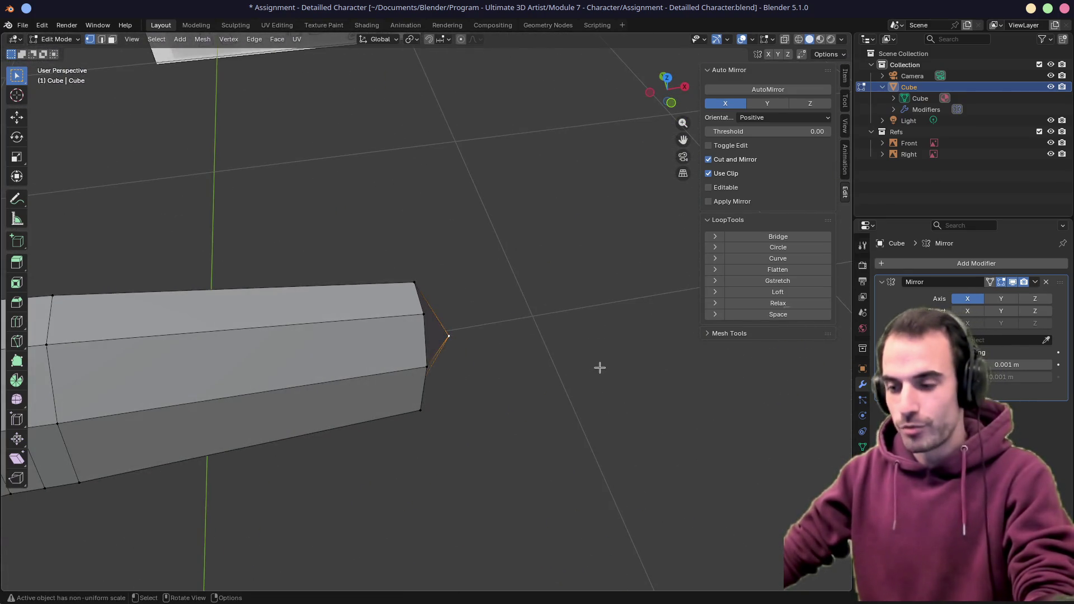
Shift the arm tip vertex along X and nudge the nearby shoulder vertices into place
{"action": "key", "text": "g"}
{"action": "key", "text": "x"}
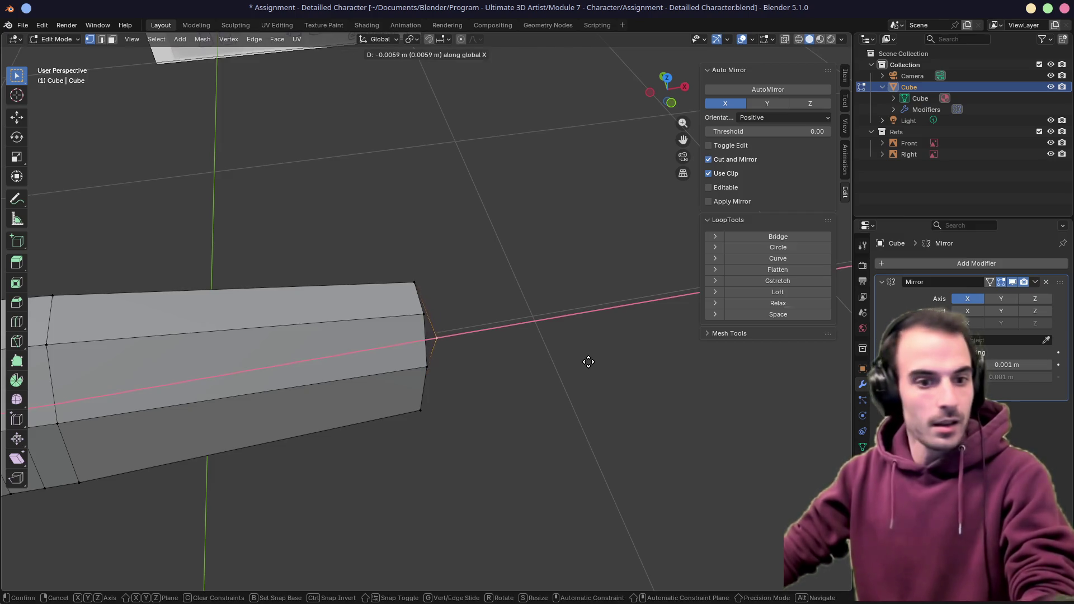
{"action": "left_click", "coordinate": [588, 362]}
{"action": "middle_click_drag", "start_coordinate": [592, 360], "coordinate": [526, 343]}
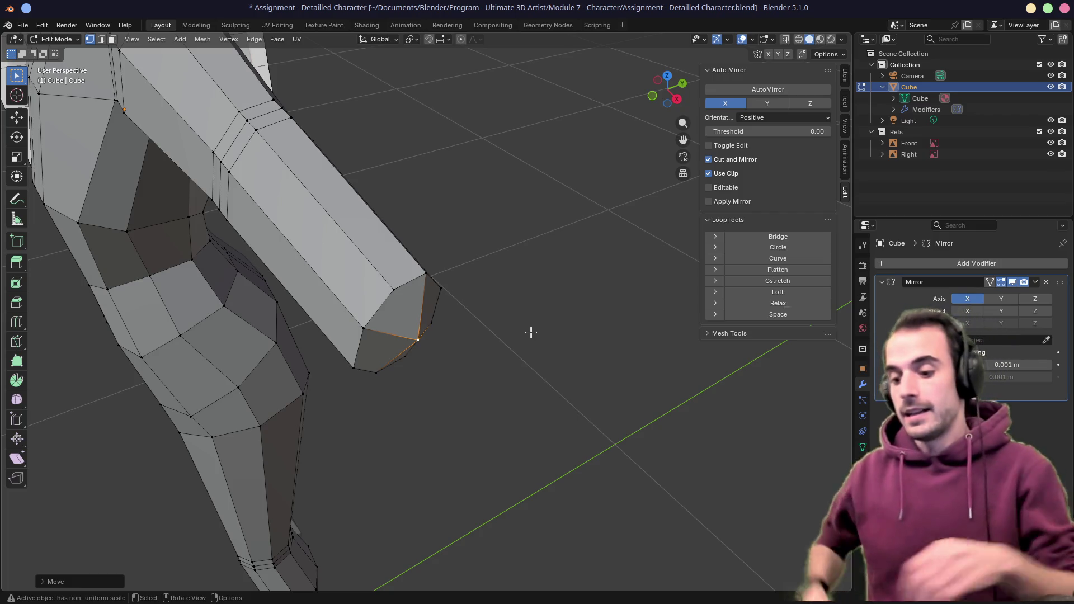
{"action": "middle_click_drag", "start_coordinate": [480, 405], "coordinate": [428, 372]}
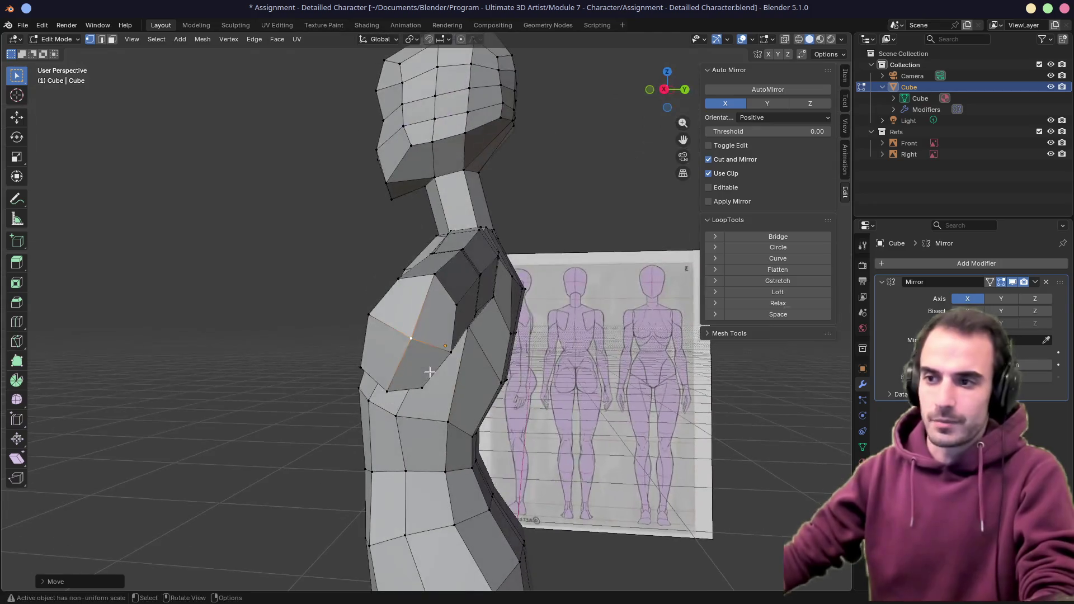
{"action": "mouse_move", "coordinate": [504, 382]}
{"action": "middle_mouse_down"}
{"action": "mouse_move", "coordinate": [470, 377]}
{"action": "mouse_move", "coordinate": [422, 237]}
{"action": "middle_mouse_up"}
{"action": "key", "text": "g"}
{"action": "left_click", "coordinate": [475, 362]}
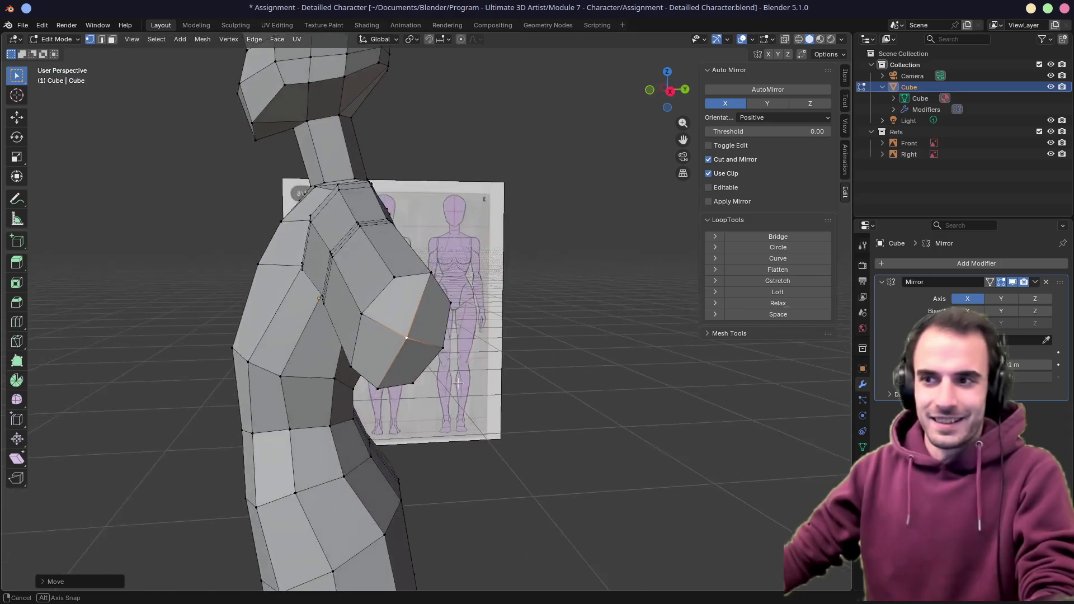
{"action": "left_click", "coordinate": [403, 303], "text": "shift"}
{"action": "left_click", "coordinate": [420, 336], "text": "shift"}
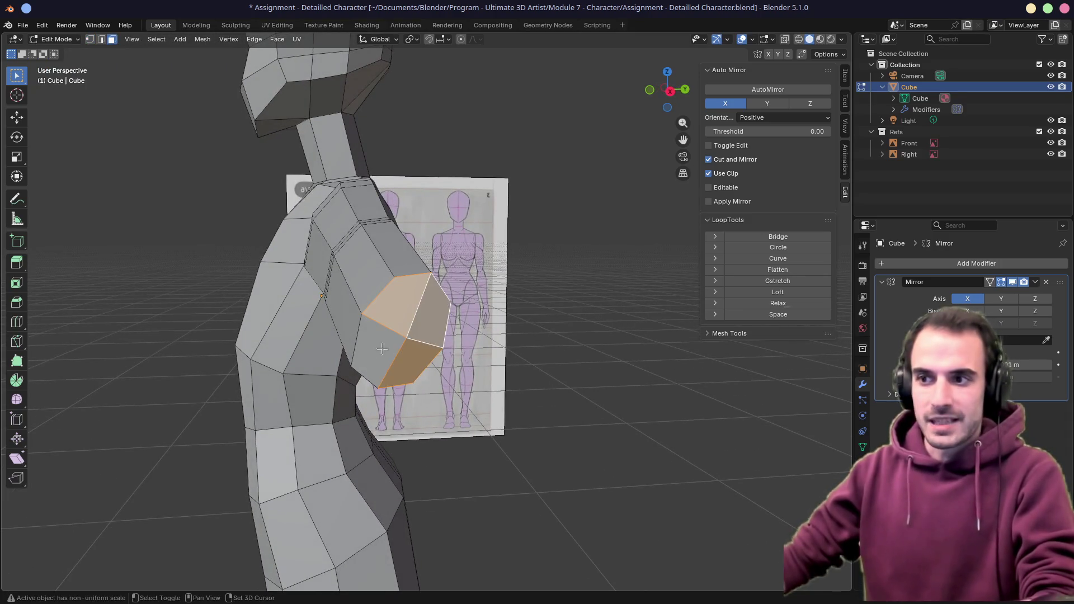
{"action": "scroll", "coordinate": [420, 336], "scroll_direction": "up", "scroll_amount": 6}
Extrude the arm end in stages, flattening the new section vertically between extrusions
{"action": "middle_click_drag", "start_coordinate": [625, 404], "coordinate": [654, 404]}
{"action": "key", "text": "e"}
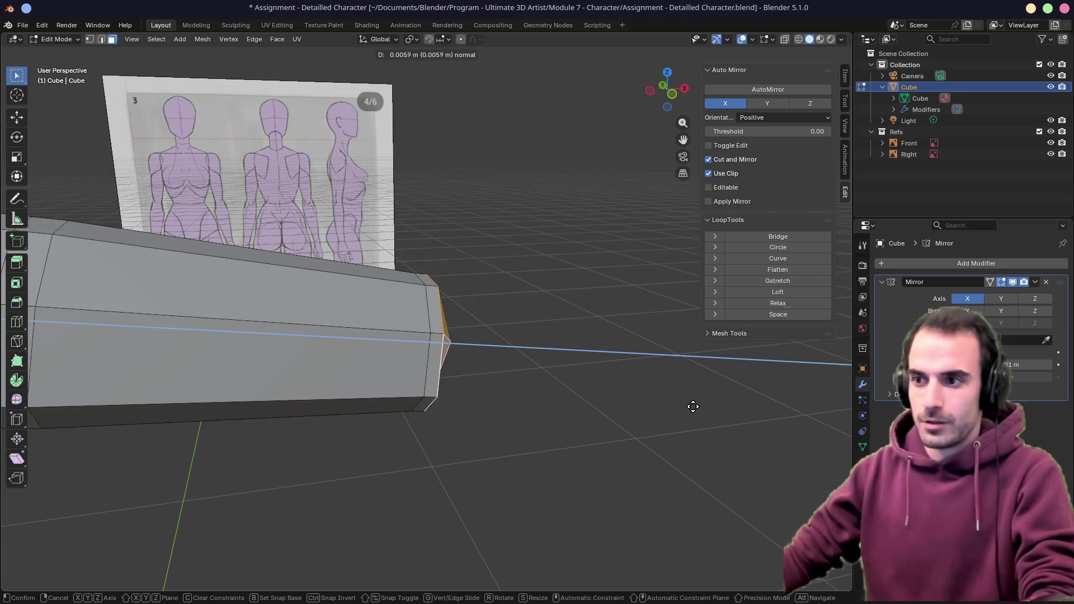
{"action": "left_click", "coordinate": [712, 430]}
{"action": "key", "text": "s"}
{"action": "key", "text": "z"}
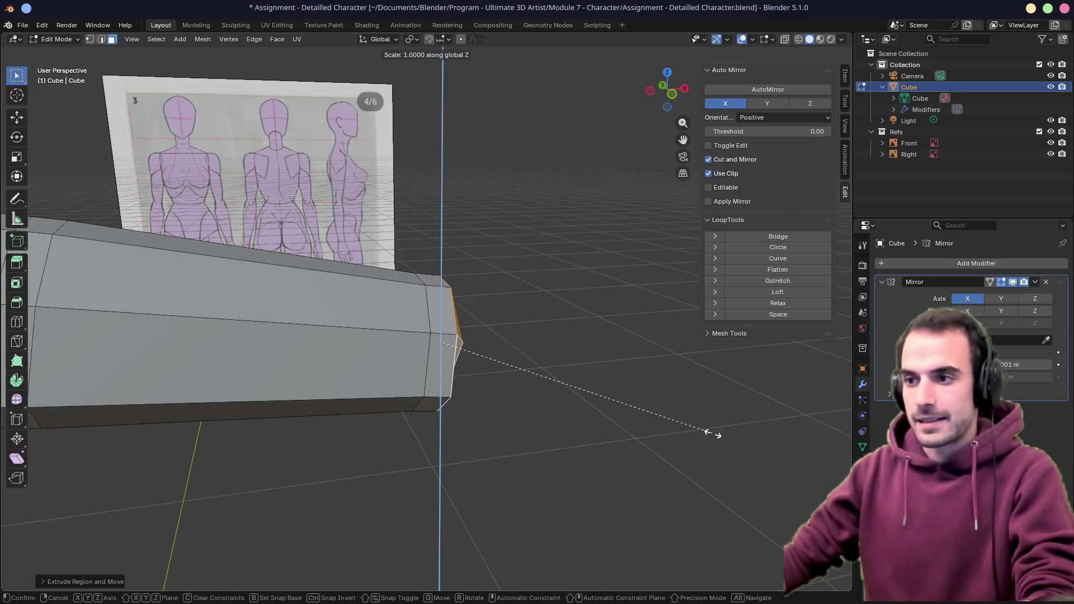
{"action": "left_click", "coordinate": [661, 416]}
{"action": "middle_click_drag", "start_coordinate": [587, 378], "coordinate": [504, 335]}
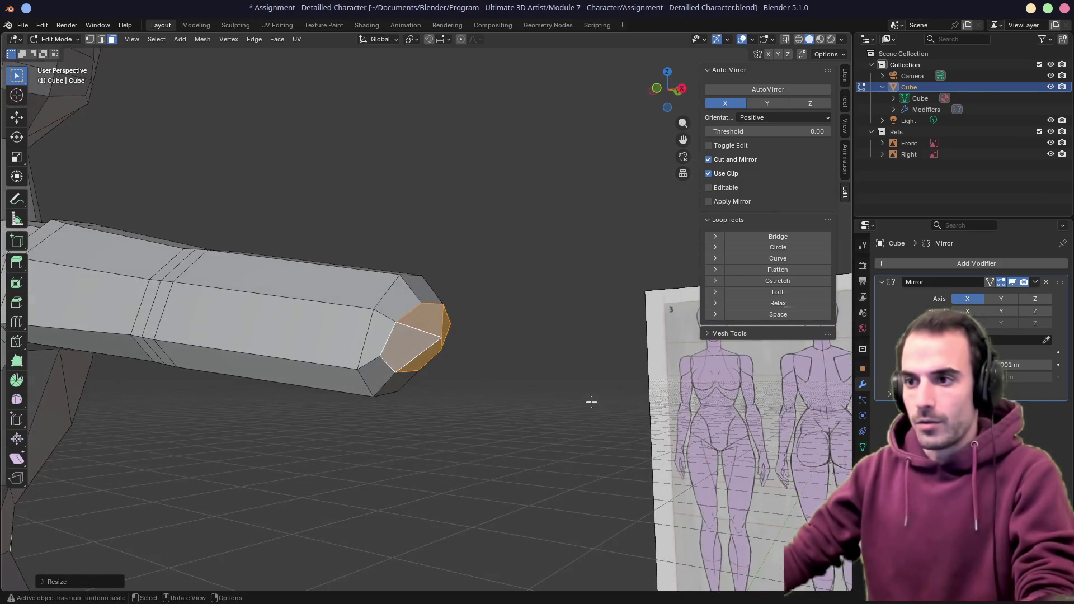
{"action": "key", "text": "e"}
{"action": "left_click", "coordinate": [672, 415]}
{"action": "middle_click_drag", "start_coordinate": [588, 378], "coordinate": [420, 336]}
{"action": "middle_click_drag", "start_coordinate": [504, 378], "coordinate": [546, 353]}
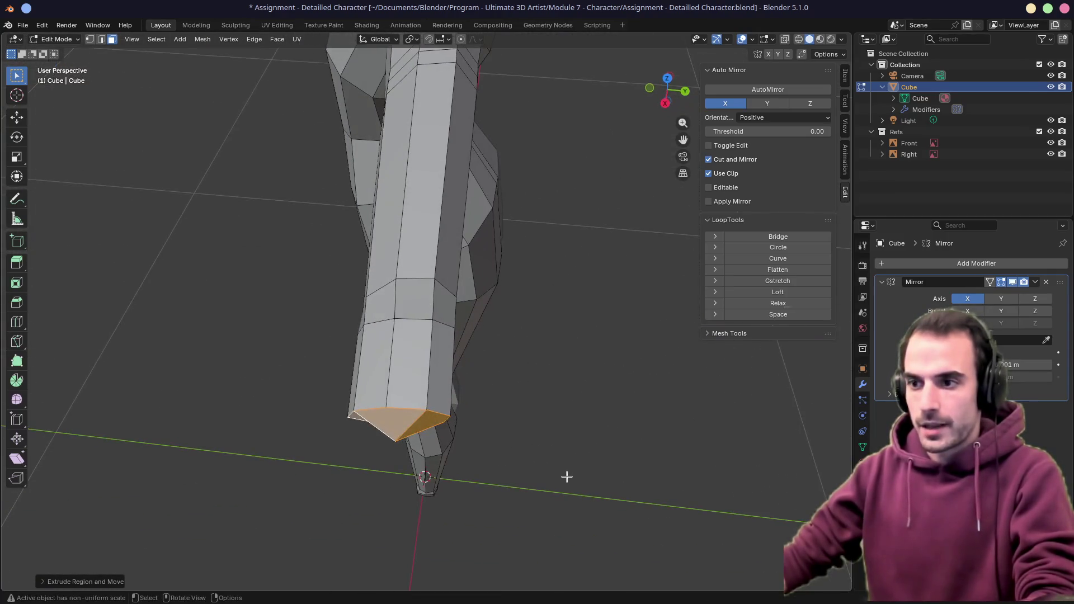
{"action": "key", "text": "e"}
{"action": "left_click", "coordinate": [565, 451]}
Slide and move the arm tip vertices together and scale the end face to taper the wrist
{"action": "mouse_move", "coordinate": [546, 421]}
{"action": "middle_mouse_down"}
{"action": "mouse_move", "coordinate": [630, 378]}
{"action": "mouse_move", "coordinate": [420, 378]}
{"action": "mouse_move", "coordinate": [453, 328]}
{"action": "mouse_move", "coordinate": [470, 335]}
{"action": "mouse_move", "coordinate": [378, 384]}
{"action": "mouse_move", "coordinate": [293, 403]}
{"action": "middle_mouse_up"}
{"action": "key", "text": "shift+v"}
{"action": "left_click", "coordinate": [655, 434]}
{"action": "scroll", "coordinate": [655, 434], "scroll_direction": "down", "scroll_amount": 5}
{"action": "scroll", "coordinate": [294, 404], "scroll_direction": "up", "scroll_amount": 4}
{"action": "key", "text": "g"}
{"action": "left_click", "coordinate": [364, 420]}
{"action": "mouse_move", "coordinate": [364, 420]}
{"action": "middle_mouse_down"}
{"action": "mouse_move", "coordinate": [462, 361]}
{"action": "mouse_move", "coordinate": [521, 361]}
{"action": "middle_mouse_up"}
{"action": "key", "text": "shift+v"}
{"action": "left_click", "coordinate": [449, 363]}
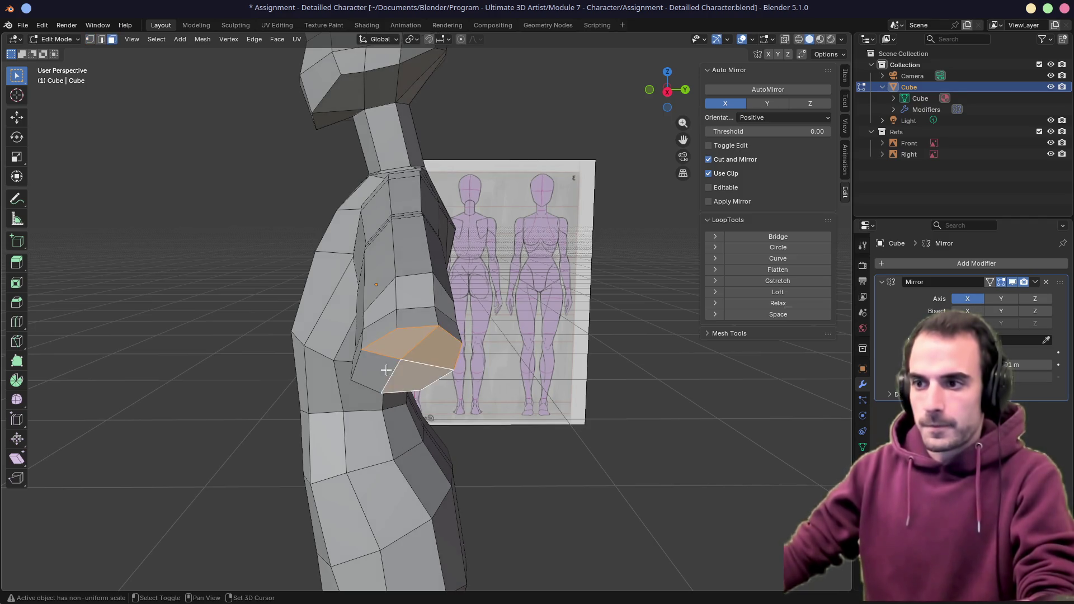
{"action": "middle_click_drag", "start_coordinate": [385, 369], "coordinate": [492, 382]}
{"action": "scroll", "coordinate": [492, 381], "scroll_direction": "up", "scroll_amount": 3}
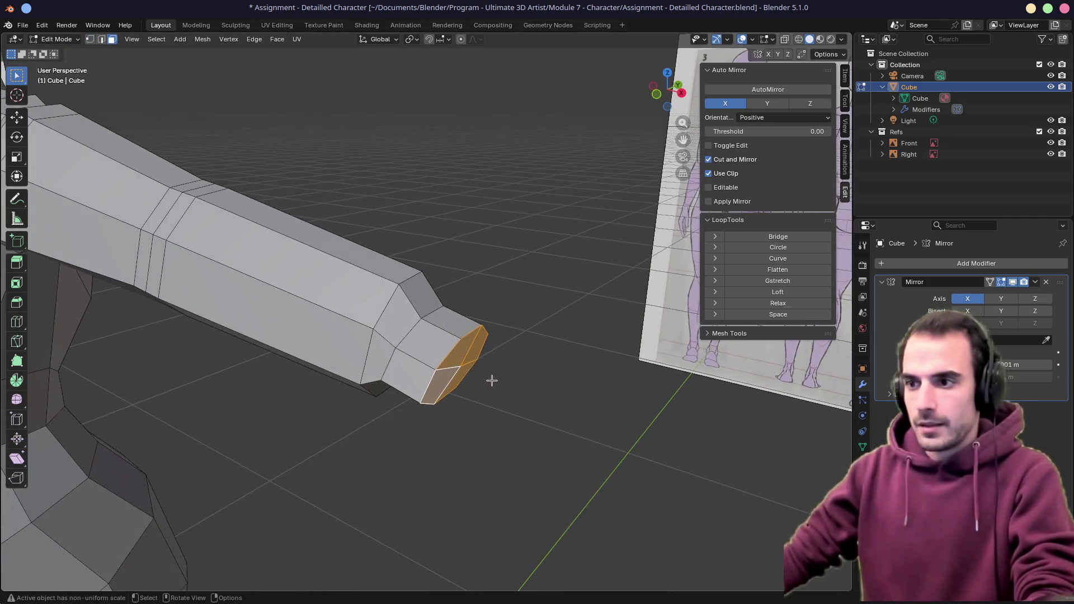
{"action": "key", "text": "s"}
{"action": "left_click", "coordinate": [527, 390]}
Extrude the wrist face into a hand block, scale and flatten it vertically, and position it
{"action": "middle_click_drag", "start_coordinate": [470, 336], "coordinate": [386, 319]}
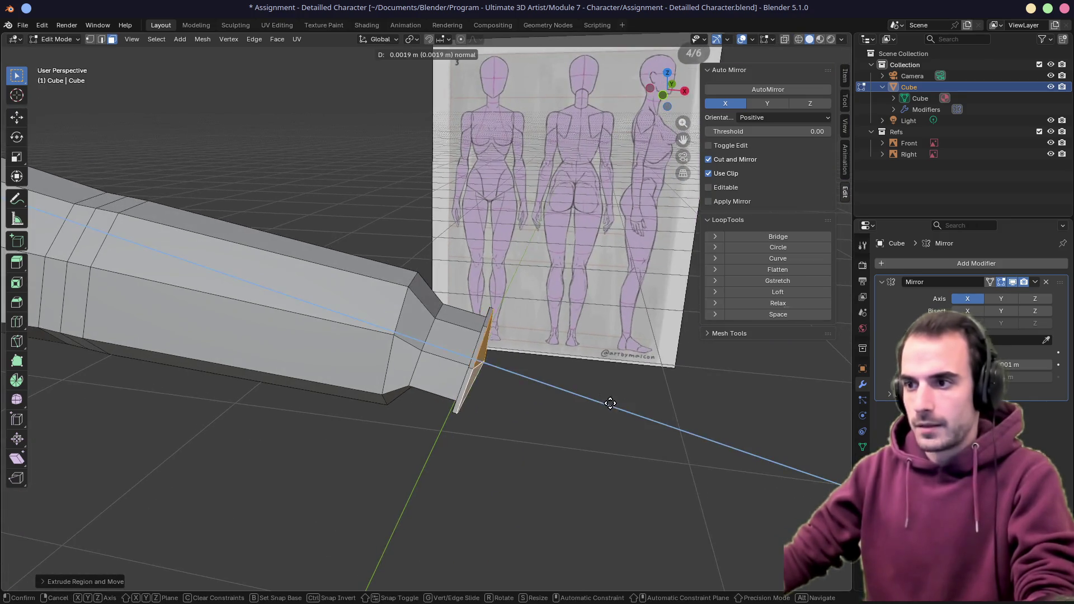
{"action": "key", "text": "e"}
{"action": "left_click", "coordinate": [758, 449]}
{"action": "key", "text": "s"}
{"action": "left_click", "coordinate": [750, 453]}
{"action": "middle_click_drag", "start_coordinate": [503, 335], "coordinate": [420, 320]}
{"action": "key", "text": "s"}
{"action": "key", "text": "z"}
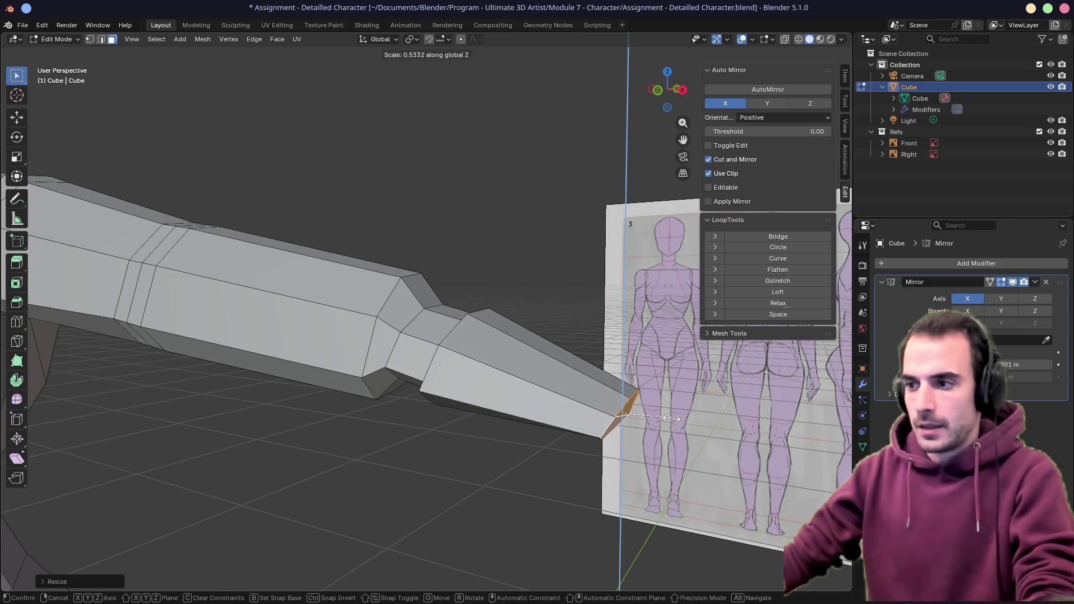
{"action": "left_click", "coordinate": [671, 418]}
{"action": "middle_click_drag", "start_coordinate": [504, 377], "coordinate": [575, 493]}
{"action": "key", "text": "g"}
{"action": "left_click", "coordinate": [564, 489]}
Add a loop cut across the middle of the hand block
{"action": "mouse_move", "coordinate": [504, 378]}
{"action": "middle_mouse_down"}
{"action": "mouse_move", "coordinate": [599, 430]}
{"action": "mouse_move", "coordinate": [571, 419]}
{"action": "middle_mouse_up"}
{"action": "key", "text": "ctrl+r"}
{"action": "left_click", "coordinate": [495, 370]}
{"action": "left_click", "coordinate": [481, 400]}
{"action": "middle_click_drag", "start_coordinate": [481, 400], "coordinate": [498, 362]}
{"action": "middle_click_drag", "start_coordinate": [574, 355], "coordinate": [496, 402]}
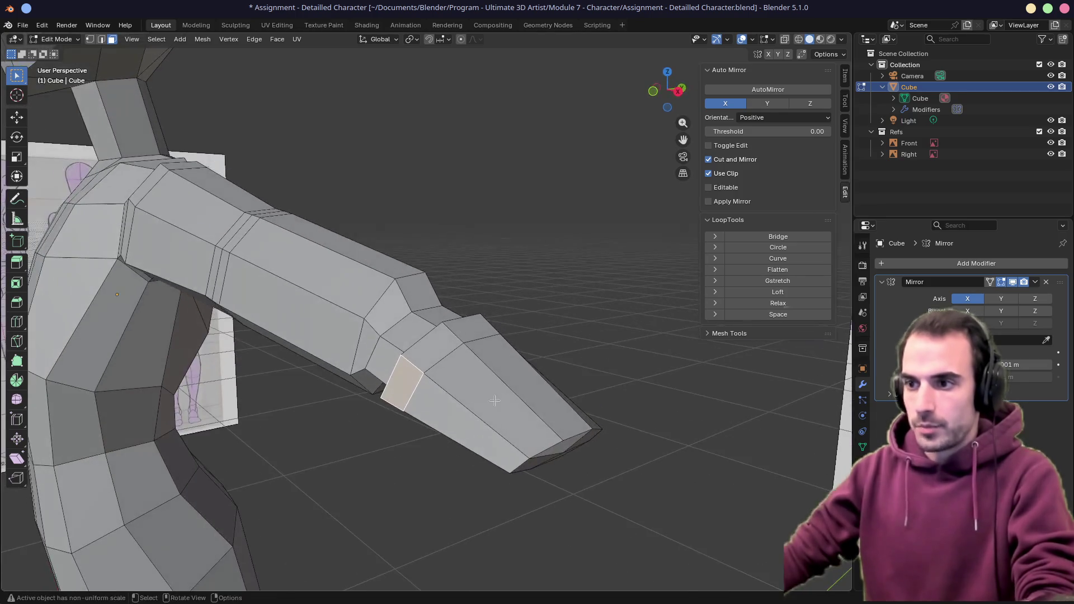
Extrude the hand's side face along its normal and move it to form a thumb stub
{"action": "key", "text": "g"}
{"action": "key", "text": "z"}
{"action": "key", "text": "z"}
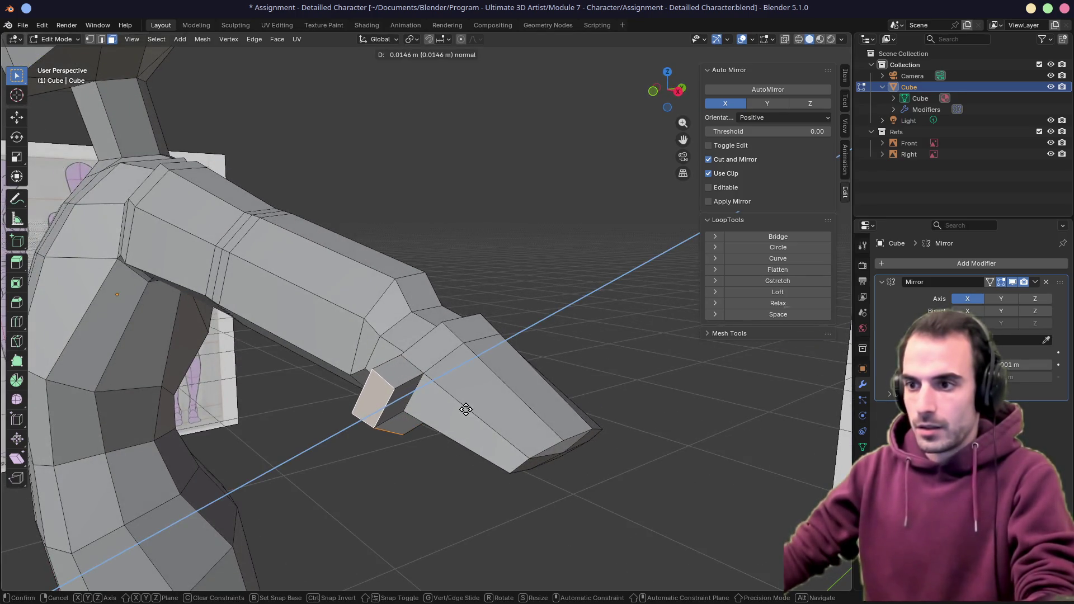
{"action": "left_click", "coordinate": [467, 408]}
{"action": "middle_click_drag", "start_coordinate": [467, 409], "coordinate": [520, 437]}
{"action": "scroll", "coordinate": [545, 454], "scroll_direction": "up", "scroll_amount": 3}
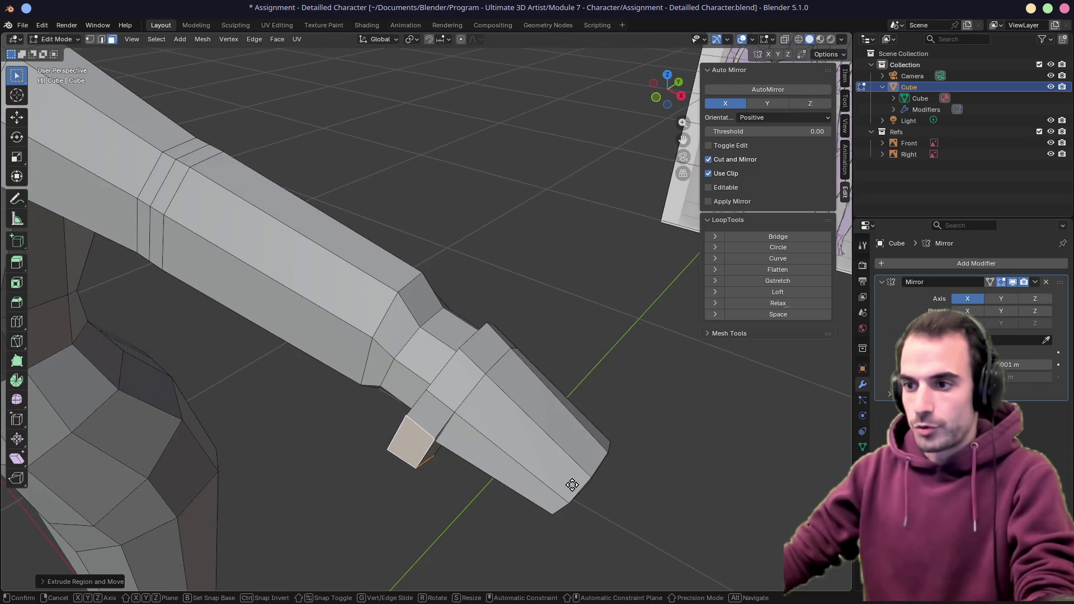
{"action": "key", "text": "g"}
{"action": "left_click", "coordinate": [579, 494]}
{"action": "middle_click_drag", "start_coordinate": [579, 495], "coordinate": [651, 429]}
{"action": "scroll", "coordinate": [651, 429], "scroll_direction": "down", "scroll_amount": 5}
{"action": "mouse_move", "coordinate": [588, 403]}
{"action": "middle_mouse_down"}
{"action": "mouse_move", "coordinate": [504, 437]}
{"action": "mouse_move", "coordinate": [457, 475]}
{"action": "middle_mouse_up"}
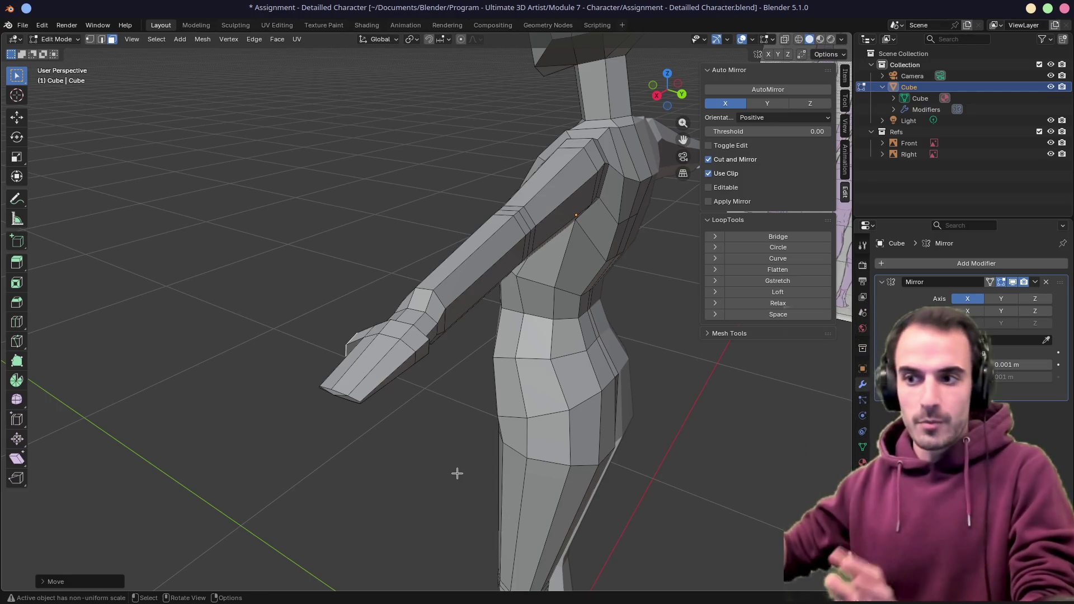
{"action": "middle_click_drag", "start_coordinate": [457, 474], "coordinate": [461, 395]}
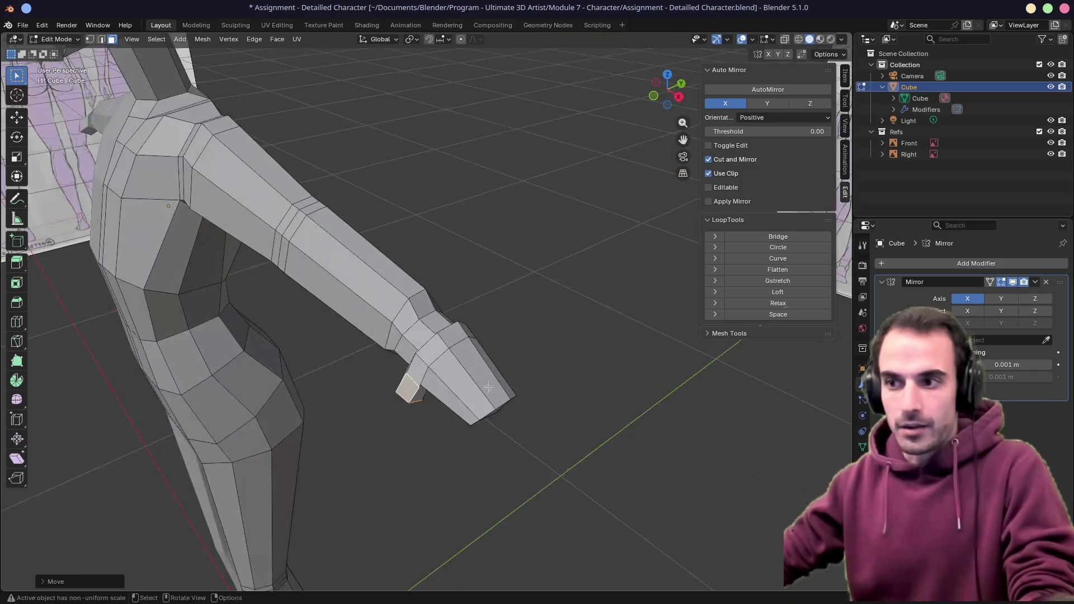
{"action": "scroll", "coordinate": [423, 398], "scroll_direction": "down", "scroll_amount": 5}
{"action": "mouse_move", "coordinate": [470, 352]}
{"action": "middle_mouse_down"}
{"action": "mouse_move", "coordinate": [293, 375]}
{"action": "mouse_move", "coordinate": [251, 362]}
{"action": "mouse_move", "coordinate": [319, 395]}
{"action": "mouse_move", "coordinate": [475, 333]}
{"action": "mouse_move", "coordinate": [412, 378]}
{"action": "mouse_move", "coordinate": [485, 413]}
{"action": "mouse_move", "coordinate": [400, 410]}
{"action": "mouse_move", "coordinate": [349, 509]}
{"action": "middle_mouse_up"}
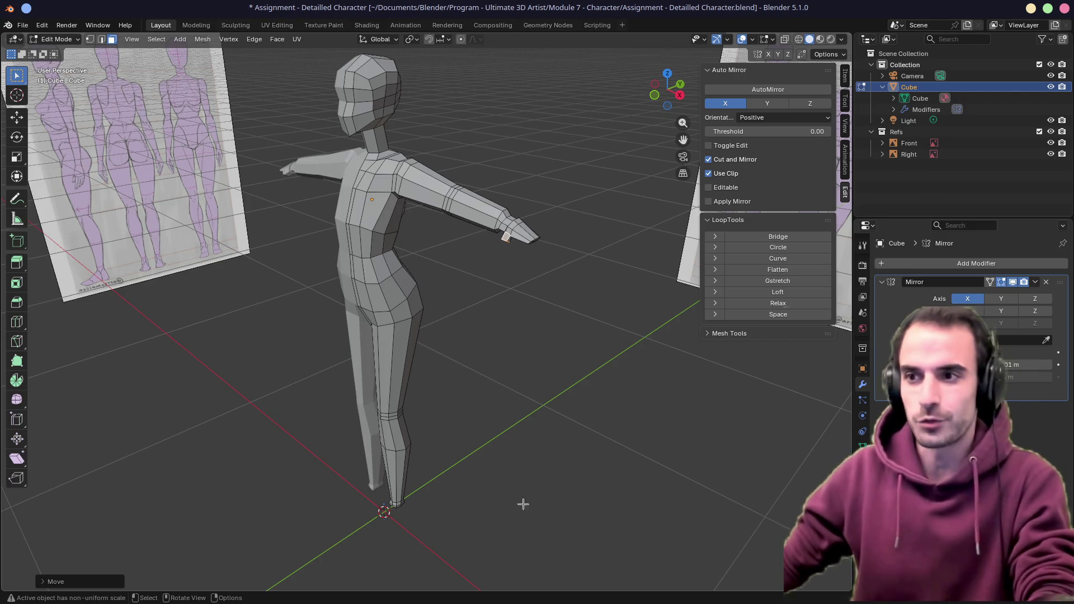
{"action": "mouse_move", "coordinate": [429, 315]}
{"action": "middle_mouse_down"}
{"action": "mouse_move", "coordinate": [403, 353]}
{"action": "mouse_move", "coordinate": [453, 335]}
{"action": "mouse_move", "coordinate": [453, 387]}
{"action": "mouse_move", "coordinate": [241, 393]}
{"action": "middle_mouse_up"}
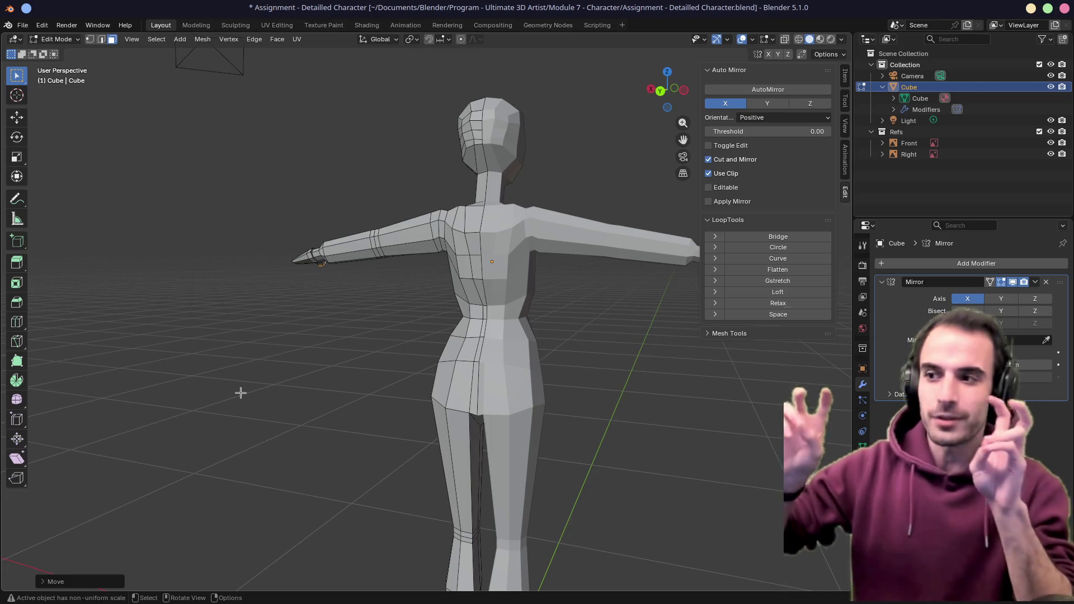
{"action": "mouse_move", "coordinate": [278, 377]}
{"action": "middle_mouse_down"}
{"action": "mouse_move", "coordinate": [319, 325]}
{"action": "mouse_move", "coordinate": [520, 269]}
{"action": "mouse_move", "coordinate": [471, 235]}
{"action": "mouse_move", "coordinate": [608, 304]}
{"action": "mouse_move", "coordinate": [470, 277]}
{"action": "mouse_move", "coordinate": [471, 311]}
{"action": "mouse_move", "coordinate": [401, 303]}
{"action": "mouse_move", "coordinate": [489, 273]}
{"action": "middle_mouse_up"}
{"action": "key", "text": "Tab"}
{"action": "key", "text": "KP_1"}
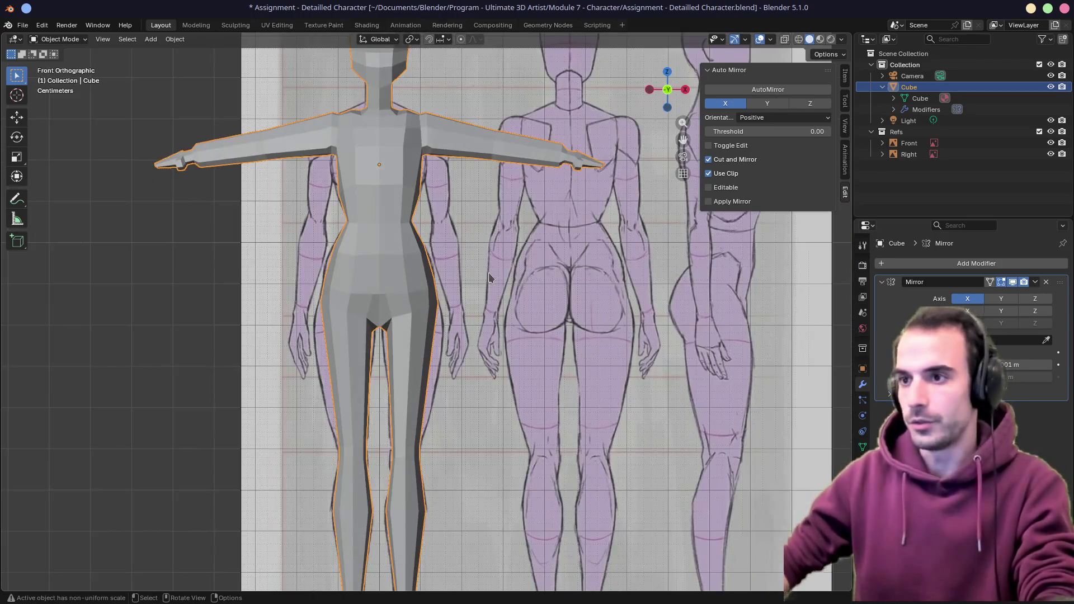
{"action": "scroll", "coordinate": [541, 304], "scroll_direction": "up", "scroll_amount": 3}
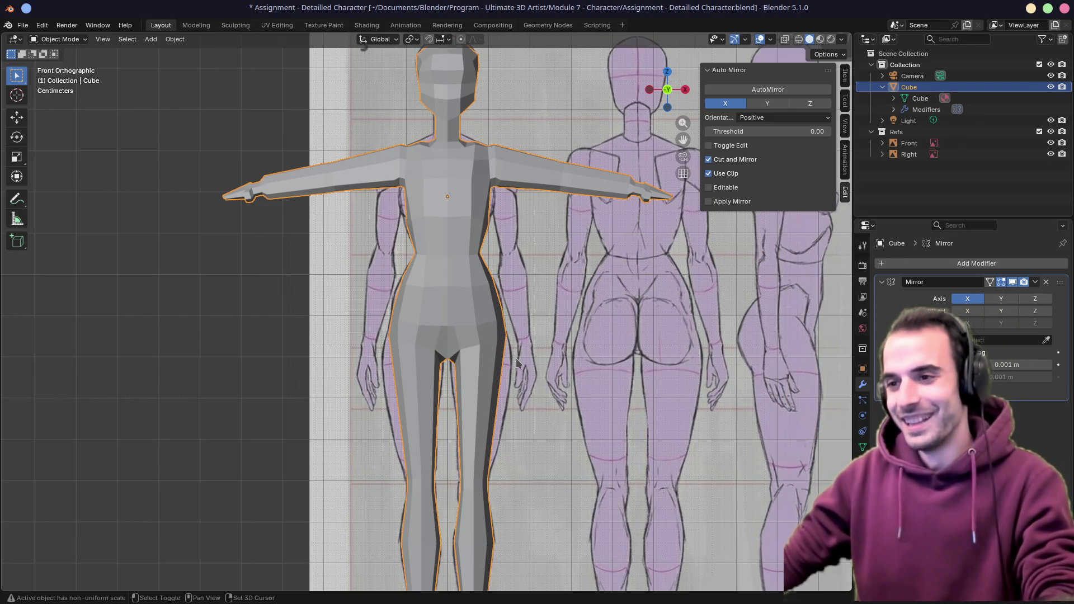
{"action": "middle_click_drag", "start_coordinate": [531, 353], "coordinate": [549, 230], "text": "shift"}
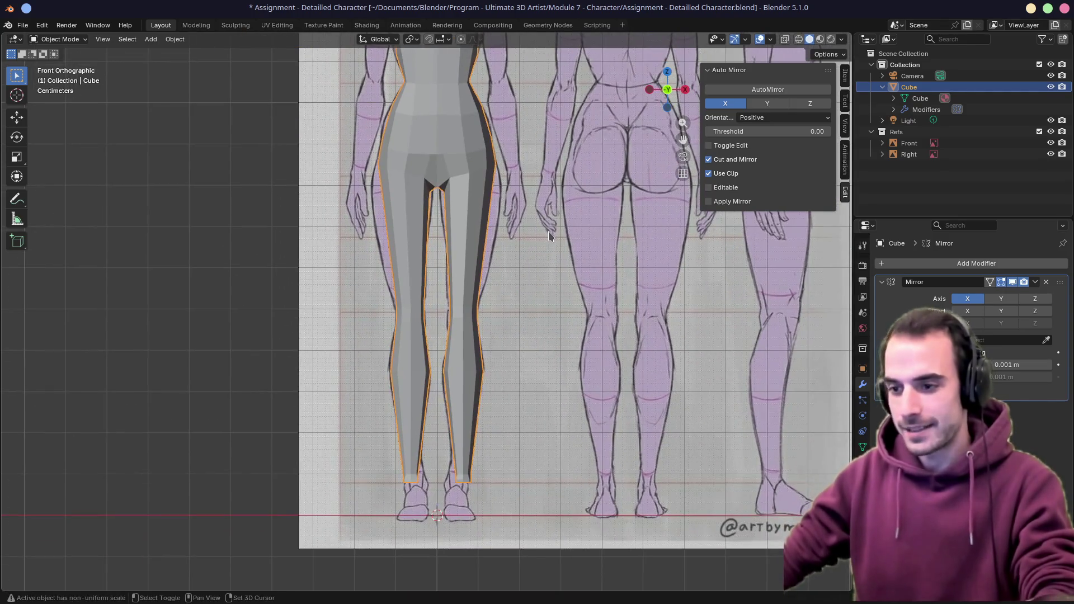
{"action": "key", "text": "shift+a"}
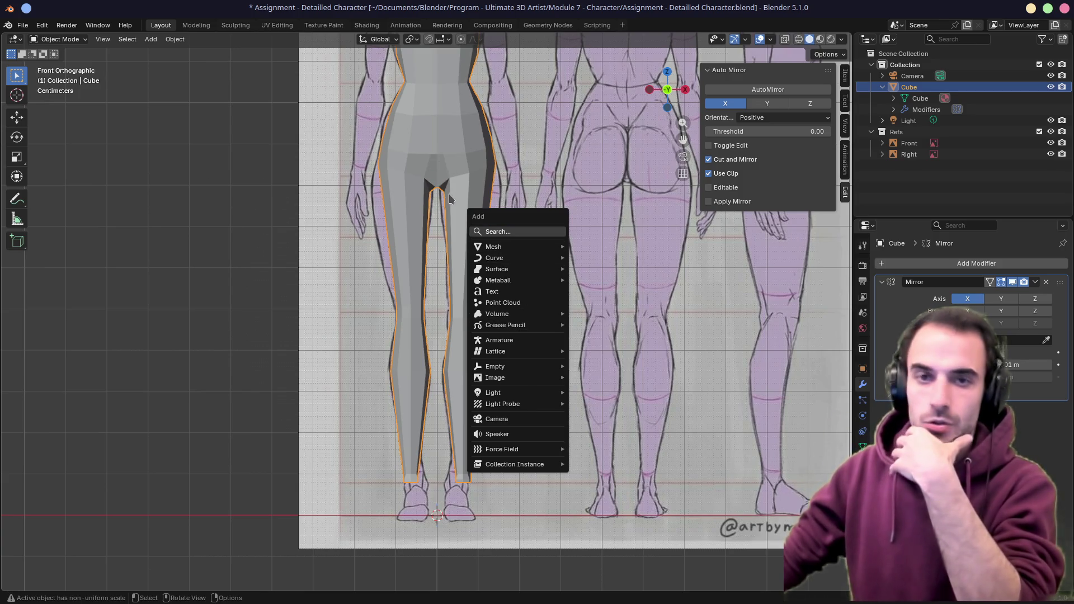
{"action": "mouse_move", "coordinate": [495, 258]}
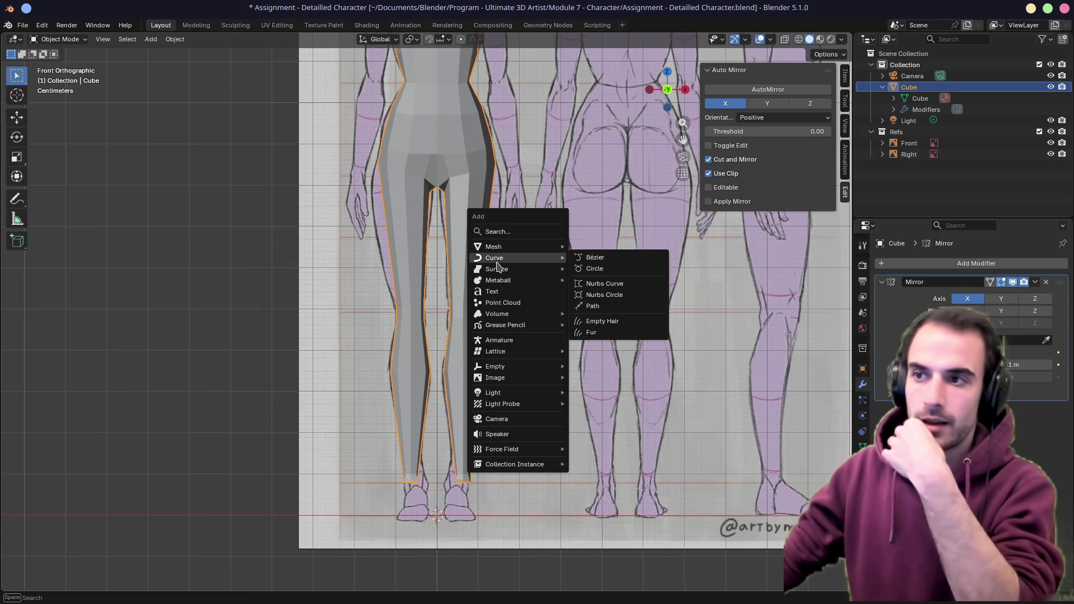
{"action": "left_click", "coordinate": [560, 257]}
{"action": "scroll", "coordinate": [478, 250], "scroll_direction": "down", "scroll_amount": 3}
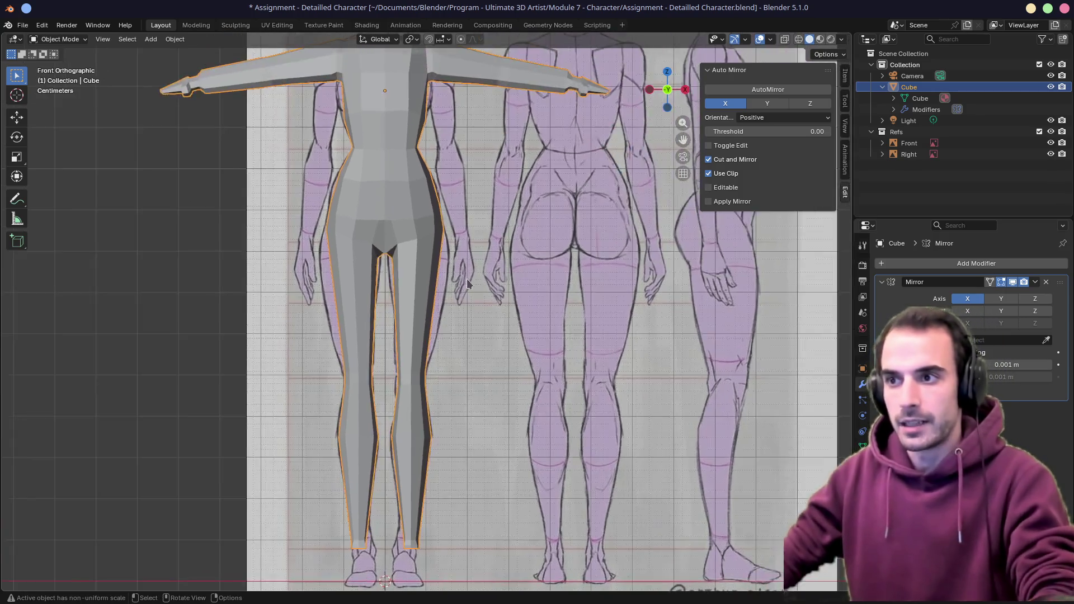
{"action": "middle_click_drag", "start_coordinate": [478, 250], "coordinate": [506, 293]}
{"action": "key", "text": "Tab"}
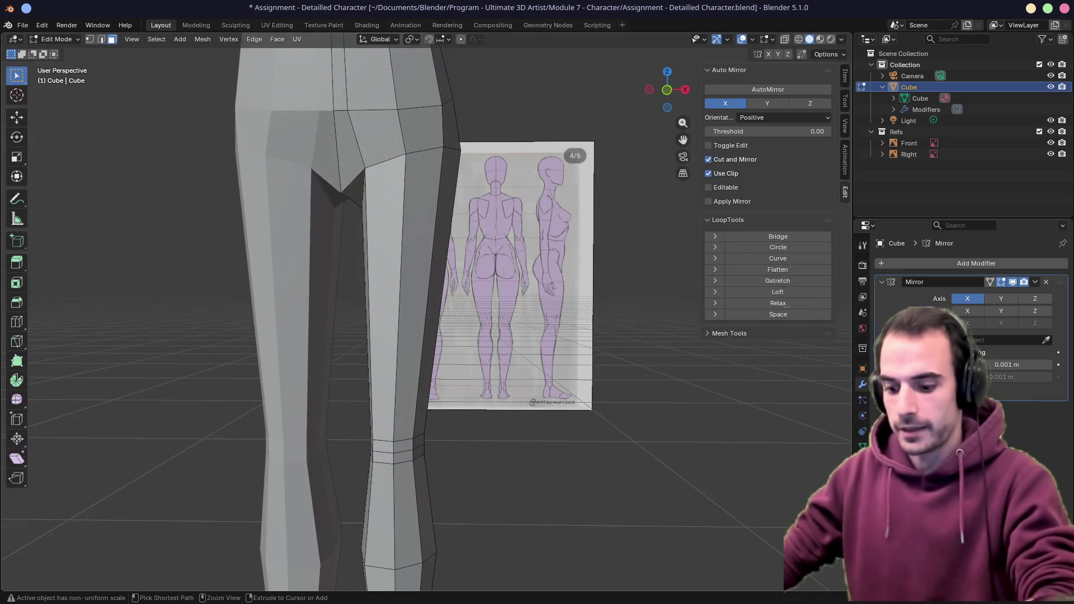
Loop cut the upper thigh and scale and move the new loop in front view to fit the reference
{"action": "key", "text": "ctrl+r"}
{"action": "left_click", "coordinate": [419, 260]}
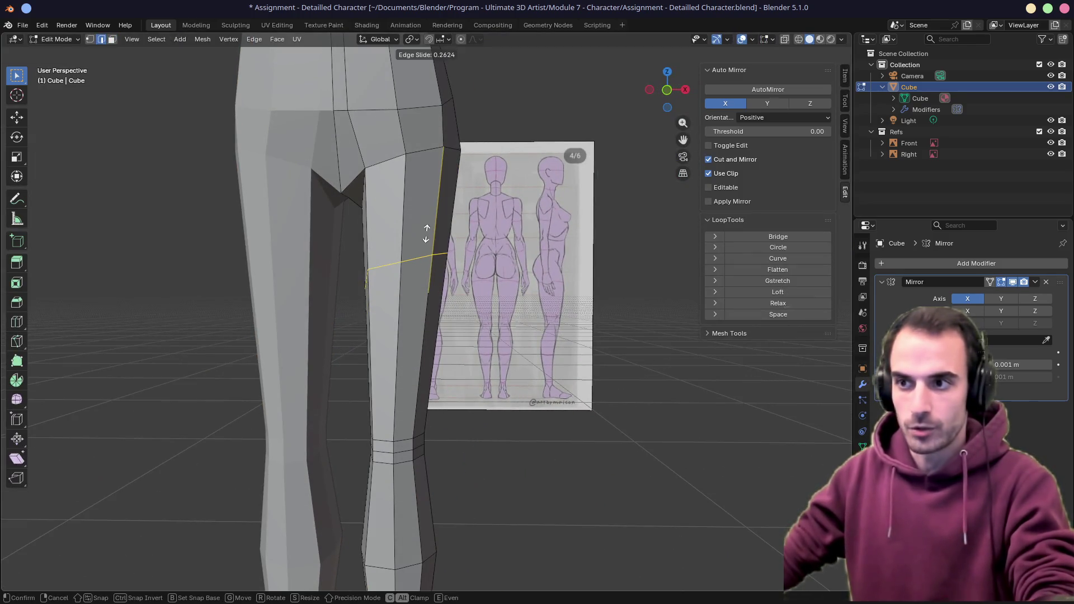
{"action": "left_click", "coordinate": [427, 234]}
{"action": "middle_click_drag", "start_coordinate": [478, 249], "coordinate": [496, 253]}
{"action": "key", "text": "1"}
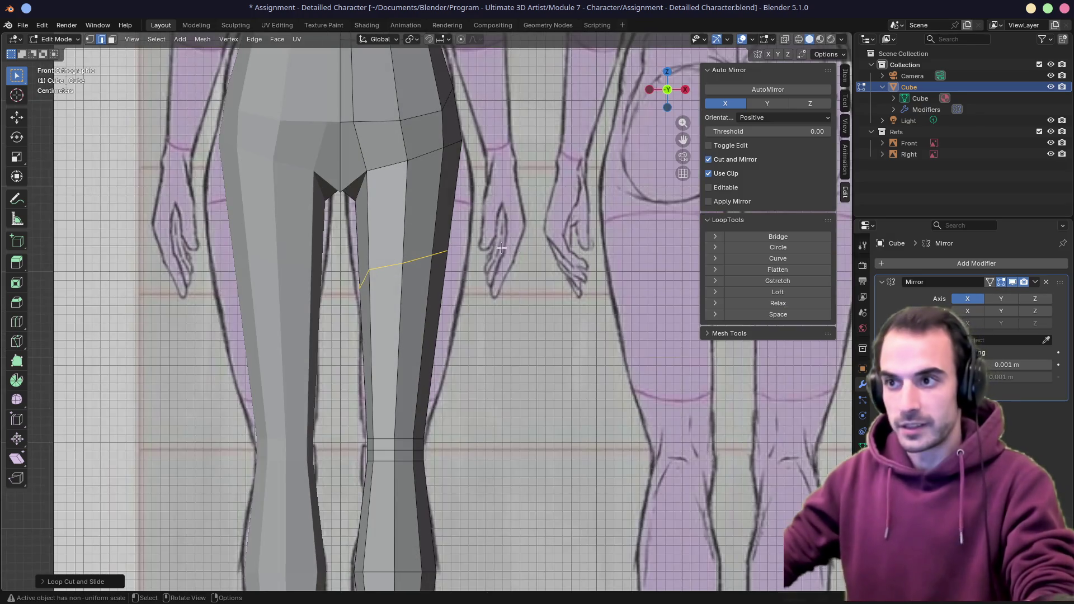
{"action": "key", "text": "s"}
{"action": "left_click", "coordinate": [520, 257]}
{"action": "key", "text": "g"}
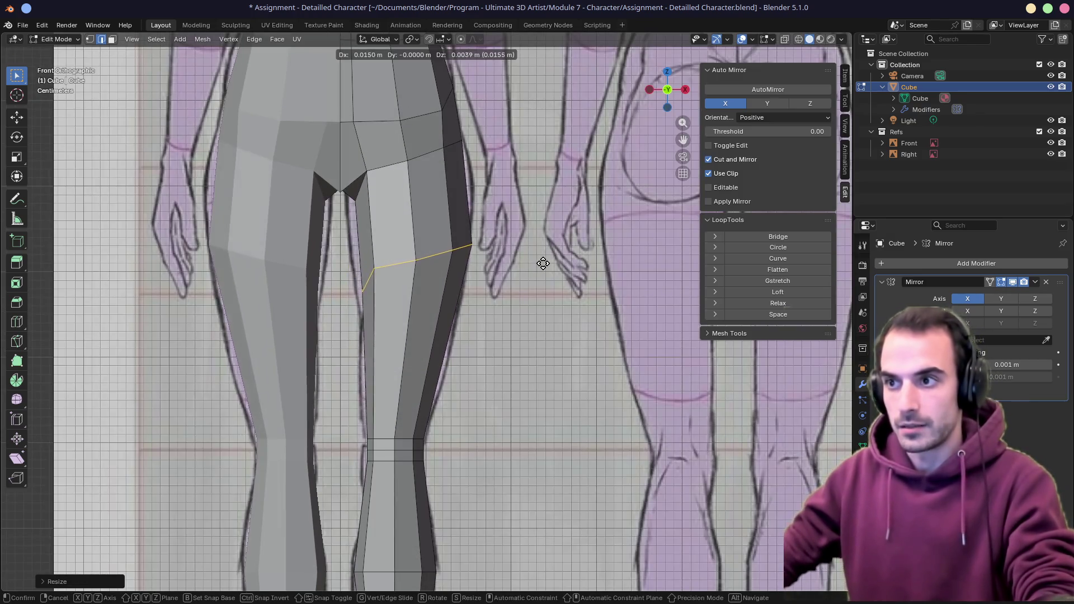
{"action": "left_click", "coordinate": [543, 264]}
{"action": "key", "text": "s"}
{"action": "left_click", "coordinate": [387, 284]}
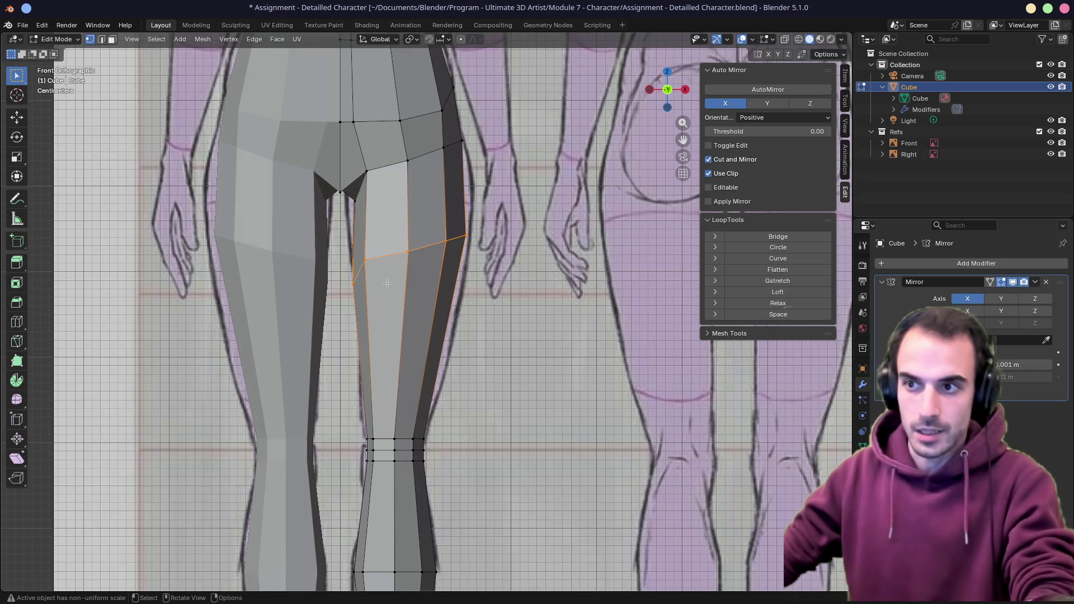
Vertex-slide a thigh vertex, then reposition and widen the whole thigh loop to the leg outline
{"action": "middle_click_drag", "start_coordinate": [386, 284], "coordinate": [445, 269]}
{"action": "left_click", "coordinate": [344, 267]}
{"action": "key", "text": "g"}
{"action": "key", "text": "g"}
{"action": "left_click", "coordinate": [419, 263]}
{"action": "key", "text": "KP_1"}
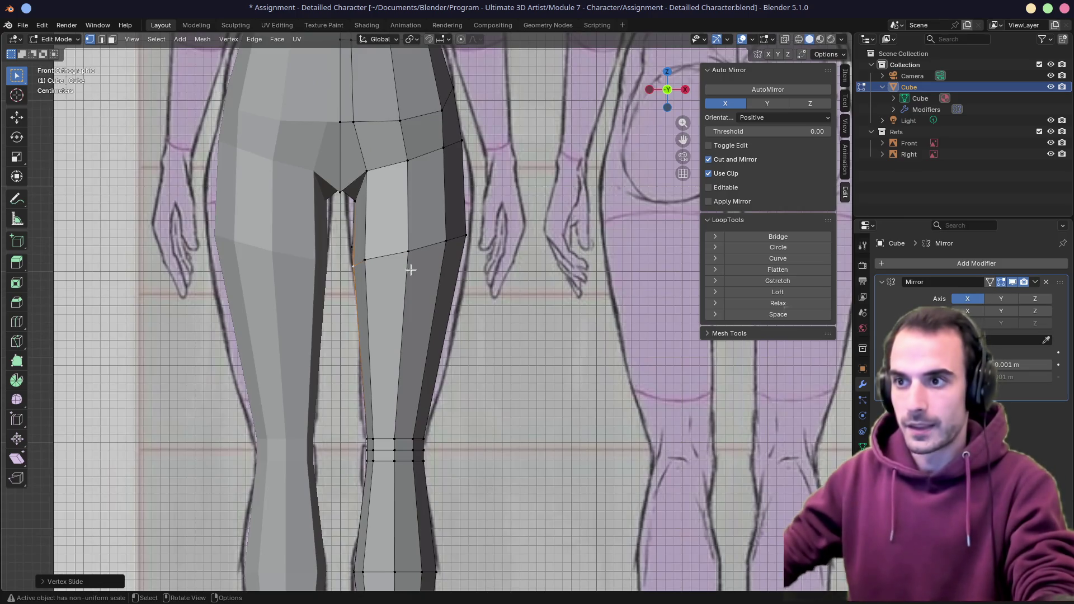
{"action": "left_click", "coordinate": [403, 254], "text": "alt"}
{"action": "key", "text": "g"}
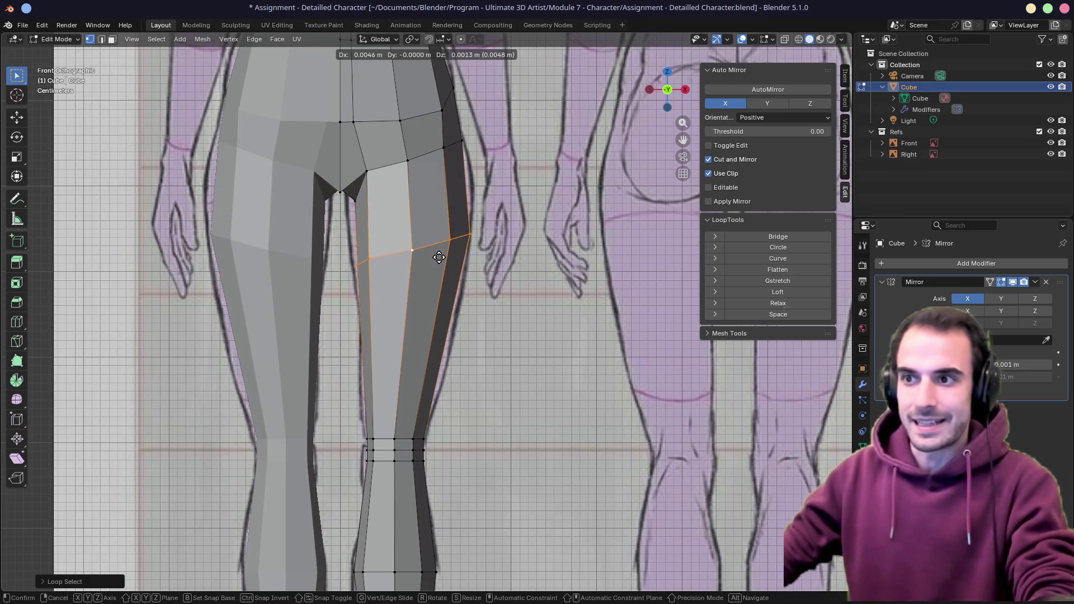
{"action": "left_click", "coordinate": [439, 257]}
{"action": "key", "text": "s"}
{"action": "left_click", "coordinate": [441, 257]}
{"action": "mouse_move", "coordinate": [440, 257]}
{"action": "middle_mouse_down"}
{"action": "mouse_move", "coordinate": [430, 270]}
{"action": "mouse_move", "coordinate": [516, 278]}
{"action": "middle_mouse_up"}
{"action": "key", "text": "KP_1"}
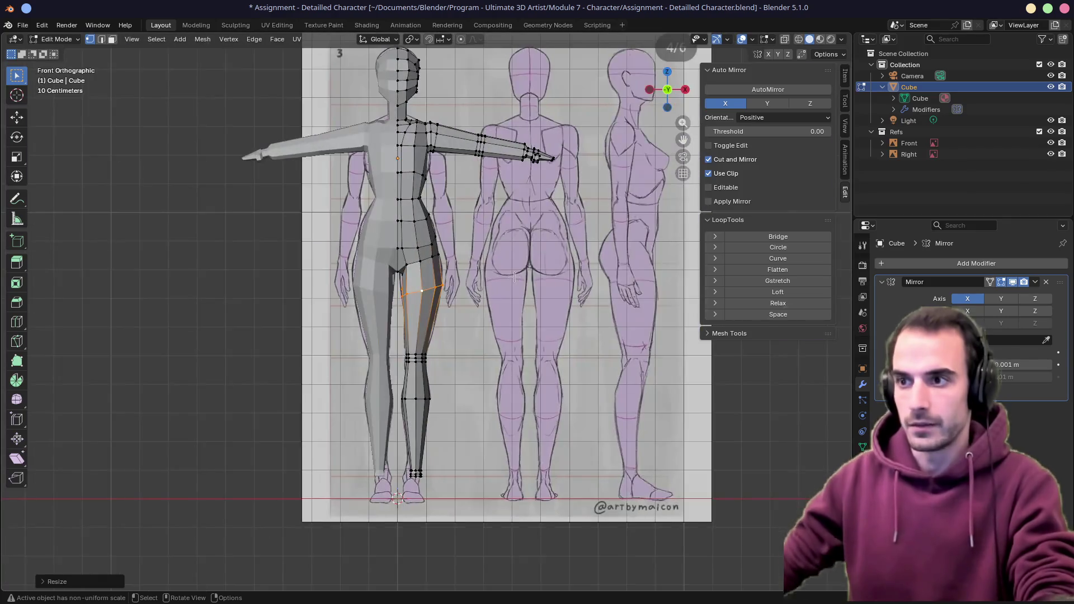
In right side view, scale and move the thigh loop onto the reference profile and save
{"action": "key", "text": "KP_3"}
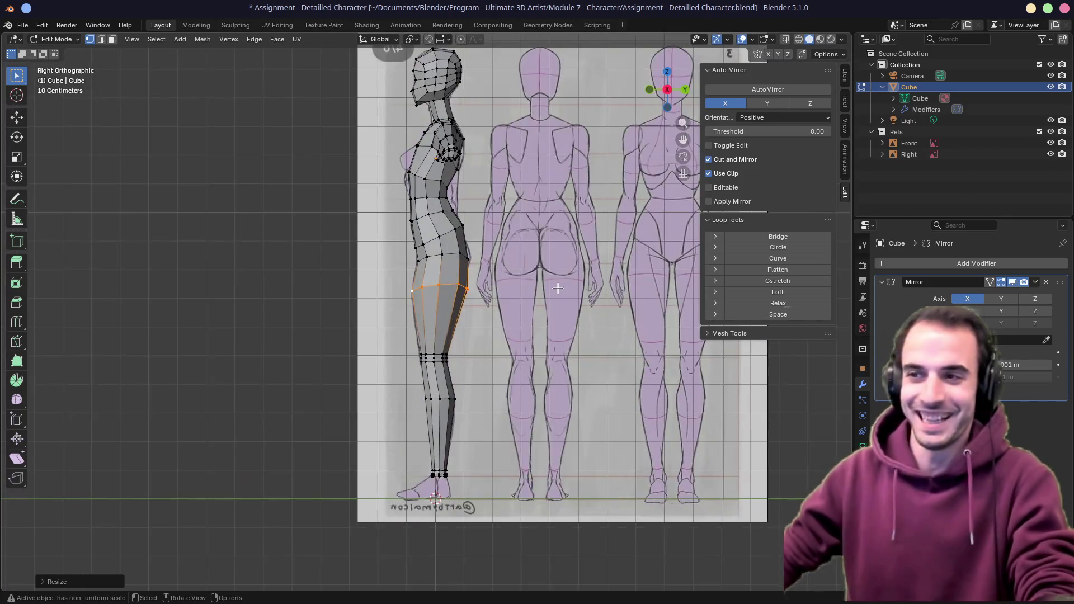
{"action": "key", "text": "s"}
{"action": "left_click", "coordinate": [574, 294]}
{"action": "key", "text": "g"}
{"action": "left_click", "coordinate": [571, 292]}
{"action": "key", "text": "ctrl+s"}
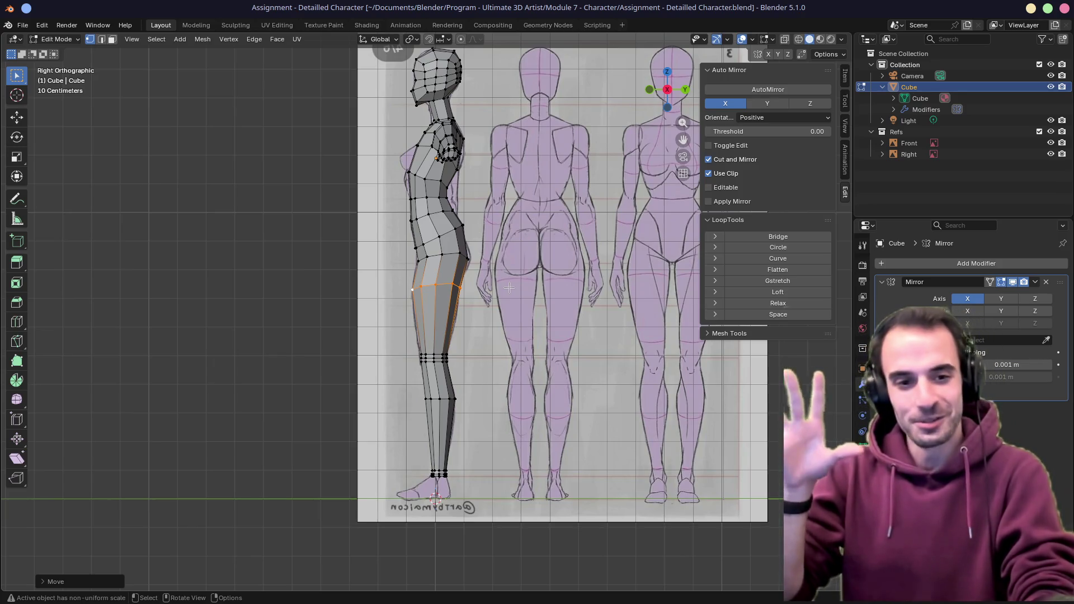
Move a leg vertex to match the front reference and save the file
{"action": "key", "text": "Tab"}
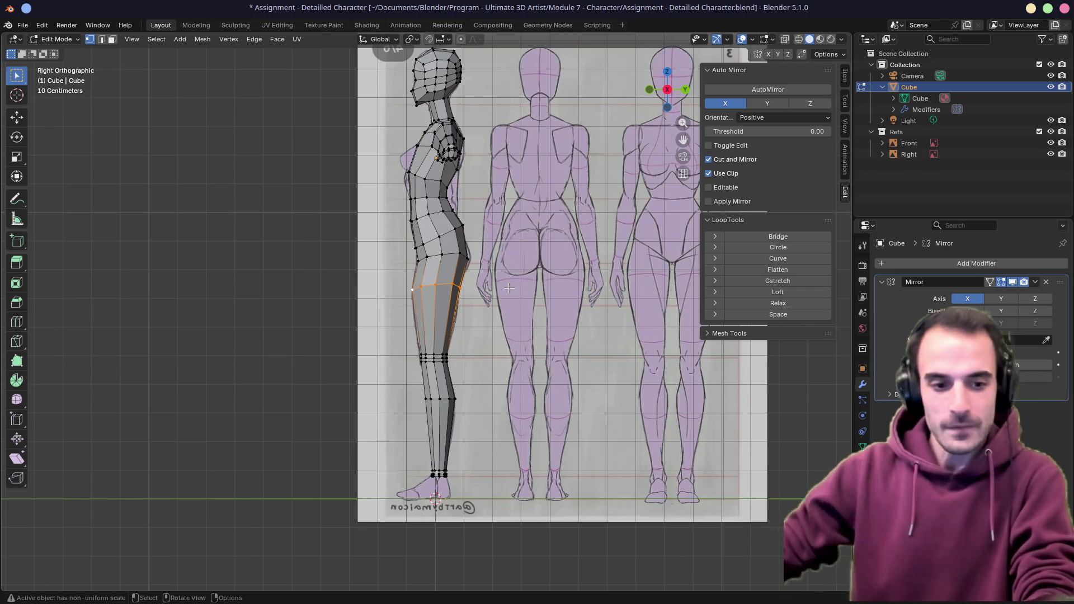
{"action": "middle_click_drag", "start_coordinate": [504, 252], "coordinate": [588, 252]}
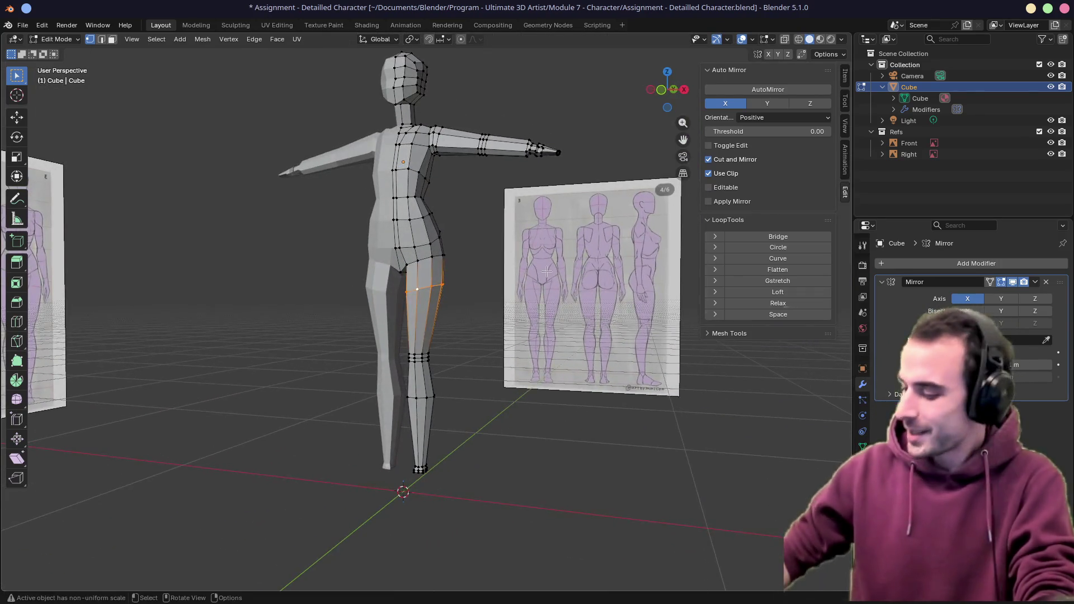
{"action": "key", "text": "KP_1"}
{"action": "scroll", "coordinate": [433, 303], "scroll_direction": "up", "scroll_amount": 6}
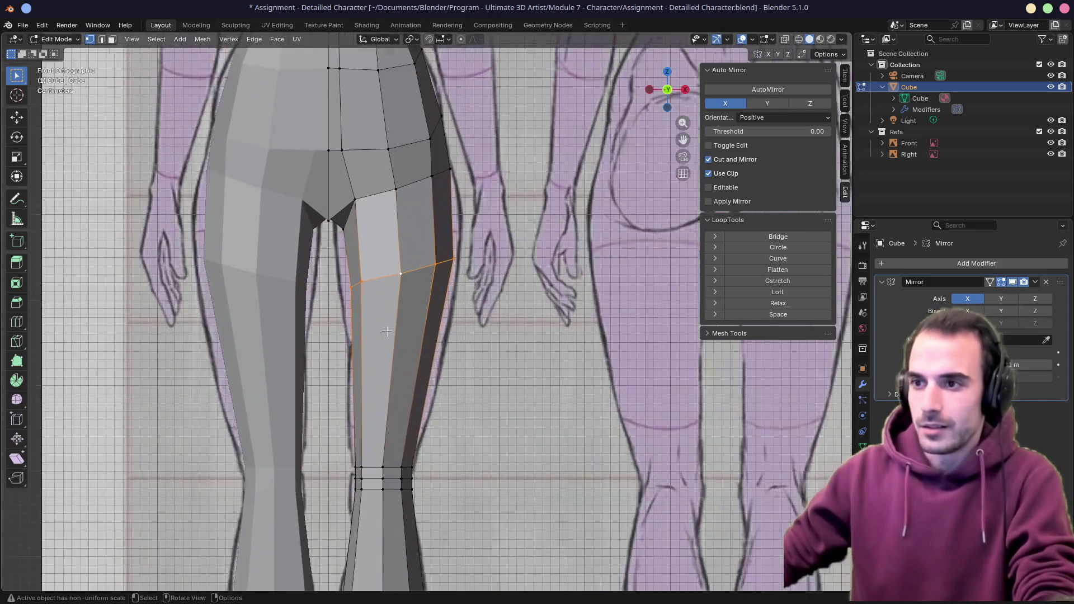
{"action": "left_click", "coordinate": [403, 304]}
{"action": "key", "text": "g"}
{"action": "left_click", "coordinate": [406, 315]}
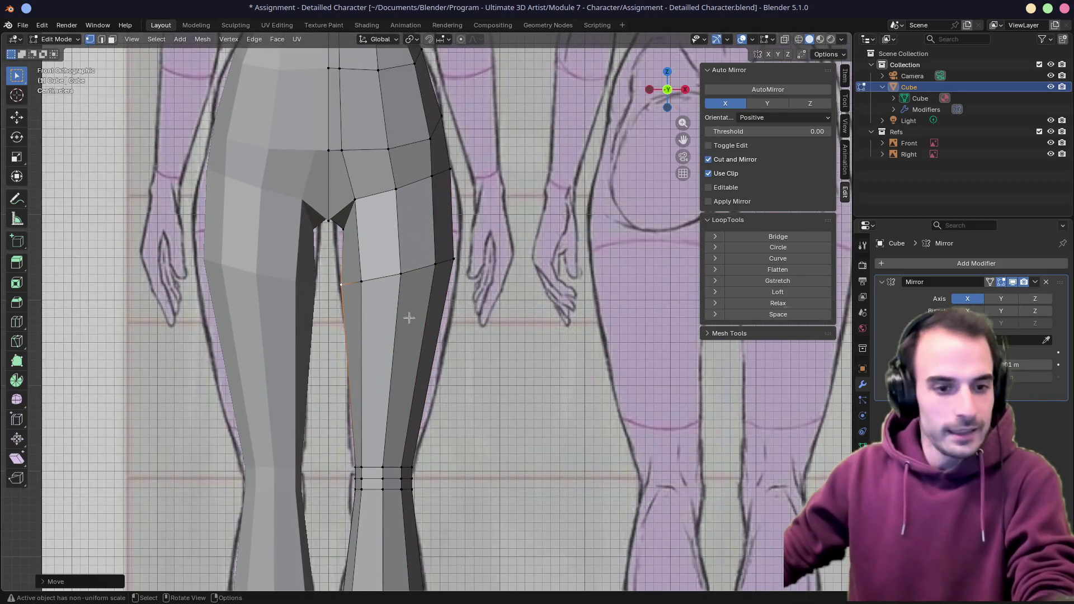
{"action": "mouse_move", "coordinate": [487, 316]}
{"action": "middle_mouse_down"}
{"action": "mouse_move", "coordinate": [378, 311]}
{"action": "mouse_move", "coordinate": [478, 306]}
{"action": "middle_mouse_up"}
{"action": "key", "text": "ctrl+s"}
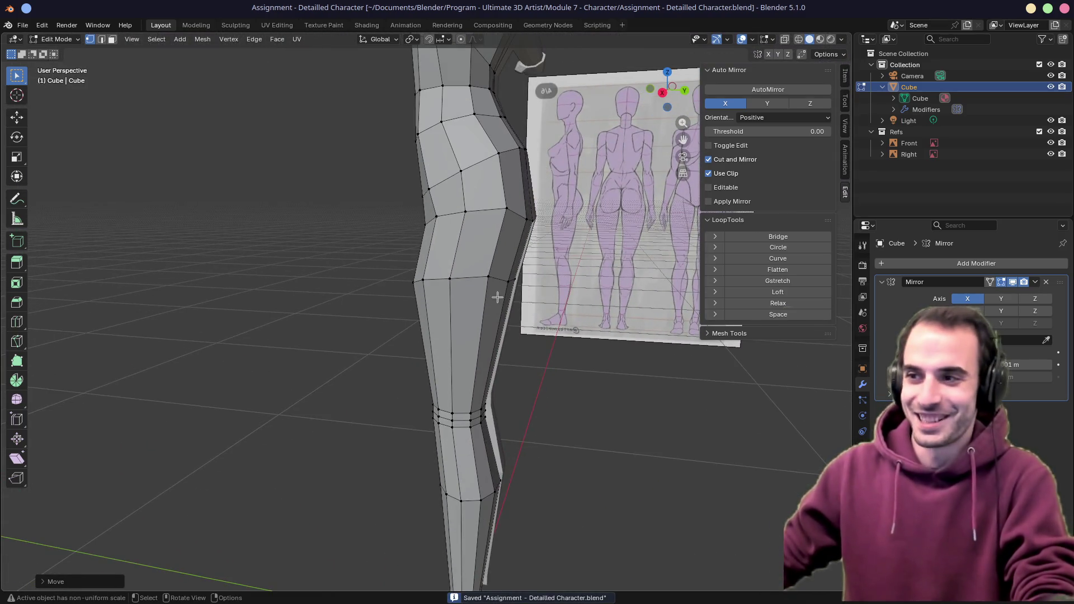
Slide another leg vertex, check front and side views, save, and return to Object Mode
{"action": "left_click", "coordinate": [507, 282]}
{"action": "key", "text": "g"}
{"action": "key", "text": "g"}
{"action": "left_click", "coordinate": [536, 296]}
{"action": "key", "text": "KP_1"}
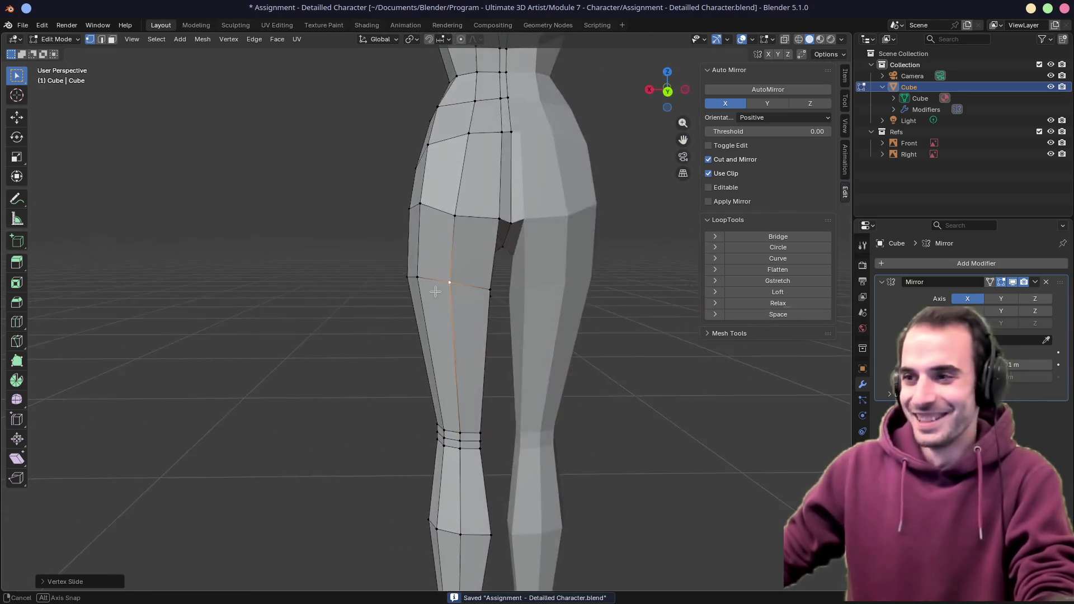
{"action": "key", "text": "KP_3"}
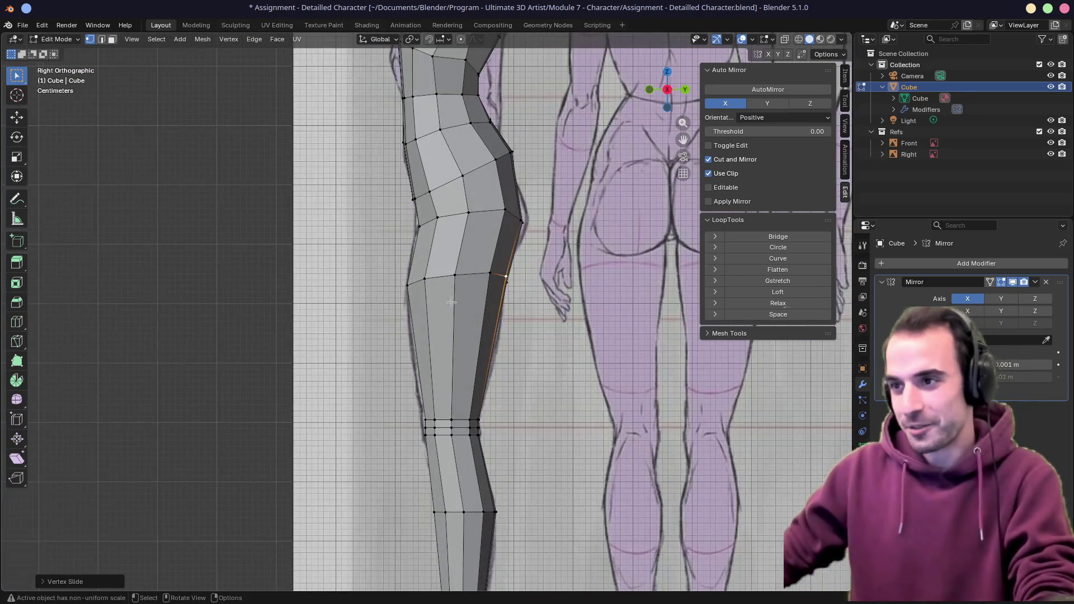
{"action": "mouse_move", "coordinate": [453, 302]}
{"action": "middle_mouse_down"}
{"action": "mouse_move", "coordinate": [510, 328]}
{"action": "mouse_move", "coordinate": [447, 328]}
{"action": "middle_mouse_up"}
{"action": "key", "text": "ctrl+s"}
{"action": "scroll", "coordinate": [487, 310], "scroll_direction": "down", "scroll_amount": 4}
{"action": "key", "text": "Tab"}
{"action": "scroll", "coordinate": [479, 328], "scroll_direction": "up", "scroll_amount": 2}
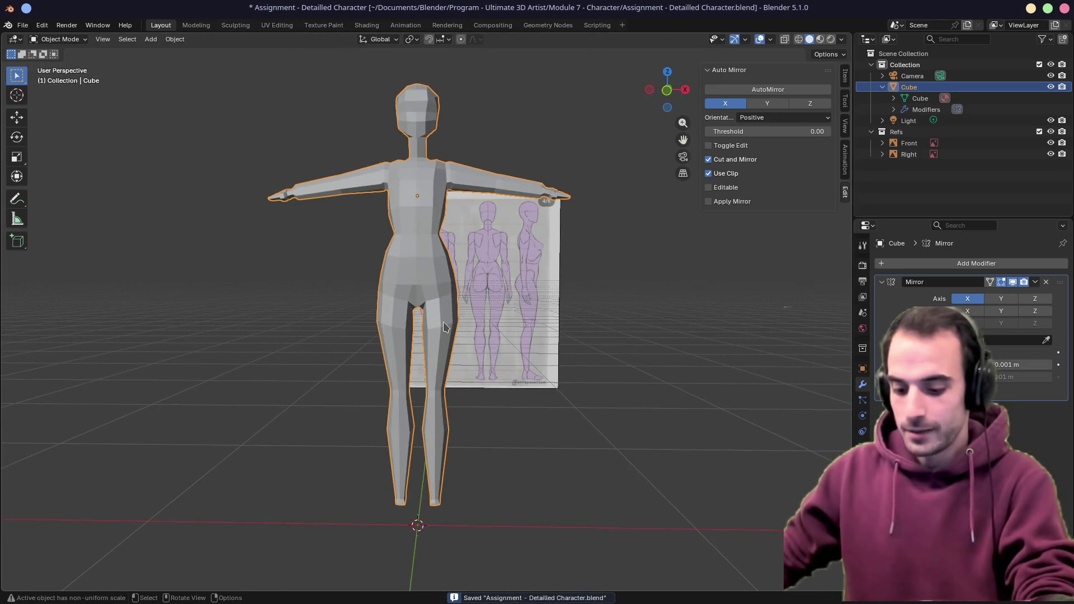
Add an armature and move it in front view onto the middle reference figure
{"action": "key", "text": "shift+a"}
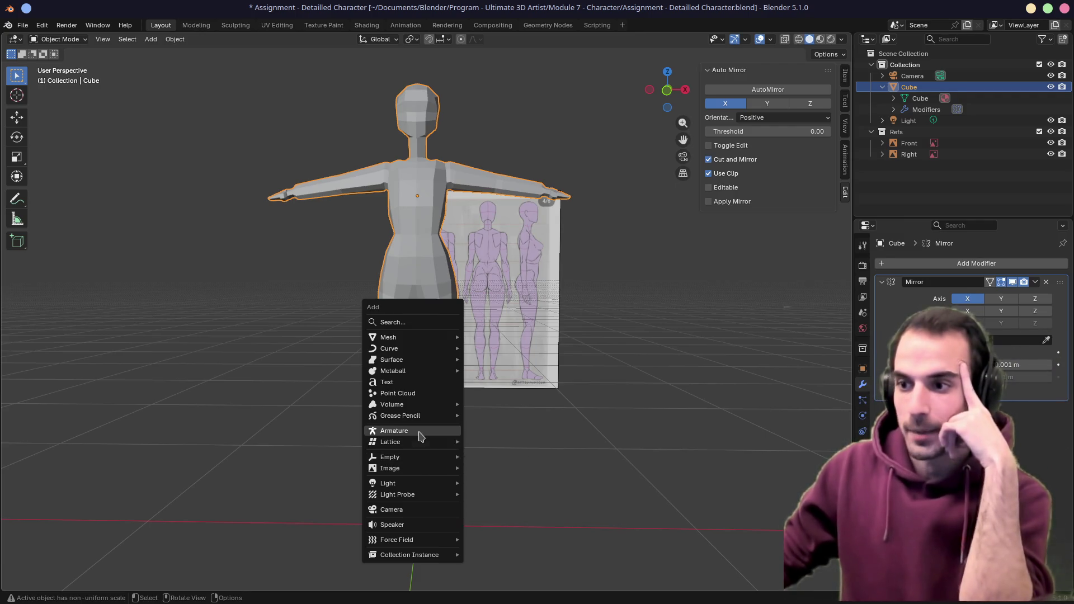
{"action": "left_click", "coordinate": [419, 432]}
{"action": "key", "text": "KP_1"}
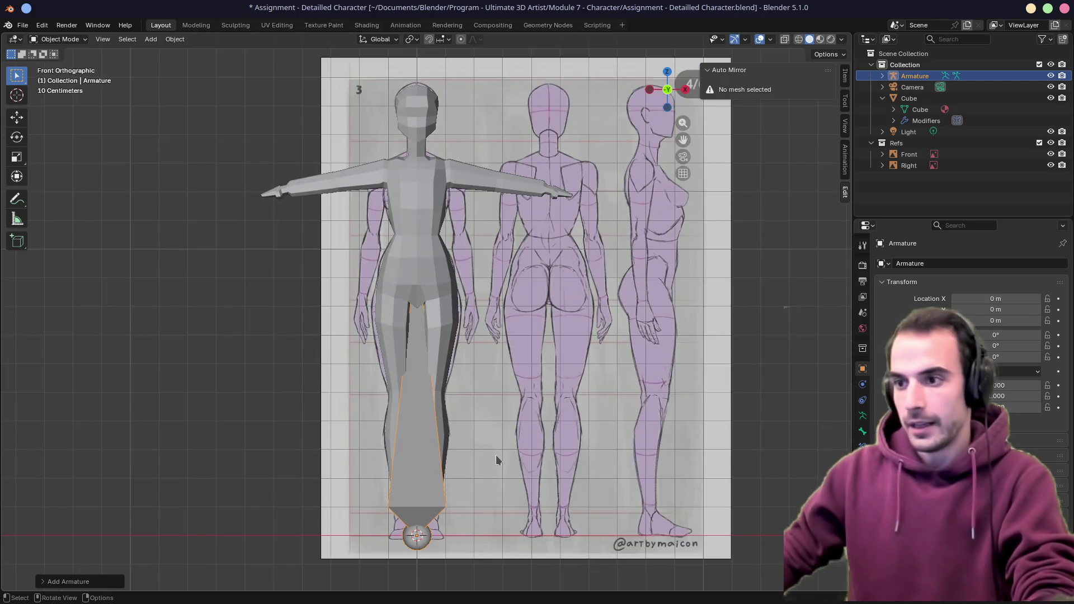
{"action": "key", "text": "g"}
{"action": "left_click", "coordinate": [651, 480]}
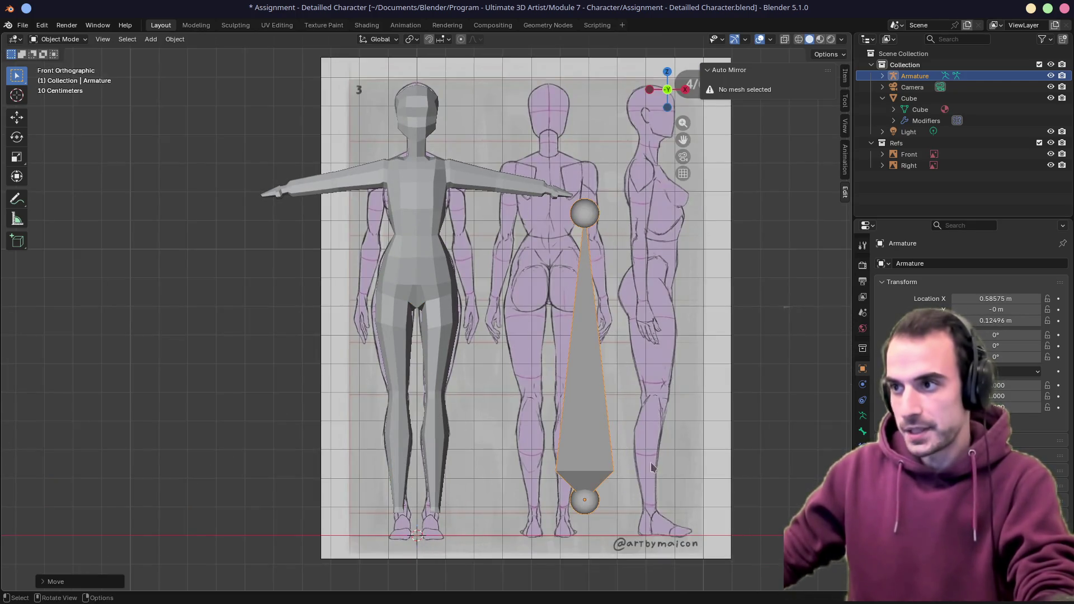
Enter the armature's Edit Mode, cancel a bone tip move, and return to Object Mode
{"action": "key", "text": "Tab"}
{"action": "key", "text": "g"}
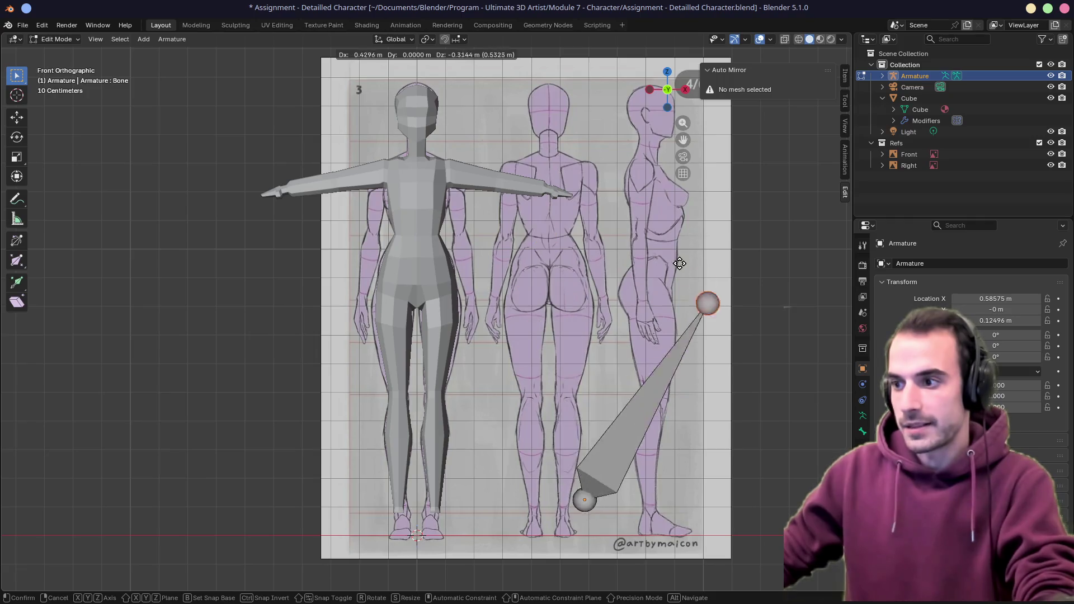
{"action": "key", "text": "Escape"}
{"action": "key", "text": "Tab"}
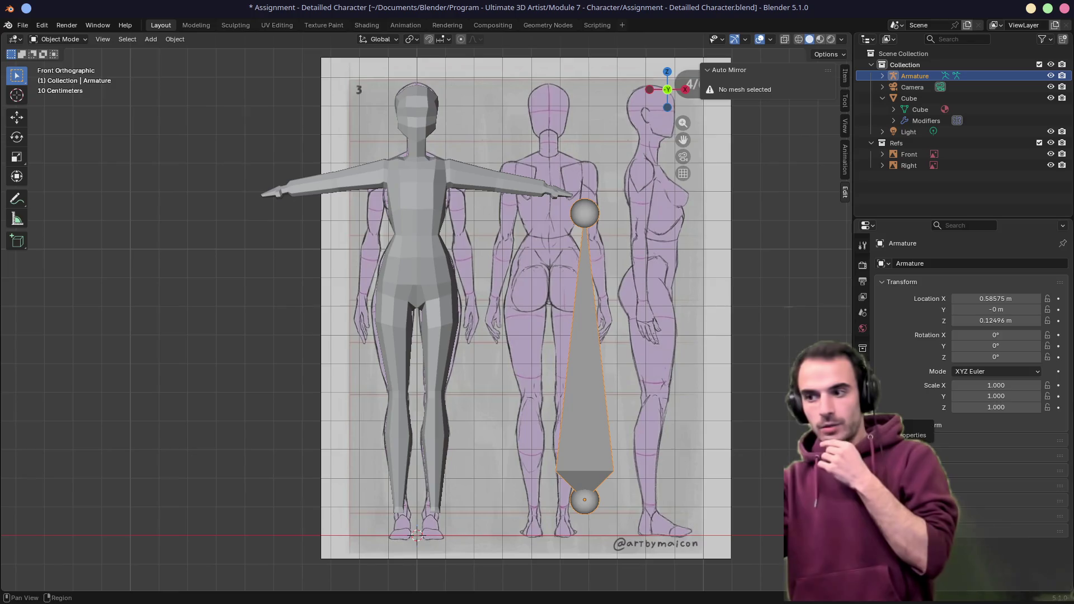
Widen the Properties editor and browse the Bone and Armature display settings
{"action": "left_click", "coordinate": [864, 344]}
{"action": "left_click_drag", "start_coordinate": [852, 359], "coordinate": [467, 359]}
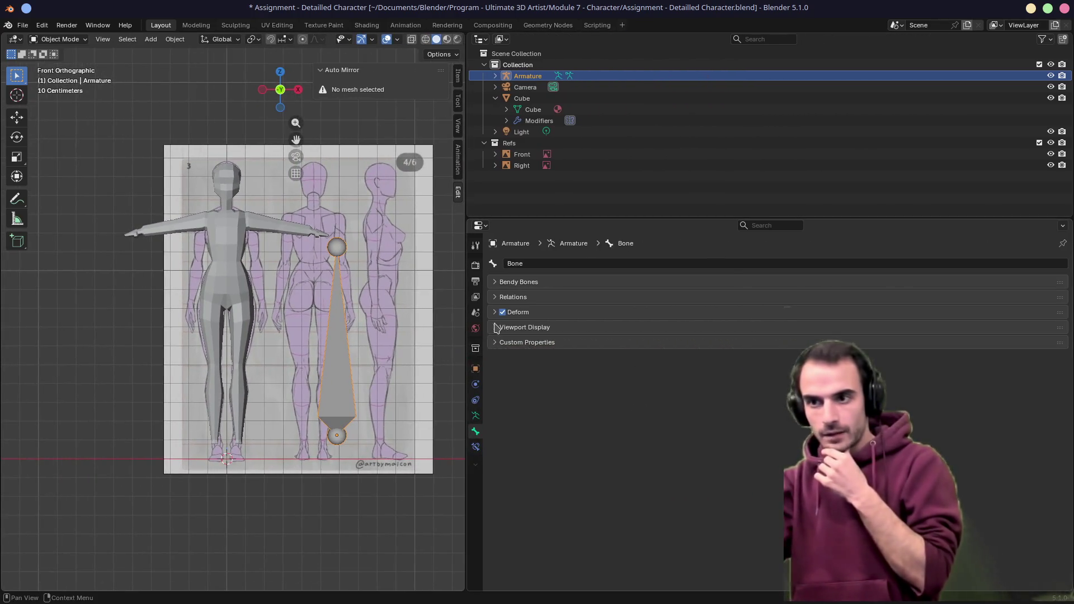
{"action": "left_click", "coordinate": [525, 326]}
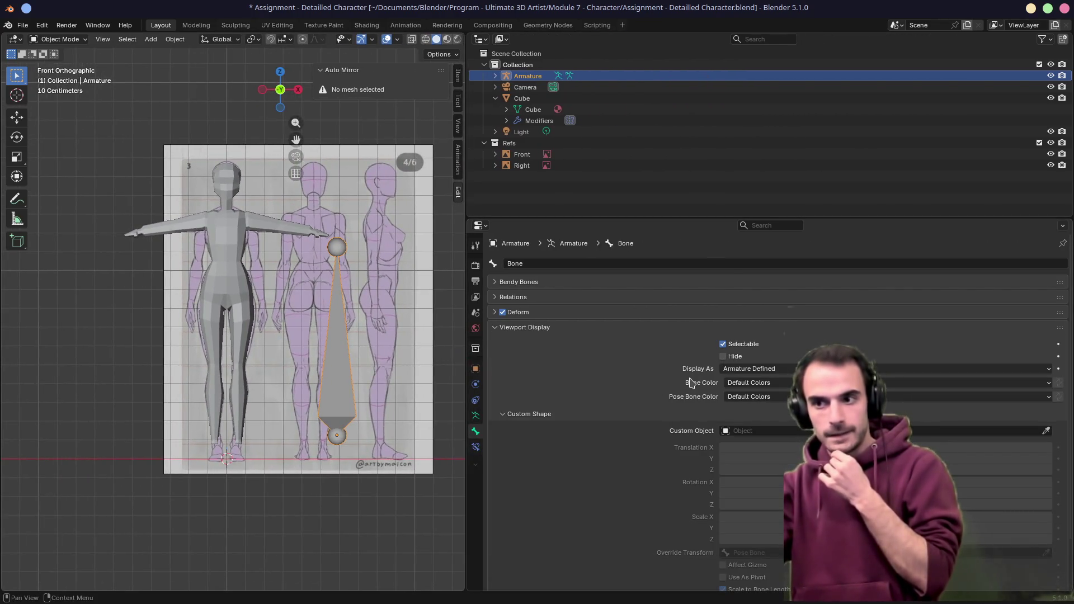
{"action": "left_click", "coordinate": [503, 414]}
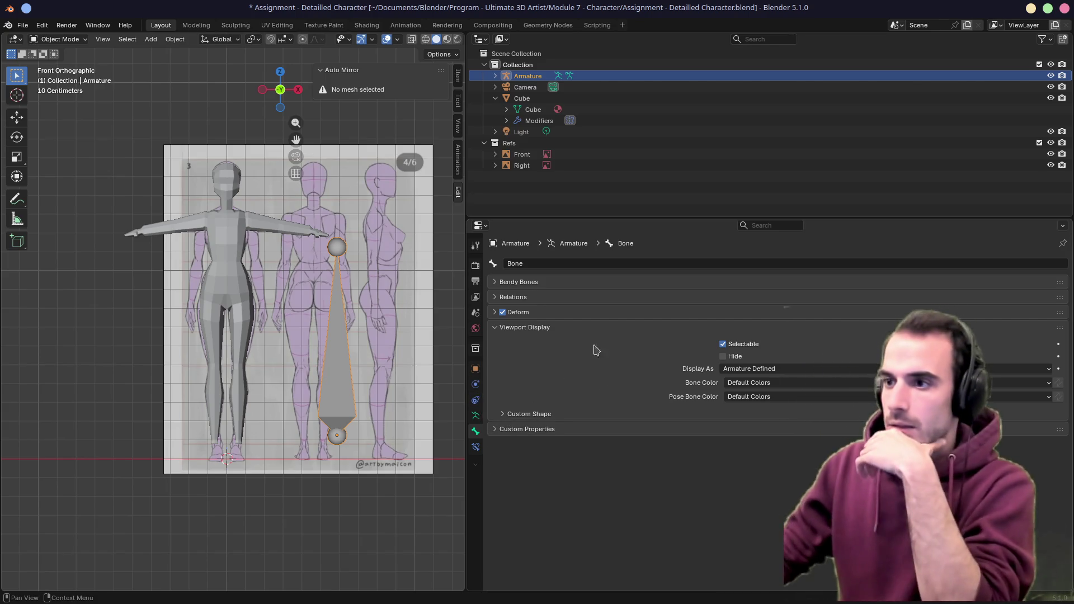
{"action": "left_click", "coordinate": [495, 328]}
{"action": "left_click", "coordinate": [476, 416]}
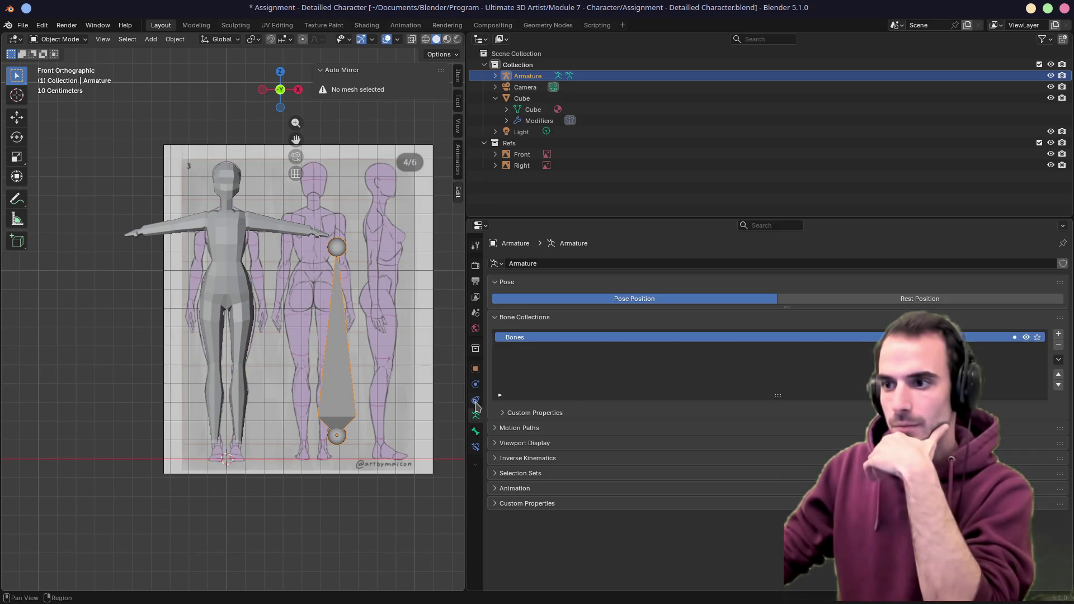
Enable In Front under the armature's Object Viewport Display, then restore the 3D view width
{"action": "left_click", "coordinate": [476, 370]}
{"action": "left_click", "coordinate": [502, 487]}
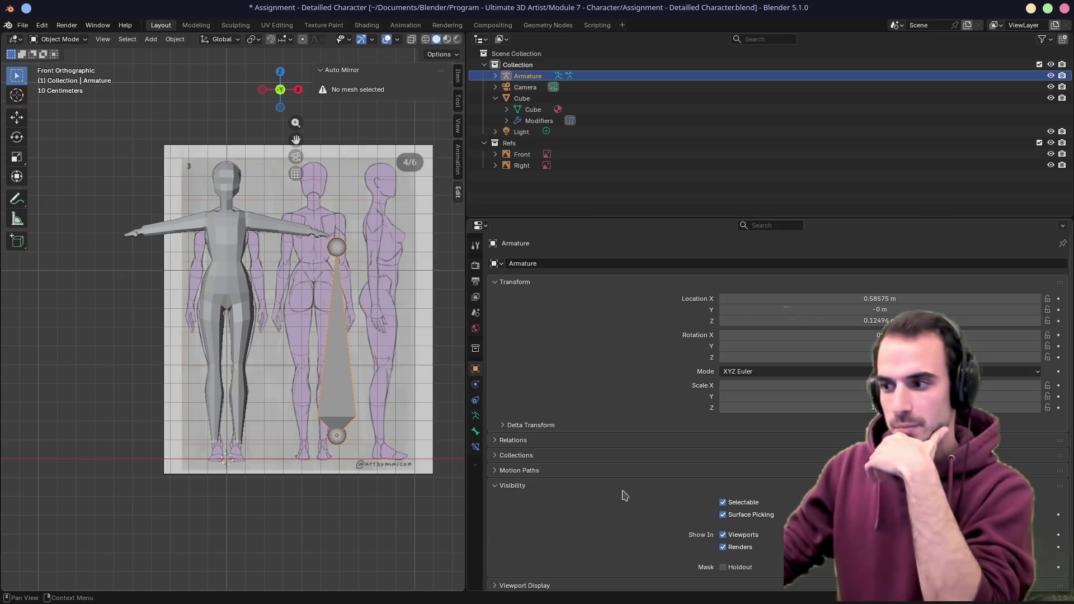
{"action": "scroll", "coordinate": [679, 487], "scroll_direction": "down", "scroll_amount": 2}
{"action": "scroll", "coordinate": [676, 491], "scroll_direction": "down", "scroll_amount": 1}
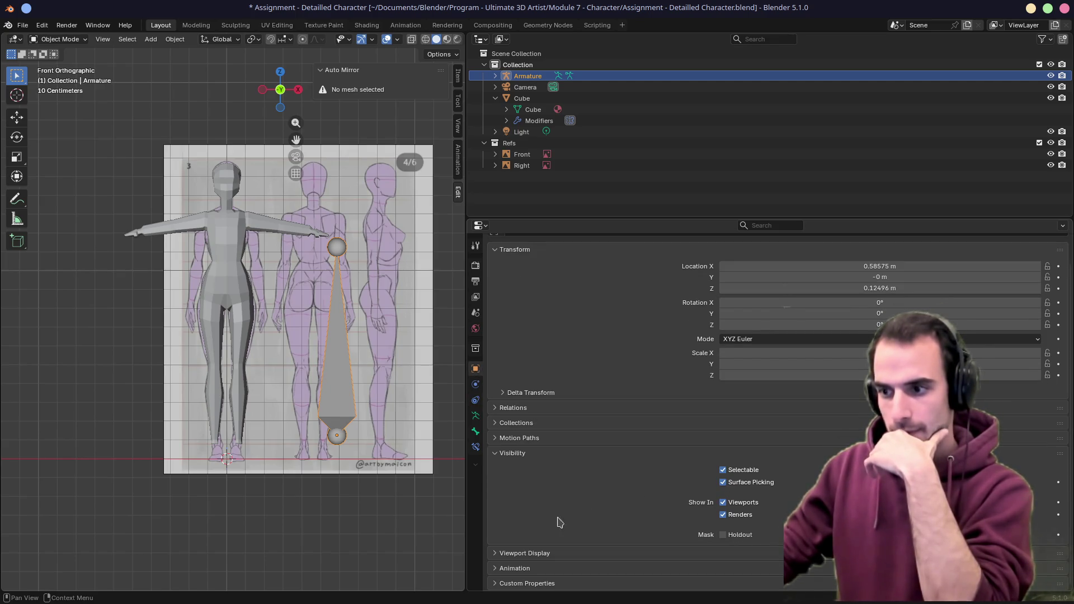
{"action": "scroll", "coordinate": [536, 531], "scroll_direction": "down", "scroll_amount": 3}
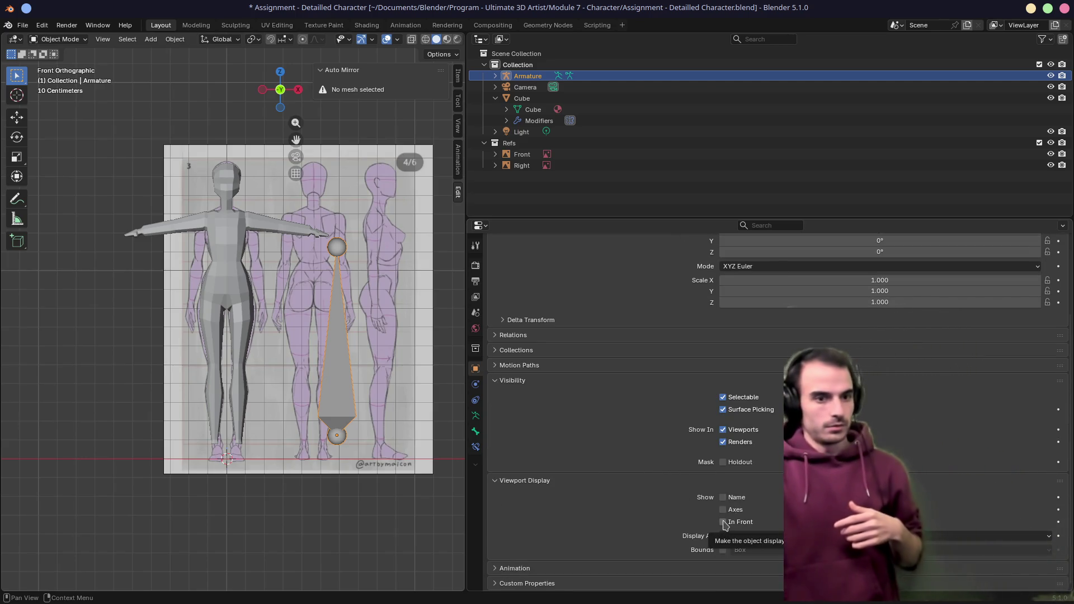
{"action": "left_click", "coordinate": [724, 522]}
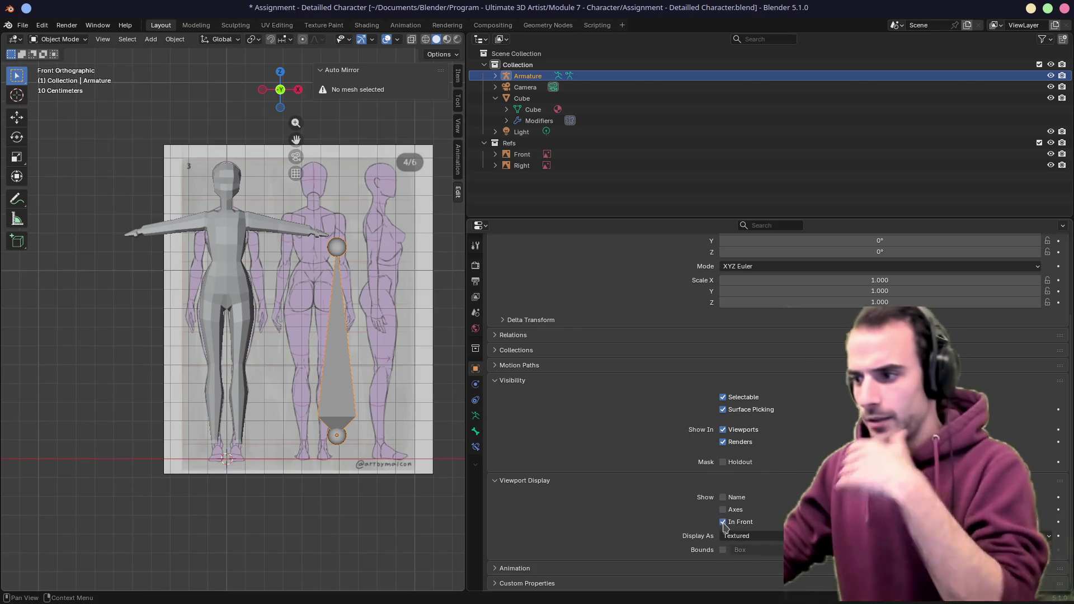
{"action": "left_click_drag", "start_coordinate": [466, 219], "coordinate": [922, 220]}
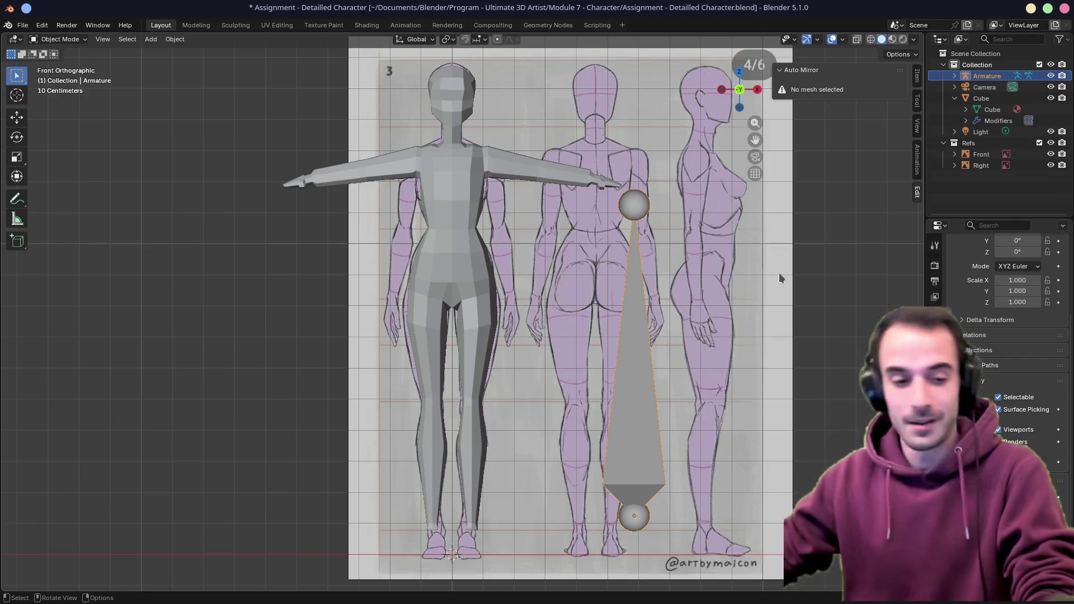
Move the bone onto the grey figure and scale it down to about 0.097
{"action": "key", "text": "g"}
{"action": "key", "text": "Escape"}
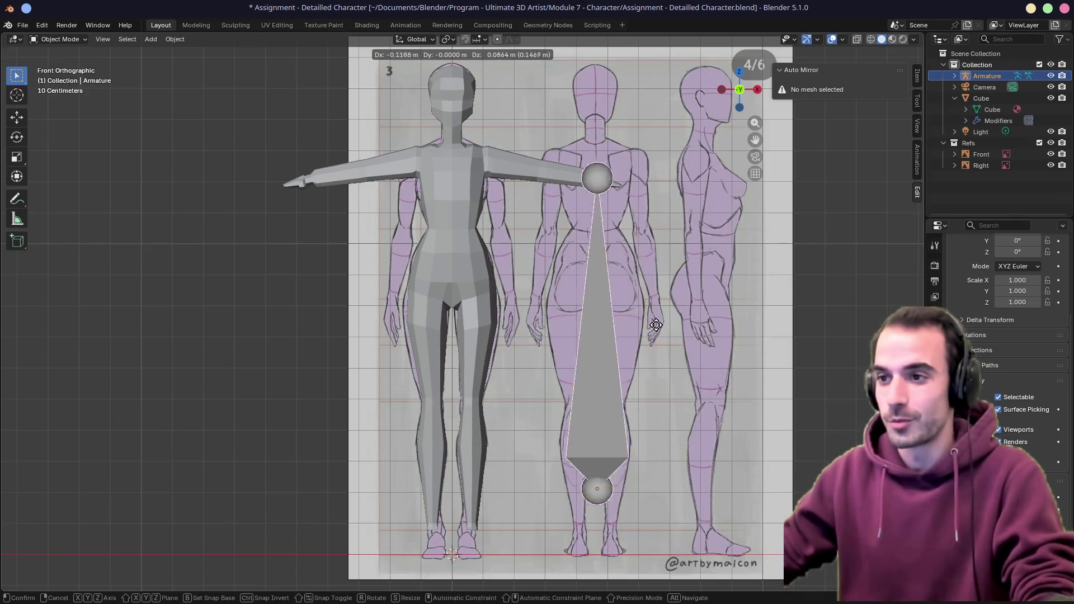
{"action": "key", "text": "g"}
{"action": "left_click", "coordinate": [544, 194]}
{"action": "key", "text": "s"}
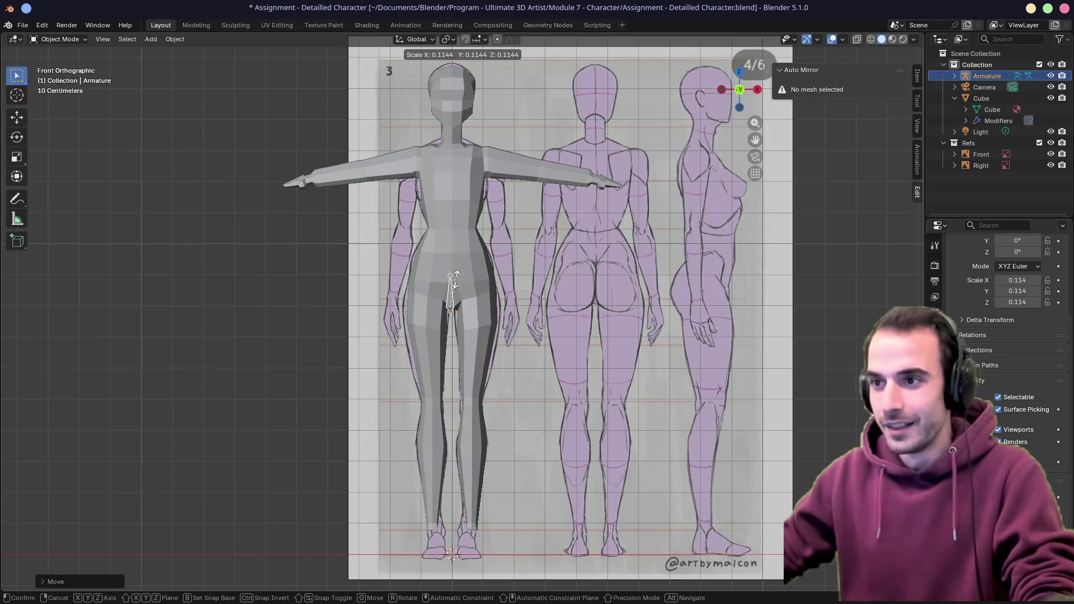
{"action": "left_click", "coordinate": [454, 290]}
{"action": "scroll", "coordinate": [470, 295], "scroll_direction": "up", "scroll_amount": 1}
{"action": "scroll", "coordinate": [513, 326], "scroll_direction": "up", "scroll_amount": 1}
{"action": "scroll", "coordinate": [513, 326], "scroll_direction": "up", "scroll_amount": 2}
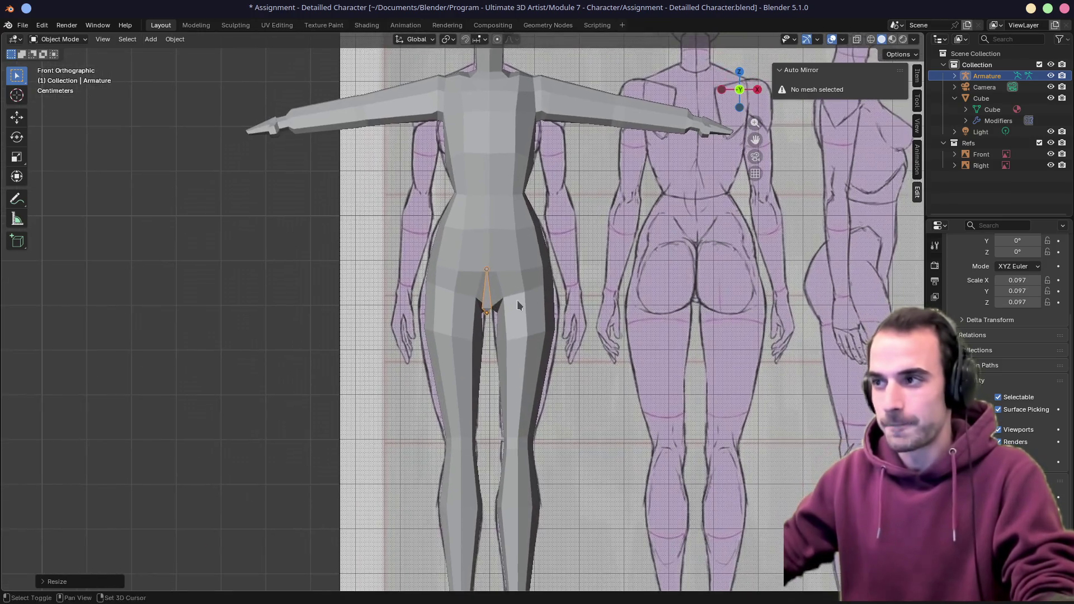
Zero the bone's Location X in the Item panel and raise it vertically, checking its depth
{"action": "left_click", "coordinate": [918, 77]}
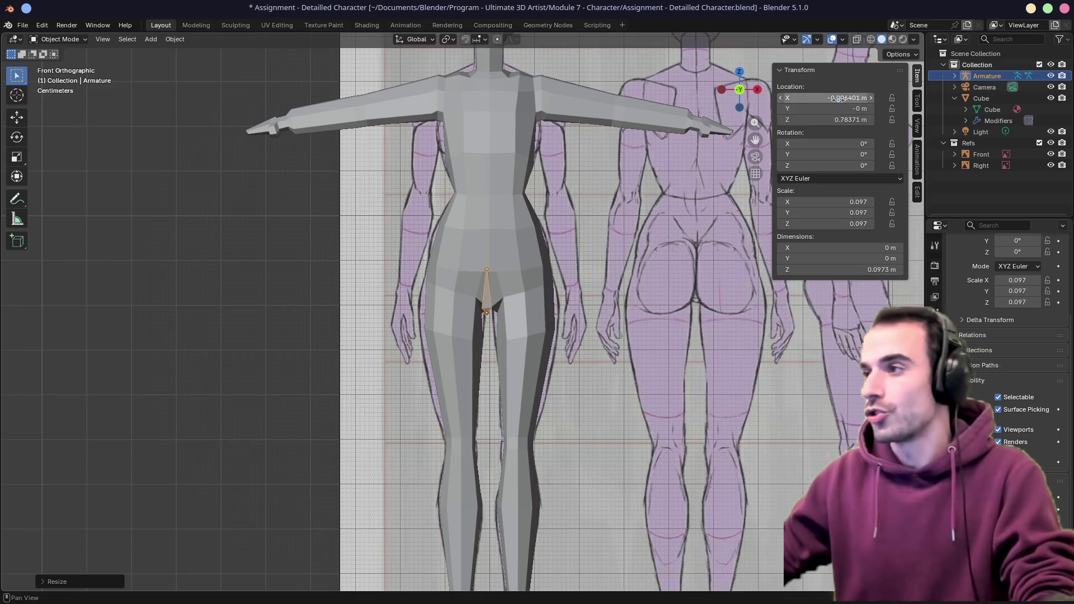
{"action": "type", "text": "0"}
{"action": "key", "text": "Return"}
{"action": "key", "text": "g"}
{"action": "key", "text": "z"}
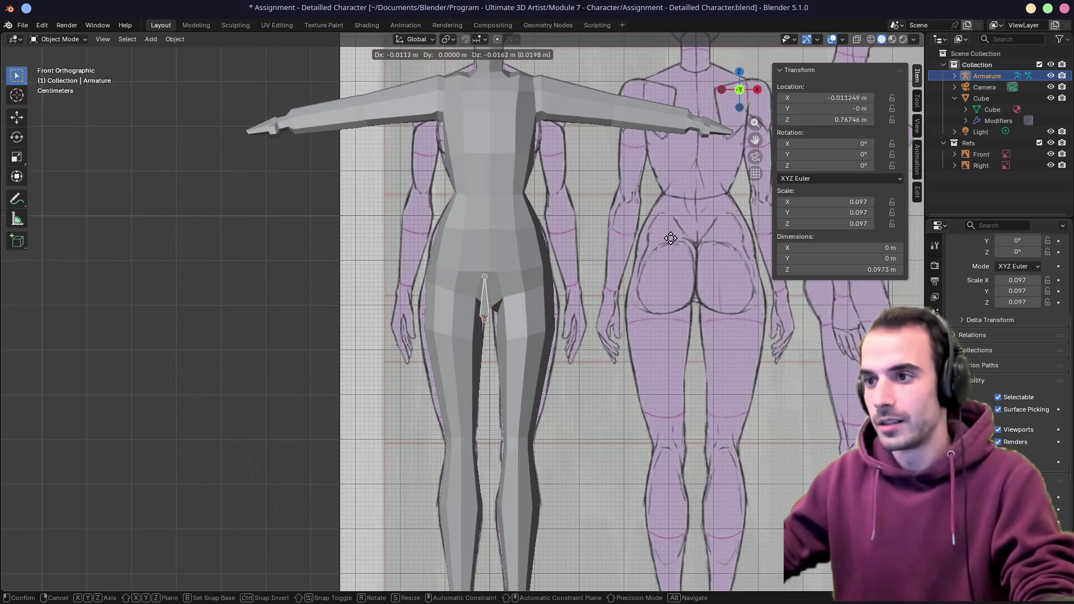
{"action": "left_click", "coordinate": [671, 221]}
{"action": "scroll", "coordinate": [572, 236], "scroll_direction": "down", "scroll_amount": 3}
{"action": "middle_click_drag", "start_coordinate": [571, 236], "coordinate": [483, 228]}
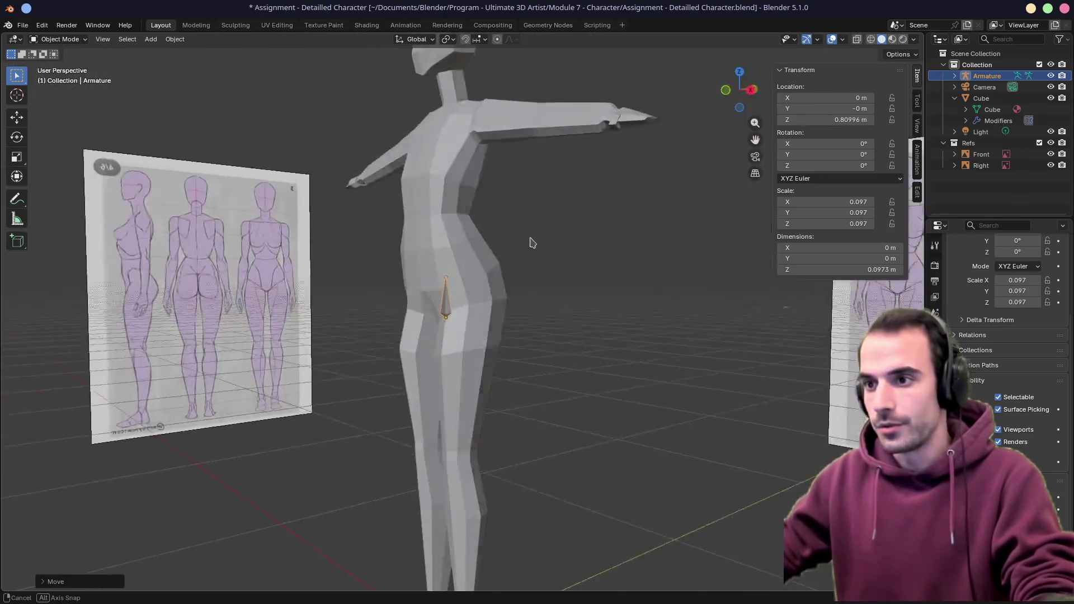
{"action": "key", "text": "KP_1"}
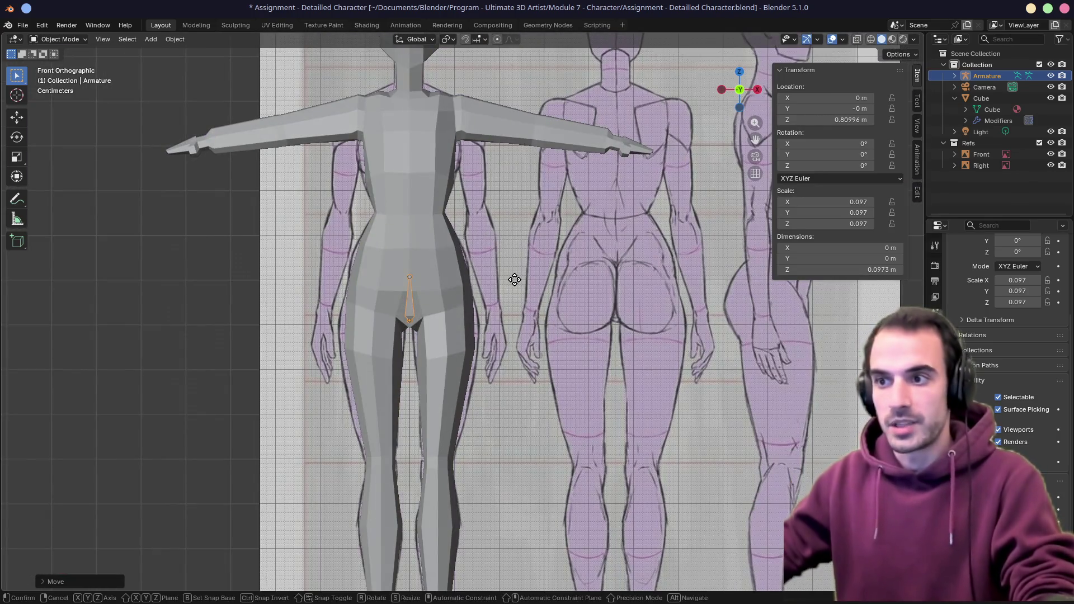
Raise the bone further to sit in the pelvis and box-select the mesh and bone together
{"action": "key", "text": "g"}
{"action": "key", "text": "z"}
{"action": "left_click", "coordinate": [514, 259]}
{"action": "scroll", "coordinate": [594, 243], "scroll_direction": "up", "scroll_amount": 2}
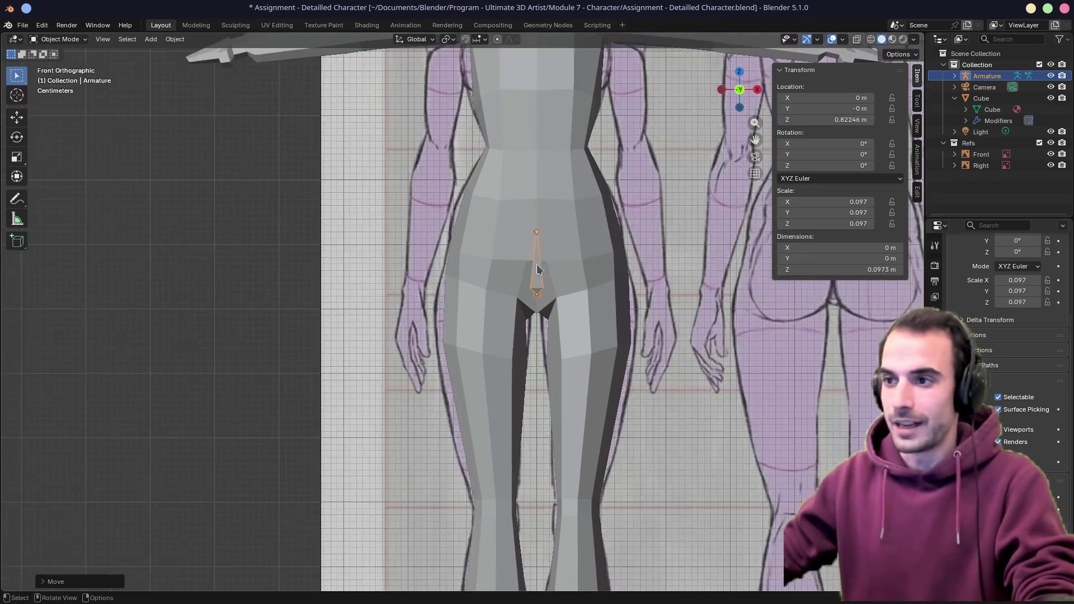
{"action": "middle_click_drag", "start_coordinate": [594, 243], "coordinate": [527, 297], "text": "shift"}
{"action": "scroll", "coordinate": [527, 296], "scroll_direction": "down", "scroll_amount": 1}
{"action": "left_click_drag", "start_coordinate": [524, 321], "coordinate": [519, 318]}
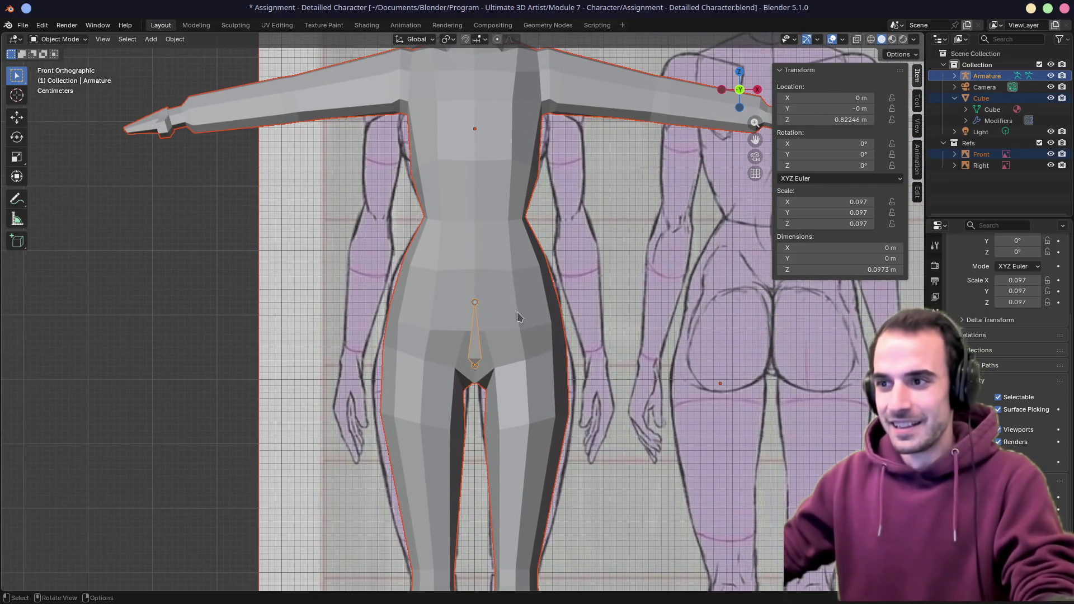
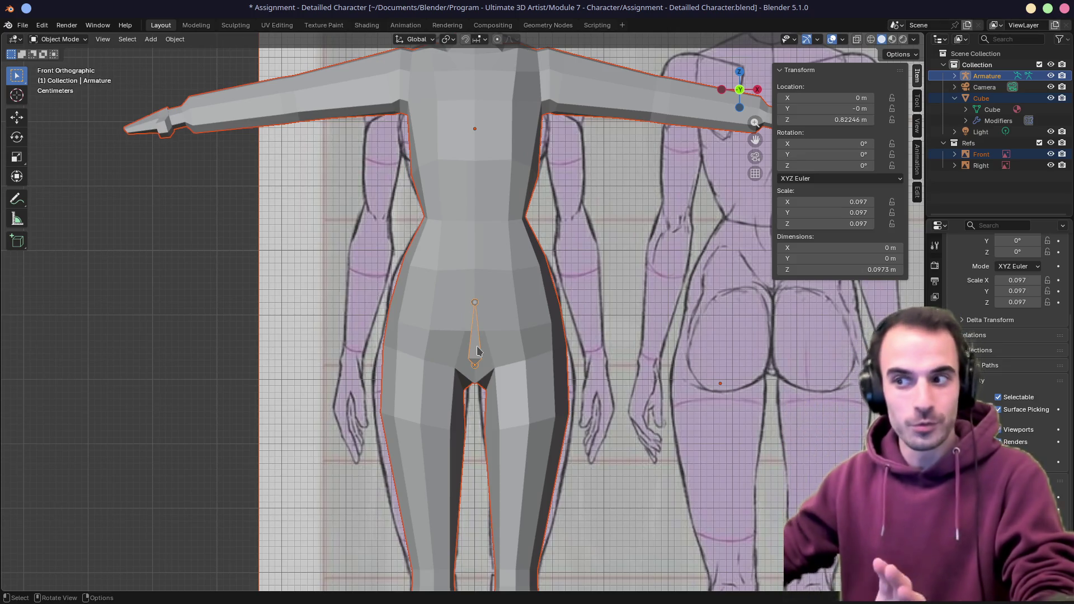
{"action": "scroll", "coordinate": [479, 350], "scroll_direction": "up", "scroll_amount": 2}
Edit the armature, cancelling an accidental extrusion and deleting the stray zero-length bone
{"action": "left_click", "coordinate": [478, 351]}
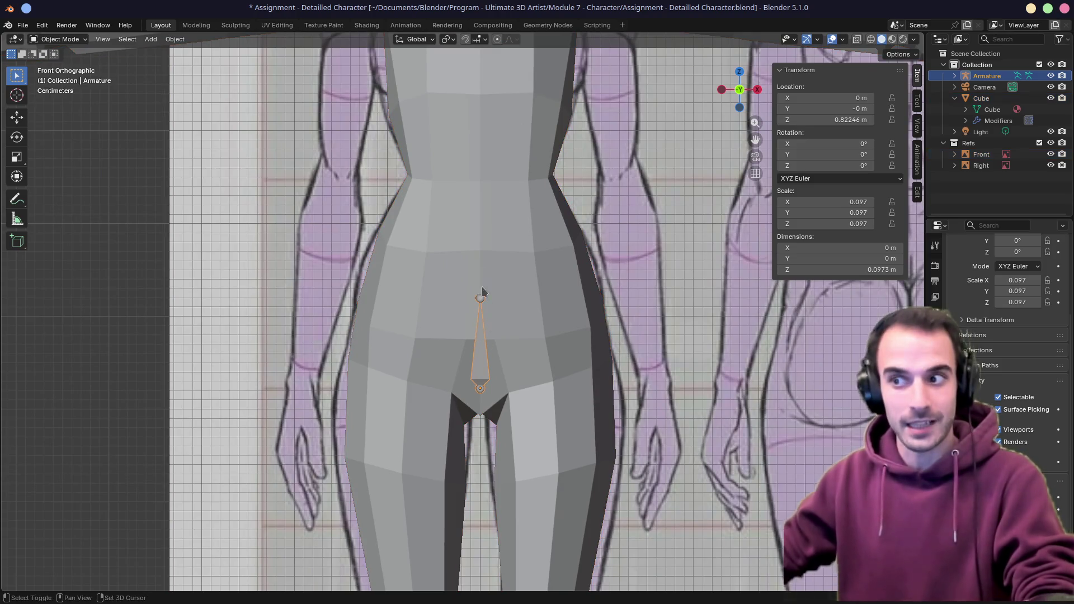
{"action": "middle_click_drag", "start_coordinate": [481, 288], "coordinate": [490, 314], "text": "shift"}
{"action": "left_click", "coordinate": [514, 346], "text": "shift"}
{"action": "left_click", "coordinate": [496, 370]}
{"action": "key", "text": "Tab"}
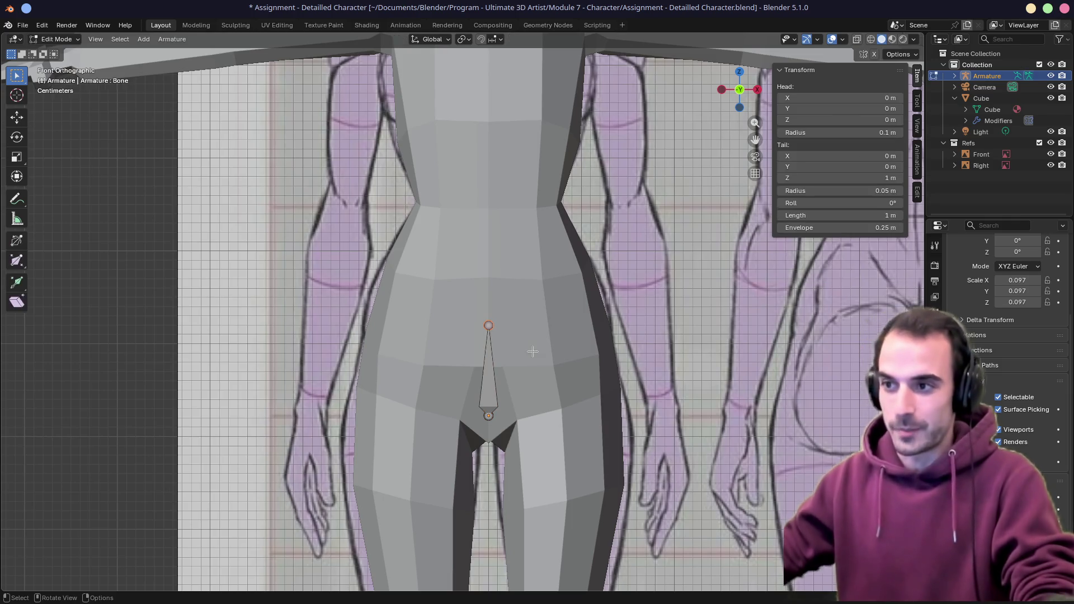
{"action": "key", "text": "e"}
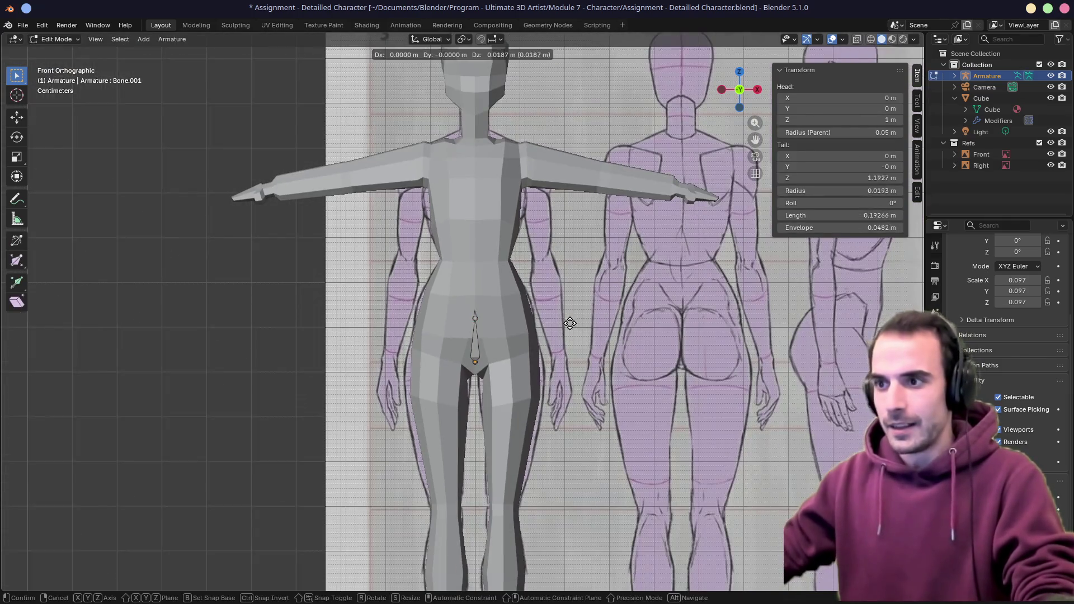
{"action": "right_click", "coordinate": [572, 314]}
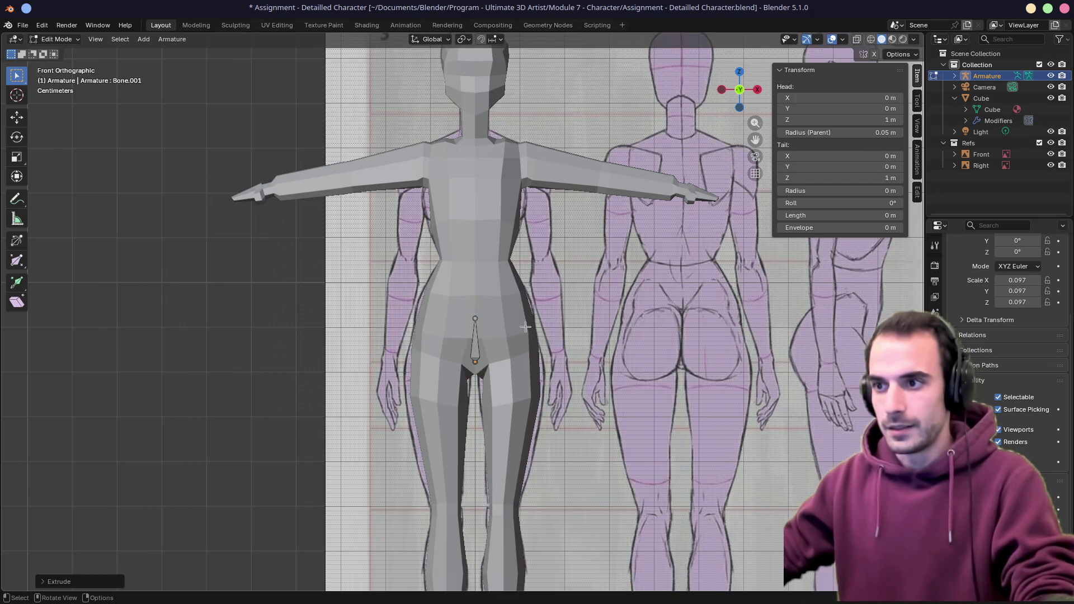
{"action": "key", "text": "x"}
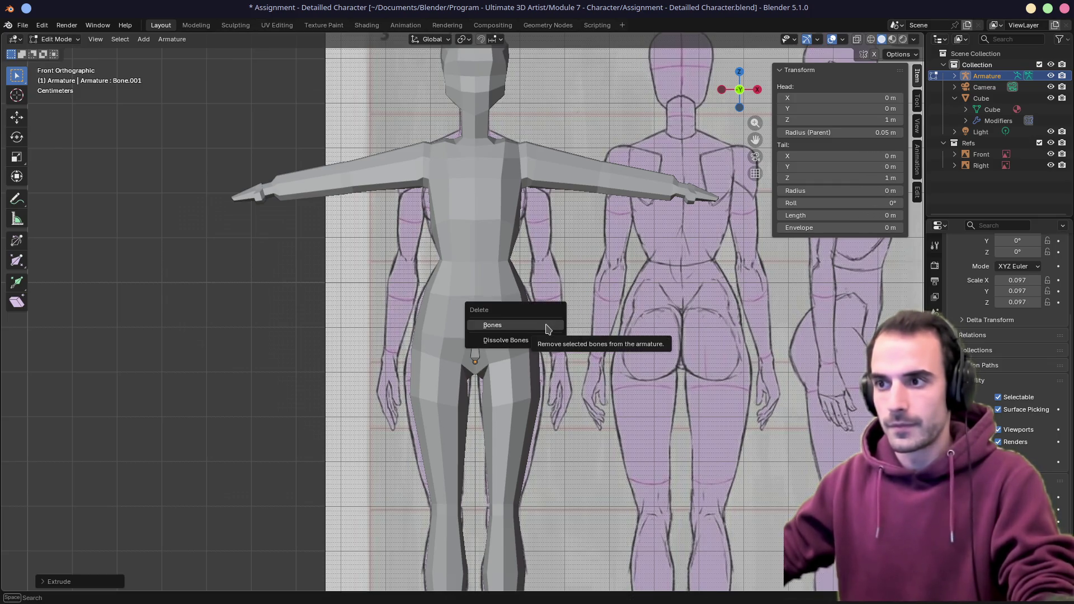
{"action": "left_click", "coordinate": [548, 327]}
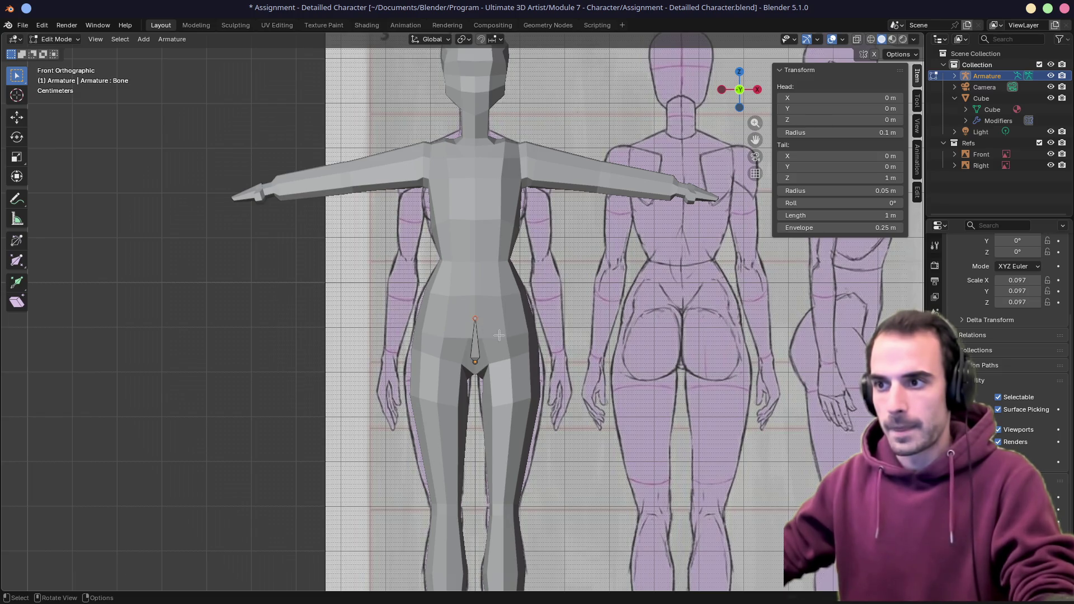
Extrude a second bone from the pelvis and move it to the torso centre with its tail raised
{"action": "key", "text": "e"}
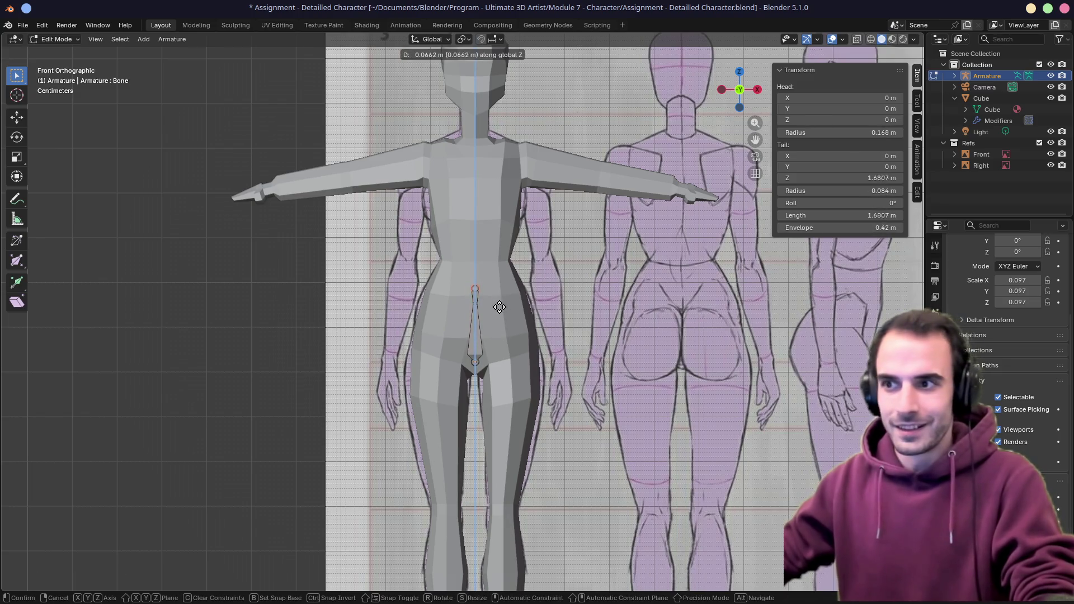
{"action": "left_click", "coordinate": [504, 230]}
{"action": "key", "text": "g"}
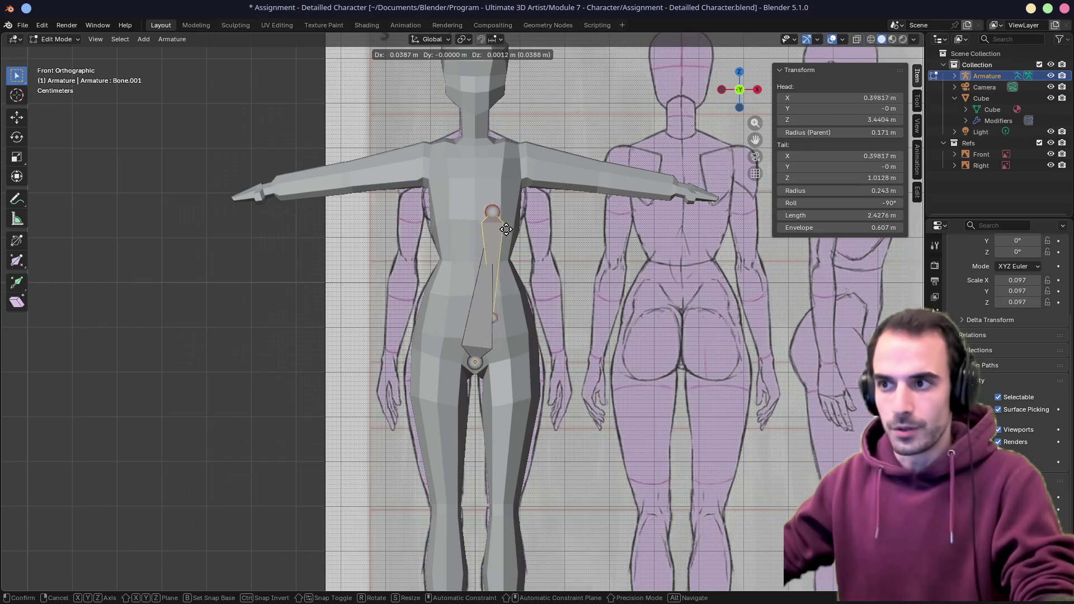
{"action": "left_click", "coordinate": [551, 283]}
{"action": "key", "text": "g"}
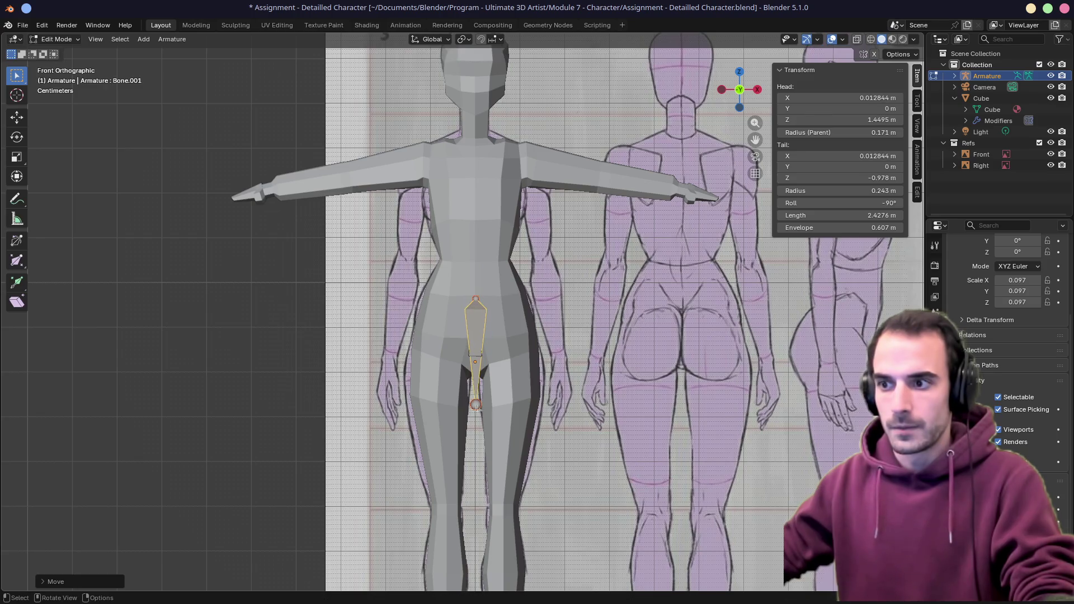
{"action": "left_click", "coordinate": [476, 303]}
{"action": "key", "text": "e"}
{"action": "left_click", "coordinate": [475, 242]}
Extrude a third spine bone up into the chest and reposition the lower spine joint
{"action": "key", "text": "e"}
{"action": "left_click", "coordinate": [479, 158]}
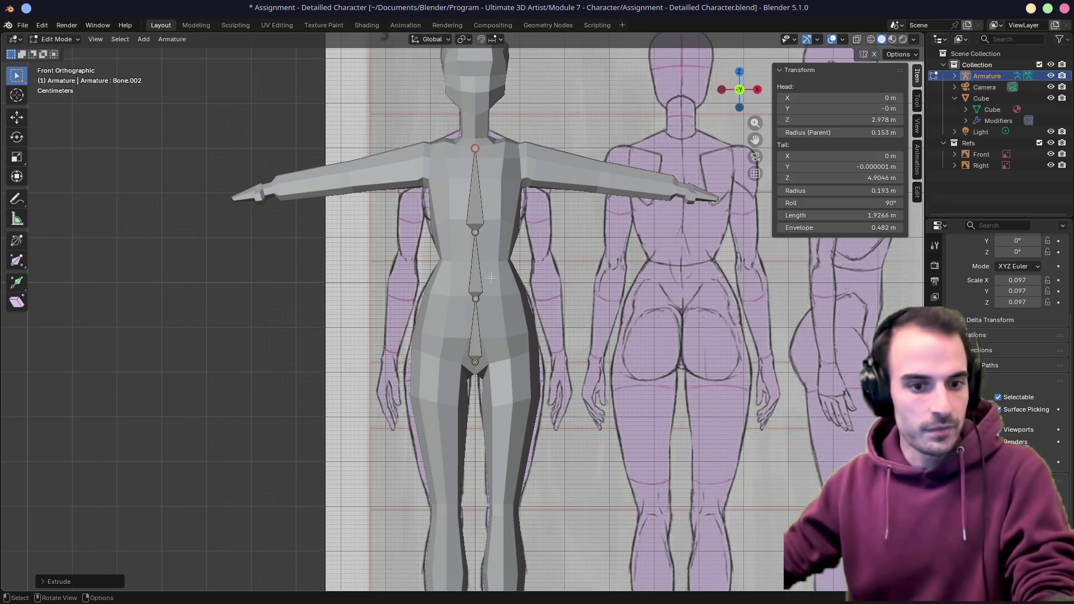
{"action": "left_click", "coordinate": [479, 303]}
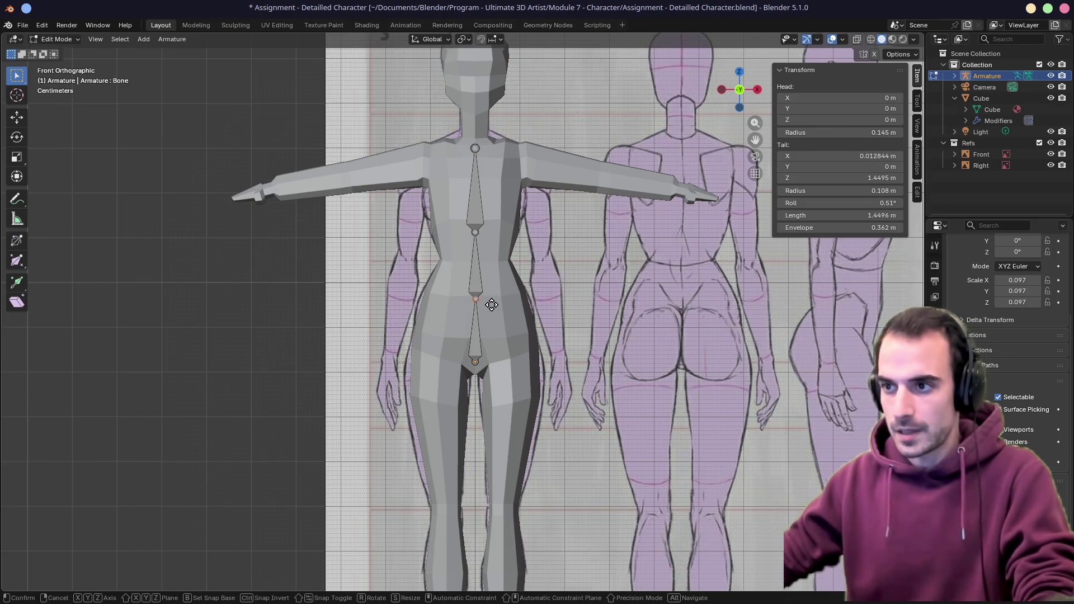
{"action": "key", "text": "g"}
{"action": "left_click", "coordinate": [490, 306]}
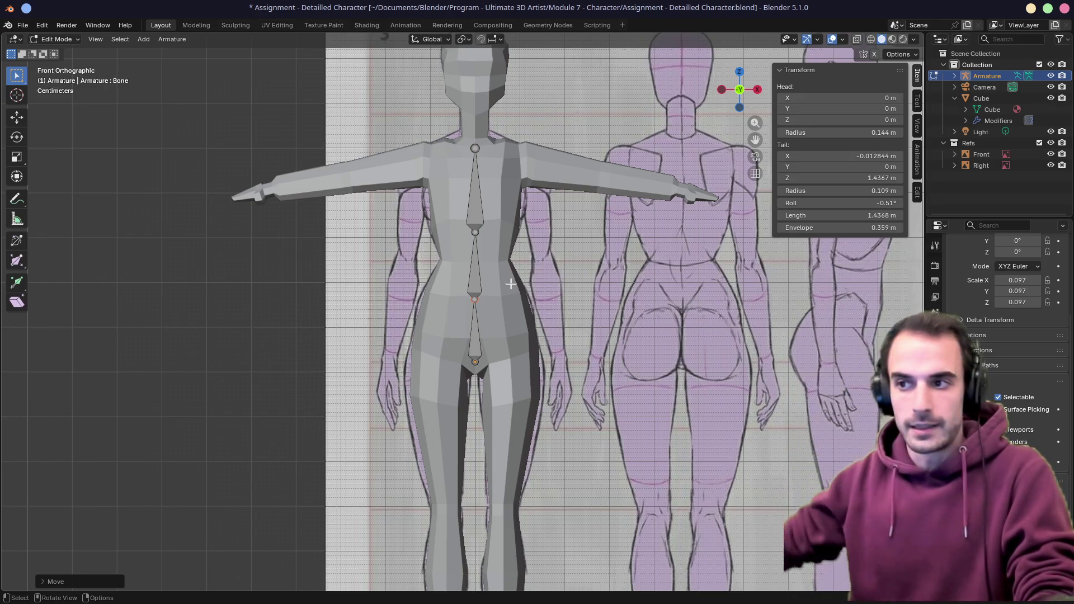
{"action": "key", "text": "g"}
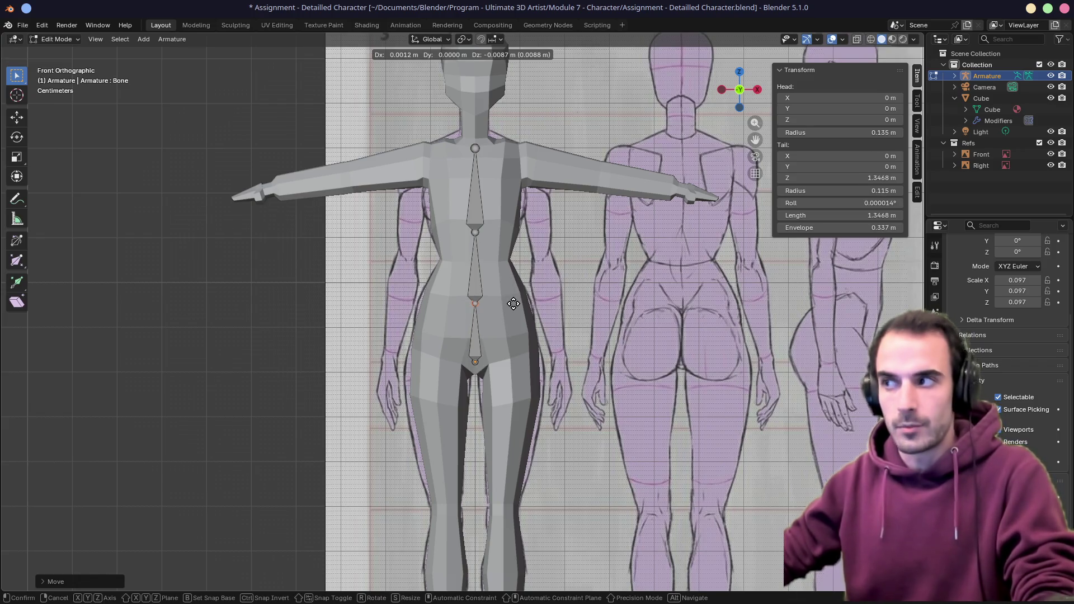
{"action": "left_click", "coordinate": [513, 304]}
{"action": "middle_click_drag", "start_coordinate": [514, 304], "coordinate": [517, 354], "text": "shift"}
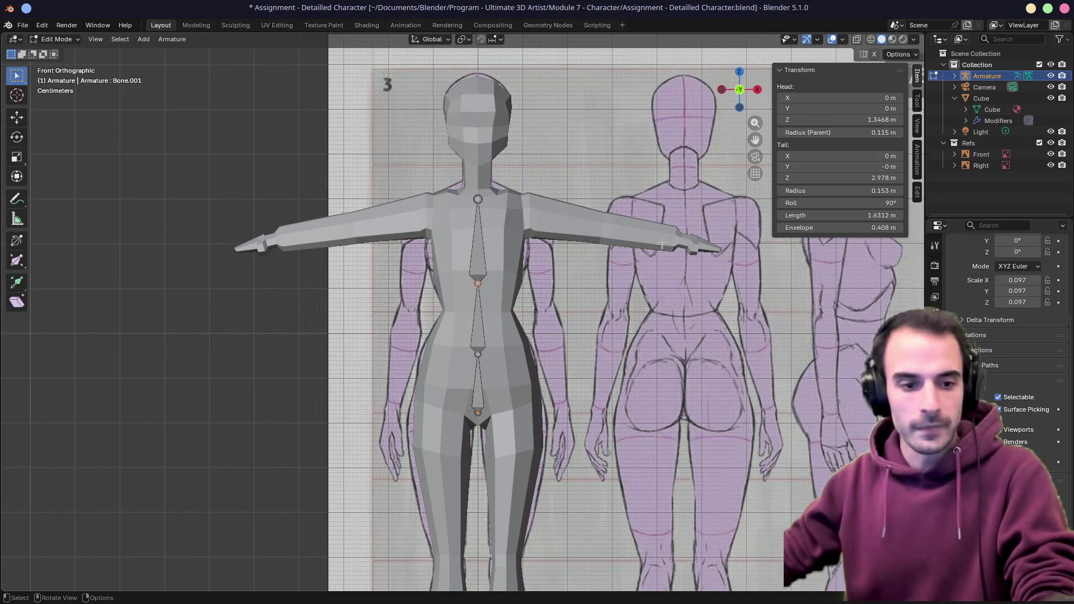
{"action": "middle_click_drag", "start_coordinate": [588, 266], "coordinate": [572, 333], "text": "shift"}
Raise the chest bone's tail to the neck base in front view
{"action": "key", "text": "g"}
{"action": "left_click", "coordinate": [567, 364]}
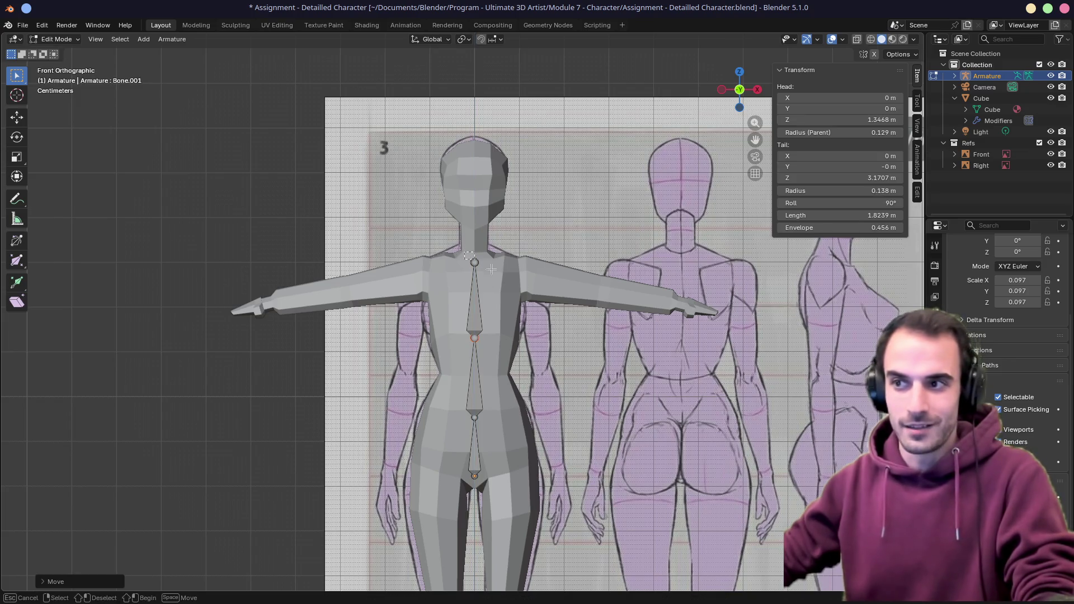
{"action": "mouse_move", "coordinate": [486, 266]}
{"action": "middle_mouse_down"}
{"action": "mouse_move", "coordinate": [525, 270]}
{"action": "mouse_move", "coordinate": [516, 270]}
{"action": "middle_mouse_up"}
{"action": "key", "text": "KP_1"}
{"action": "key", "text": "KP_3"}
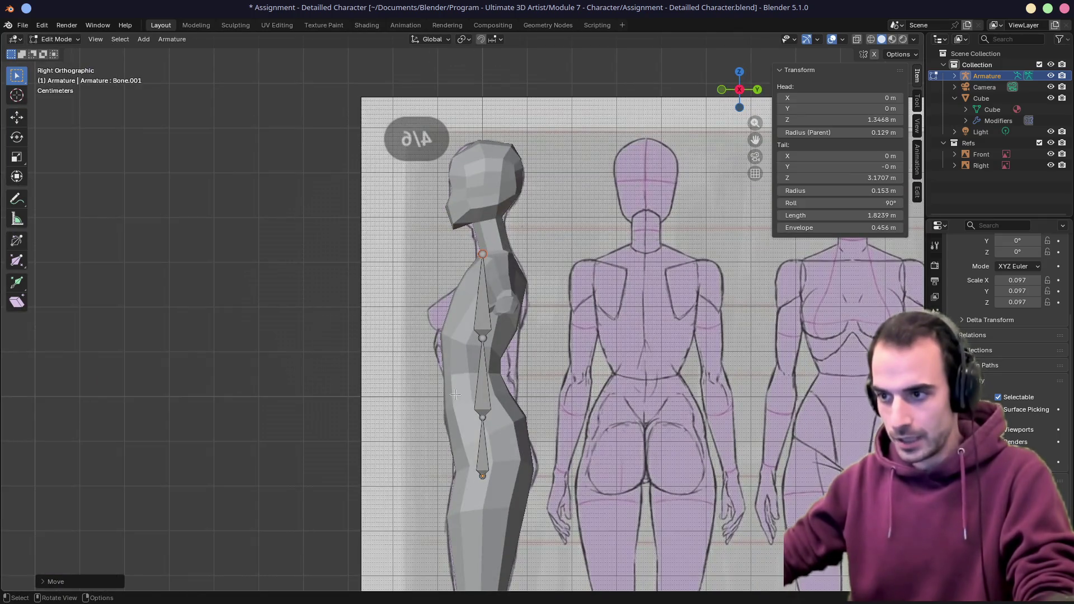
In side view, move the spine joints and chest tail back to follow the torso's back curve
{"action": "key", "text": "g"}
{"action": "left_click", "coordinate": [478, 402]}
{"action": "key", "text": "g"}
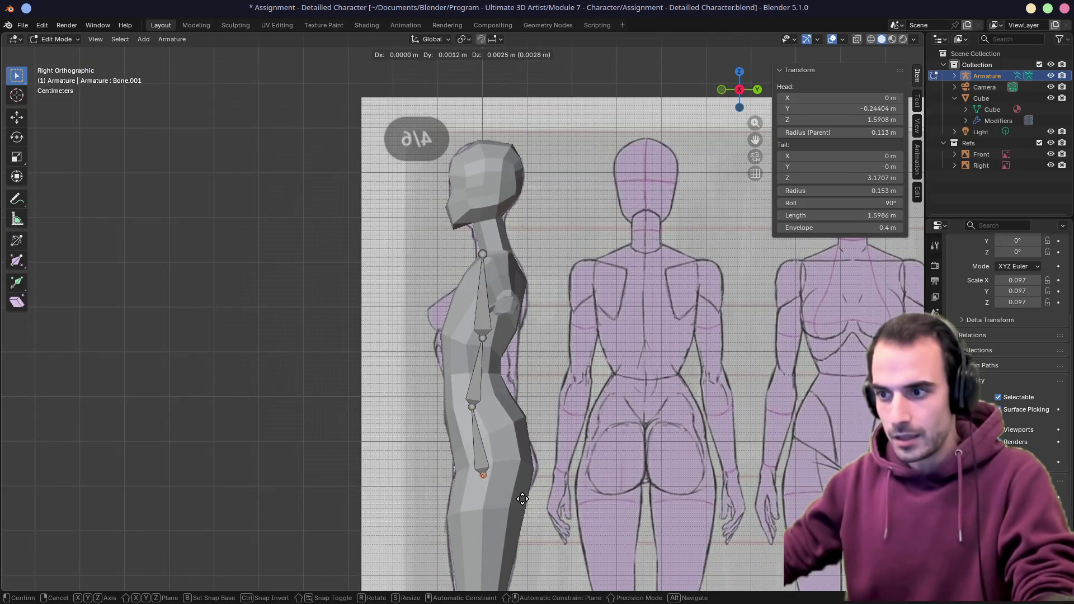
{"action": "left_click", "coordinate": [537, 493]}
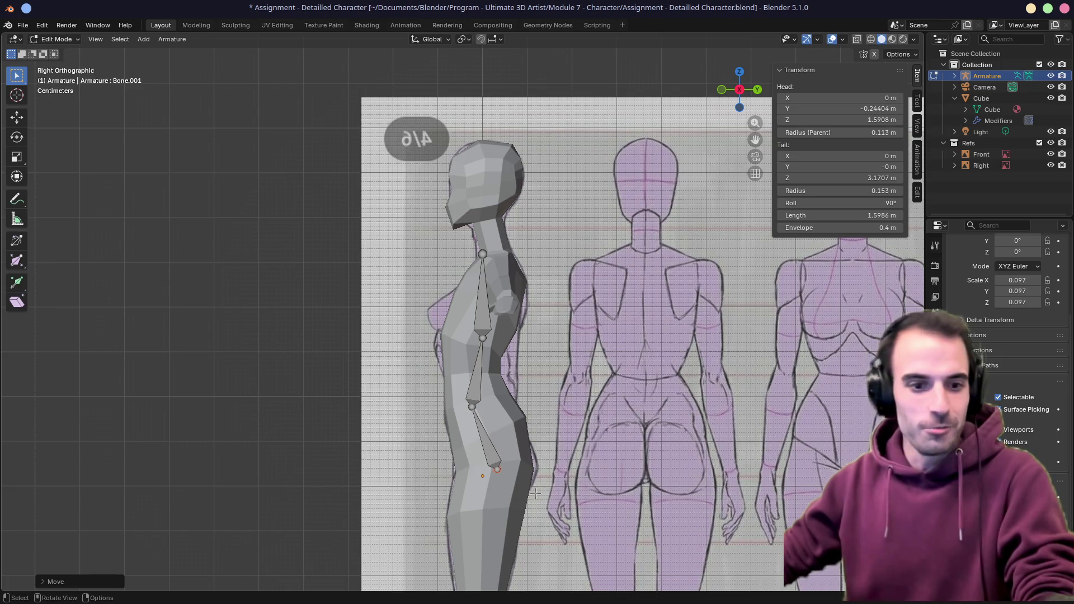
{"action": "key", "text": "g"}
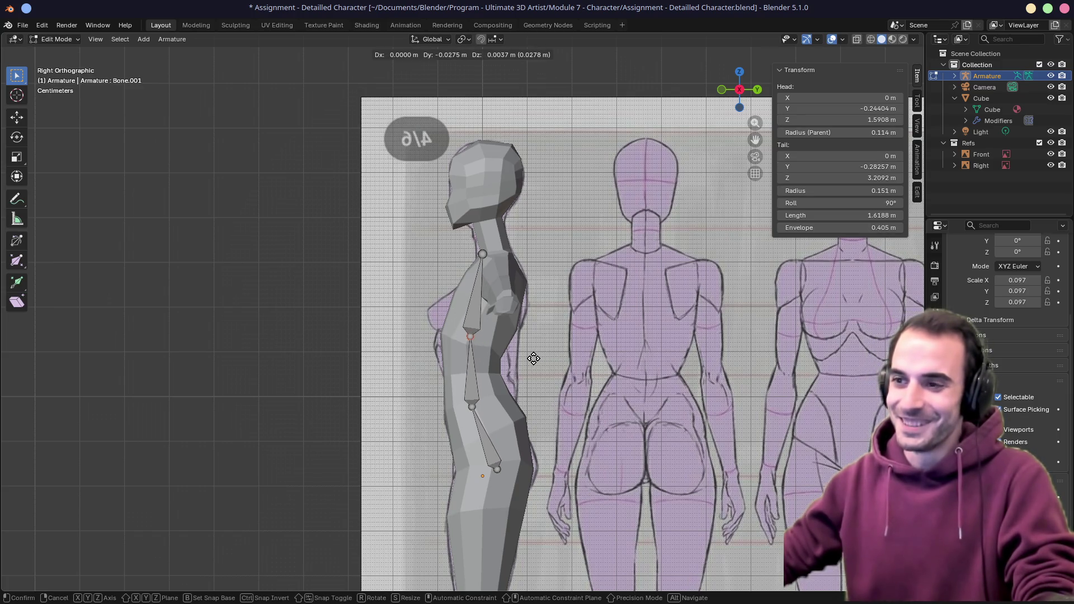
{"action": "left_click", "coordinate": [538, 357]}
{"action": "key", "text": "g"}
{"action": "left_click", "coordinate": [549, 289]}
{"action": "key", "text": "g"}
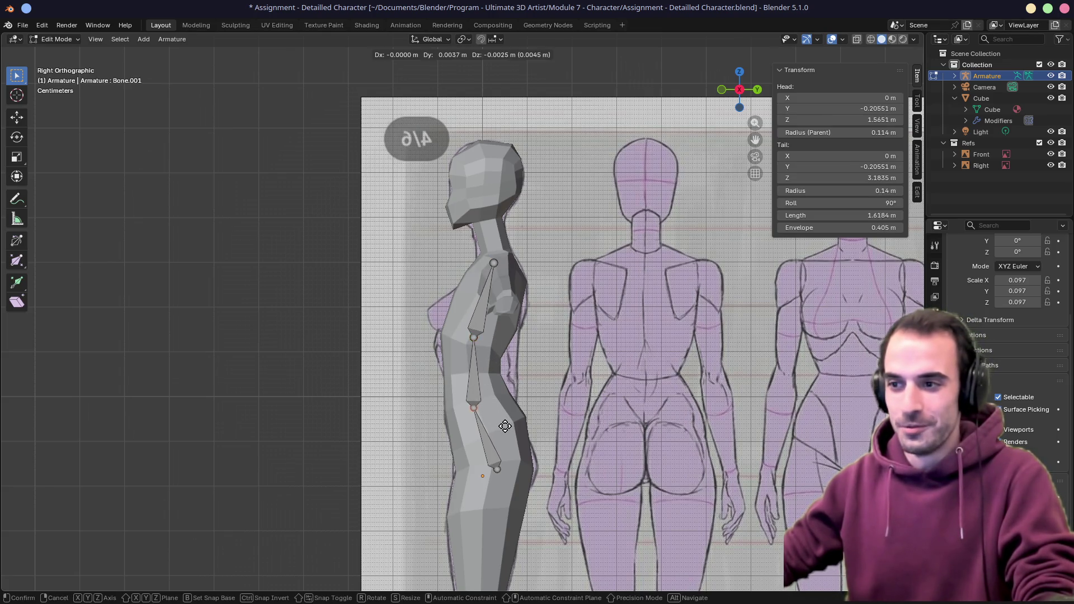
{"action": "left_click", "coordinate": [503, 424]}
{"action": "key", "text": "KP_1"}
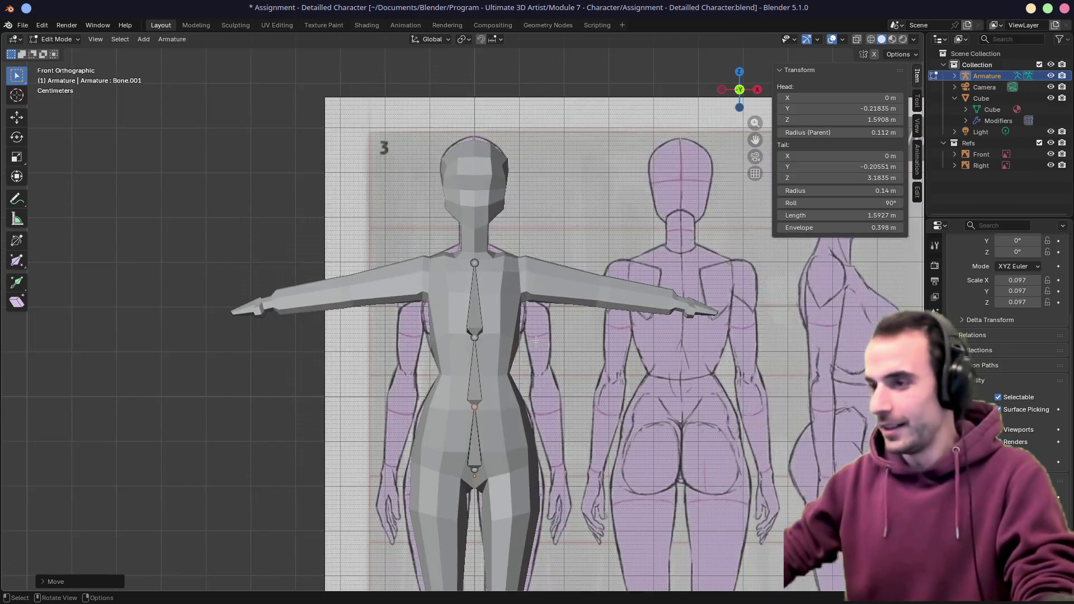
{"action": "scroll", "coordinate": [516, 275], "scroll_direction": "down", "scroll_amount": 4}
{"action": "mouse_move", "coordinate": [520, 277]}
{"action": "middle_mouse_down"}
{"action": "mouse_move", "coordinate": [605, 303]}
{"action": "mouse_move", "coordinate": [555, 320]}
{"action": "middle_mouse_up"}
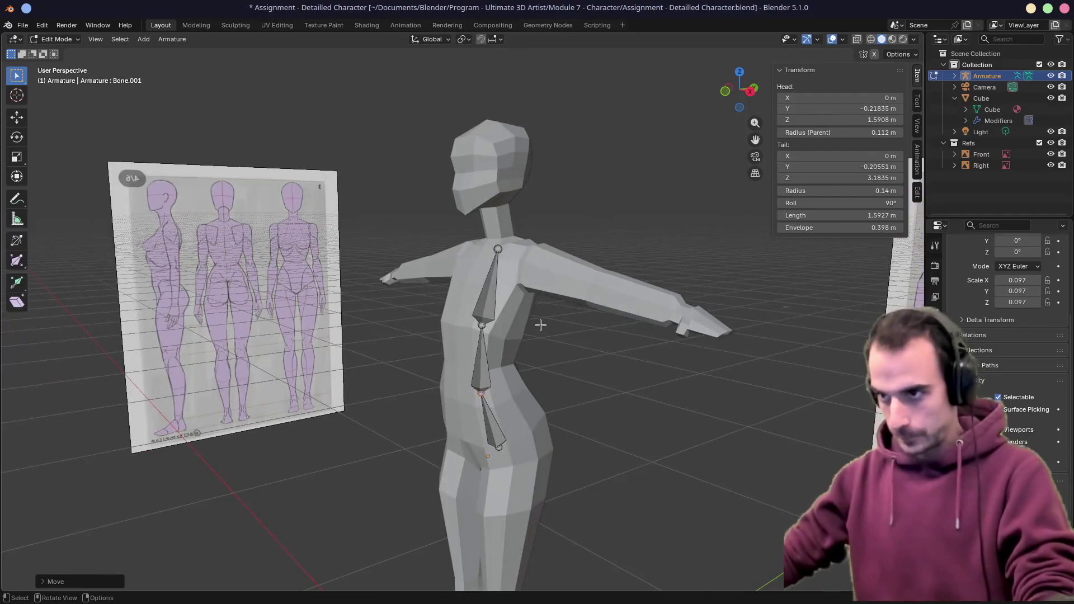
{"action": "key", "text": "KP_1"}
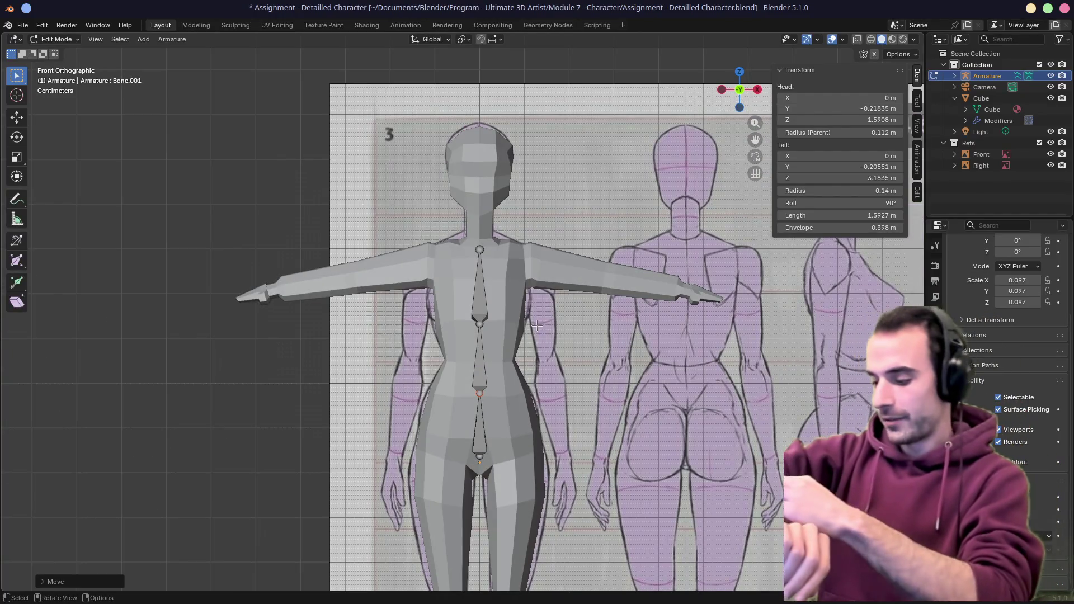
Add a new shoulder bone, rotating it sideways, scaling it down and moving it onto the shoulder
{"action": "left_click", "coordinate": [565, 302]}
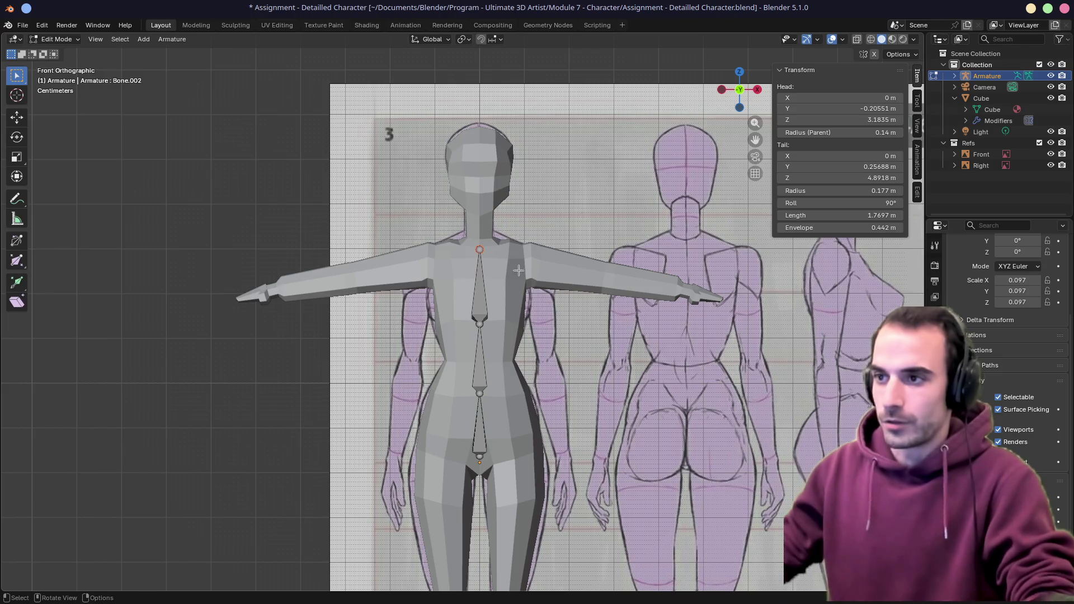
{"action": "middle_click_drag", "start_coordinate": [565, 302], "coordinate": [497, 255], "text": "shift"}
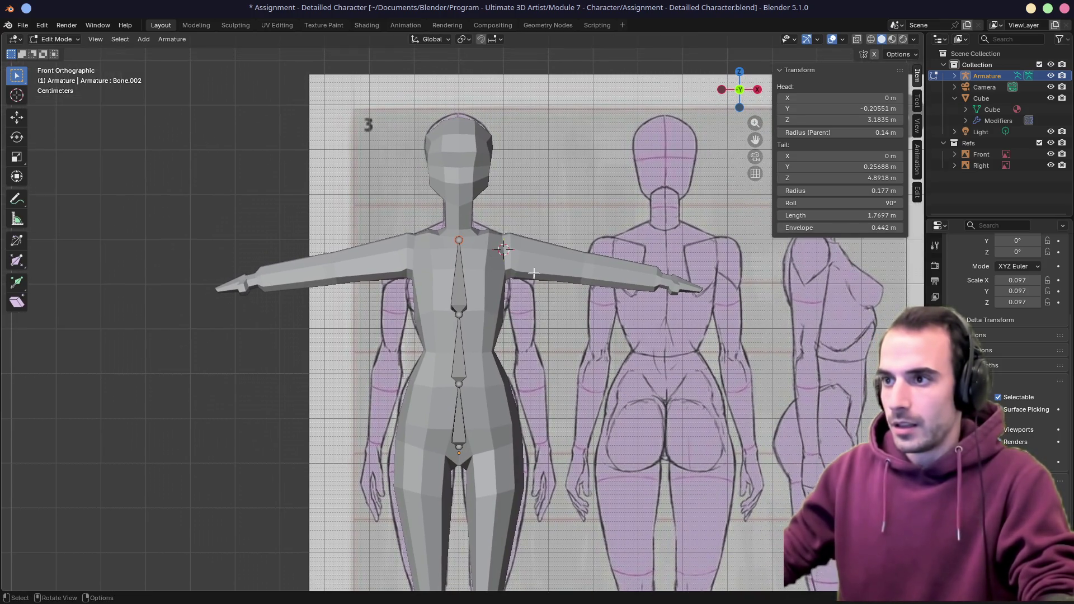
{"action": "key", "text": "shift+a"}
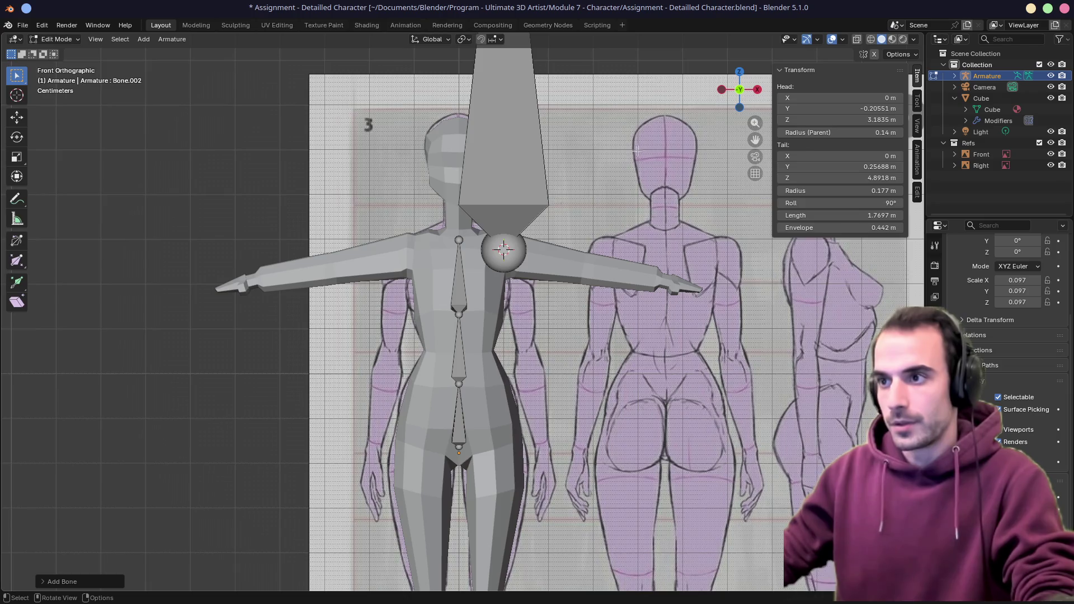
{"action": "scroll", "coordinate": [640, 149], "scroll_direction": "down", "scroll_amount": 3}
{"action": "key", "text": "r"}
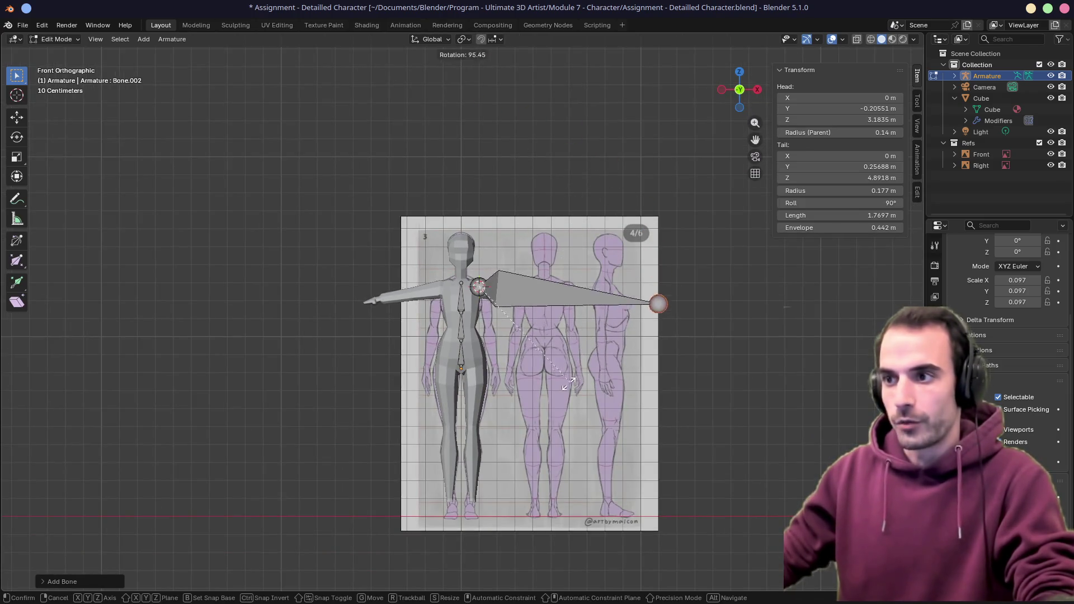
{"action": "left_click", "coordinate": [574, 383]}
{"action": "key", "text": "s"}
{"action": "left_click", "coordinate": [808, 327]}
{"action": "key", "text": "g"}
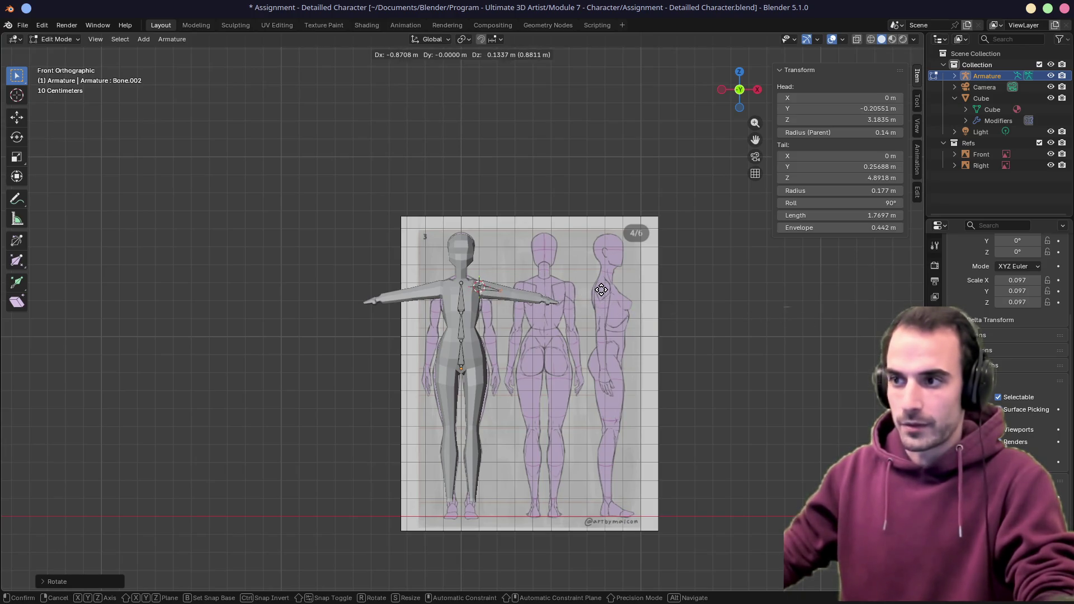
{"action": "left_click", "coordinate": [601, 292]}
{"action": "scroll", "coordinate": [470, 295], "scroll_direction": "up", "scroll_amount": 8}
Move the shoulder bone's head toward the chest and its tail out along the upper arm
{"action": "left_click", "coordinate": [432, 259]}
{"action": "key", "text": "g"}
{"action": "left_click", "coordinate": [619, 285]}
{"action": "key", "text": "g"}
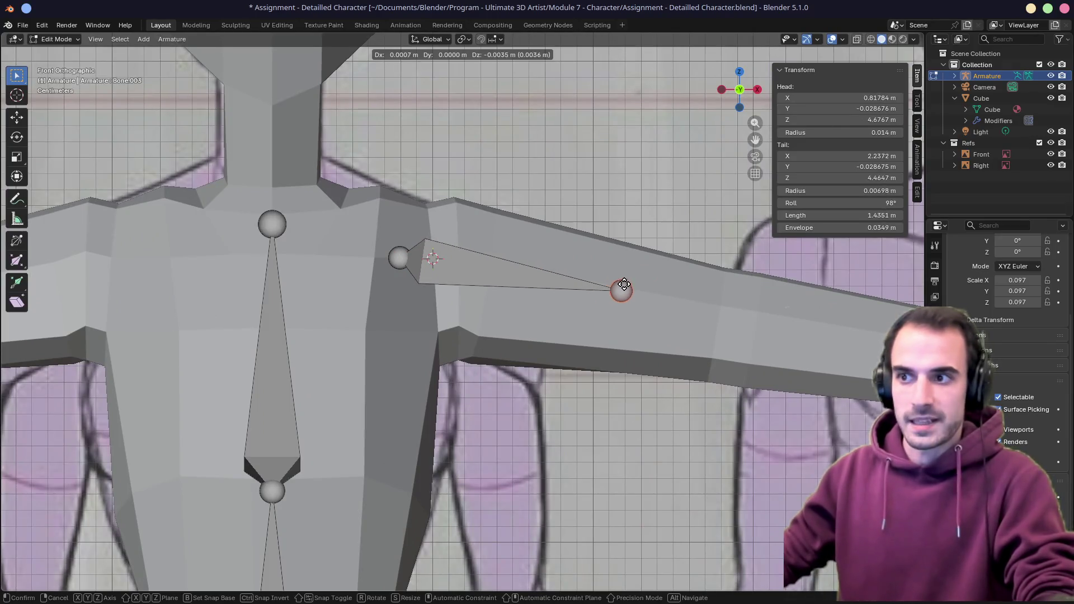
{"action": "left_click", "coordinate": [634, 300]}
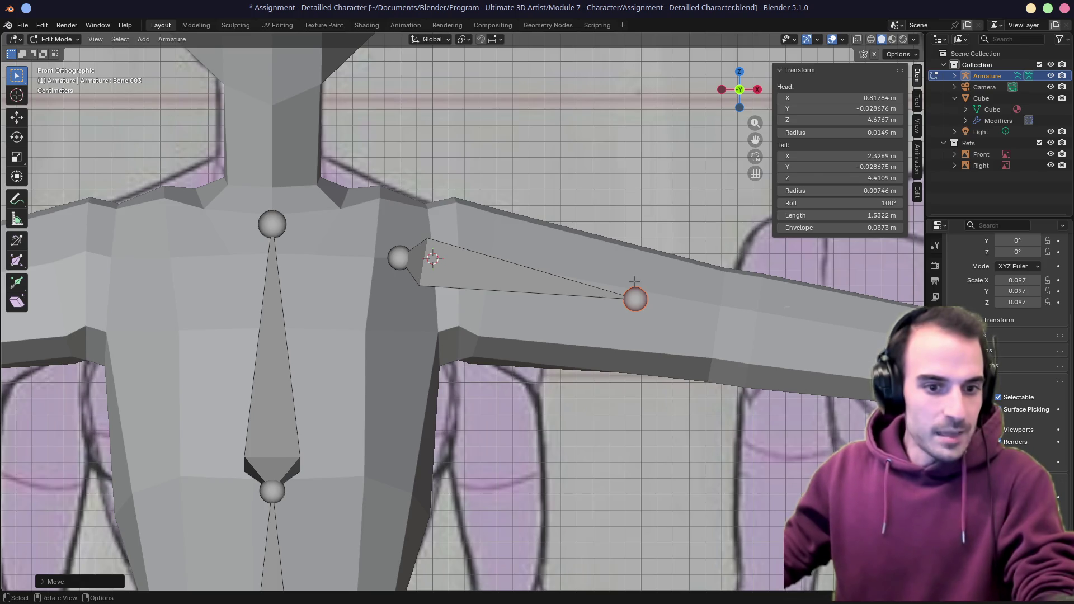
{"action": "scroll", "coordinate": [634, 282], "scroll_direction": "down", "scroll_amount": 2}
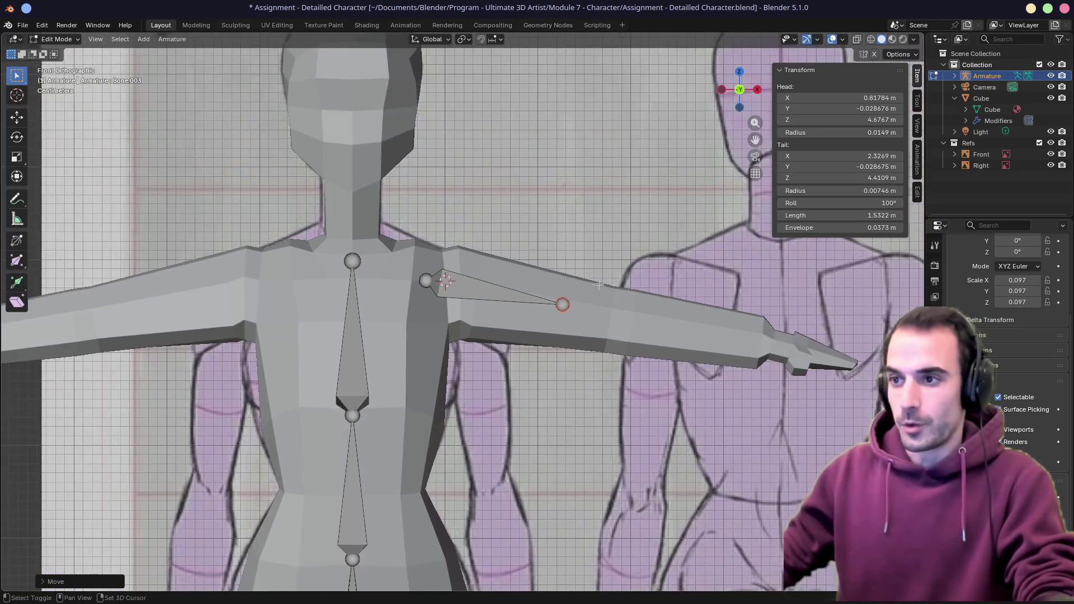
{"action": "scroll", "coordinate": [588, 284], "scroll_direction": "down", "scroll_amount": 1}
Move the upper-arm bone back in depth in side view so it sits inside the arm
{"action": "key", "text": "KP_3"}
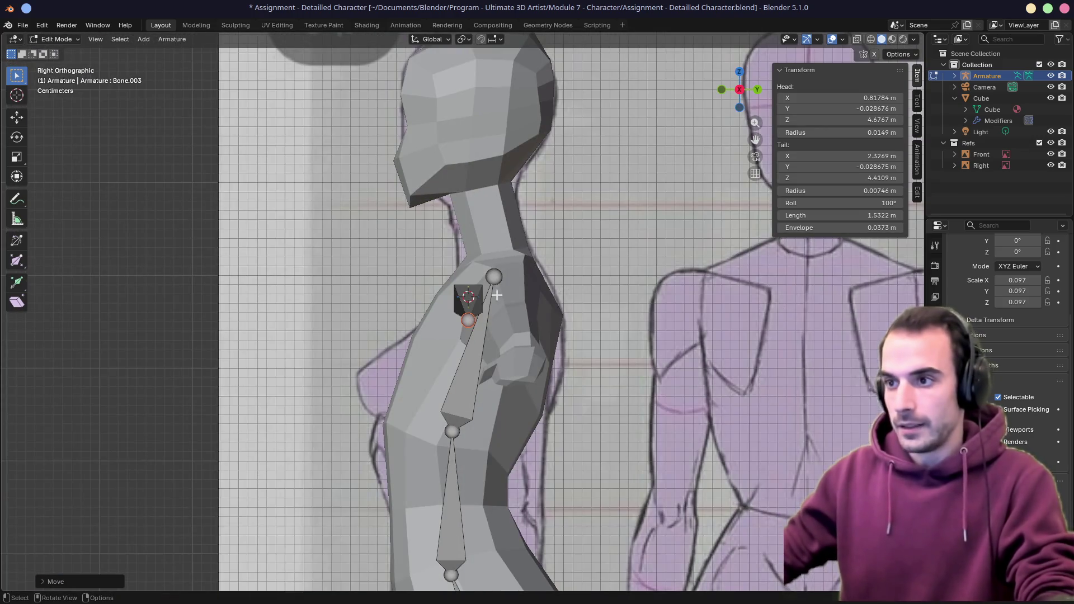
{"action": "left_click", "coordinate": [467, 296]}
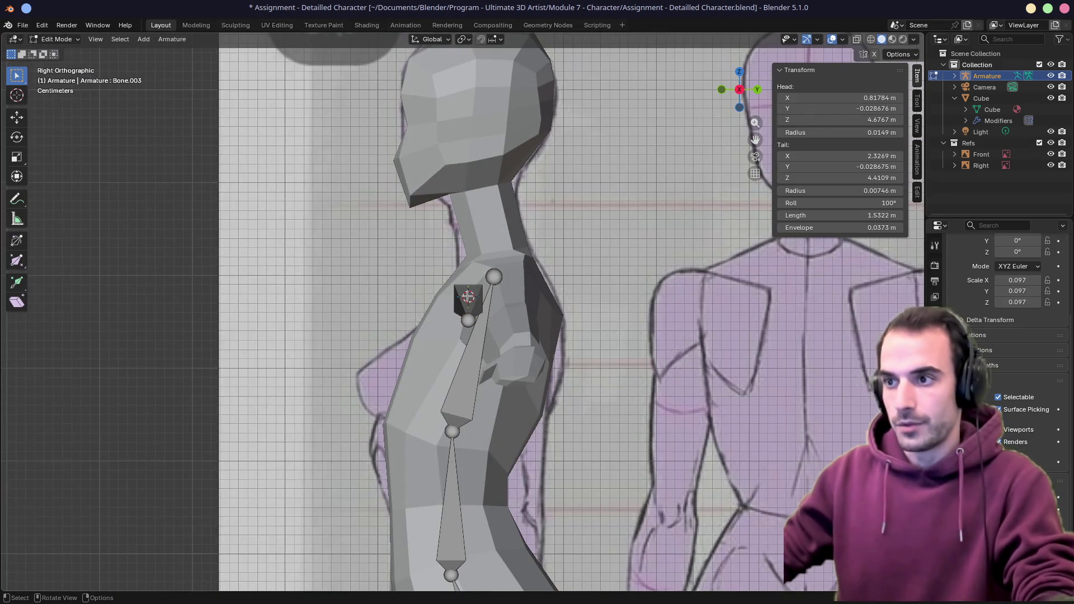
{"action": "key", "text": "g"}
{"action": "key", "text": "Escape"}
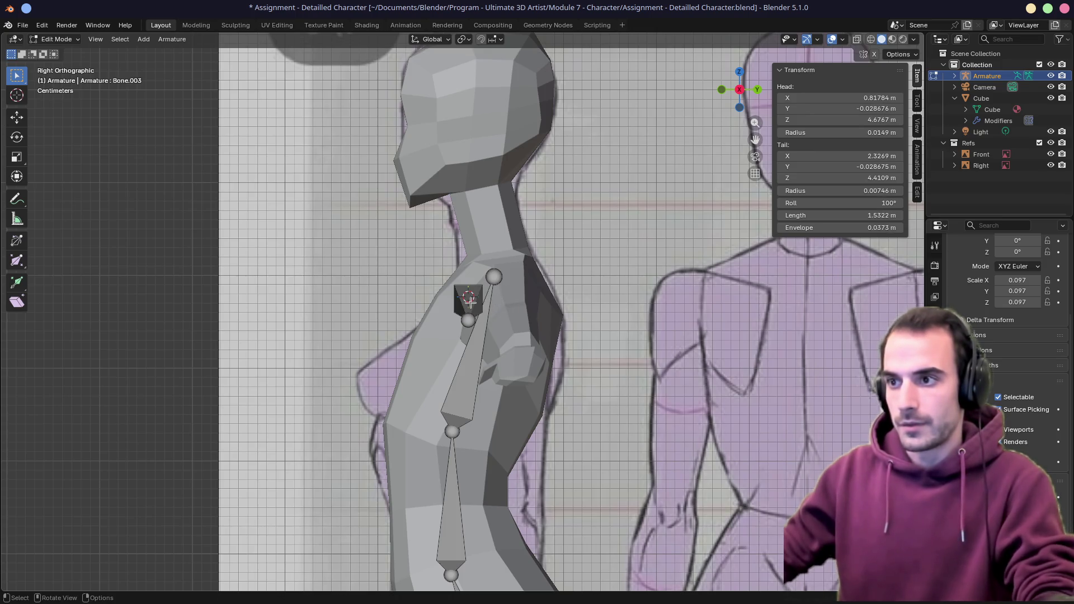
{"action": "middle_click_drag", "start_coordinate": [472, 300], "coordinate": [452, 299]}
{"action": "left_click", "coordinate": [452, 299]}
{"action": "key", "text": "KP_1"}
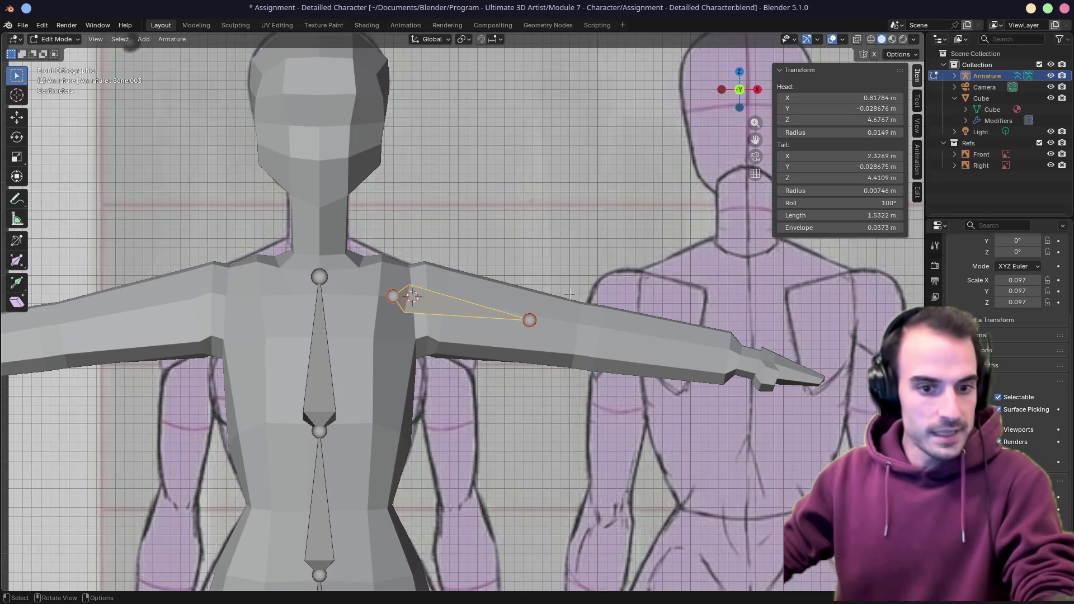
{"action": "key", "text": "KP_3"}
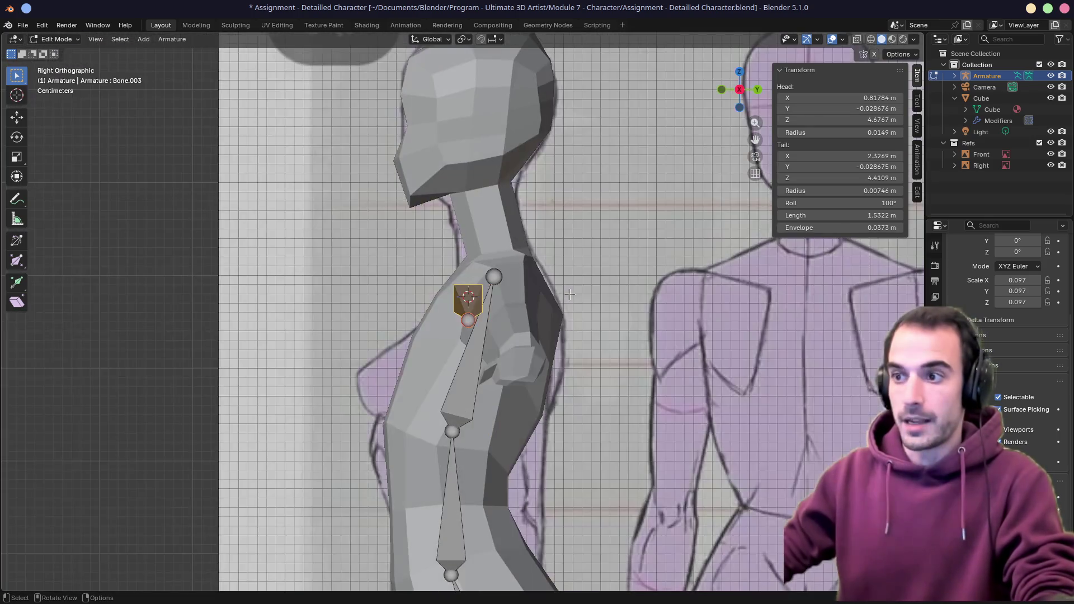
{"action": "key", "text": "g"}
{"action": "left_click", "coordinate": [604, 299]}
{"action": "mouse_move", "coordinate": [587, 299]}
{"action": "middle_mouse_down"}
{"action": "mouse_move", "coordinate": [670, 298]}
{"action": "mouse_move", "coordinate": [551, 325]}
{"action": "mouse_move", "coordinate": [519, 308]}
{"action": "middle_mouse_up"}
{"action": "key", "text": "KP_1"}
Nudge the upper-arm bone's end further into the shoulder, checking front and side views
{"action": "left_click", "coordinate": [551, 325]}
{"action": "key", "text": "KP_1"}
{"action": "key", "text": "KP_3"}
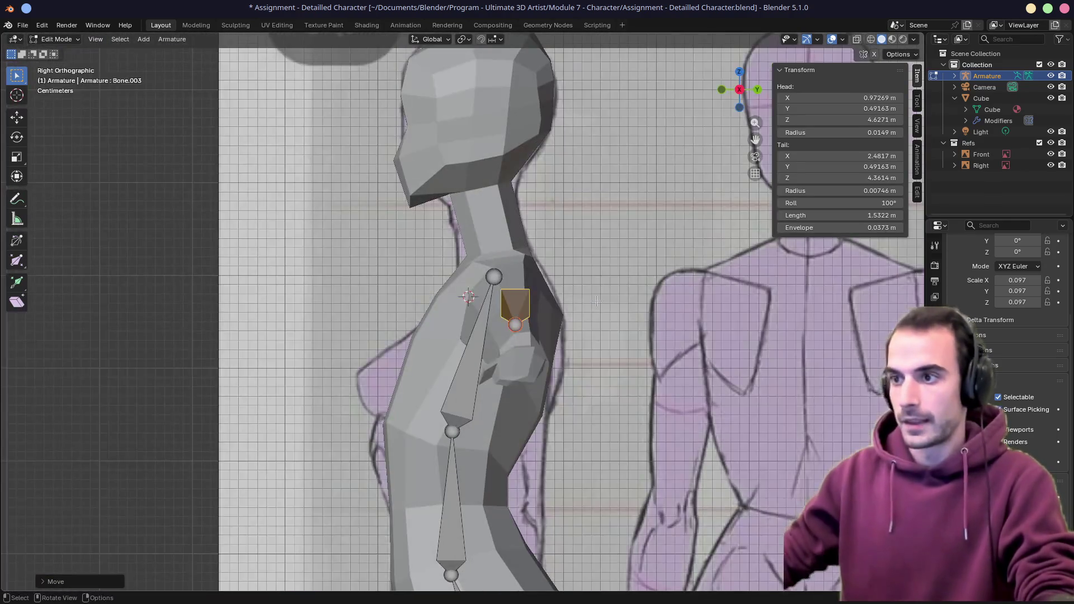
{"action": "key", "text": "g"}
{"action": "left_click", "coordinate": [588, 300]}
{"action": "middle_click_drag", "start_coordinate": [589, 299], "coordinate": [546, 325]}
{"action": "key", "text": "KP_1"}
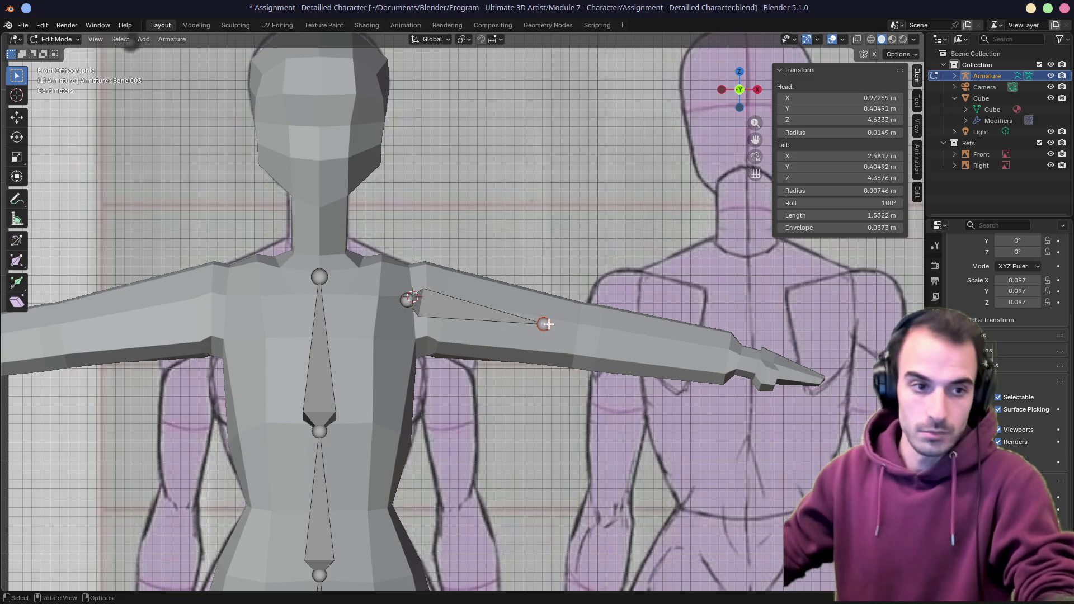
Extend the upper-arm bone to the elbow and extrude a forearm bone reaching the wrist
{"action": "left_click_drag", "start_coordinate": [544, 324], "coordinate": [562, 328]}
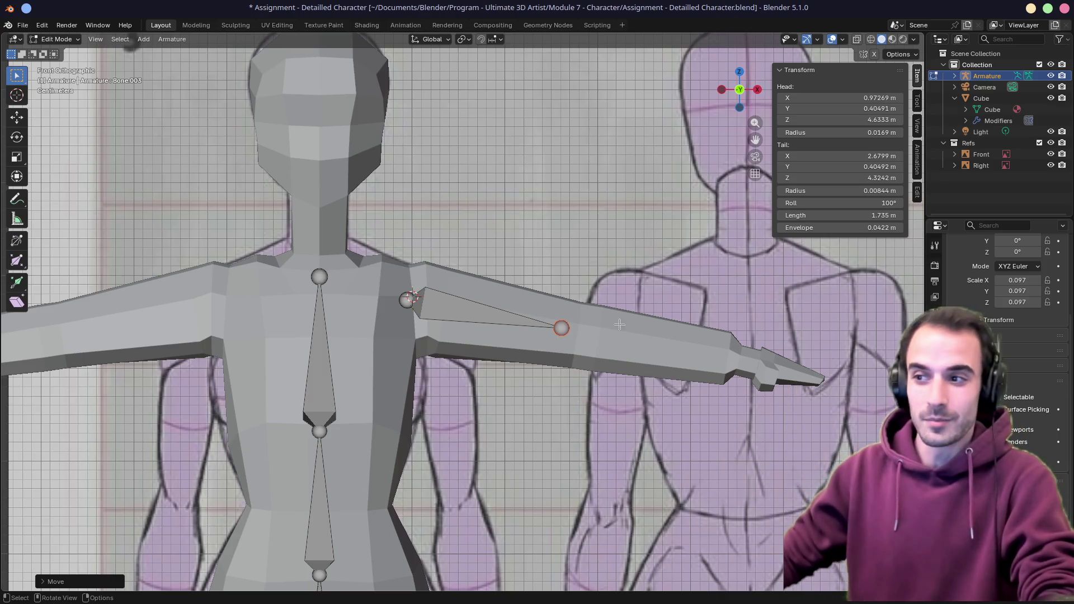
{"action": "key", "text": "g"}
{"action": "left_click", "coordinate": [622, 336]}
{"action": "key", "text": "e"}
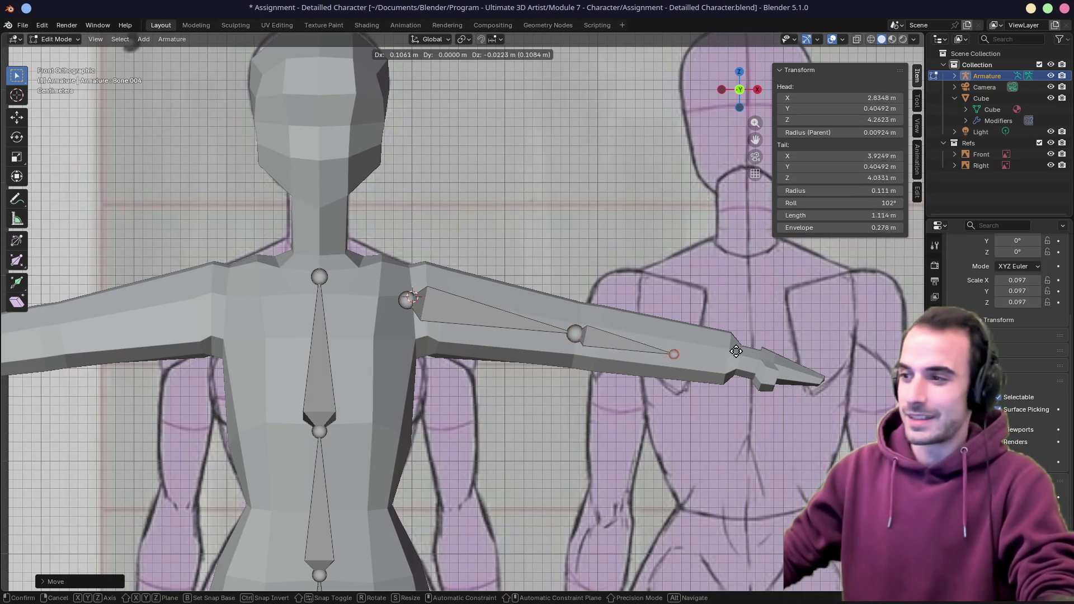
{"action": "left_click", "coordinate": [791, 350]}
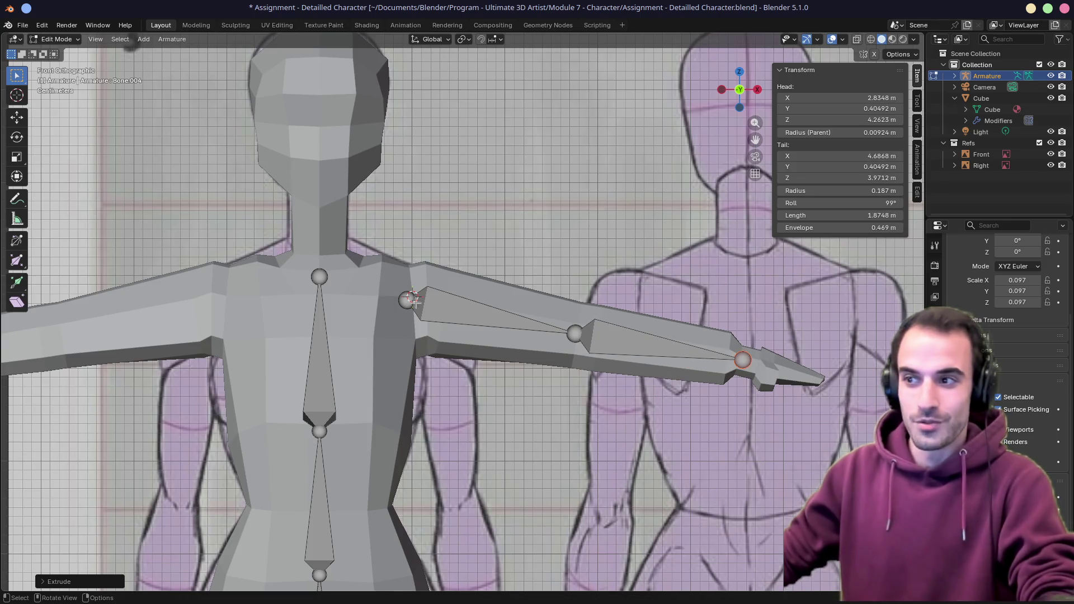
{"action": "scroll", "coordinate": [409, 296], "scroll_direction": "down", "scroll_amount": 2}
{"action": "scroll", "coordinate": [420, 311], "scroll_direction": "down", "scroll_amount": 3}
{"action": "scroll", "coordinate": [470, 333], "scroll_direction": "up", "scroll_amount": 2}
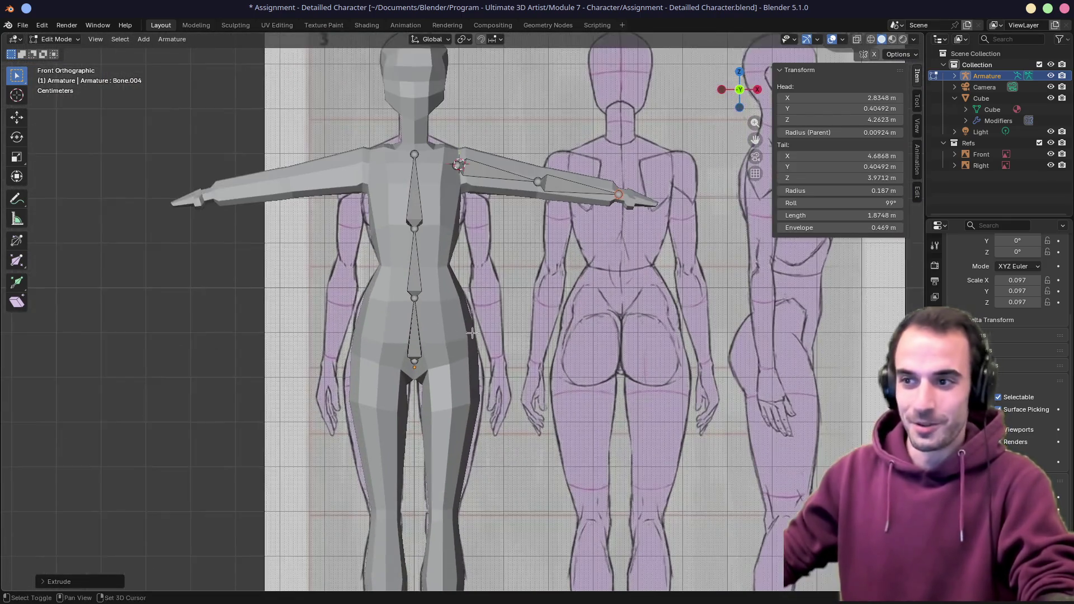
{"action": "scroll", "coordinate": [471, 333], "scroll_direction": "up", "scroll_amount": 3}
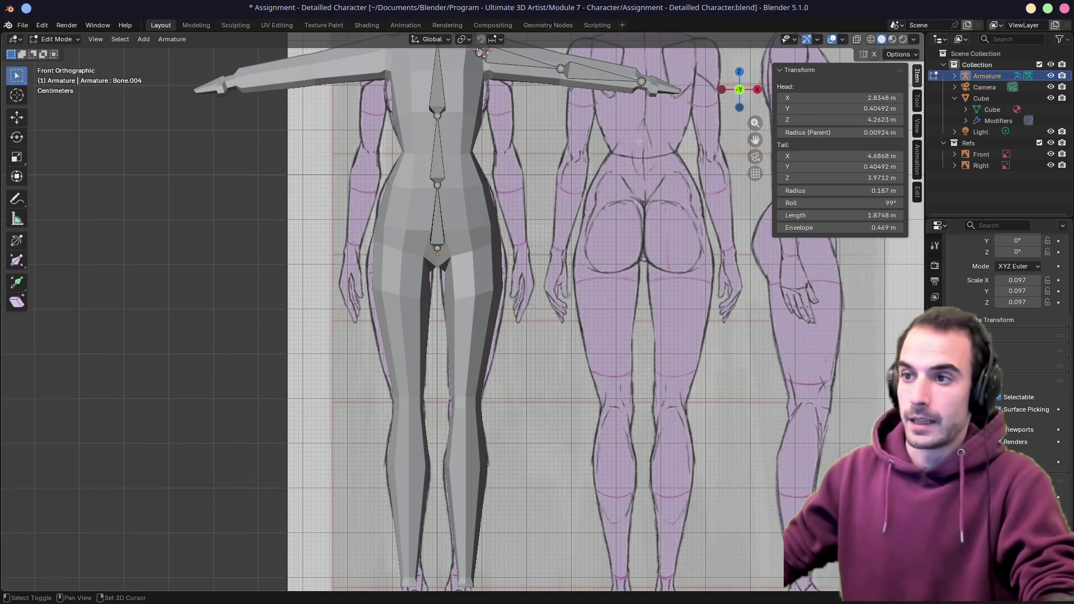
Add a new bone at the character's hip
{"action": "middle_click_drag", "start_coordinate": [437, 286], "coordinate": [415, 309], "text": "shift"}
{"action": "right_click", "coordinate": [415, 309]}
{"action": "key", "text": "Escape"}
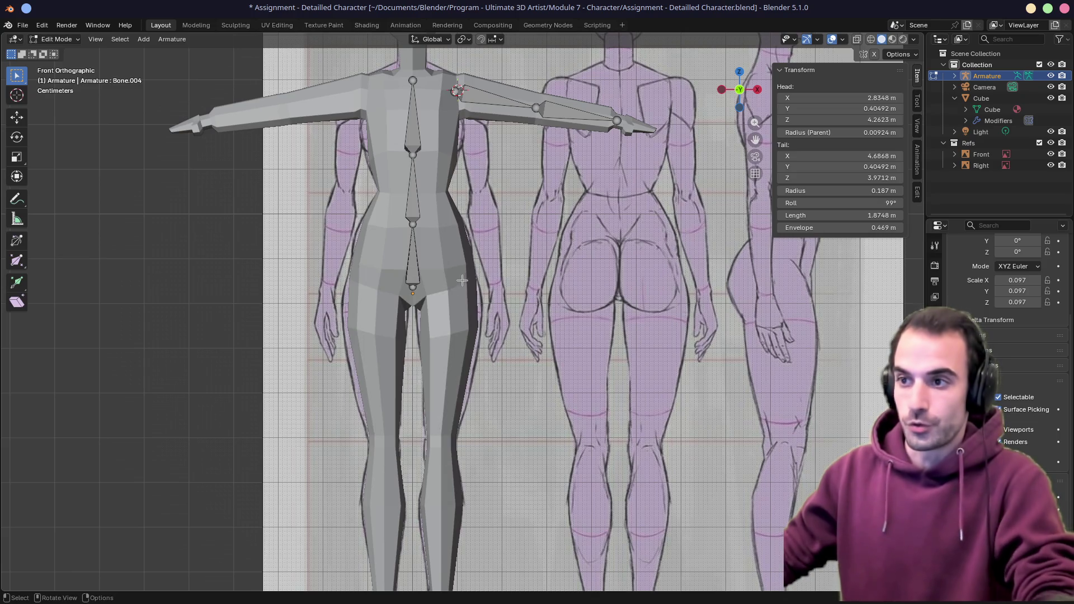
{"action": "key", "text": "shift+a"}
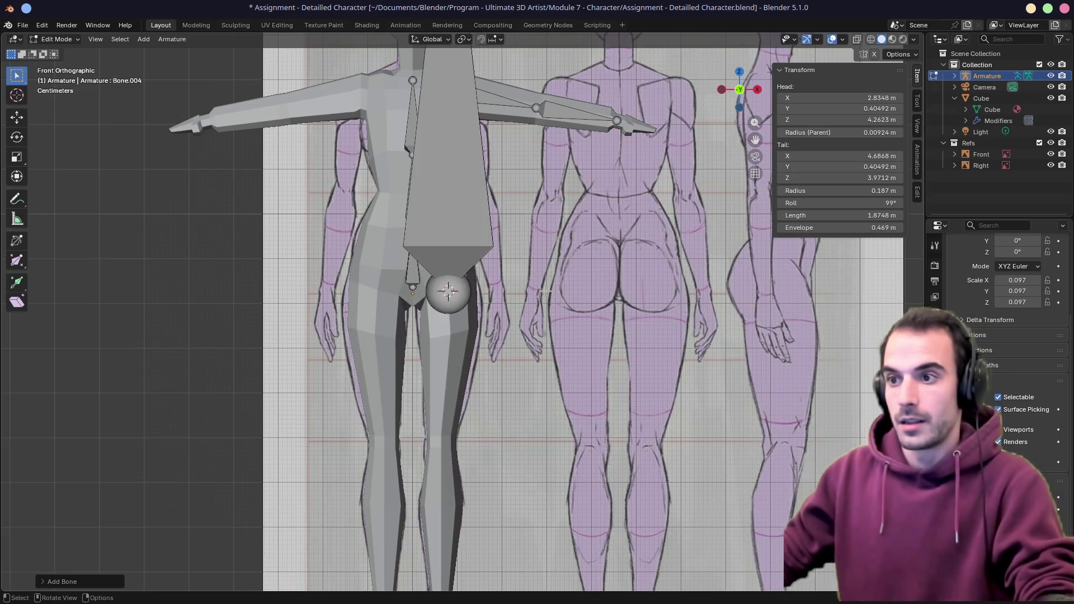
{"action": "scroll", "coordinate": [447, 290], "scroll_direction": "down", "scroll_amount": 3}
Shape the new bone into a thigh from hip to knee, matching front and side references
{"action": "left_click_drag", "start_coordinate": [456, 58], "coordinate": [452, 391]}
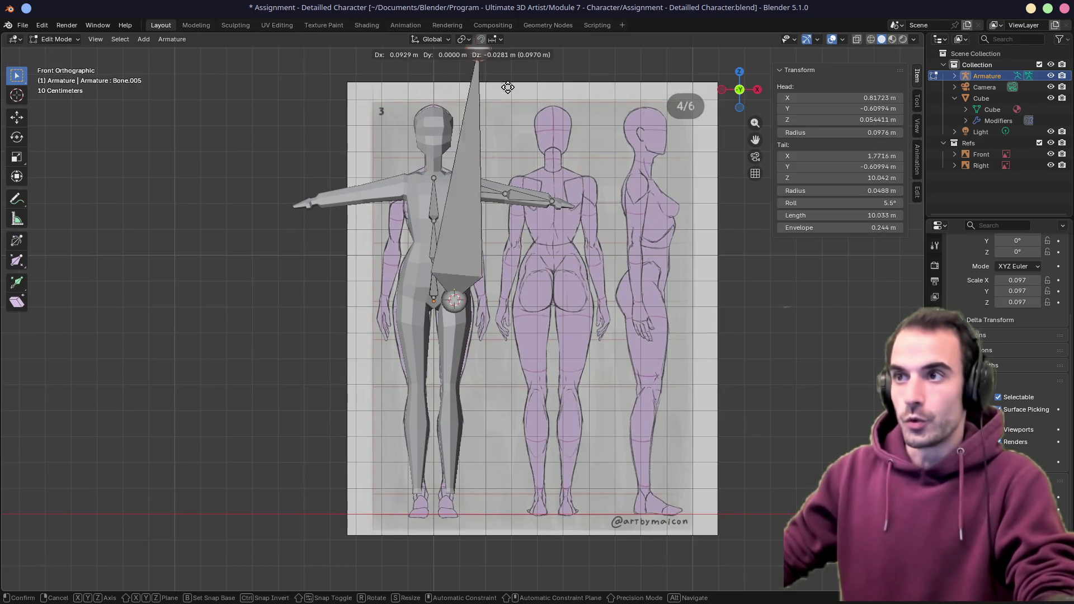
{"action": "middle_click_drag", "start_coordinate": [536, 385], "coordinate": [454, 388]}
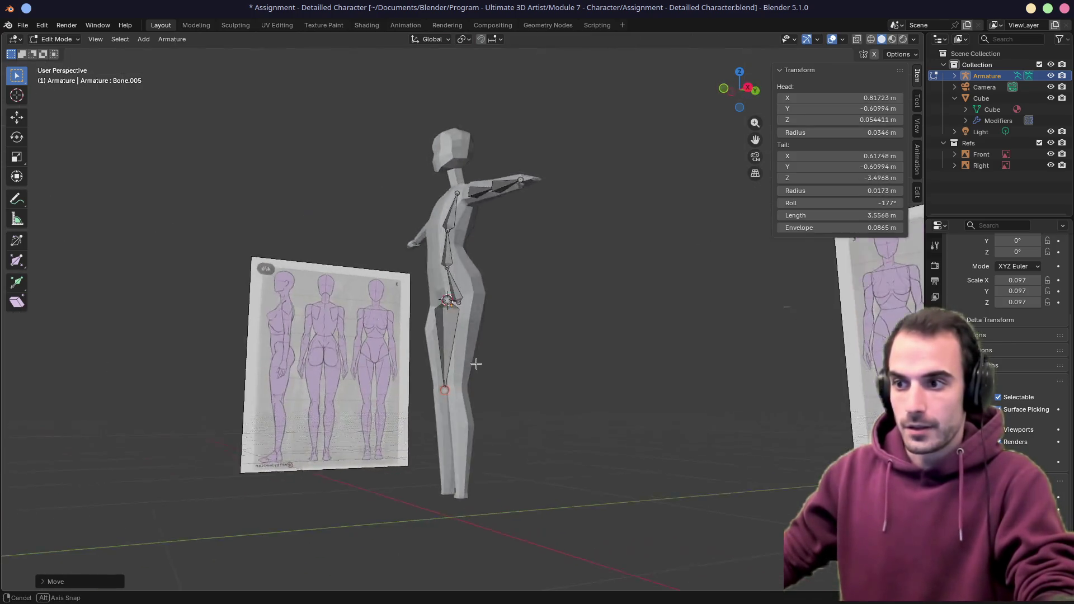
{"action": "key", "text": "KP_3"}
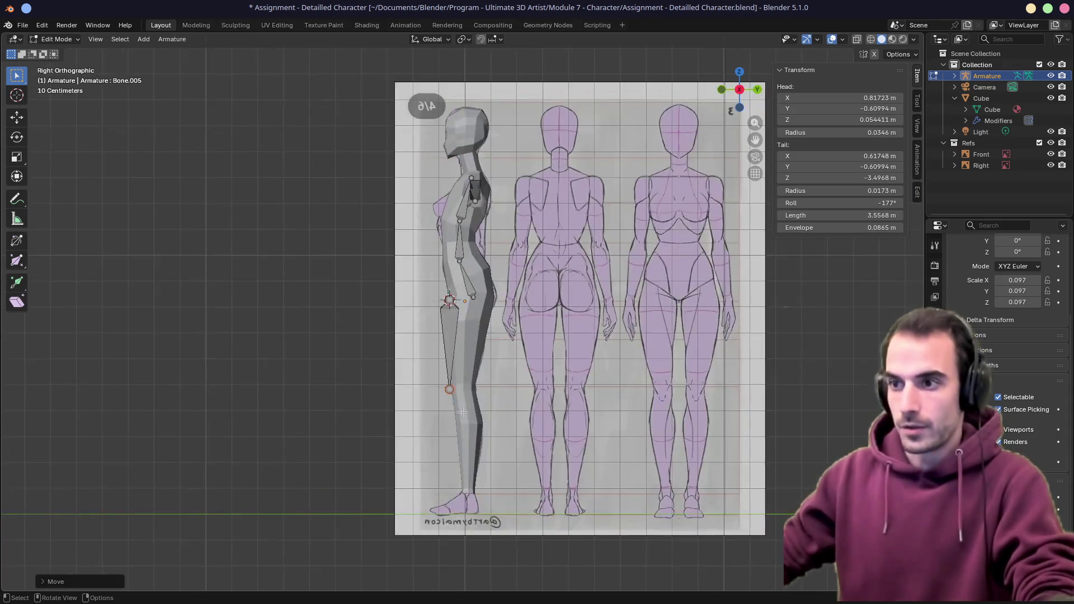
{"action": "left_click", "coordinate": [455, 340]}
{"action": "key", "text": "g"}
{"action": "left_click", "coordinate": [471, 344]}
{"action": "key", "text": "g"}
{"action": "left_click", "coordinate": [475, 414]}
{"action": "key", "text": "g"}
{"action": "left_click", "coordinate": [470, 306]}
{"action": "left_click", "coordinate": [462, 395]}
{"action": "key", "text": "g"}
{"action": "left_click", "coordinate": [466, 449]}
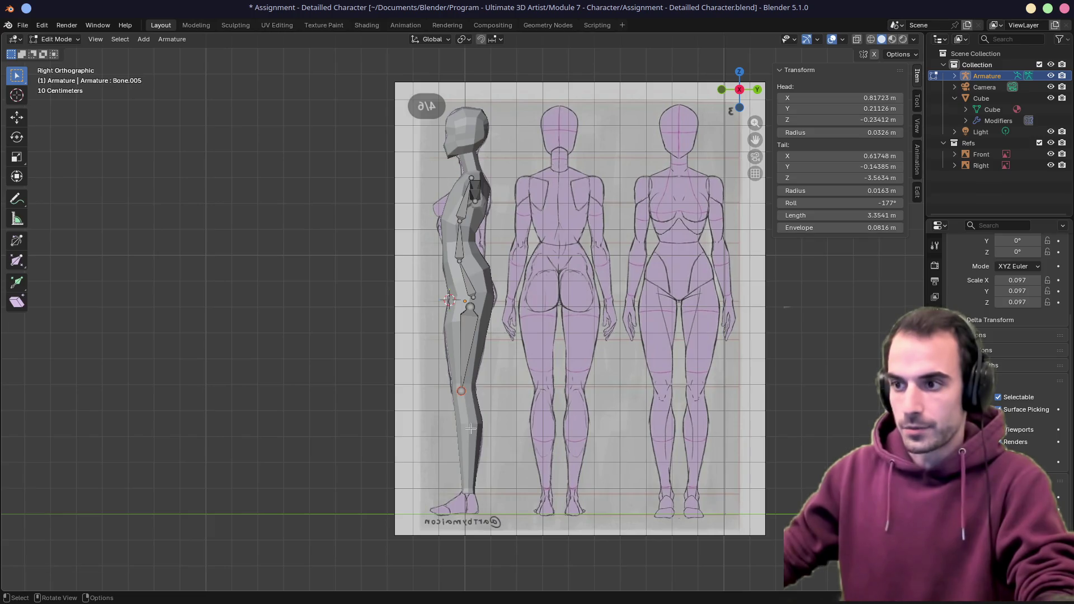
Extrude a calf bone from the knee to the ankle and widen the properties area
{"action": "key", "text": "e"}
{"action": "left_click", "coordinate": [466, 487]}
{"action": "middle_click_drag", "start_coordinate": [449, 301], "coordinate": [504, 286]}
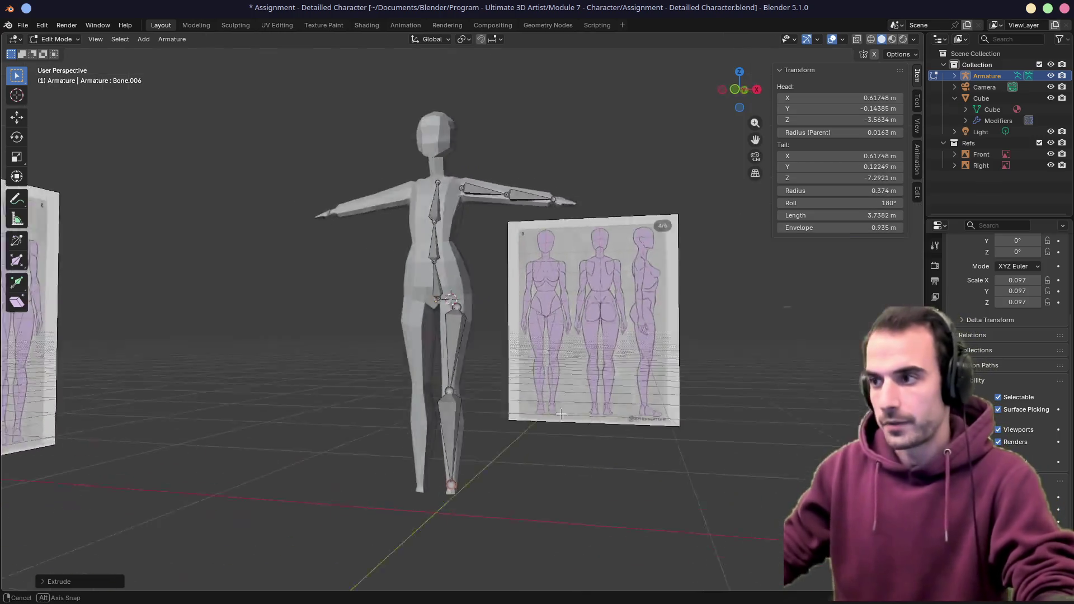
{"action": "left_click_drag", "start_coordinate": [923, 291], "coordinate": [514, 291]}
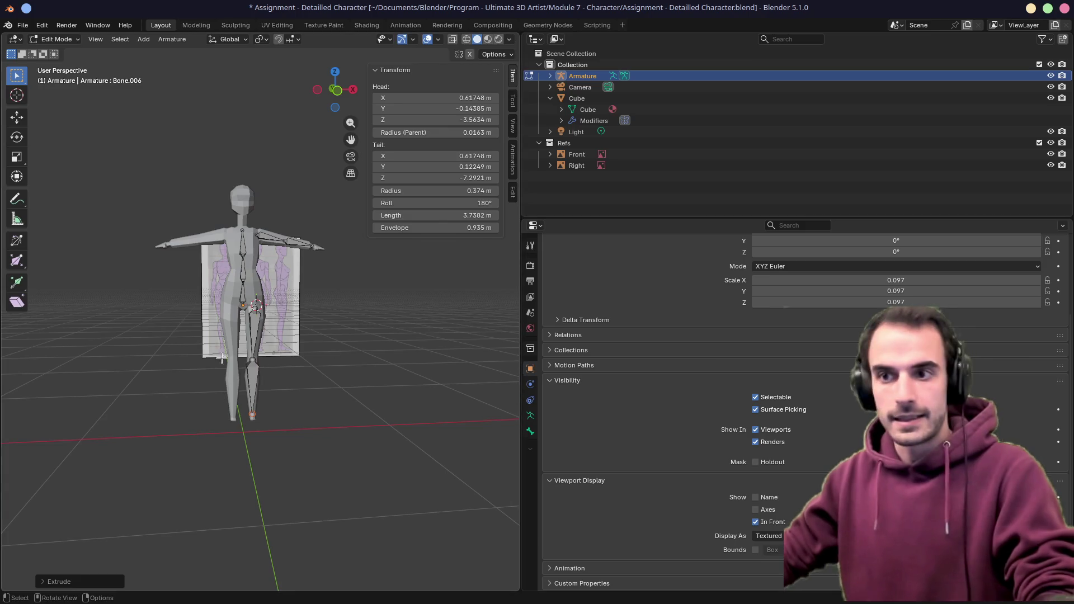
{"action": "scroll", "coordinate": [352, 412], "scroll_direction": "up", "scroll_amount": 5}
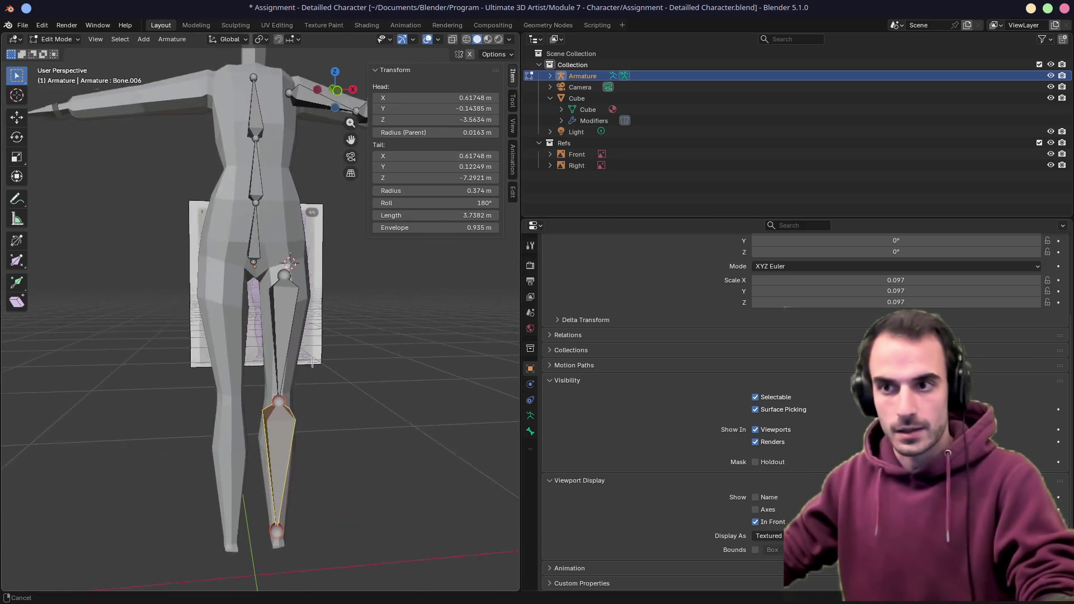
Rename the leg bones Calf.L and Thight.L in the Bone properties
{"action": "left_click", "coordinate": [530, 431]}
{"action": "double_click", "coordinate": [598, 264]}
{"action": "type", "text": "Calf"}
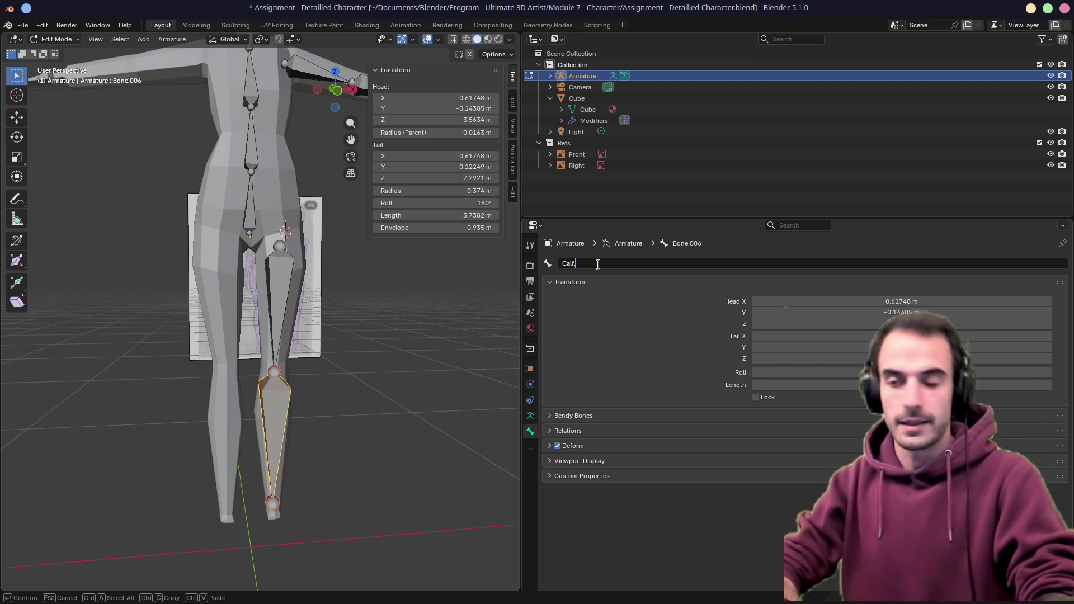
{"action": "type", "text": ".L"}
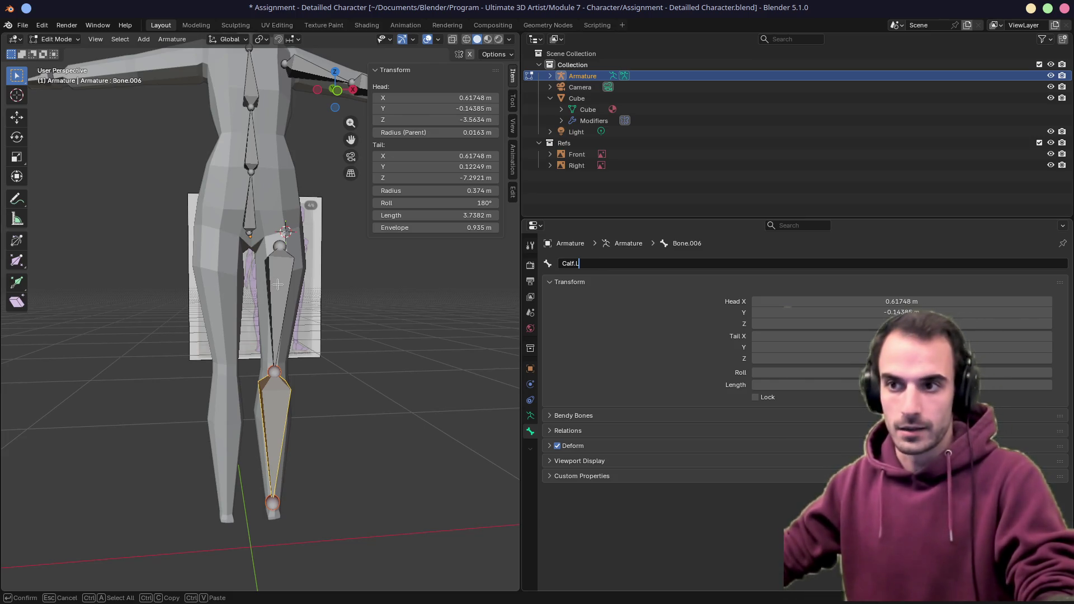
{"action": "key", "text": "Return"}
{"action": "left_click", "coordinate": [277, 284]}
{"action": "double_click", "coordinate": [580, 263]}
{"action": "type", "text": "Thigh."}
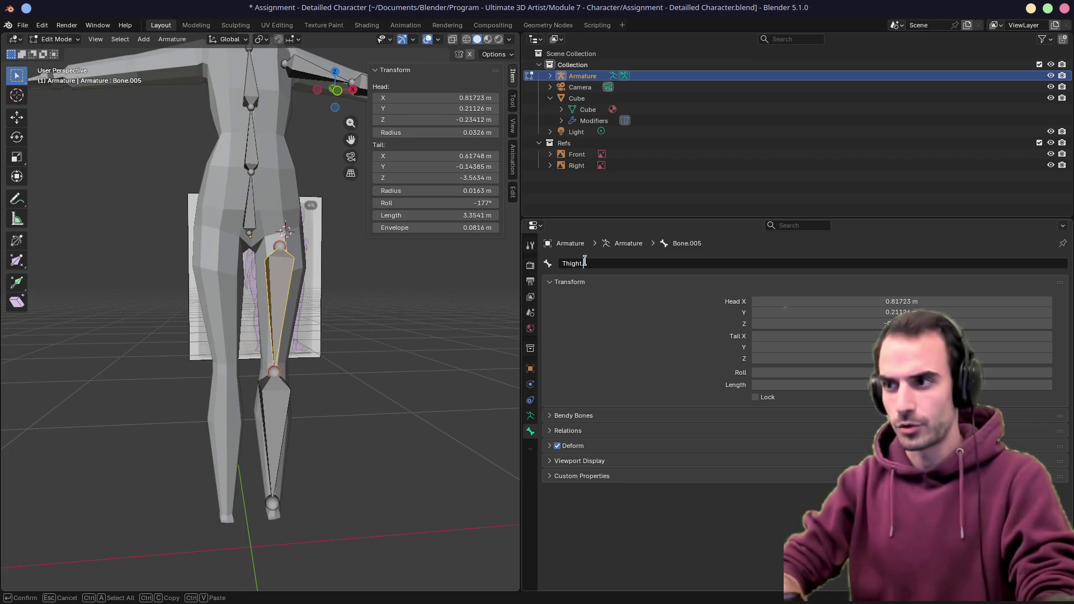
{"action": "key", "text": "Return"}
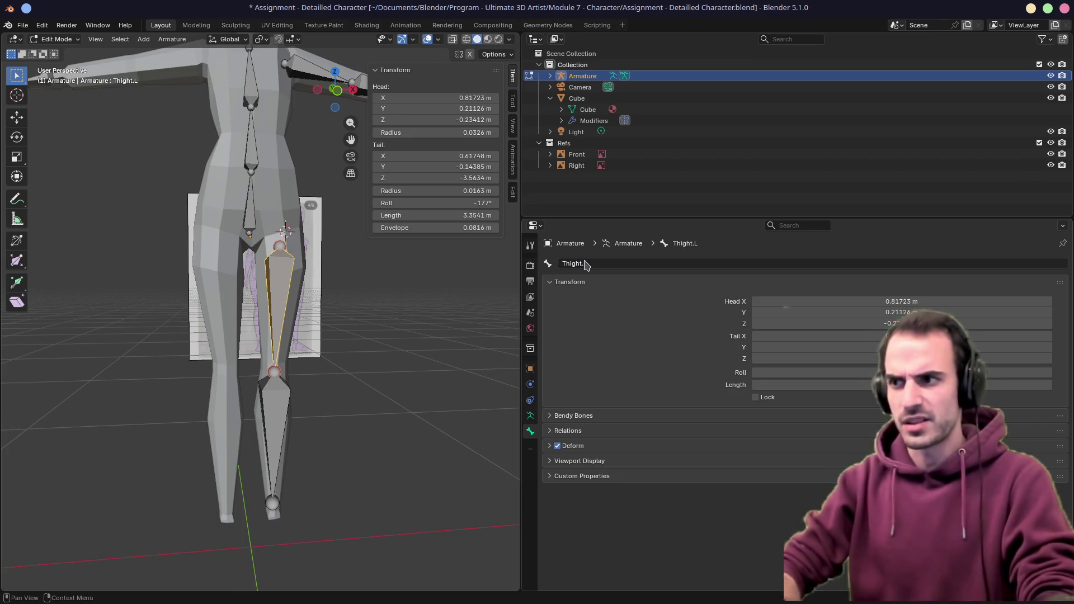
{"action": "scroll", "coordinate": [286, 360], "scroll_direction": "up", "scroll_amount": 5}
{"action": "scroll", "coordinate": [286, 362], "scroll_direction": "down", "scroll_amount": 3}
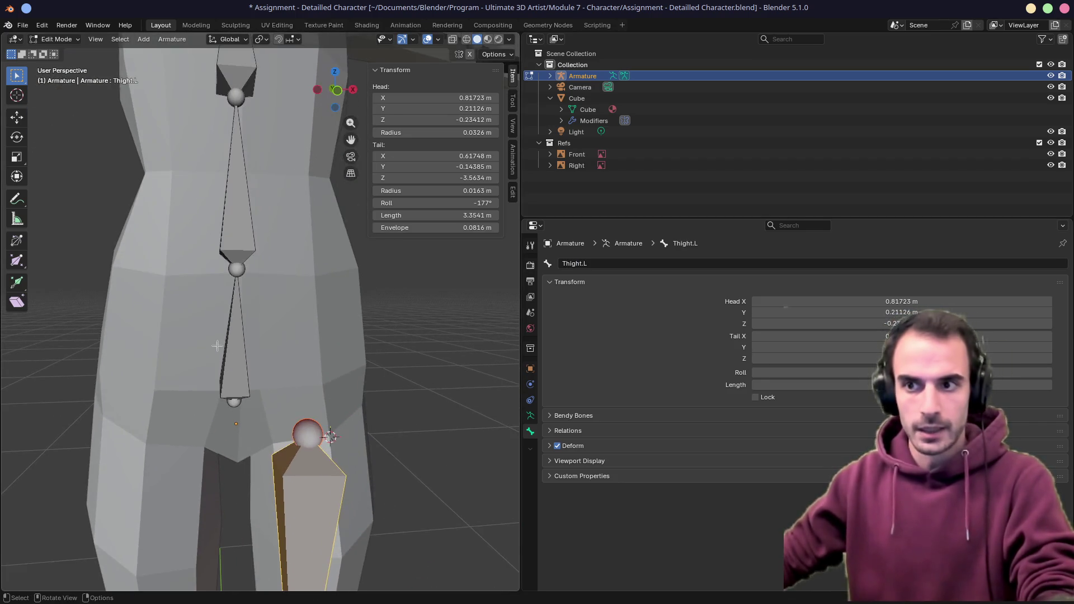
Rename the lower spine bone Belly and select the upper spine bone
{"action": "left_click", "coordinate": [237, 336]}
{"action": "double_click", "coordinate": [581, 262]}
{"action": "type", "text": "Belly"}
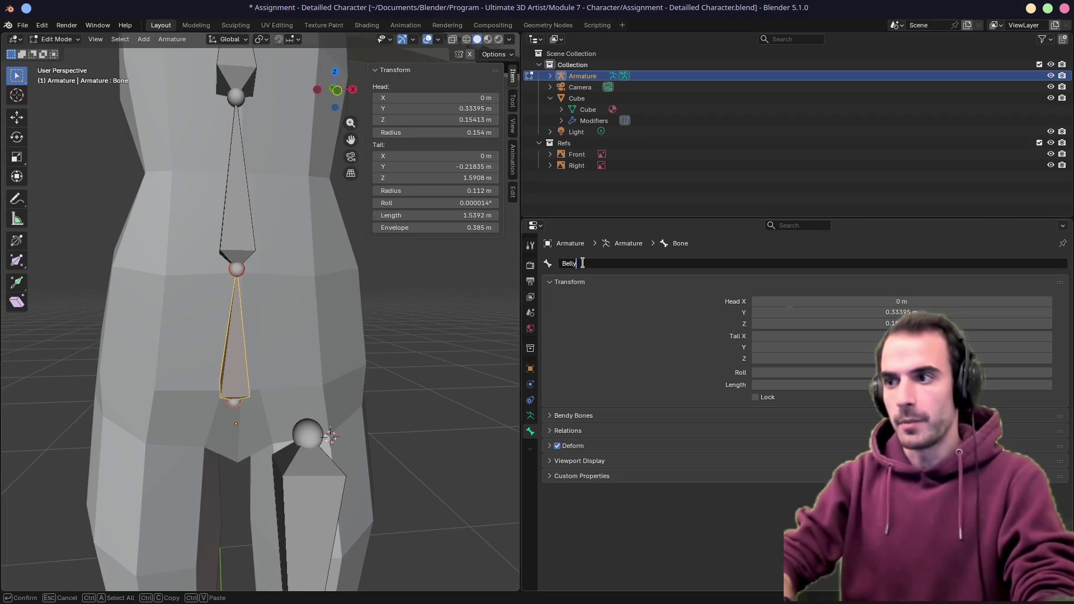
{"action": "key", "text": "Return"}
{"action": "left_click", "coordinate": [228, 233]}
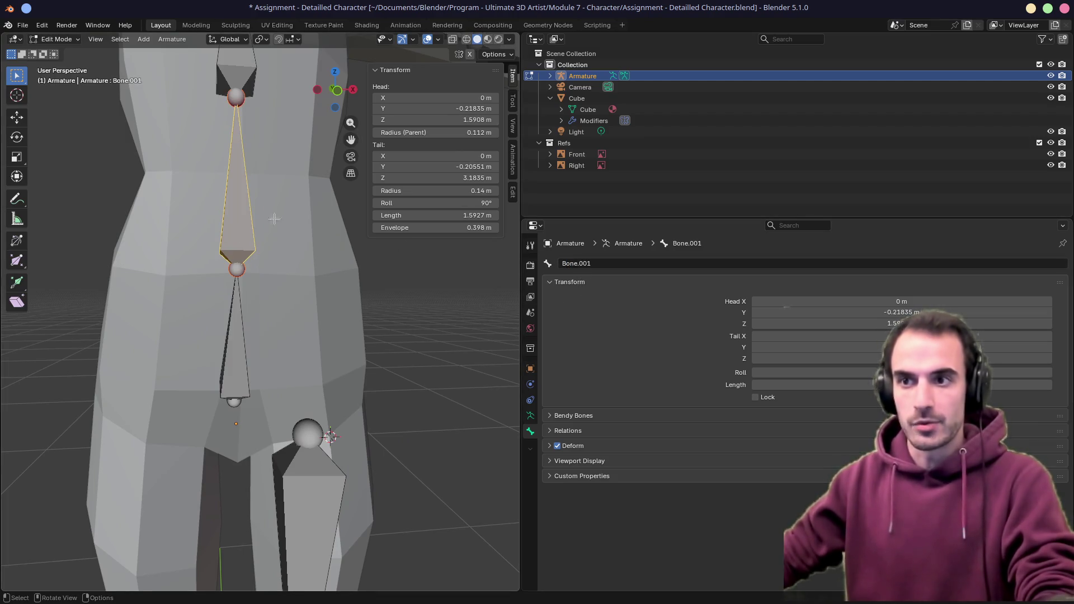
{"action": "scroll", "coordinate": [252, 252], "scroll_direction": "up", "scroll_amount": 3}
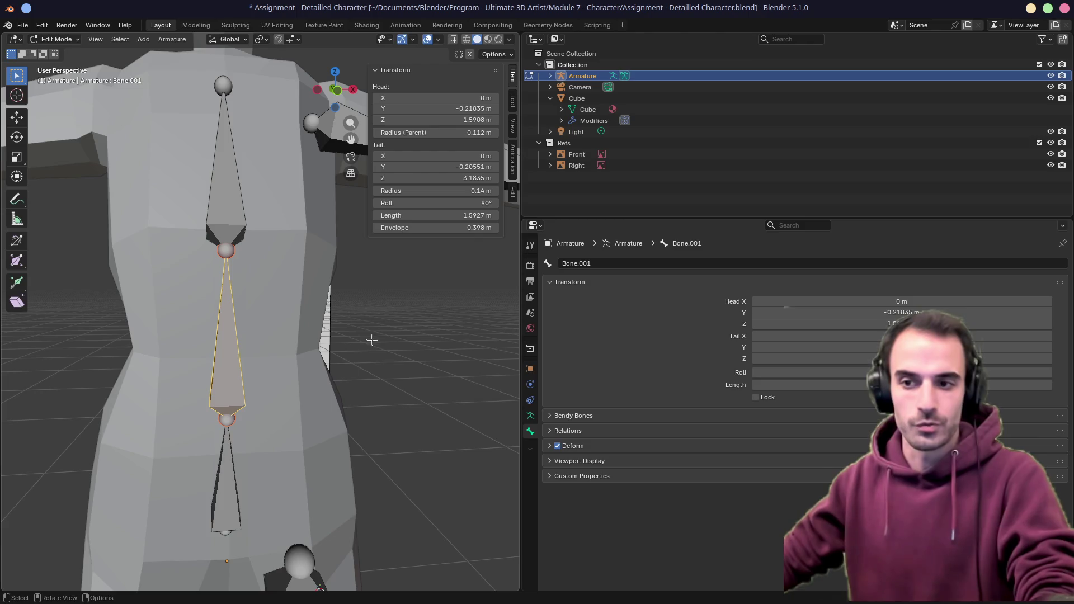
{"action": "scroll", "coordinate": [372, 339], "scroll_direction": "down", "scroll_amount": 4}
{"action": "scroll", "coordinate": [352, 349], "scroll_direction": "up", "scroll_amount": 3}
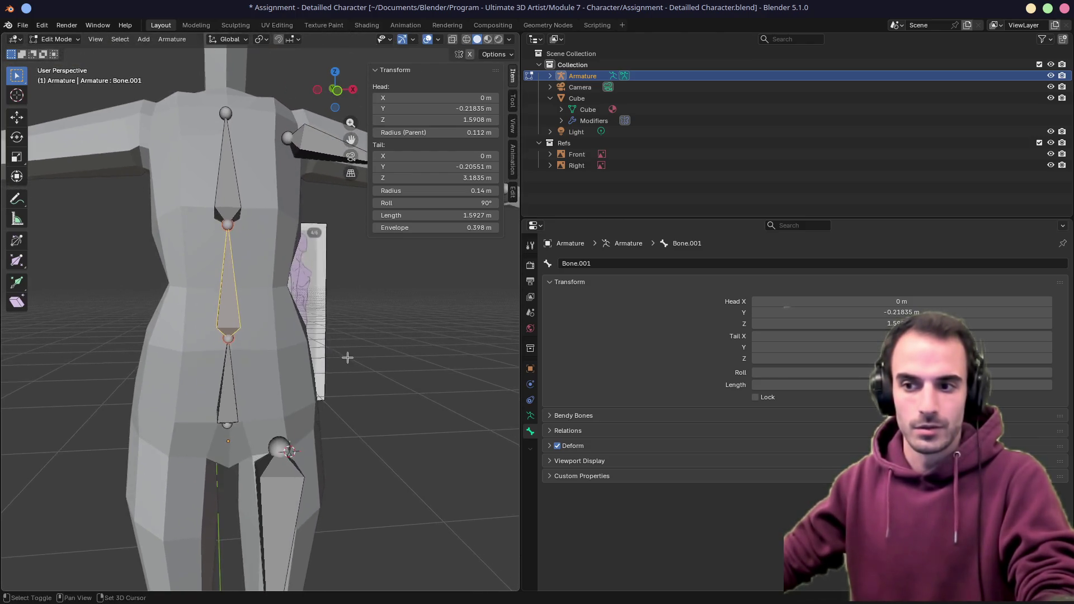
Inspect the spine and leg bones against the front and side references
{"action": "middle_click_drag", "start_coordinate": [338, 358], "coordinate": [310, 341]}
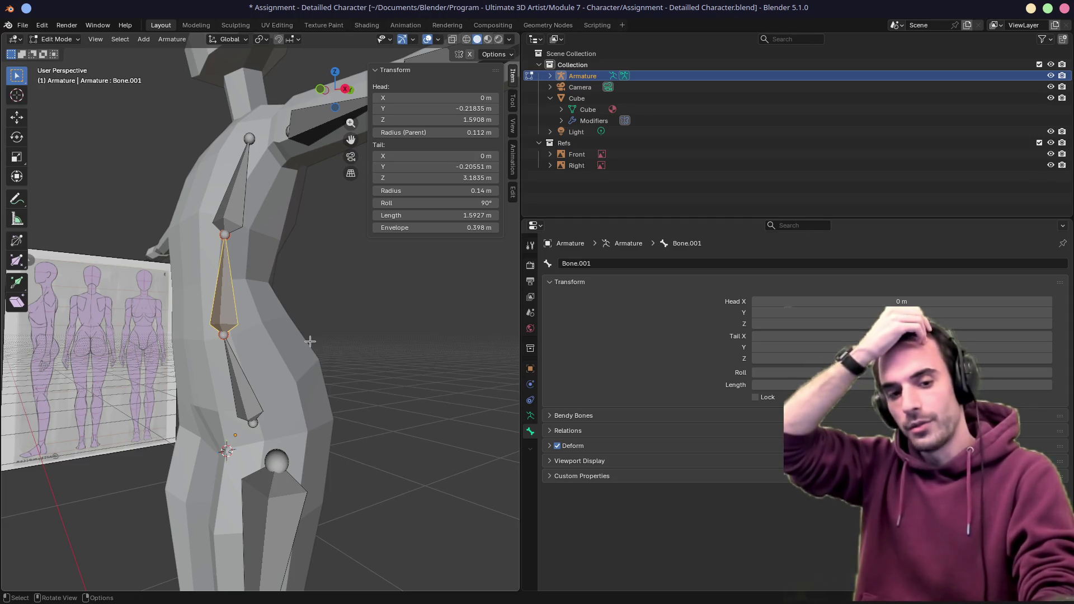
{"action": "key", "text": "KP_3"}
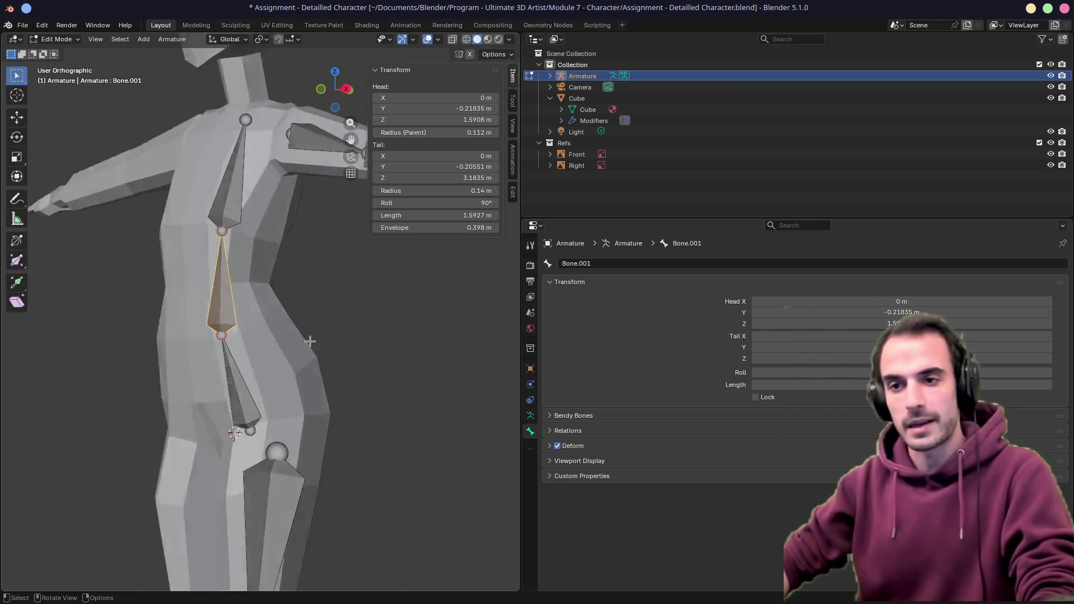
{"action": "key", "text": "KP_1"}
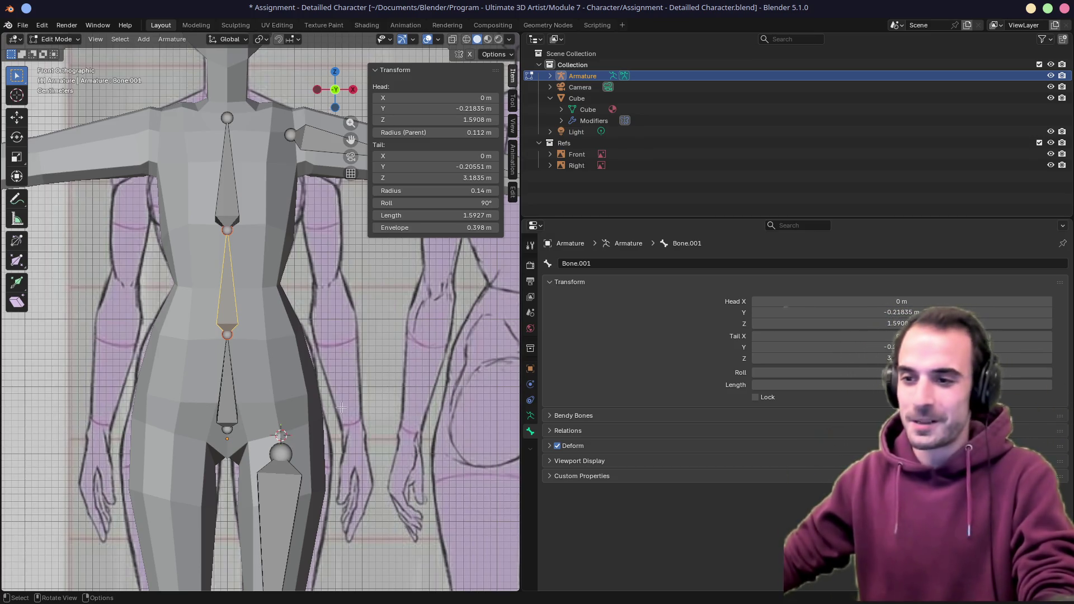
{"action": "mouse_move", "coordinate": [285, 460]}
{"action": "middle_mouse_down"}
{"action": "mouse_move", "coordinate": [214, 378]}
{"action": "mouse_move", "coordinate": [251, 335]}
{"action": "middle_mouse_up"}
{"action": "key", "text": "KP_1"}
{"action": "key", "text": "KP_3"}
{"action": "scroll", "coordinate": [255, 230], "scroll_direction": "up", "scroll_amount": 3}
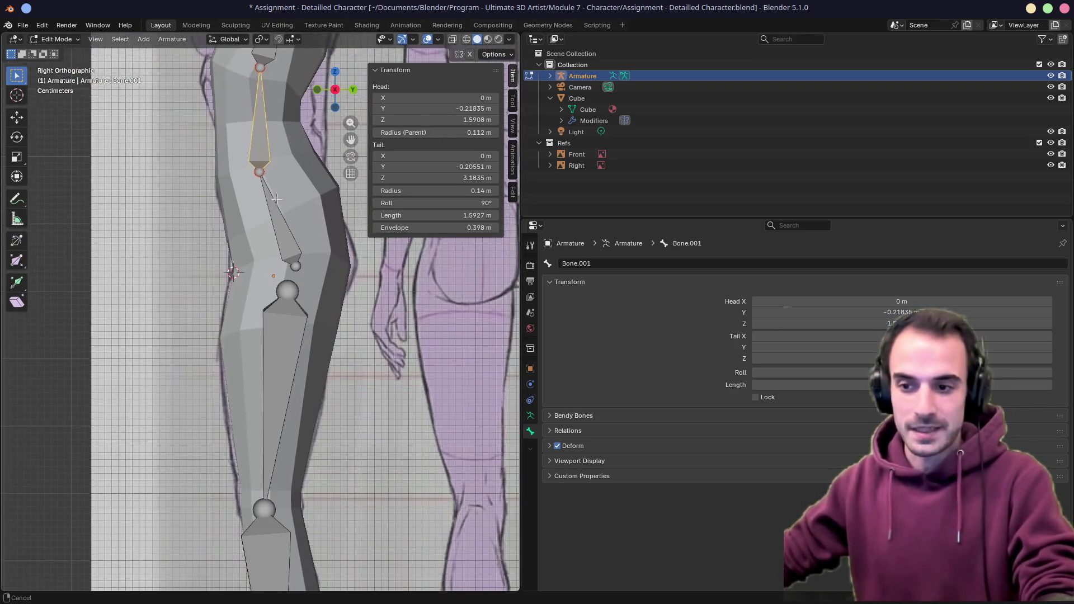
{"action": "middle_click_drag", "start_coordinate": [257, 252], "coordinate": [256, 230], "text": "shift"}
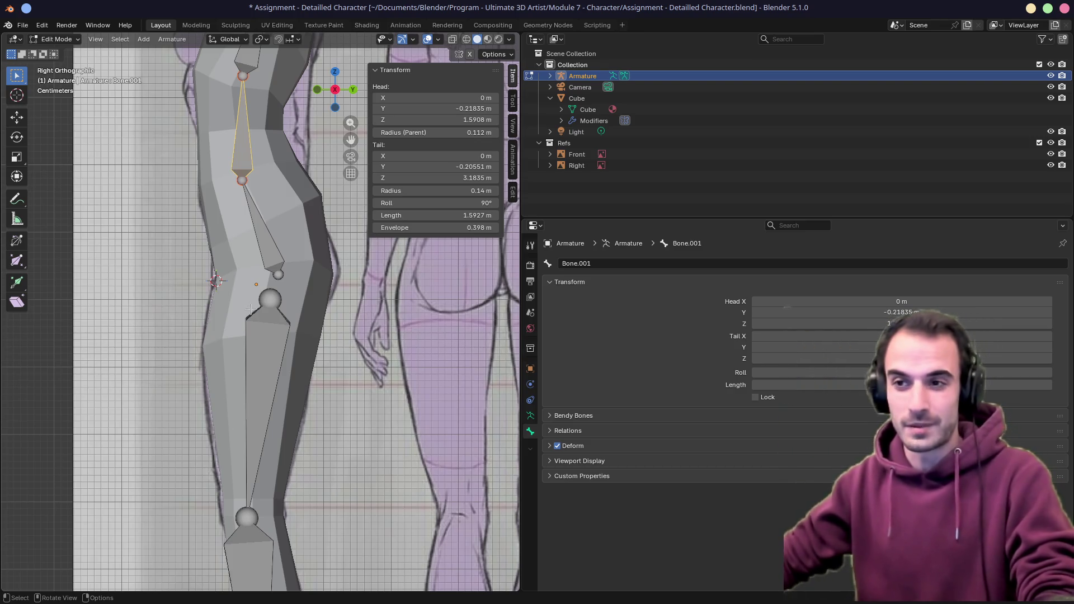
{"action": "scroll", "coordinate": [250, 310], "scroll_direction": "down", "scroll_amount": 4}
{"action": "mouse_move", "coordinate": [250, 310]}
{"action": "middle_mouse_down"}
{"action": "mouse_move", "coordinate": [275, 196]}
{"action": "mouse_move", "coordinate": [296, 326]}
{"action": "middle_mouse_up"}
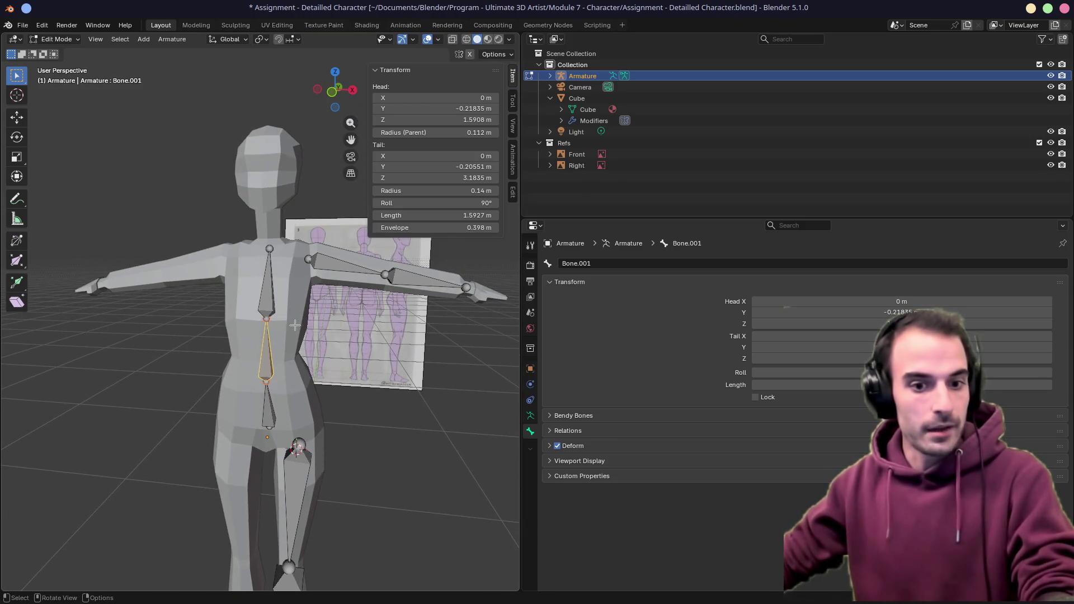
{"action": "scroll", "coordinate": [296, 319], "scroll_direction": "up", "scroll_amount": 3}
{"action": "scroll", "coordinate": [295, 319], "scroll_direction": "up", "scroll_amount": 3}
Select the middle spine bone Bone.001 and start renaming it
{"action": "left_click", "coordinate": [252, 277]}
{"action": "mouse_move", "coordinate": [253, 277]}
{"action": "middle_mouse_down"}
{"action": "mouse_move", "coordinate": [299, 328]}
{"action": "mouse_move", "coordinate": [302, 409]}
{"action": "mouse_move", "coordinate": [270, 365]}
{"action": "middle_mouse_up"}
{"action": "scroll", "coordinate": [299, 328], "scroll_direction": "down", "scroll_amount": 3}
{"action": "left_click", "coordinate": [283, 359]}
{"action": "scroll", "coordinate": [285, 361], "scroll_direction": "down", "scroll_amount": 3}
{"action": "left_click", "coordinate": [270, 365]}
{"action": "left_click", "coordinate": [254, 261]}
{"action": "double_click", "coordinate": [602, 263]}
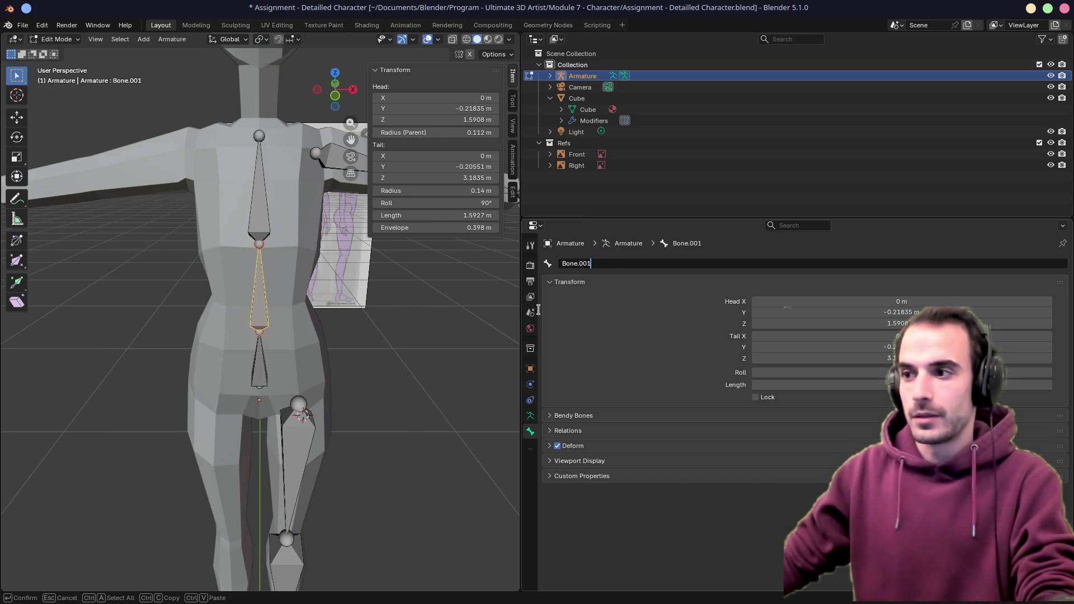
Rename the two spine bones Bone.001 and Bone.002 to LowerBody and UpperBody
{"action": "middle_click_drag", "start_coordinate": [437, 329], "coordinate": [336, 323]}
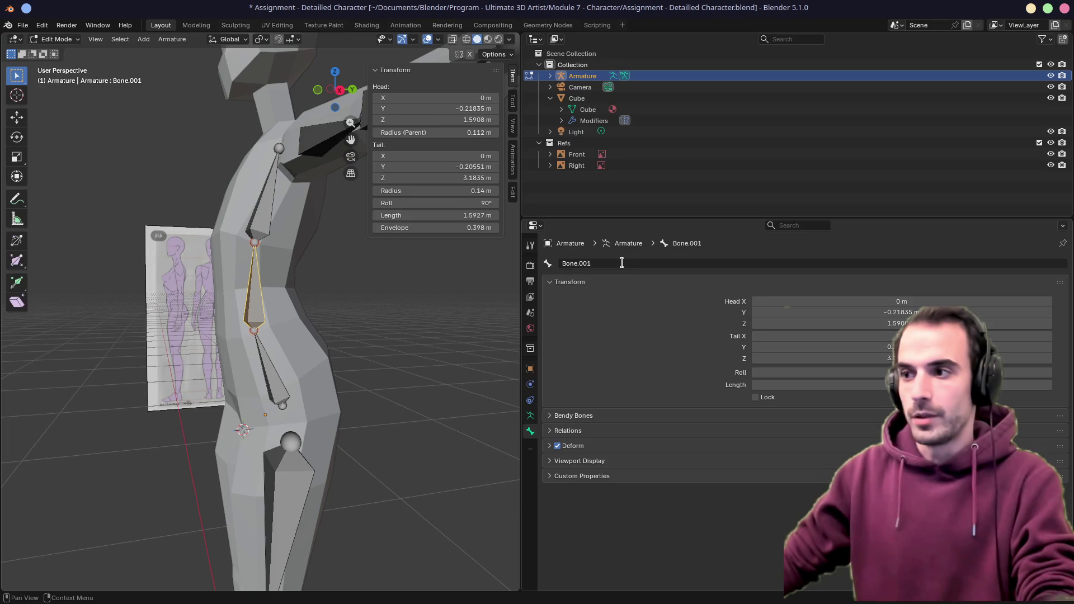
{"action": "double_click", "coordinate": [622, 264]}
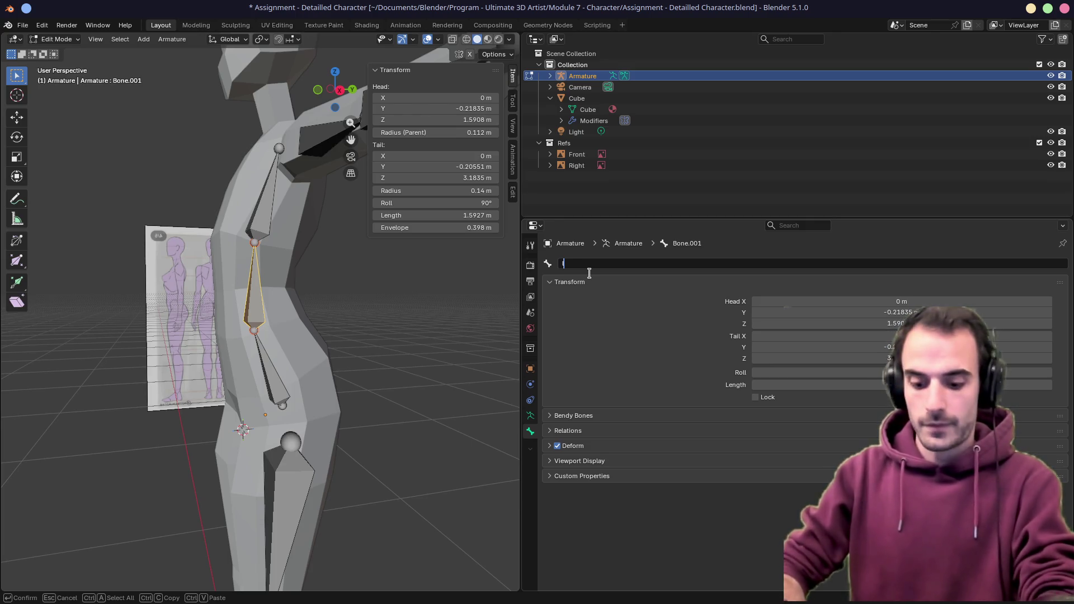
{"action": "type", "text": "LowerB"}
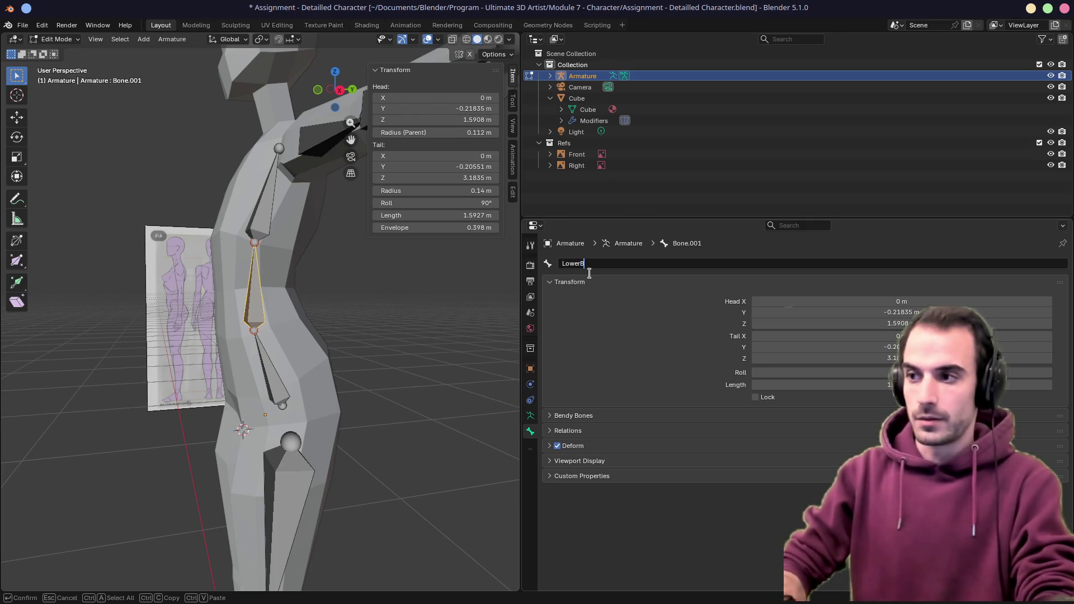
{"action": "type", "text": "ody"}
{"action": "key", "text": "Return"}
{"action": "left_click", "coordinate": [254, 220]}
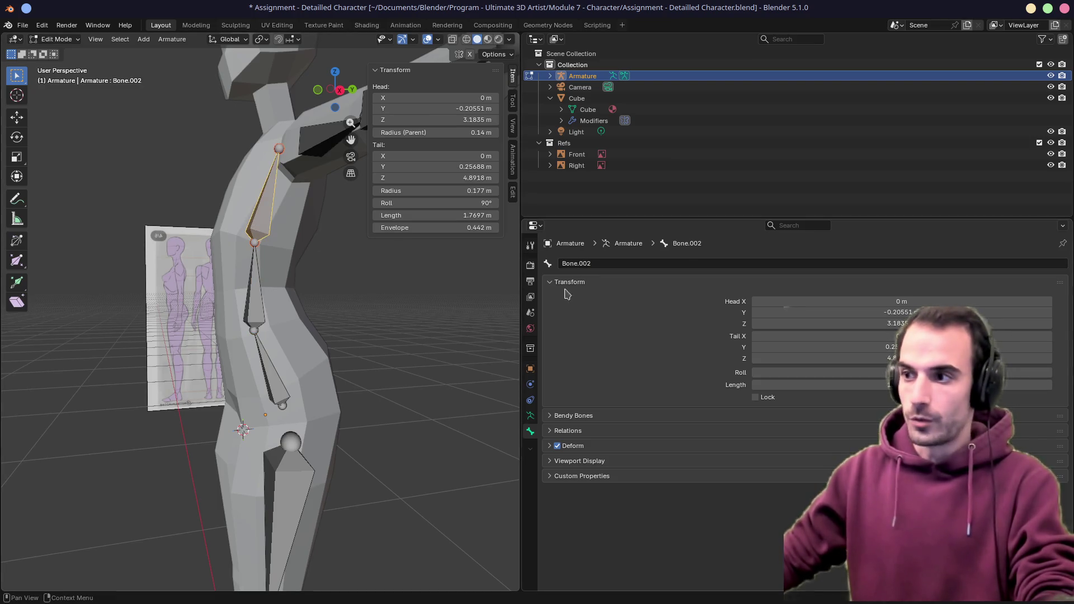
{"action": "double_click", "coordinate": [588, 264]}
{"action": "type", "text": "UpperBody"}
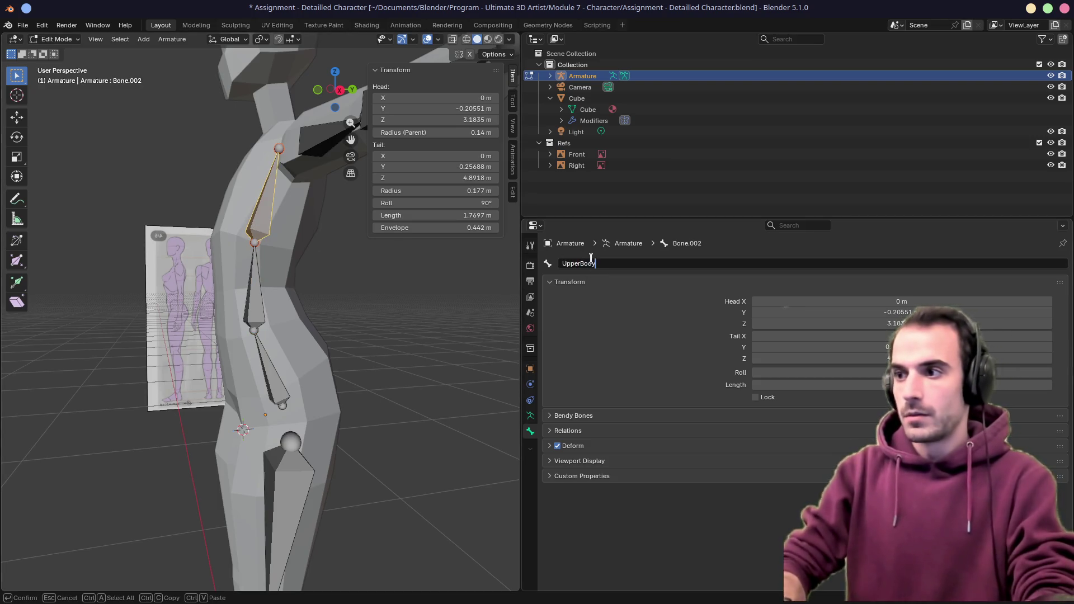
{"action": "key", "text": "Return"}
Rename the left arm bones Bone.003 and Bone.004 to UpperArm.L and LowerArm.L
{"action": "middle_click_drag", "start_coordinate": [293, 294], "coordinate": [168, 278]}
{"action": "left_click", "coordinate": [247, 271]}
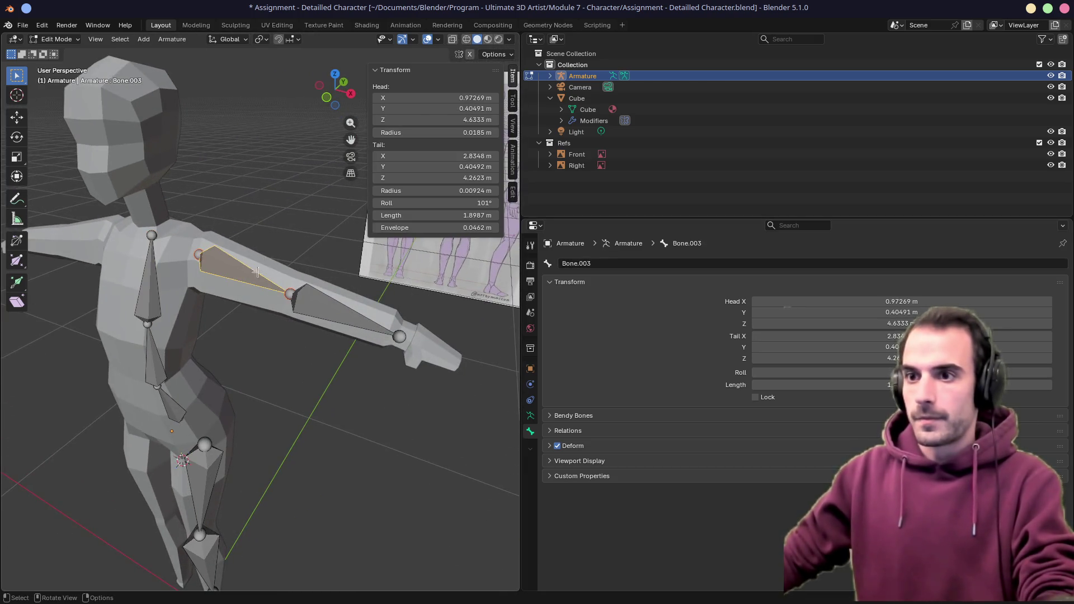
{"action": "double_click", "coordinate": [590, 263]}
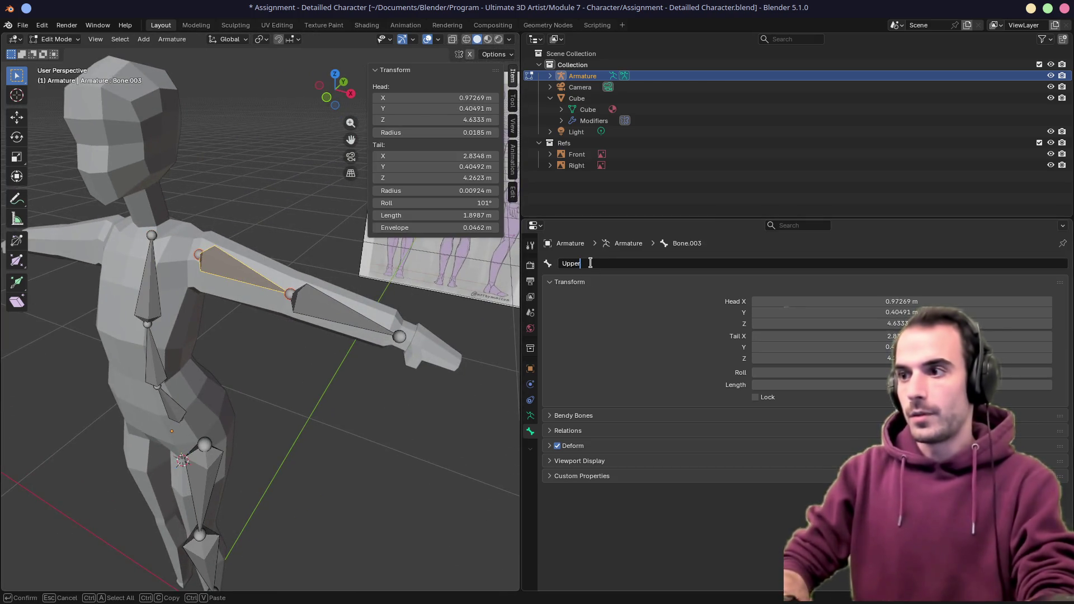
{"action": "type", "text": "UpperArm"}
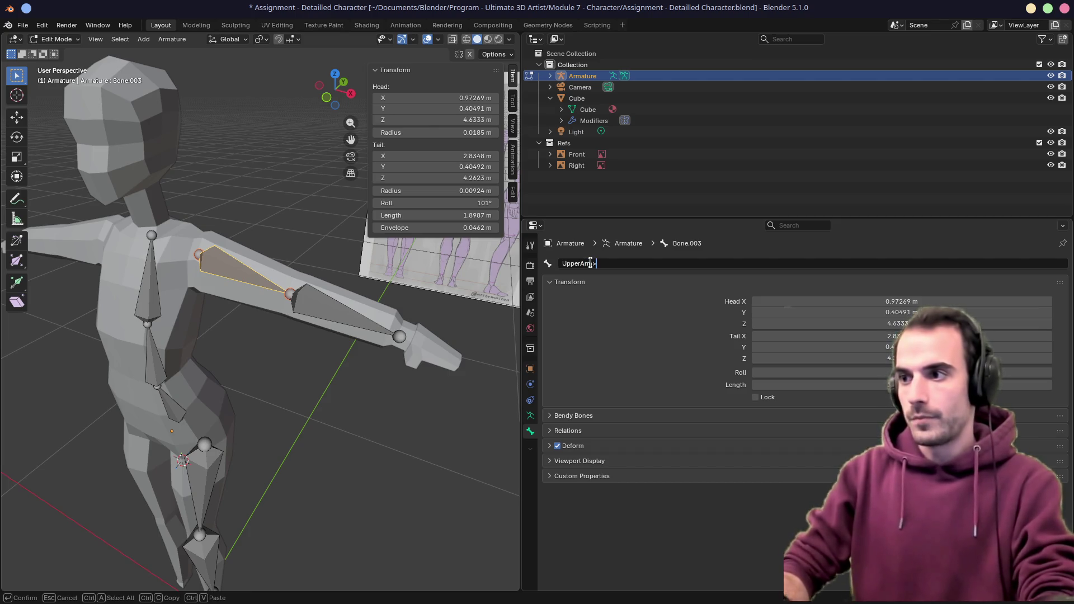
{"action": "type", "text": ".L"}
{"action": "key", "text": "Return"}
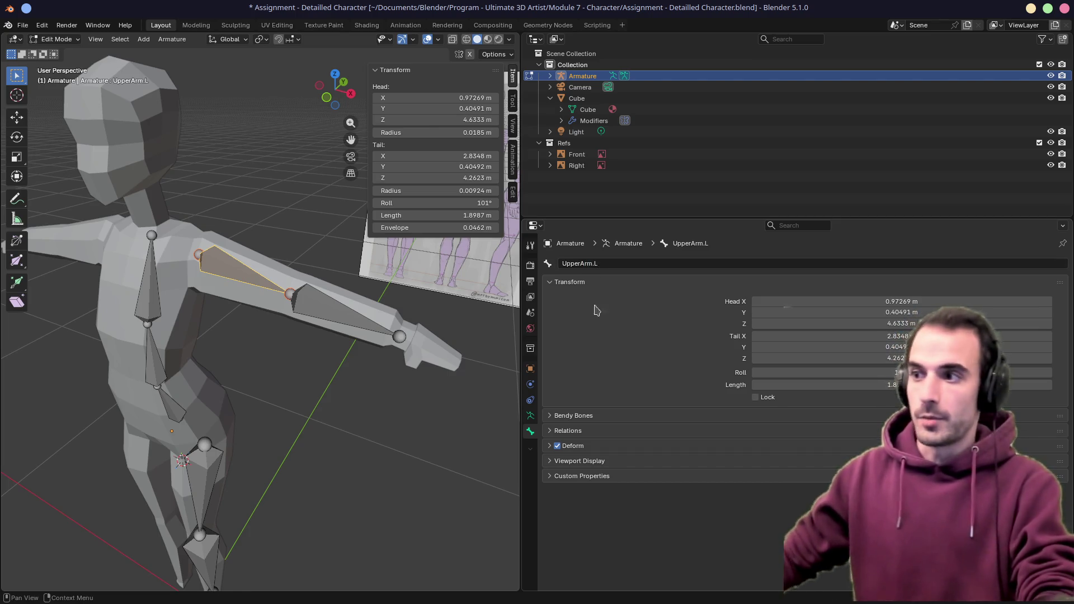
{"action": "left_click", "coordinate": [330, 302]}
{"action": "double_click", "coordinate": [584, 266]}
{"action": "type", "text": "Y"}
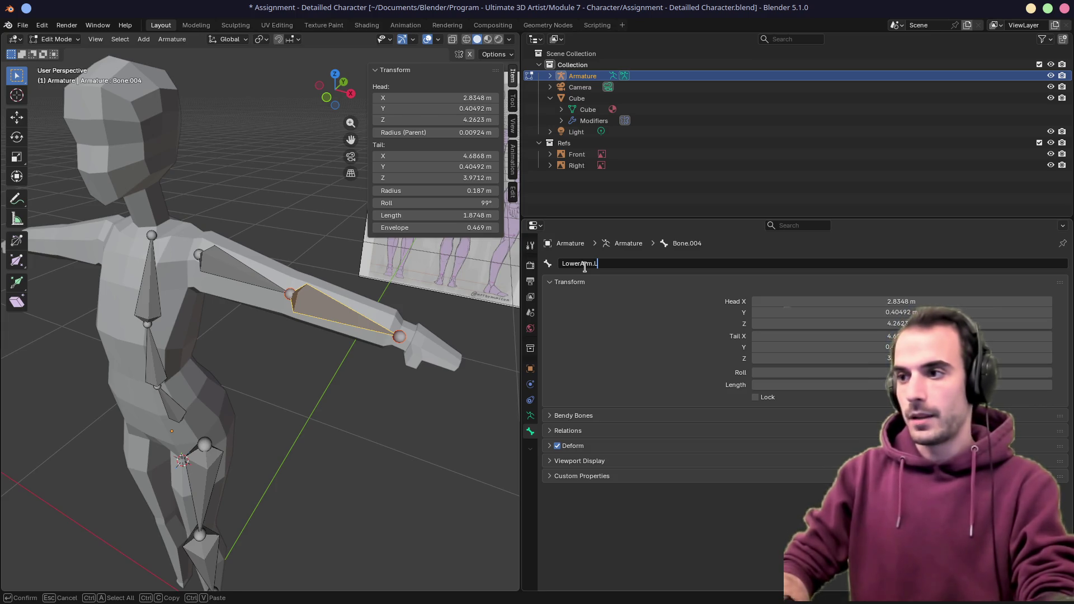
{"action": "key", "text": "Return"}
{"action": "middle_click_drag", "start_coordinate": [242, 345], "coordinate": [329, 329]}
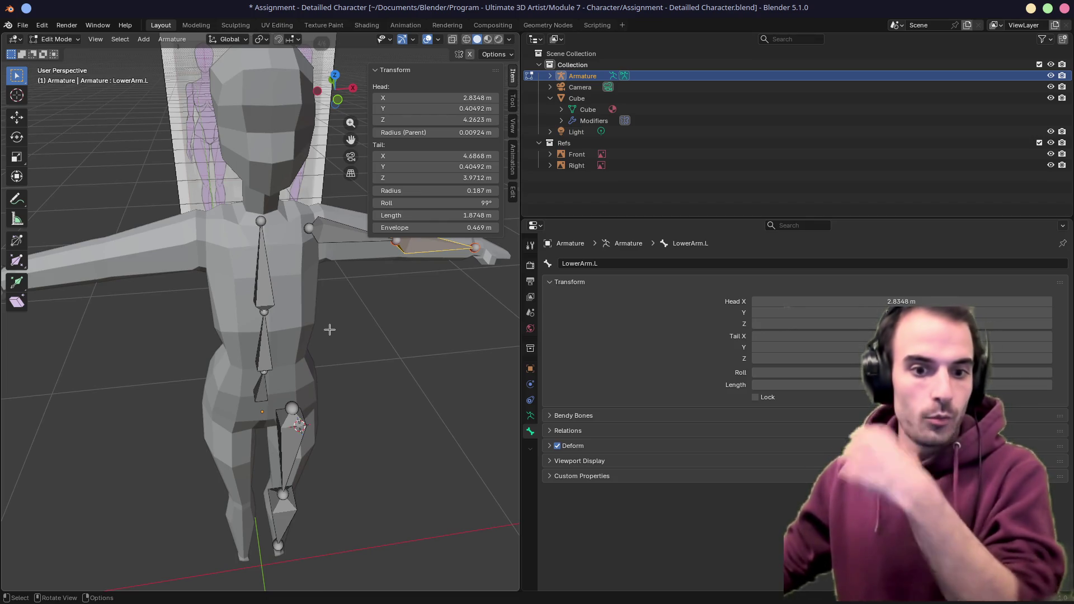
Select UpperArm.L and LowerArm.L with UpperBody as the active bone
{"action": "middle_click_drag", "start_coordinate": [344, 321], "coordinate": [289, 303]}
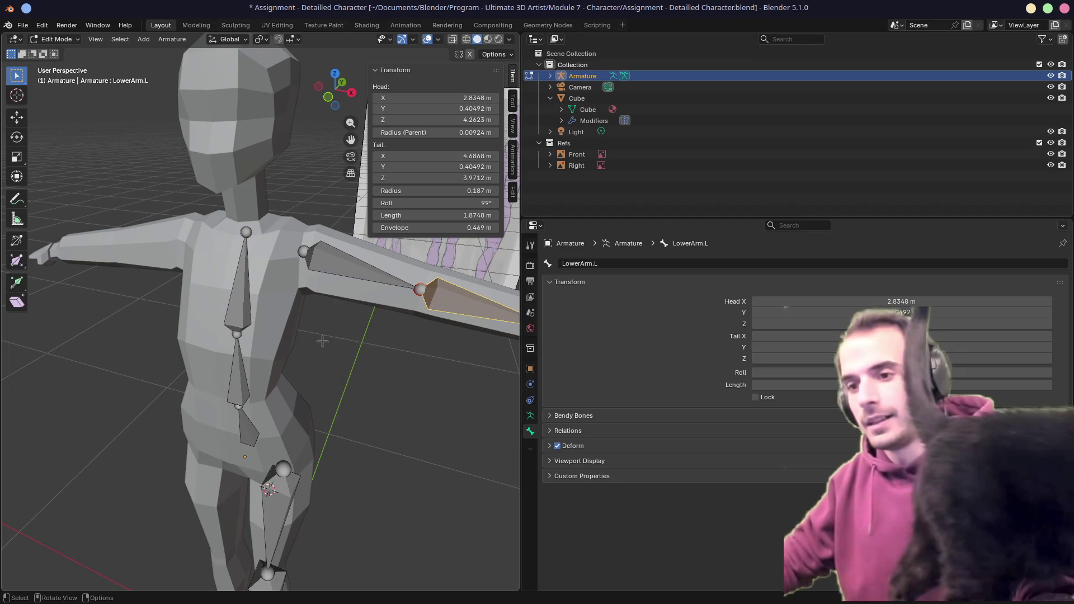
{"action": "middle_click_drag", "start_coordinate": [319, 344], "coordinate": [377, 349]}
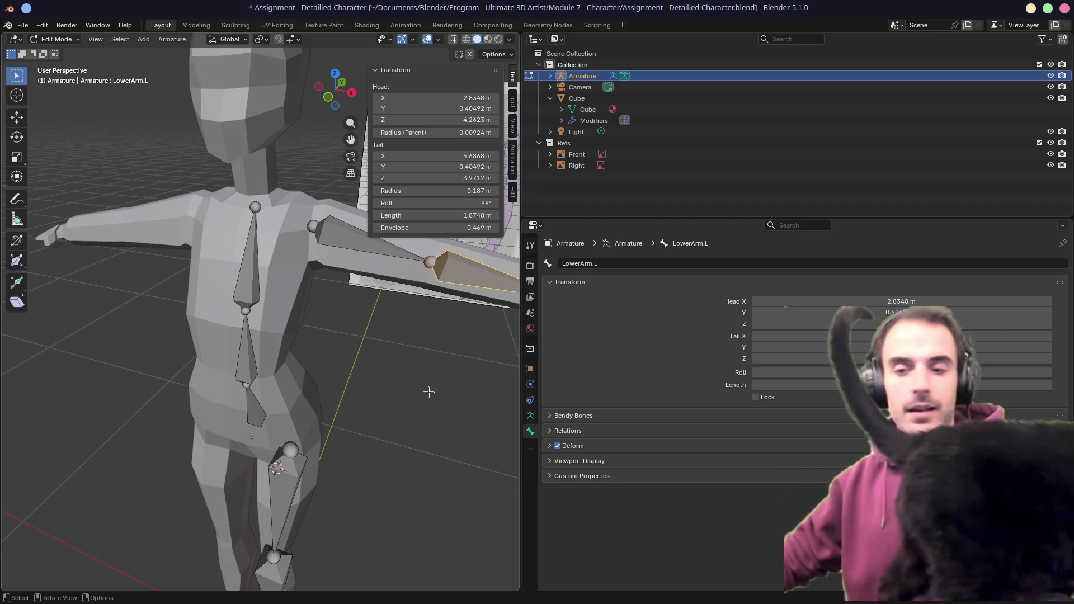
{"action": "mouse_move", "coordinate": [374, 349]}
{"action": "middle_mouse_down", "text": "ctrl"}
{"action": "mouse_move", "coordinate": [228, 437]}
{"action": "mouse_move", "coordinate": [296, 276]}
{"action": "mouse_move", "coordinate": [361, 319]}
{"action": "middle_mouse_up", "text": "ctrl"}
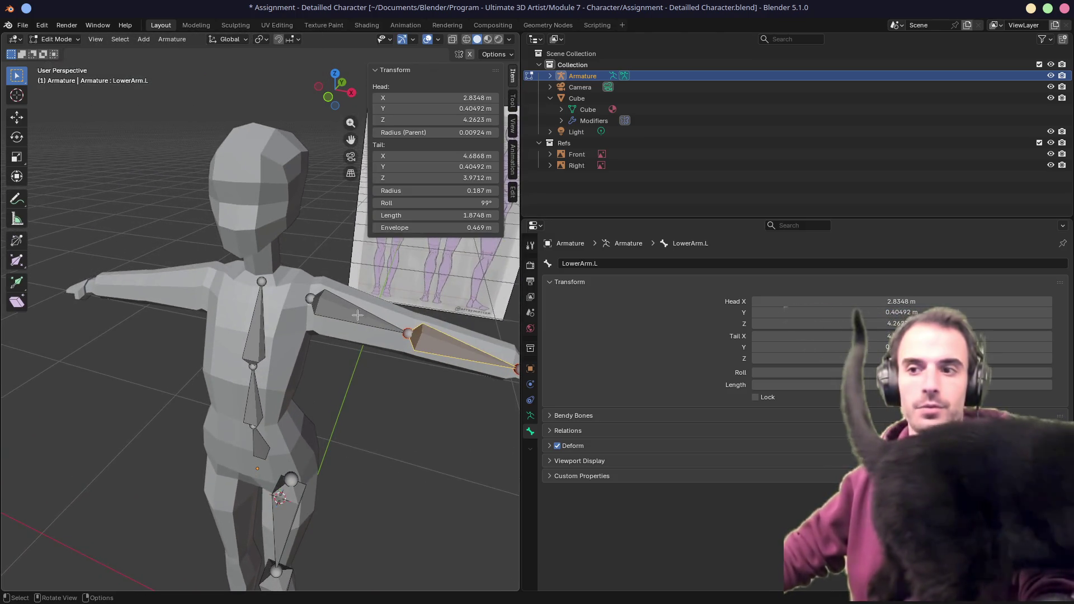
{"action": "left_click", "coordinate": [353, 319]}
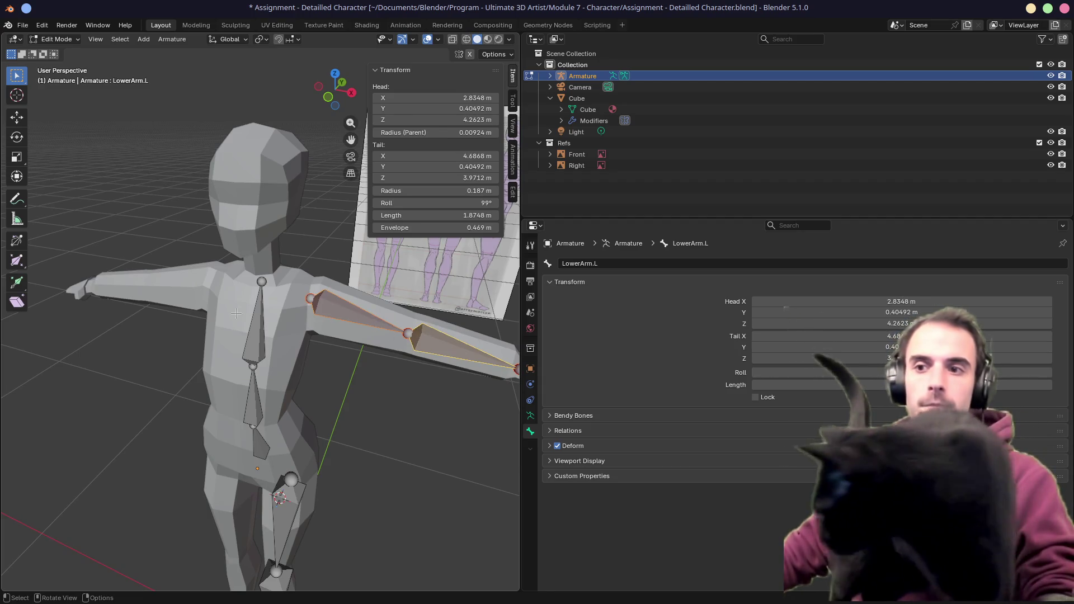
{"action": "left_click", "coordinate": [260, 328]}
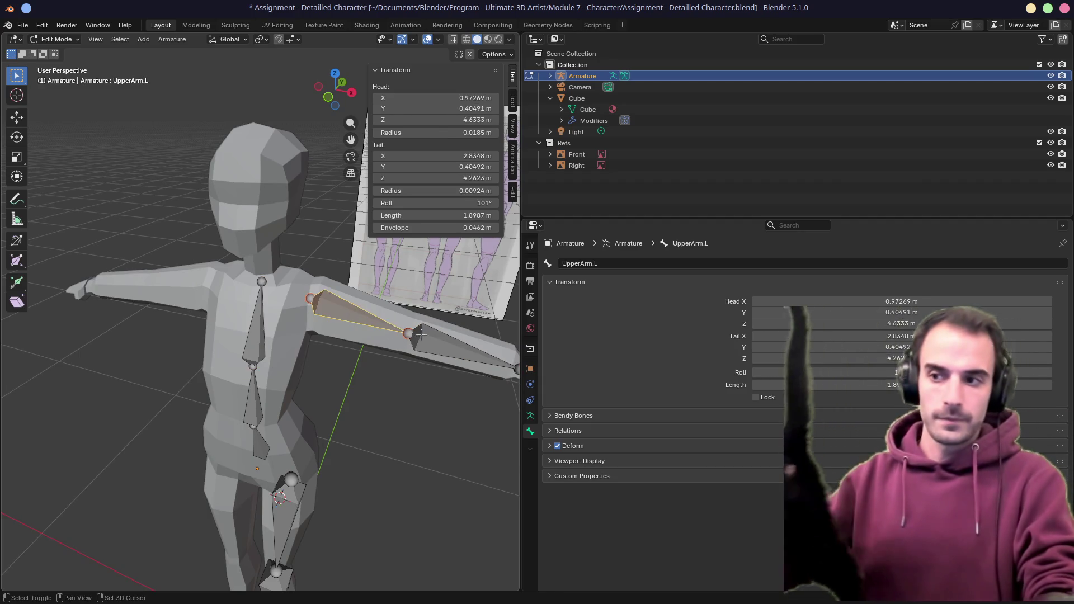
{"action": "left_click", "coordinate": [454, 353]}
{"action": "left_click", "coordinate": [262, 280], "text": "shift"}
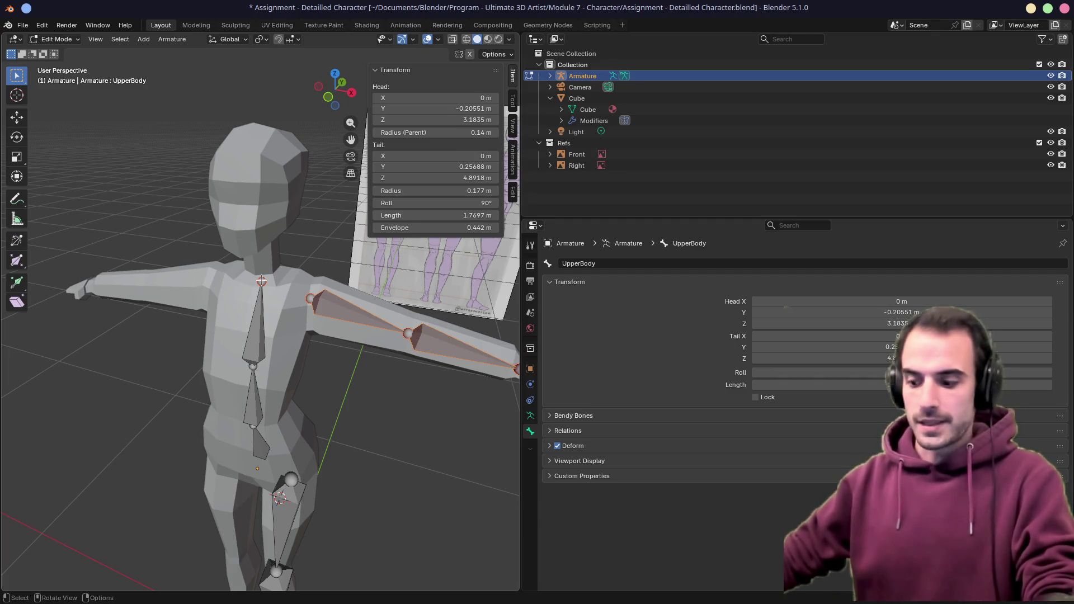
Parent the left arm bones, then UpperArm.L alone, to UpperBody with Keep Offset
{"action": "key", "text": "ctrl+p"}
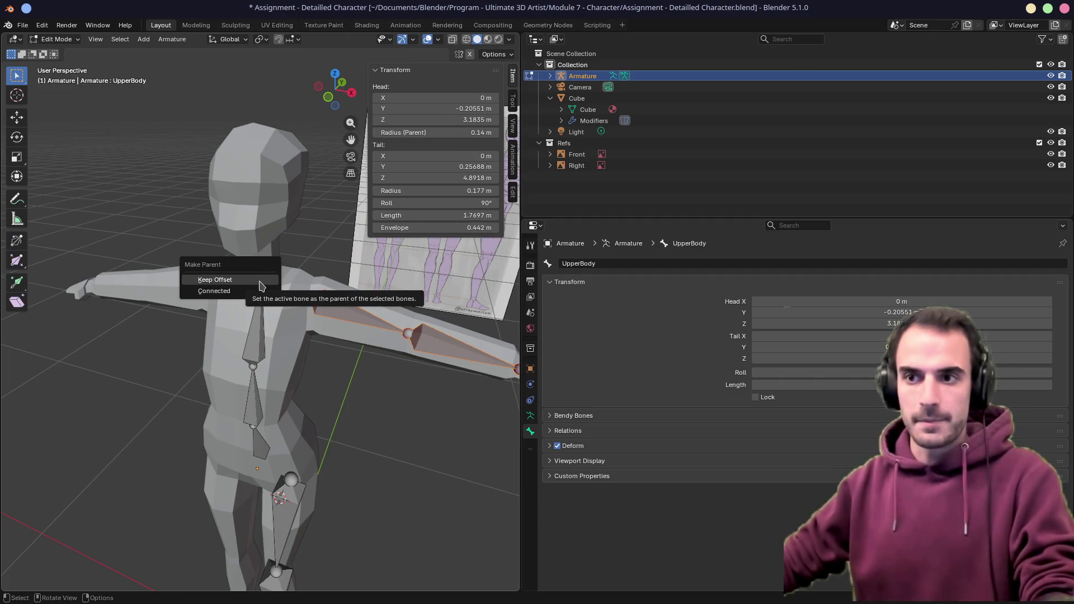
{"action": "left_click", "coordinate": [215, 280]}
{"action": "mouse_move", "coordinate": [378, 319]}
{"action": "middle_mouse_down"}
{"action": "mouse_move", "coordinate": [320, 338]}
{"action": "mouse_move", "coordinate": [268, 315]}
{"action": "middle_mouse_up"}
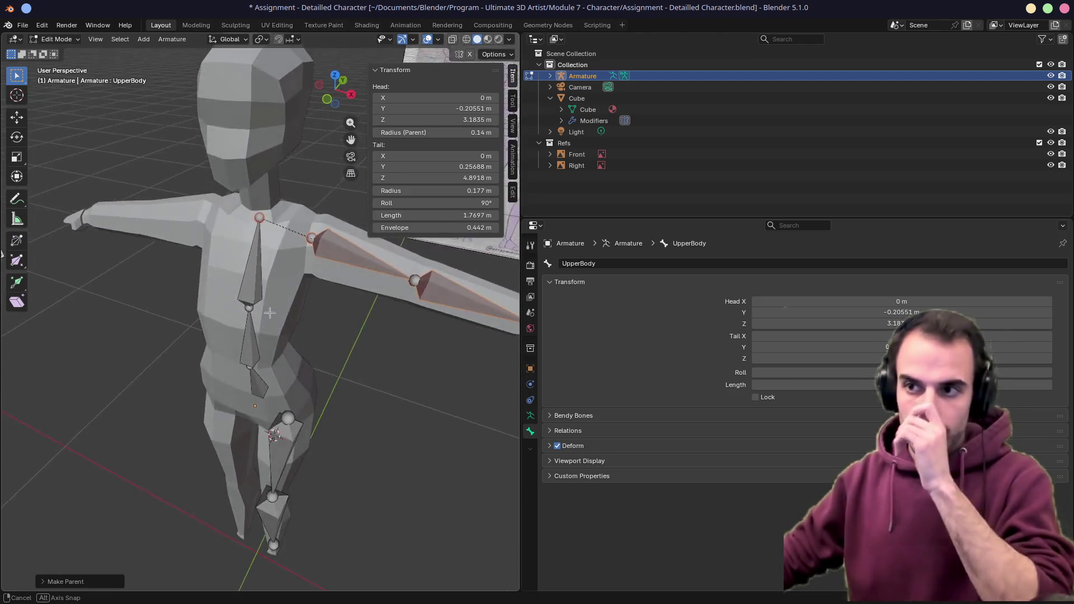
{"action": "left_click", "coordinate": [300, 258]}
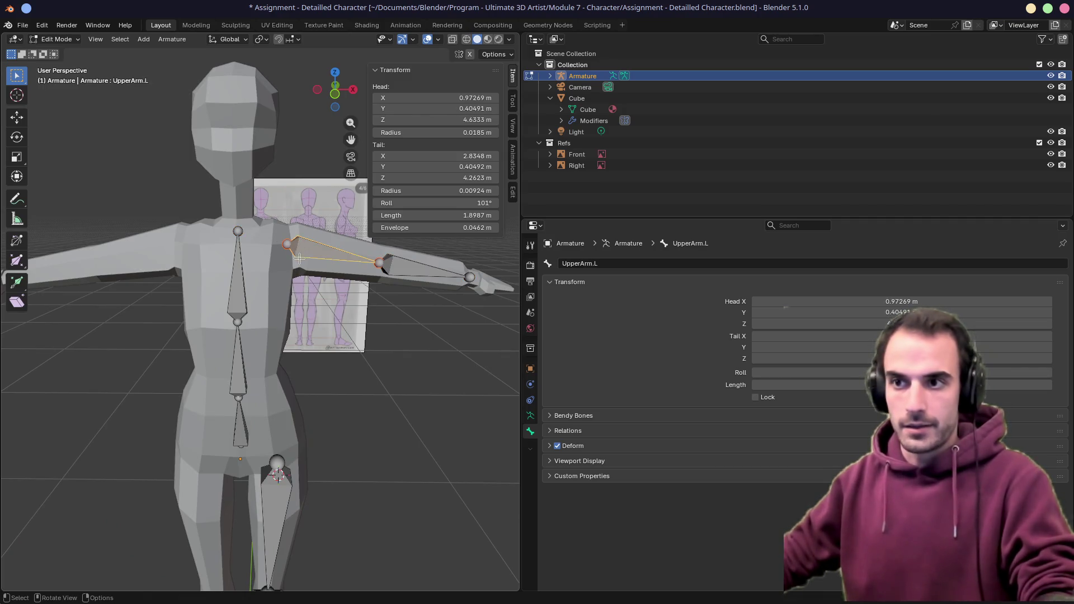
{"action": "left_click", "coordinate": [289, 248], "text": "shift"}
{"action": "key", "text": "ctrl+p"}
{"action": "left_click", "coordinate": [255, 248]}
{"action": "middle_click_drag", "start_coordinate": [301, 251], "coordinate": [209, 245]}
Parent the left thigh bone Thight.L to the Belly bone with Keep Offset
{"action": "mouse_move", "coordinate": [288, 449]}
{"action": "middle_mouse_down"}
{"action": "mouse_move", "coordinate": [285, 400]}
{"action": "mouse_move", "coordinate": [266, 404]}
{"action": "middle_mouse_up"}
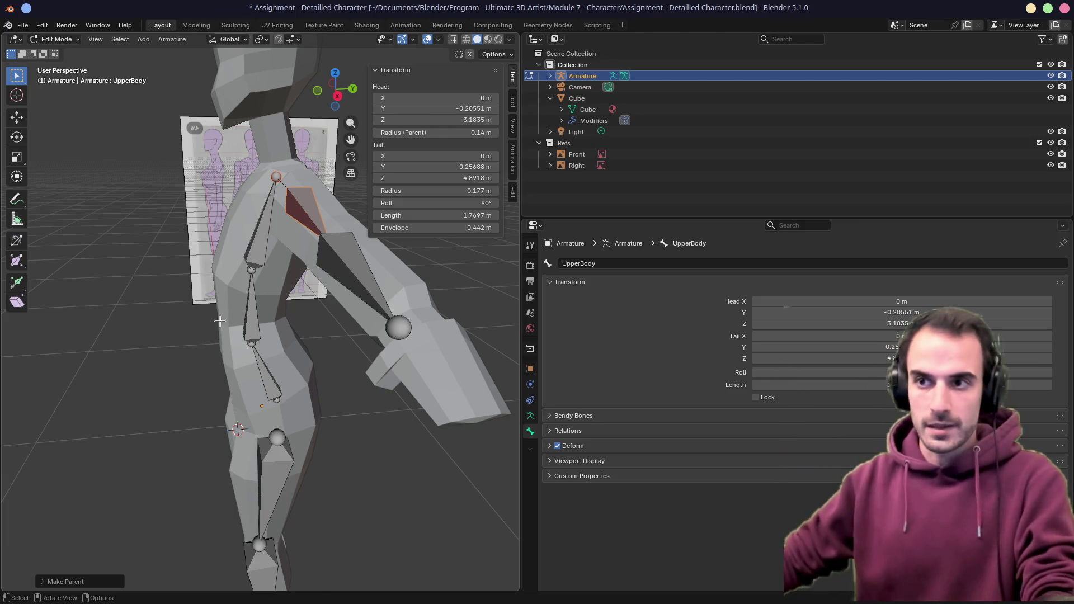
{"action": "mouse_move", "coordinate": [246, 361]}
{"action": "middle_mouse_down"}
{"action": "mouse_move", "coordinate": [315, 229]}
{"action": "mouse_move", "coordinate": [246, 176]}
{"action": "middle_mouse_up"}
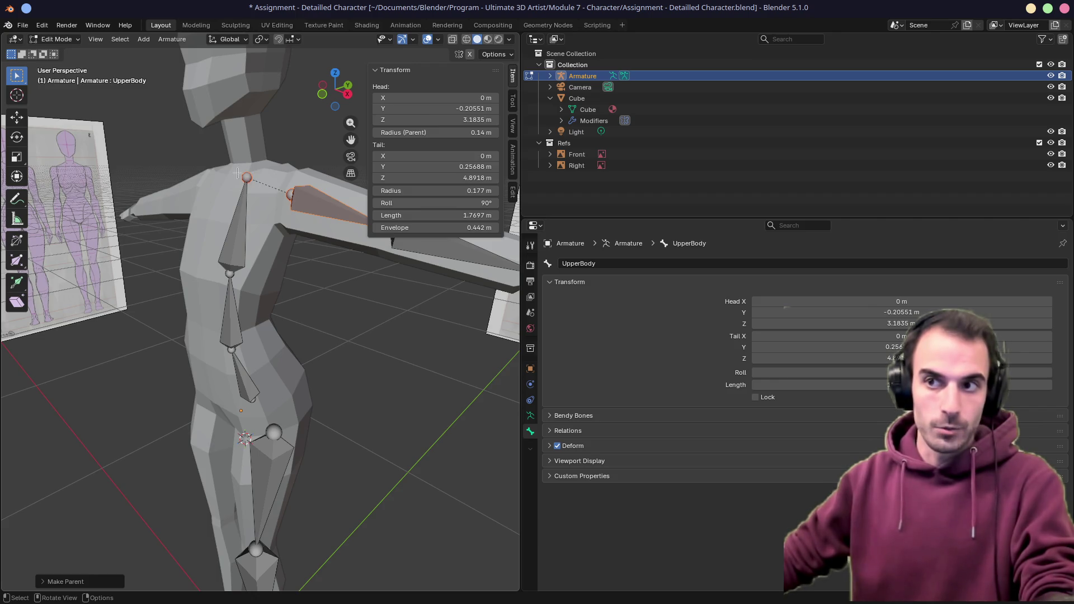
{"action": "middle_click_drag", "start_coordinate": [204, 195], "coordinate": [263, 201]}
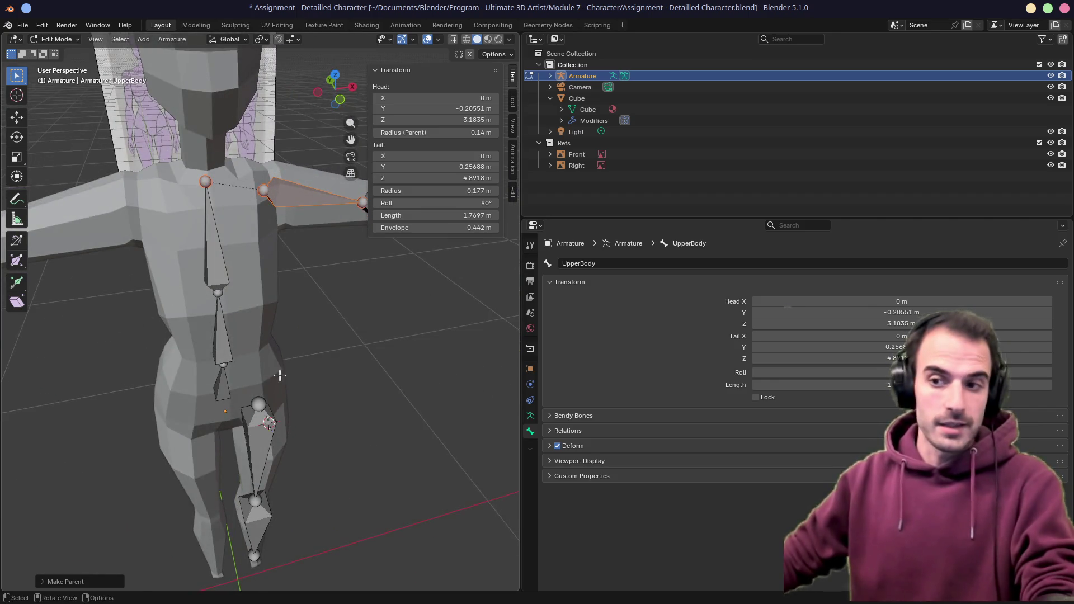
{"action": "middle_click_drag", "start_coordinate": [280, 378], "coordinate": [252, 252]}
{"action": "left_click", "coordinate": [251, 395]}
{"action": "left_click", "coordinate": [200, 343], "text": "shift"}
{"action": "key", "text": "ctrl+p"}
{"action": "left_click", "coordinate": [244, 352]}
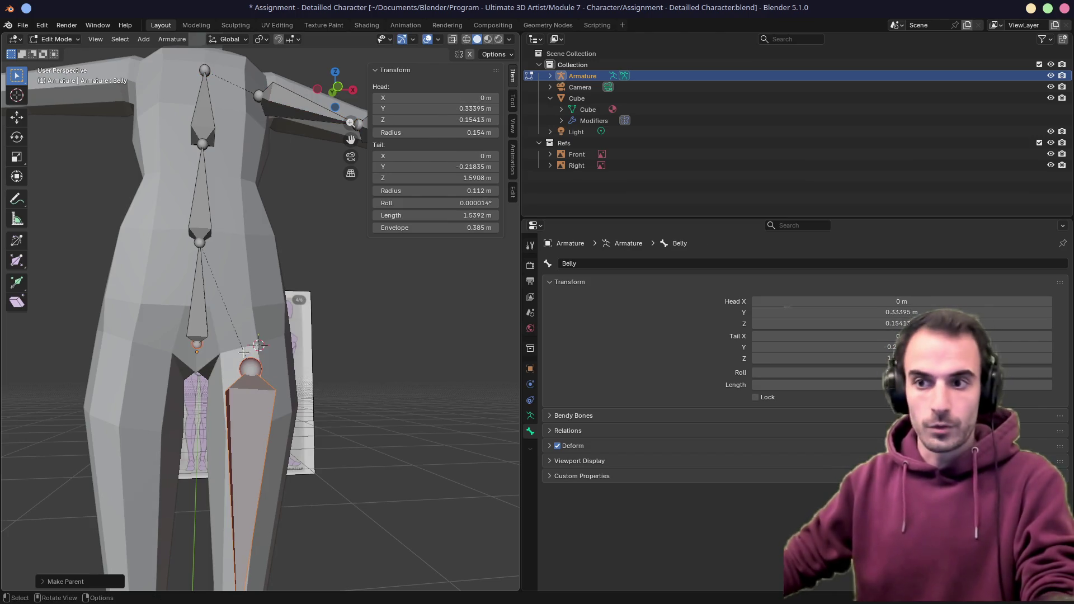
{"action": "middle_click_drag", "start_coordinate": [244, 351], "coordinate": [283, 367]}
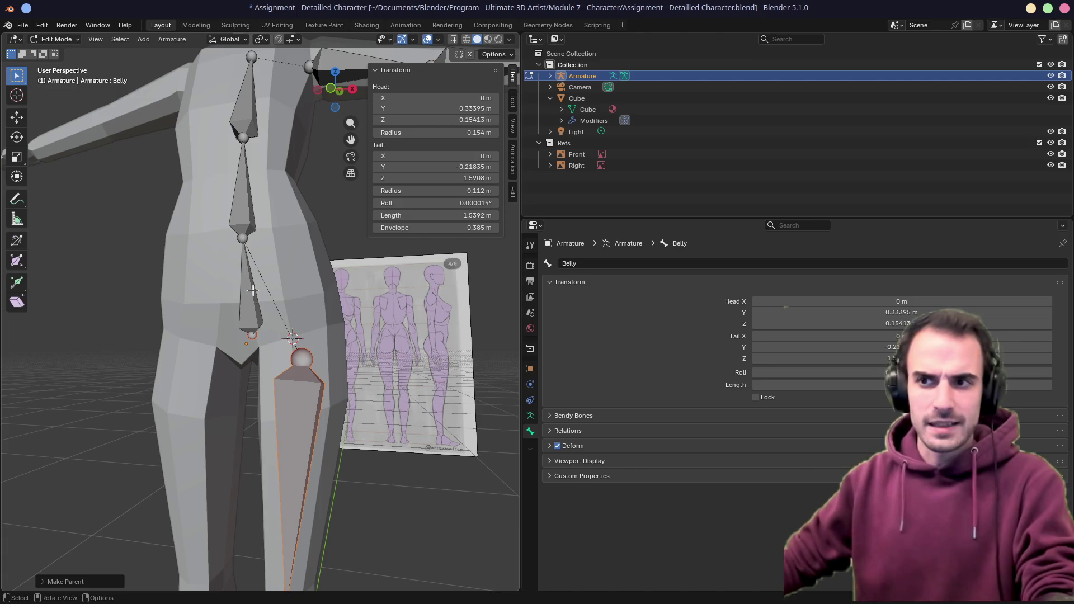
{"action": "middle_click_drag", "start_coordinate": [245, 267], "coordinate": [239, 285]}
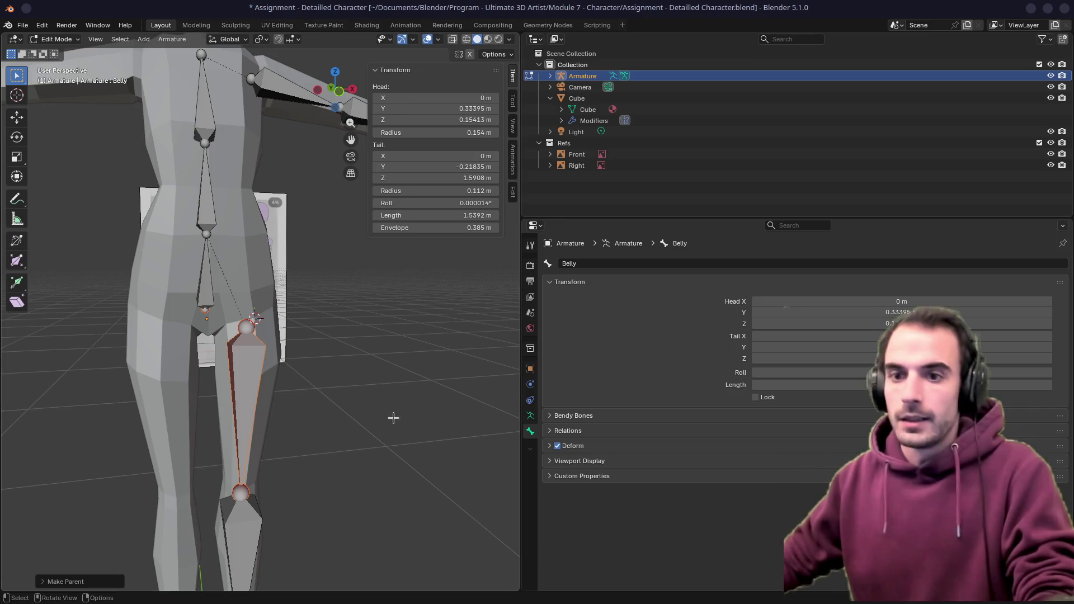
{"action": "mouse_move", "coordinate": [300, 379]}
{"action": "middle_mouse_down"}
{"action": "mouse_move", "coordinate": [252, 353]}
{"action": "mouse_move", "coordinate": [294, 348]}
{"action": "mouse_move", "coordinate": [273, 357]}
{"action": "mouse_move", "coordinate": [278, 367]}
{"action": "middle_mouse_up"}
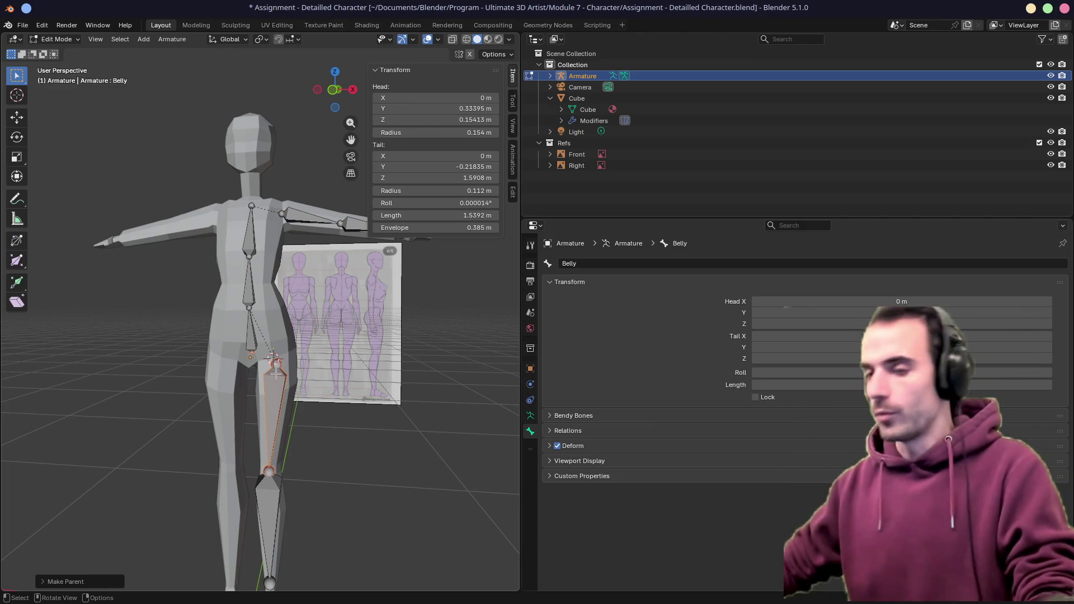
{"action": "key", "text": "Tab"}
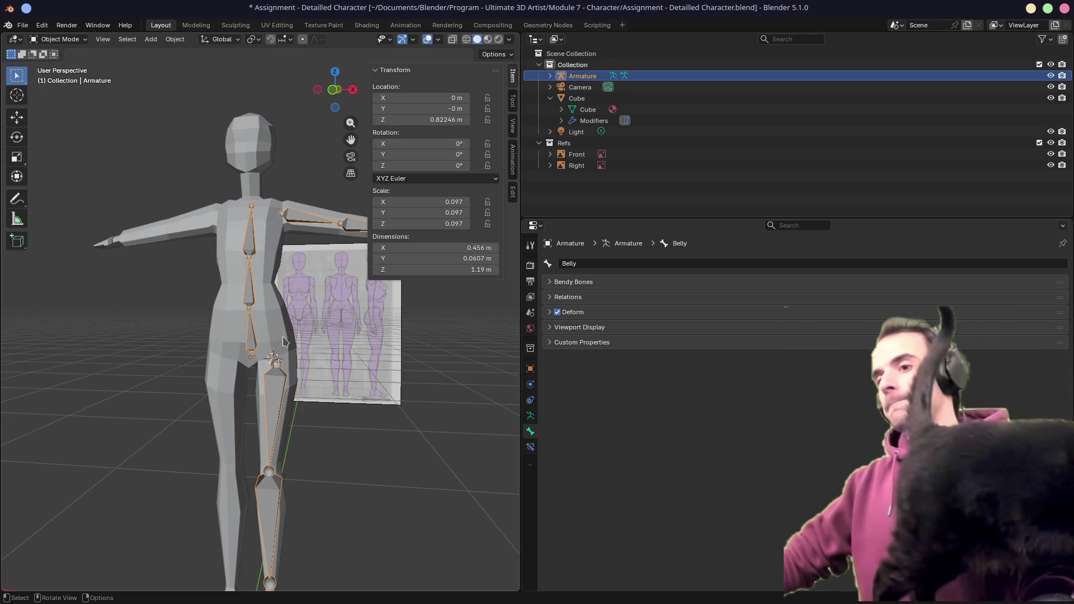
Look over the object and bone context menus without applying anything
{"action": "right_click", "coordinate": [262, 296]}
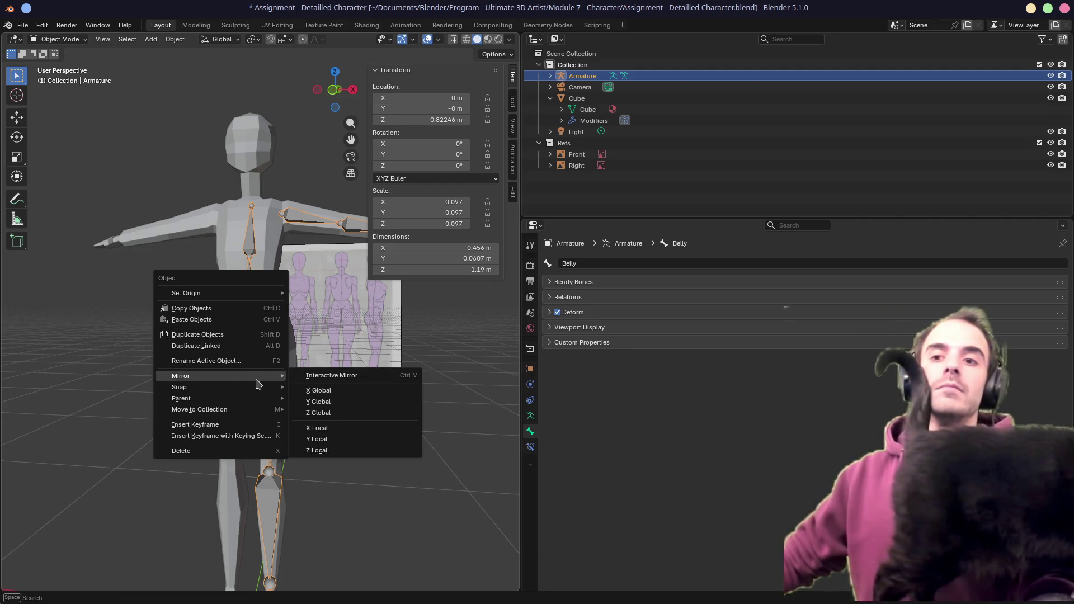
{"action": "mouse_move", "coordinate": [181, 377]}
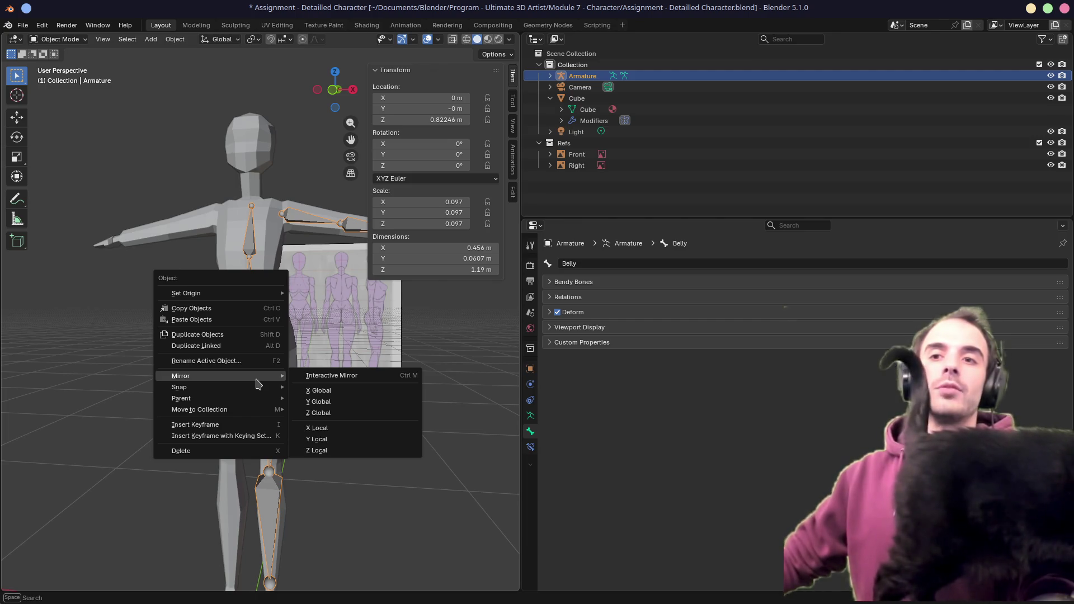
{"action": "key", "text": "Escape"}
{"action": "key", "text": "Tab"}
{"action": "scroll", "coordinate": [285, 376], "scroll_direction": "down", "scroll_amount": 1}
{"action": "key", "text": "a"}
{"action": "right_click", "coordinate": [272, 395]}
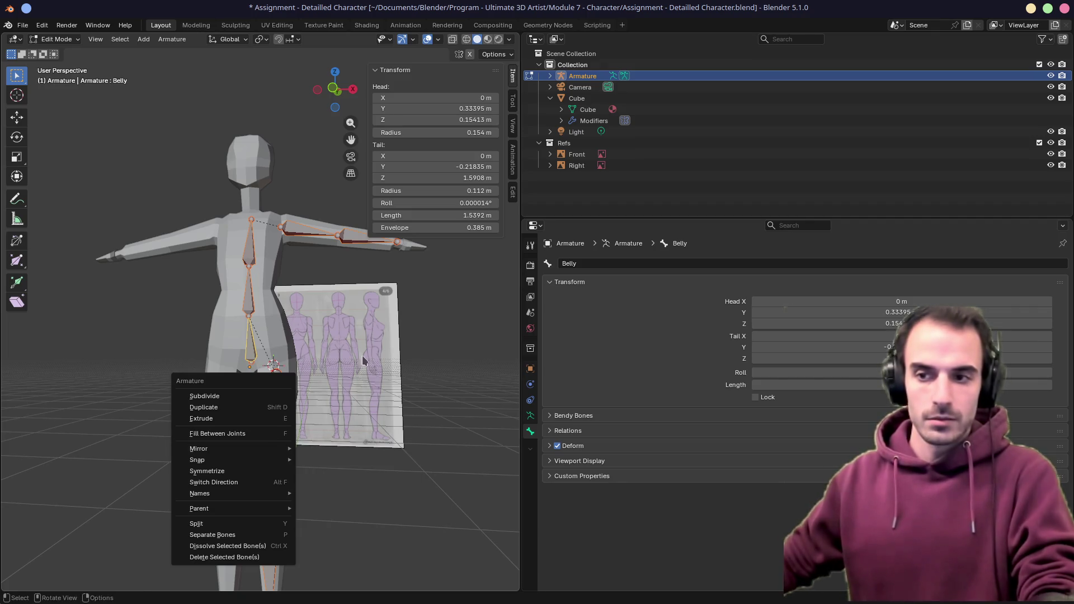
{"action": "key", "text": "Escape"}
Return the armature to Object Mode and widen the 3D view area
{"action": "mouse_move", "coordinate": [277, 378]}
{"action": "middle_mouse_down"}
{"action": "mouse_move", "coordinate": [328, 309]}
{"action": "mouse_move", "coordinate": [284, 325]}
{"action": "middle_mouse_up"}
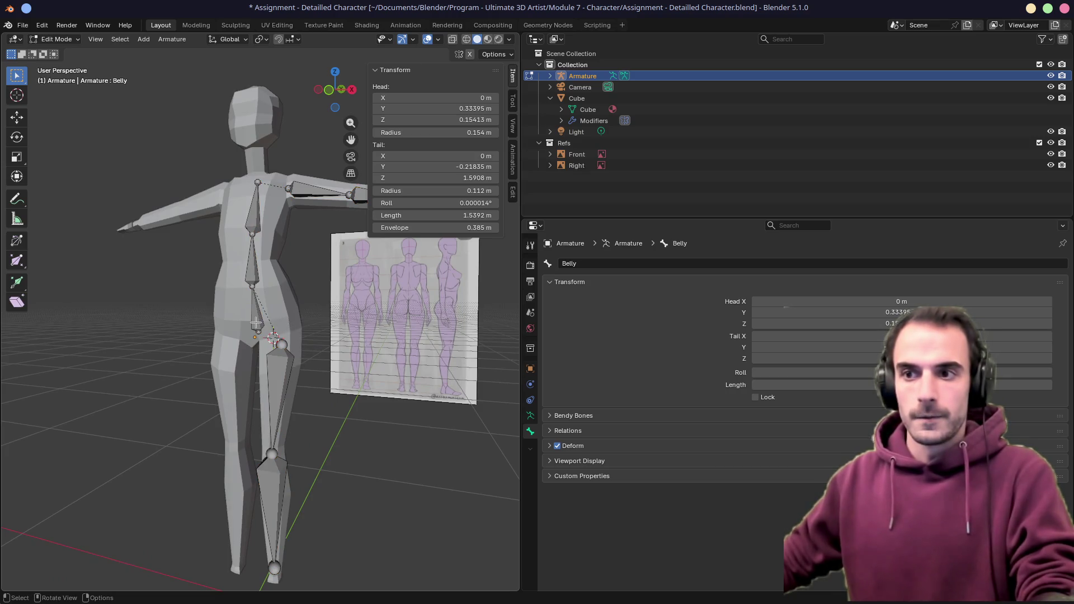
{"action": "key", "text": "Tab"}
{"action": "right_click", "coordinate": [257, 325]}
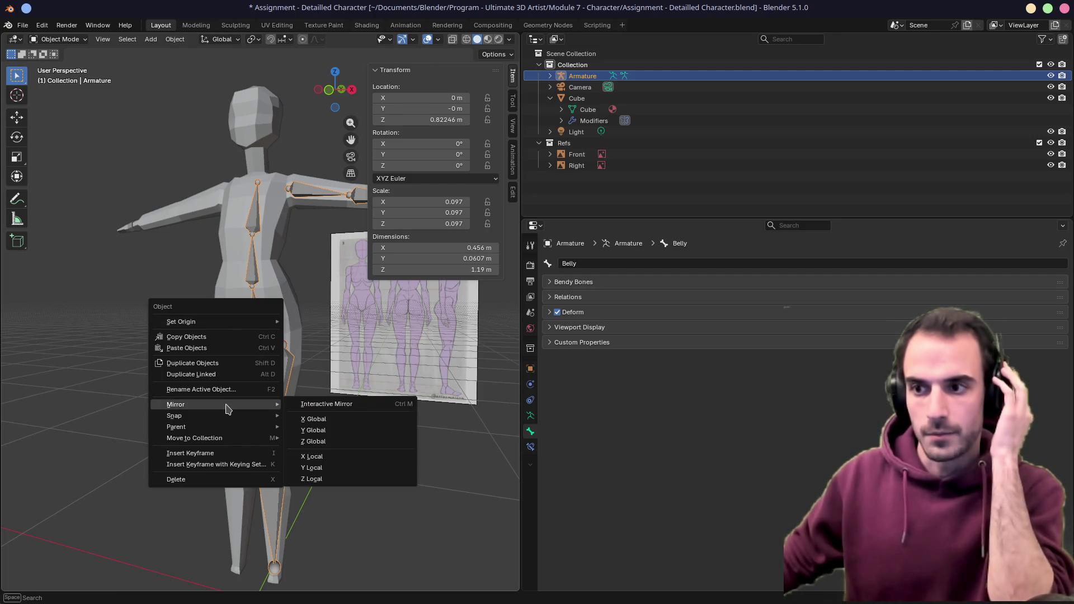
{"action": "mouse_move", "coordinate": [176, 427]}
{"action": "key", "text": "Escape"}
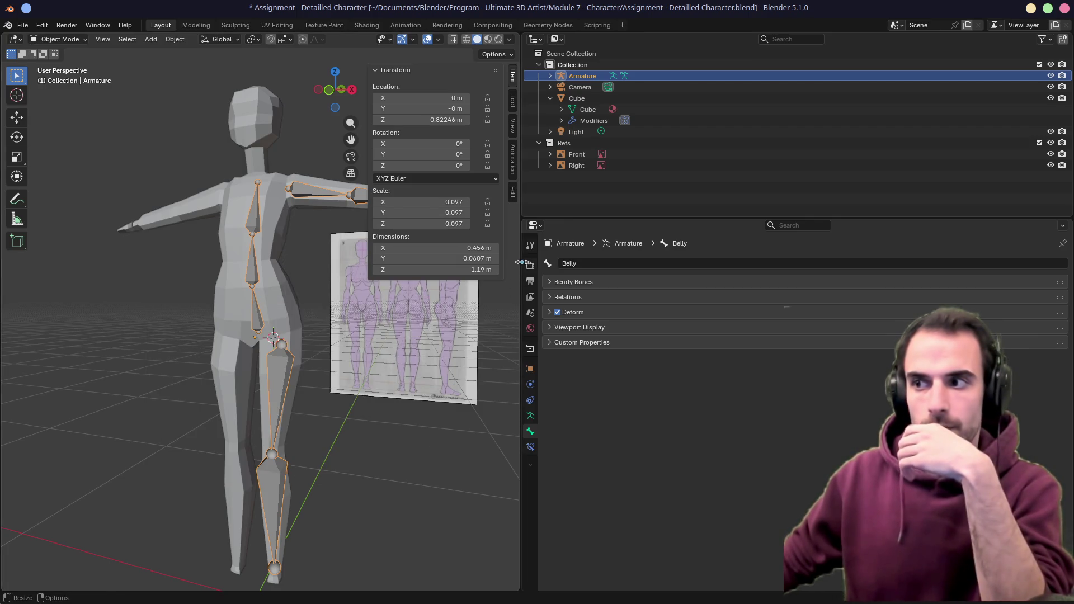
{"action": "left_click_drag", "start_coordinate": [522, 264], "coordinate": [645, 263]}
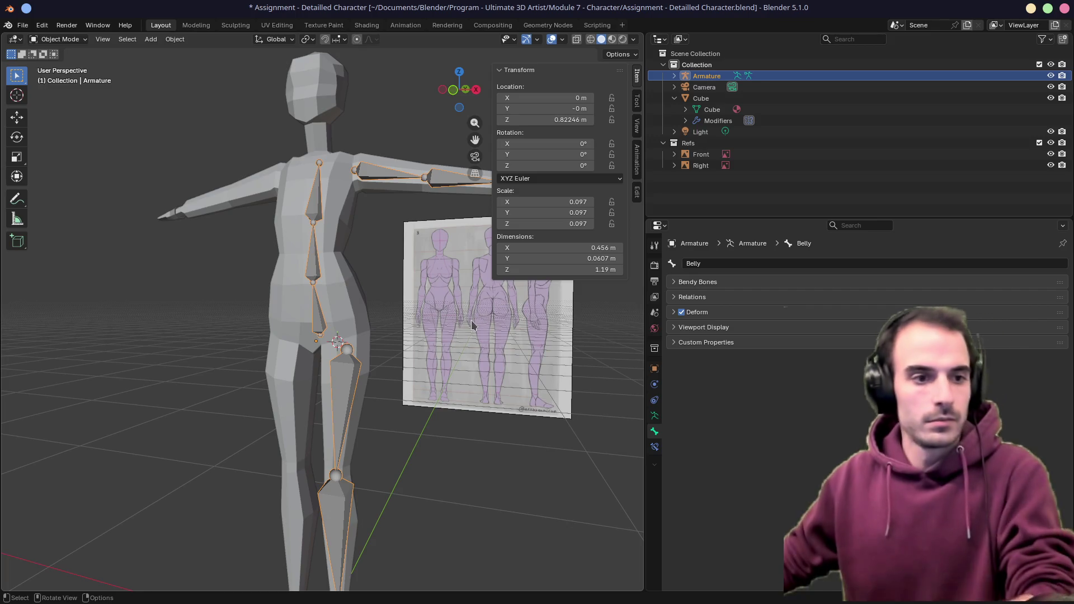
{"action": "scroll", "coordinate": [379, 352], "scroll_direction": "down", "scroll_amount": 2}
{"action": "scroll", "coordinate": [326, 387], "scroll_direction": "down", "scroll_amount": 1}
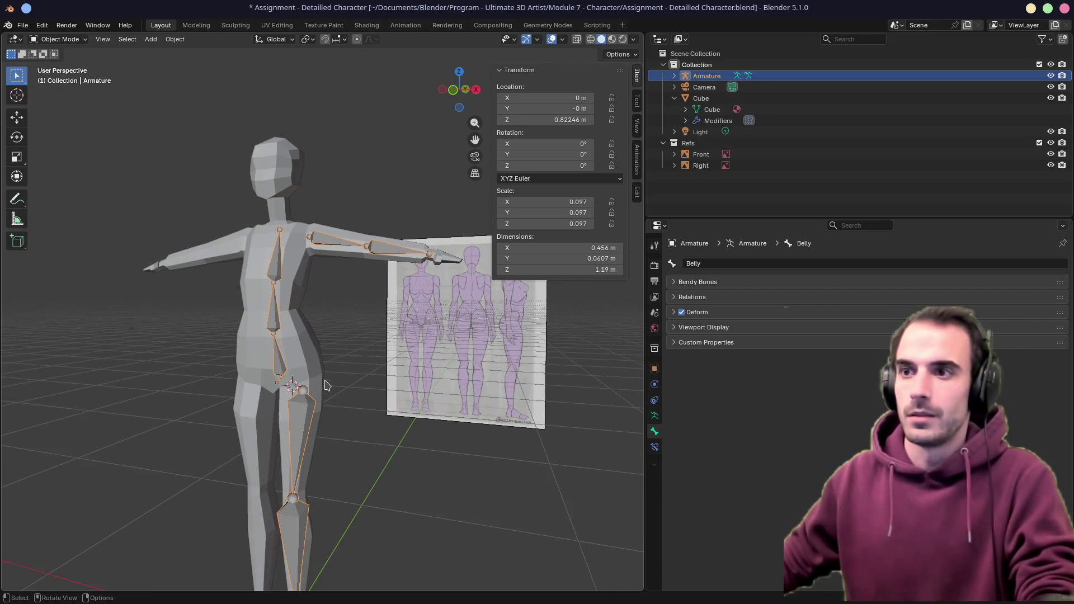
{"action": "right_click", "coordinate": [265, 315]}
Parent the Cube body mesh to the armature with automatic weights
{"action": "key", "text": "Escape"}
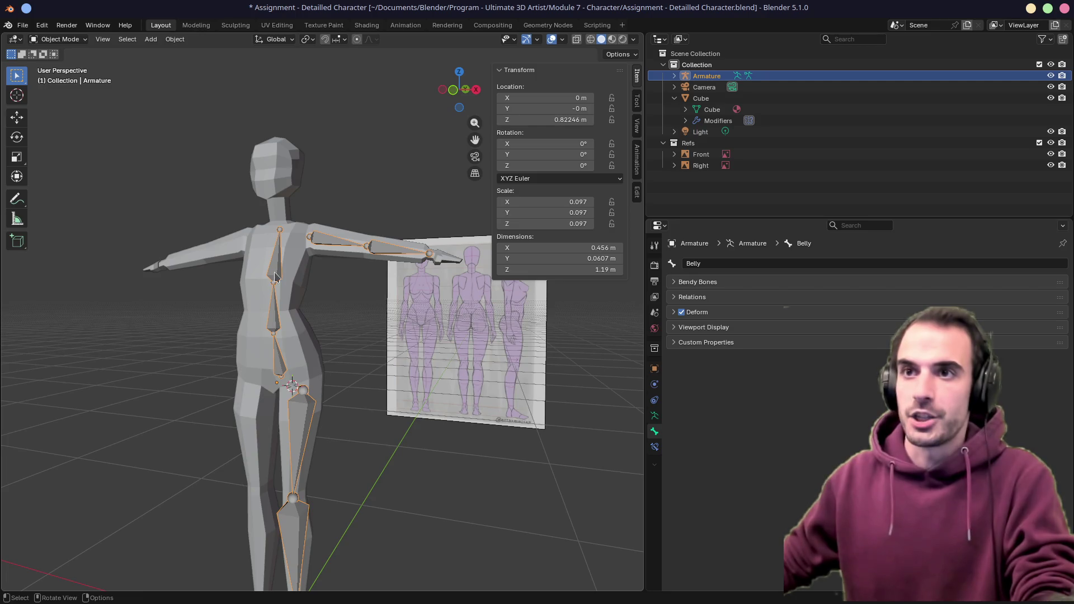
{"action": "left_click", "coordinate": [294, 349]}
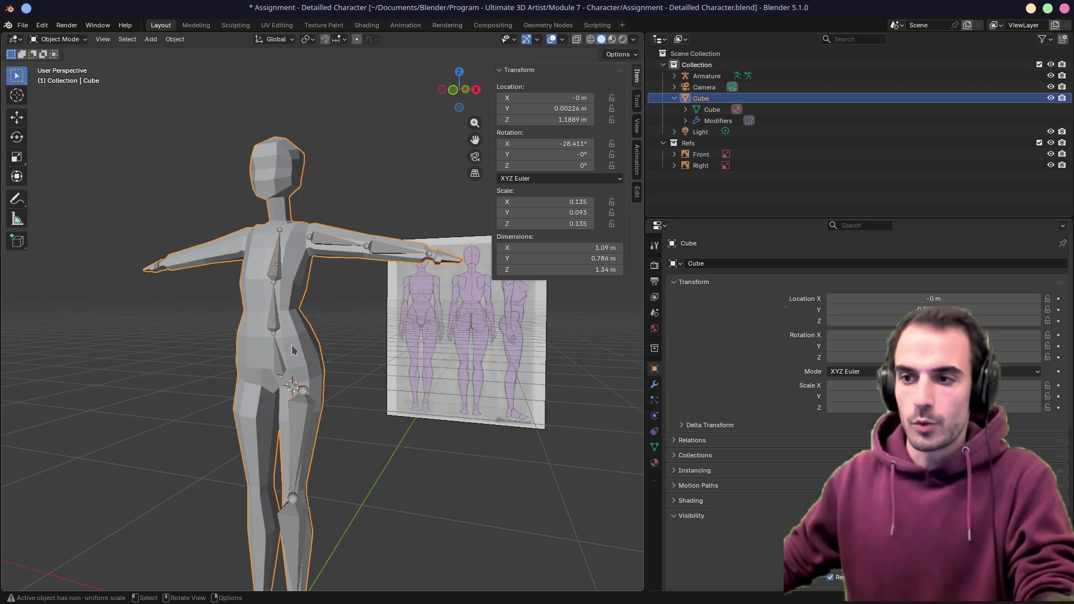
{"action": "left_click", "coordinate": [283, 365], "text": "shift"}
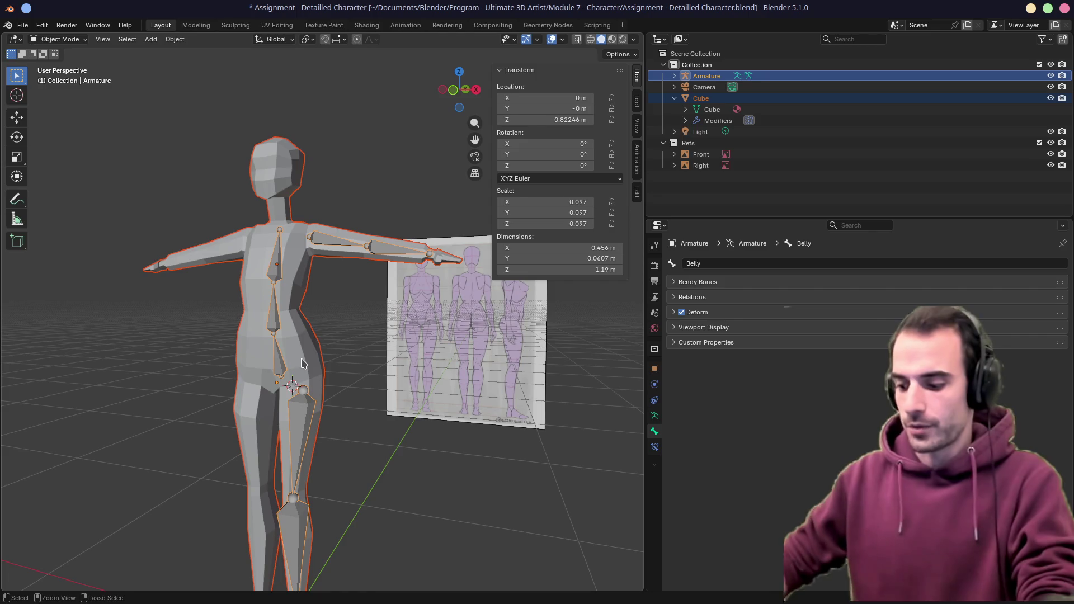
{"action": "key", "text": "ctrl+p"}
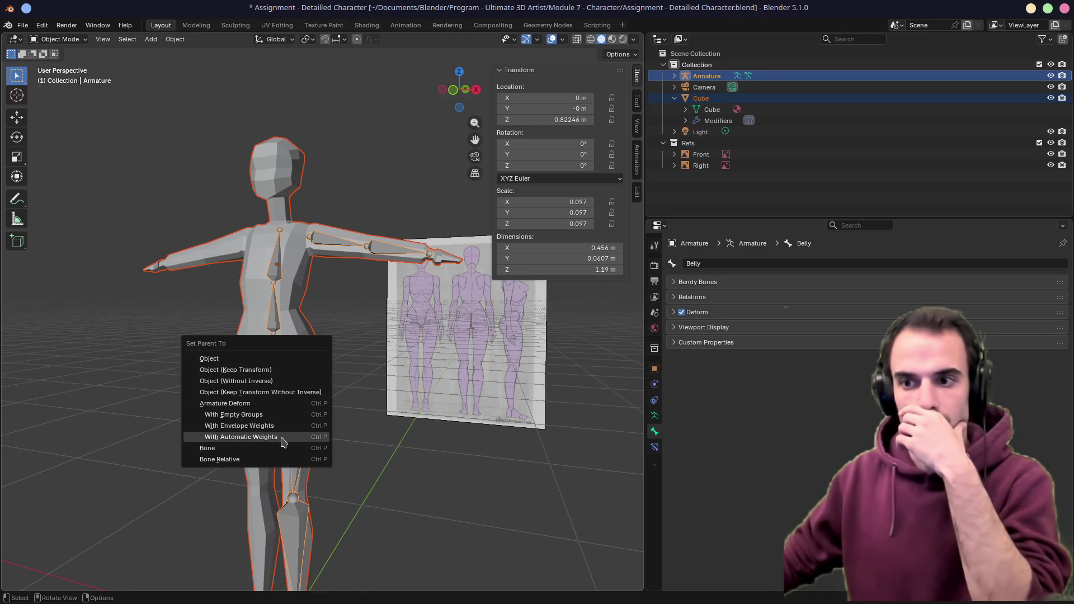
{"action": "left_click", "coordinate": [281, 437]}
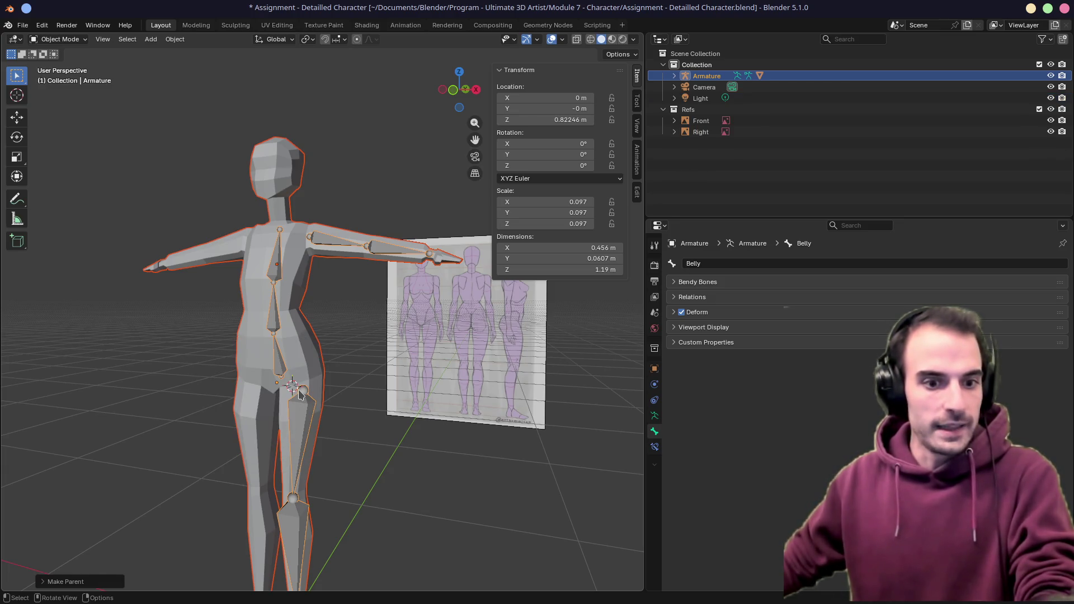
Leave only the armature selected, enter bone editing and select all bones
{"action": "key", "text": "Tab"}
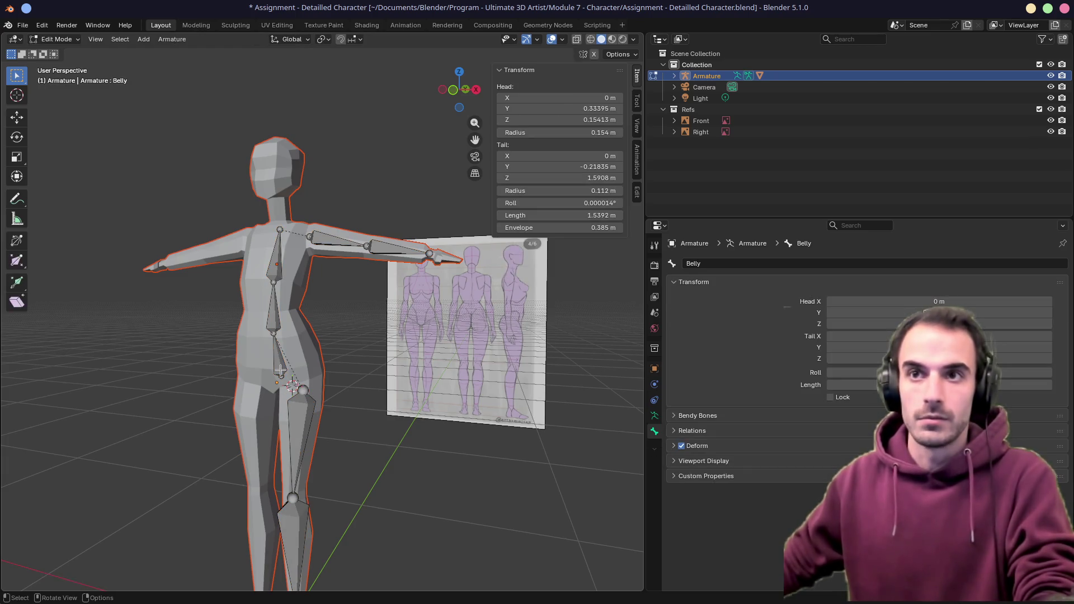
{"action": "key", "text": "Tab"}
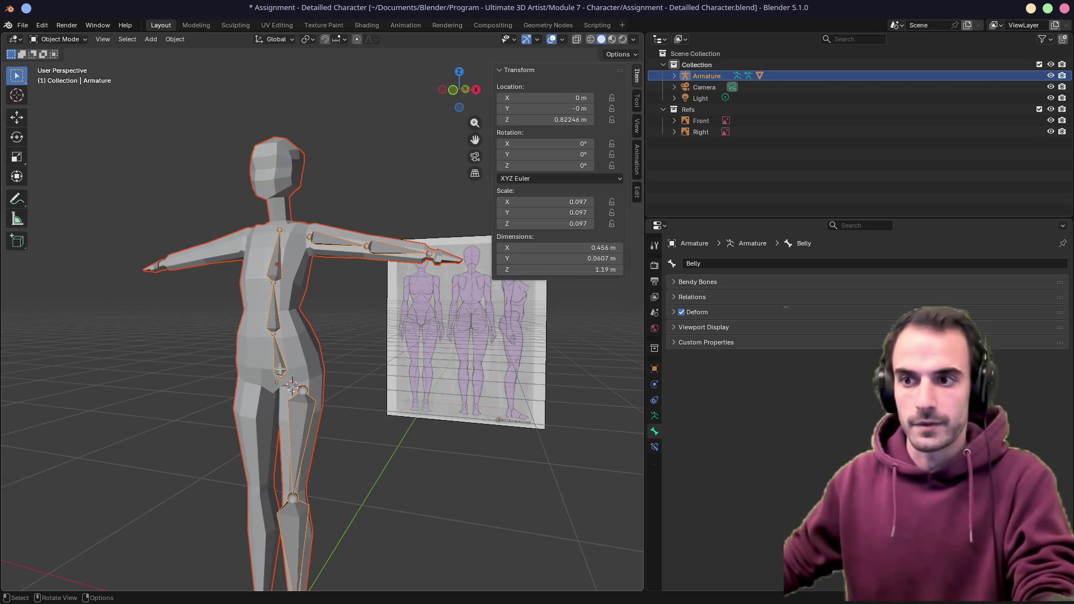
{"action": "key", "text": "Tab"}
{"action": "key", "text": "Tab"}
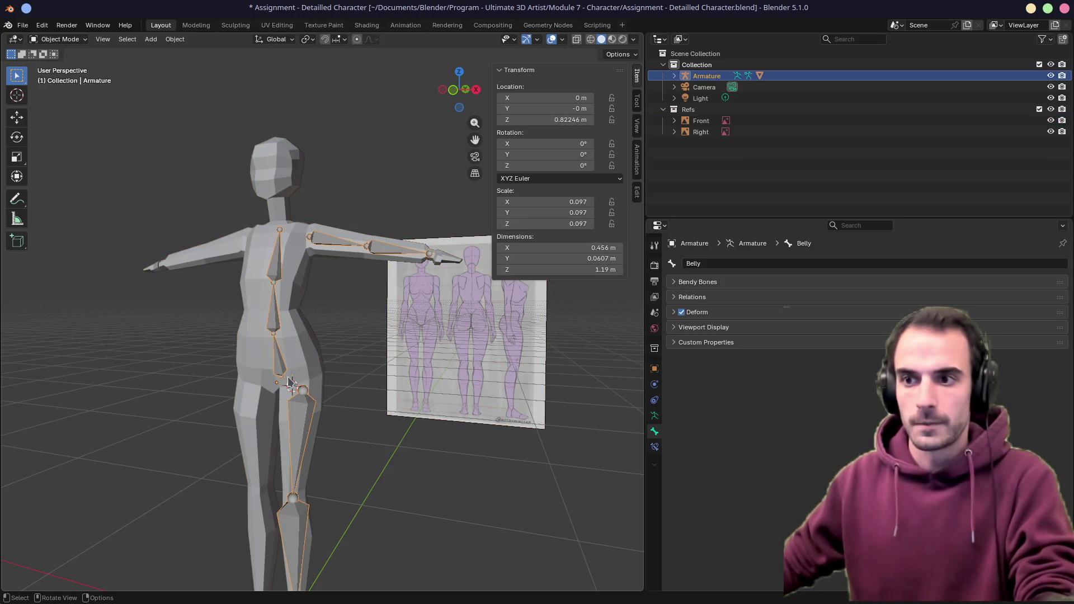
{"action": "key", "text": "Tab"}
{"action": "key", "text": "a"}
{"action": "right_click", "coordinate": [276, 368]}
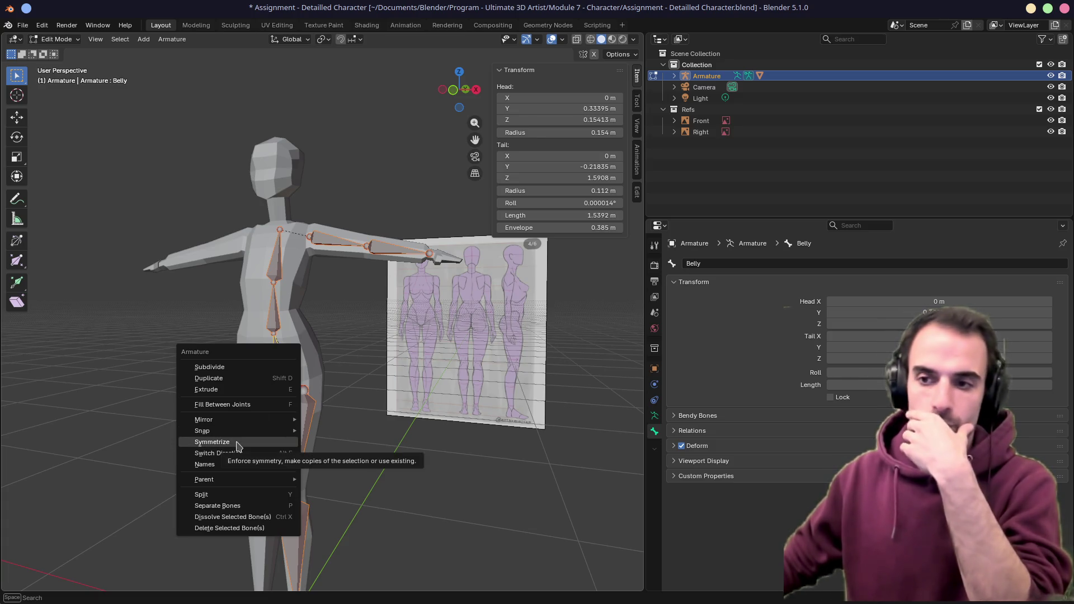
Symmetrize the selected bones to mirror the arm and leg to the right side
{"action": "left_click", "coordinate": [212, 443]}
{"action": "mouse_move", "coordinate": [218, 334]}
{"action": "middle_mouse_down"}
{"action": "mouse_move", "coordinate": [403, 337]}
{"action": "mouse_move", "coordinate": [353, 342]}
{"action": "middle_mouse_up"}
{"action": "key", "text": "Tab"}
Test-rotate UpperArm.L in Pose Mode, cancel it, and reselect all bones in Edit Mode
{"action": "key", "text": "ctrl+Tab"}
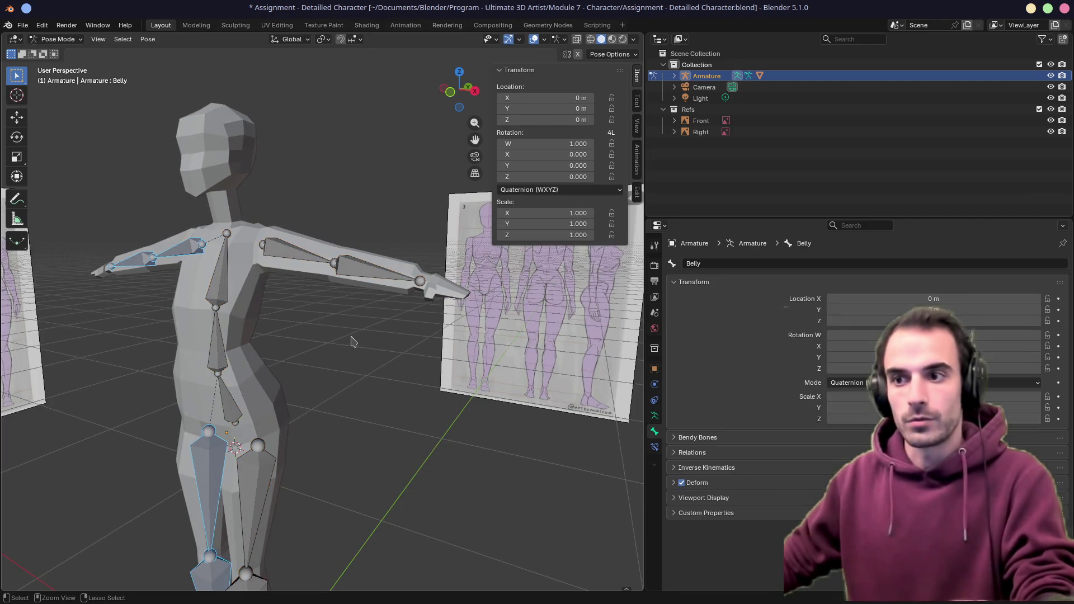
{"action": "left_click", "coordinate": [311, 262]}
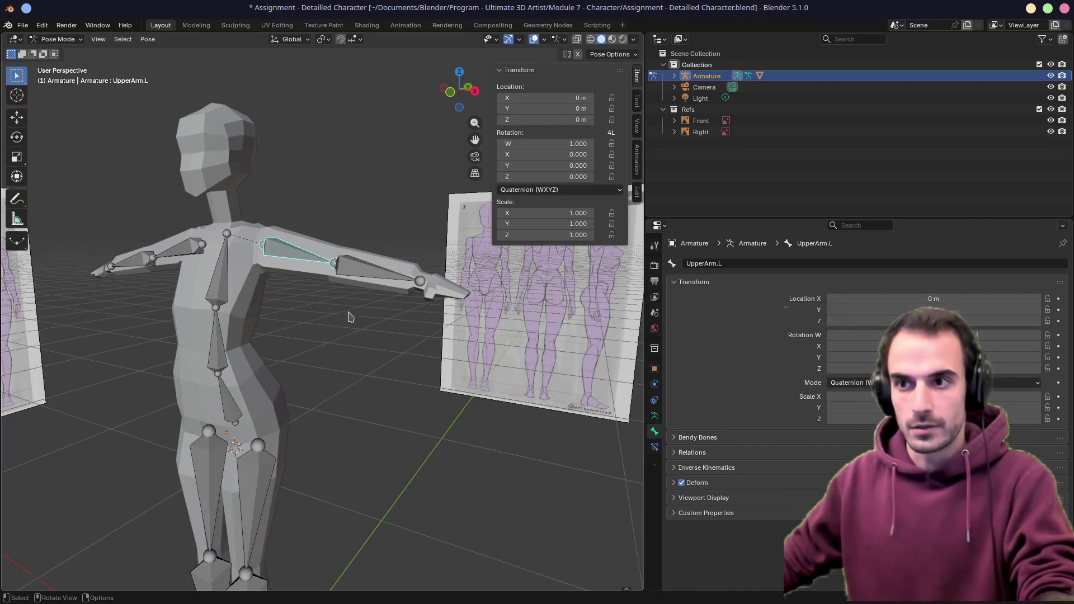
{"action": "middle_click_drag", "start_coordinate": [319, 290], "coordinate": [344, 318]}
{"action": "key", "text": "r"}
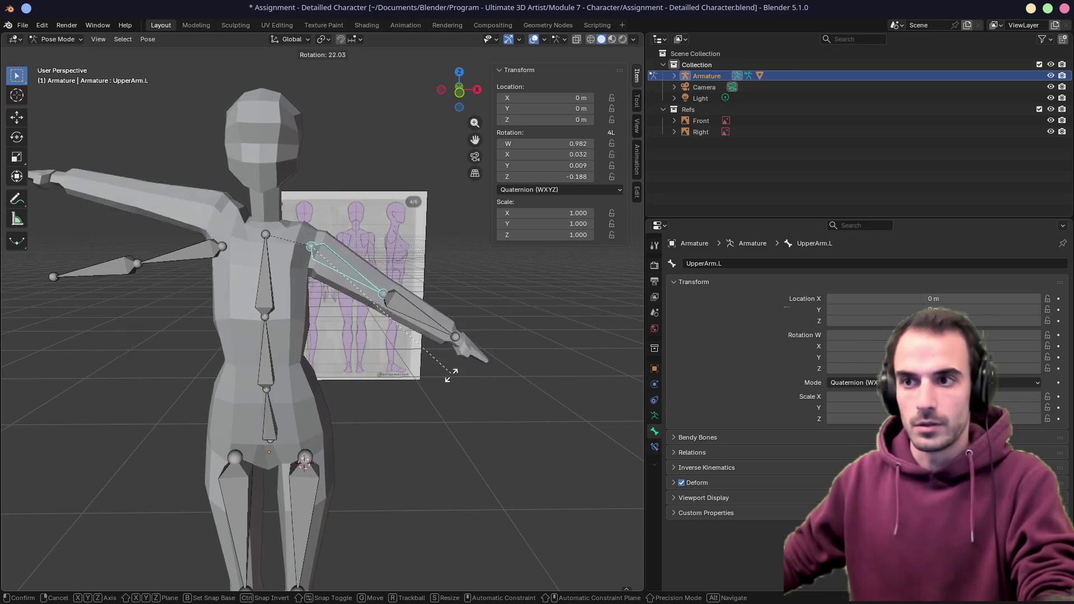
{"action": "right_click", "coordinate": [467, 357]}
{"action": "key", "text": "Tab"}
{"action": "key", "text": "a"}
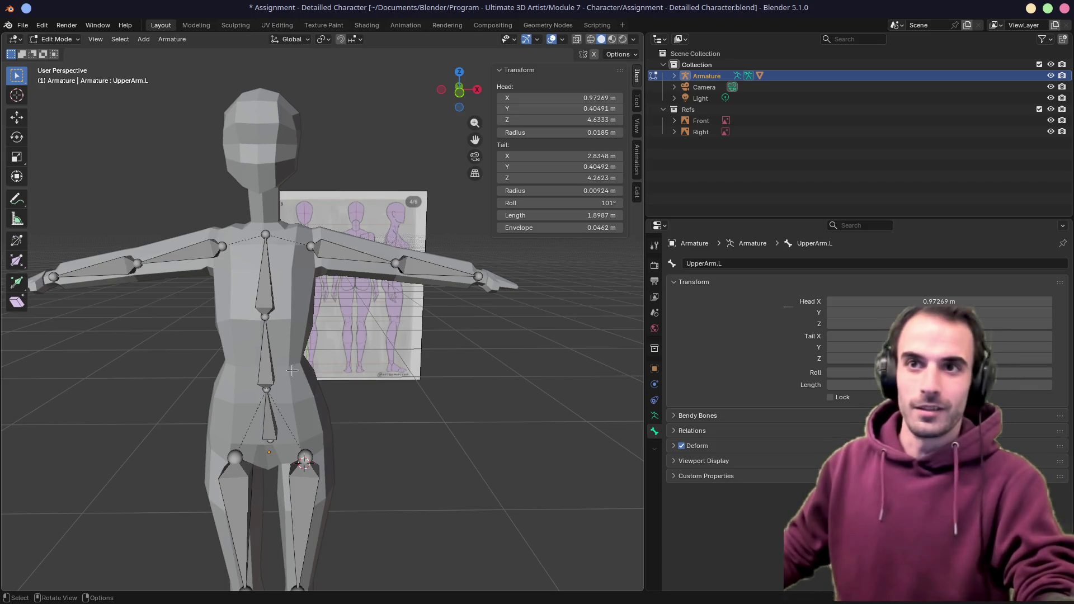
Re-bind the body mesh to the armature with automatic weights from Object Mode
{"action": "key", "text": "ctrl+Tab"}
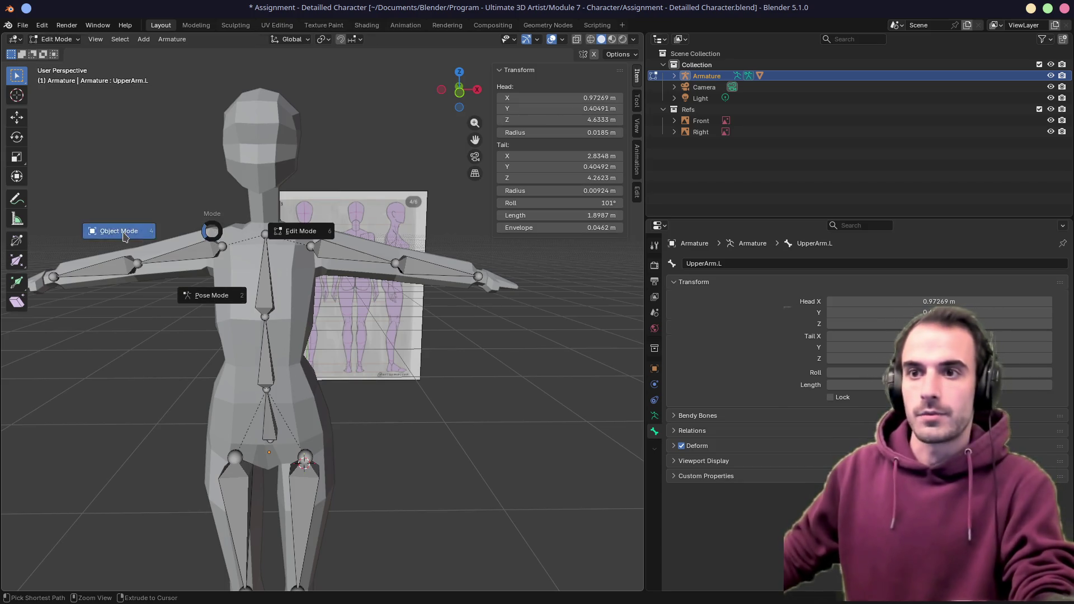
{"action": "left_click", "coordinate": [119, 231]}
{"action": "left_click", "coordinate": [270, 372]}
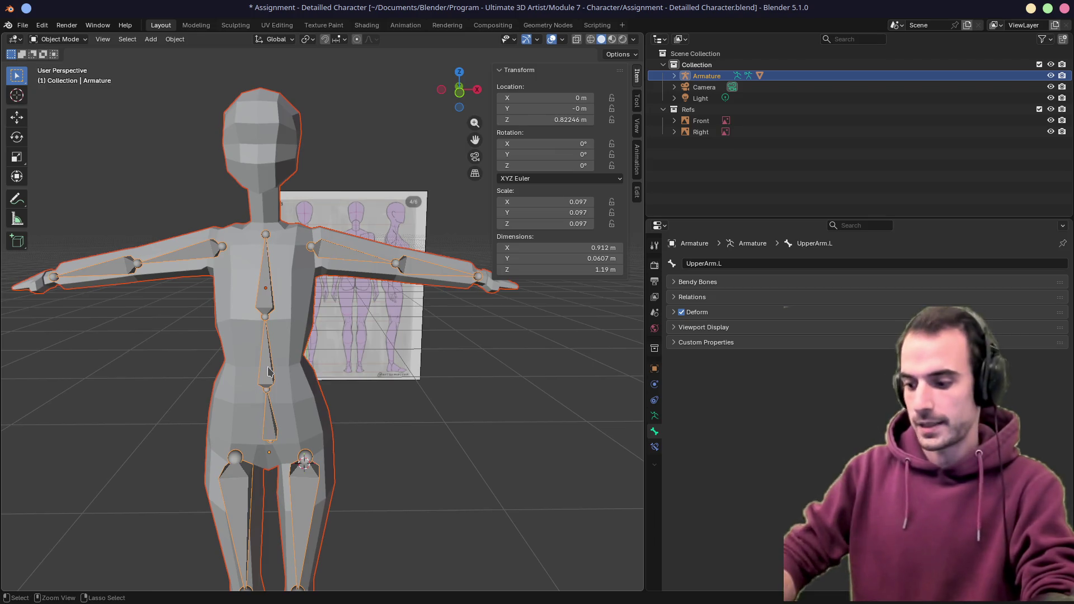
{"action": "key", "text": "ctrl+p"}
{"action": "left_click", "coordinate": [269, 370]}
{"action": "key", "text": "Tab"}
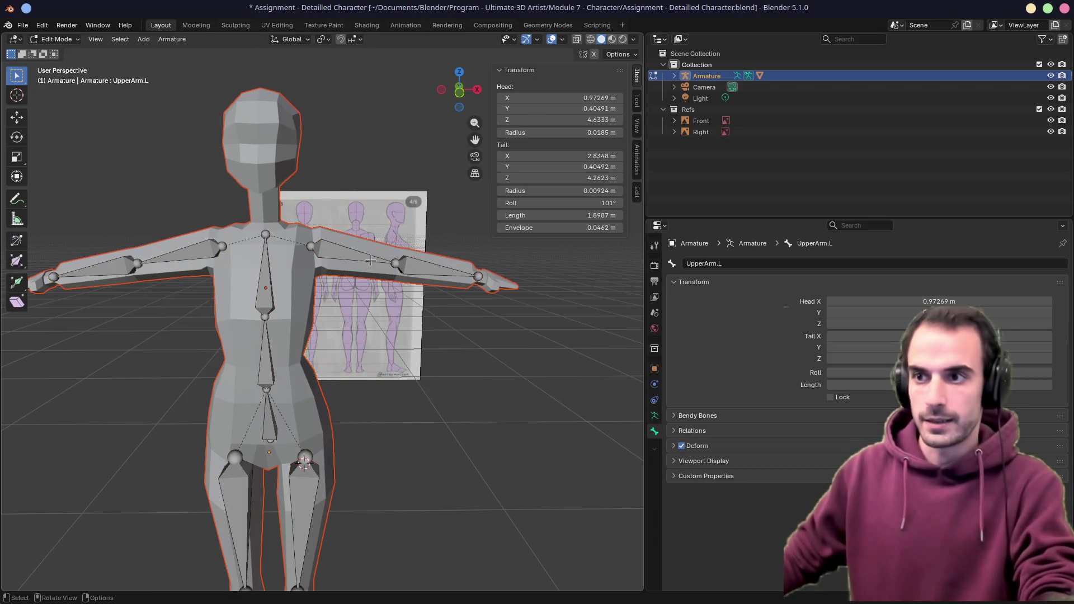
{"action": "key", "text": "Tab"}
In Pose Mode rotate UpperArm.L downward and watch the mesh arm follow
{"action": "key", "text": "ctrl+Tab"}
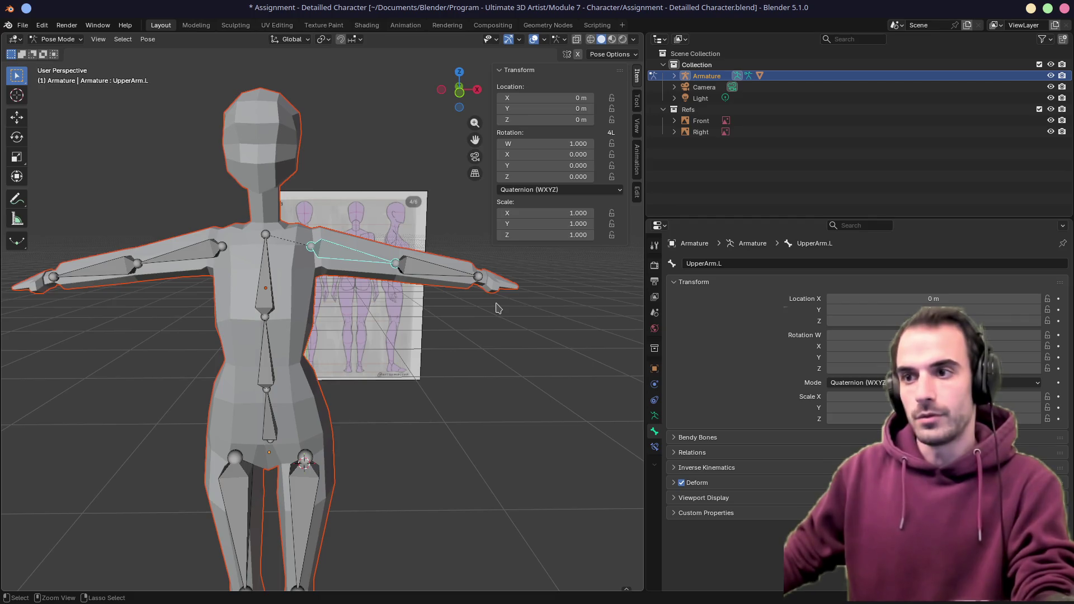
{"action": "key", "text": "r"}
{"action": "left_click", "coordinate": [505, 370]}
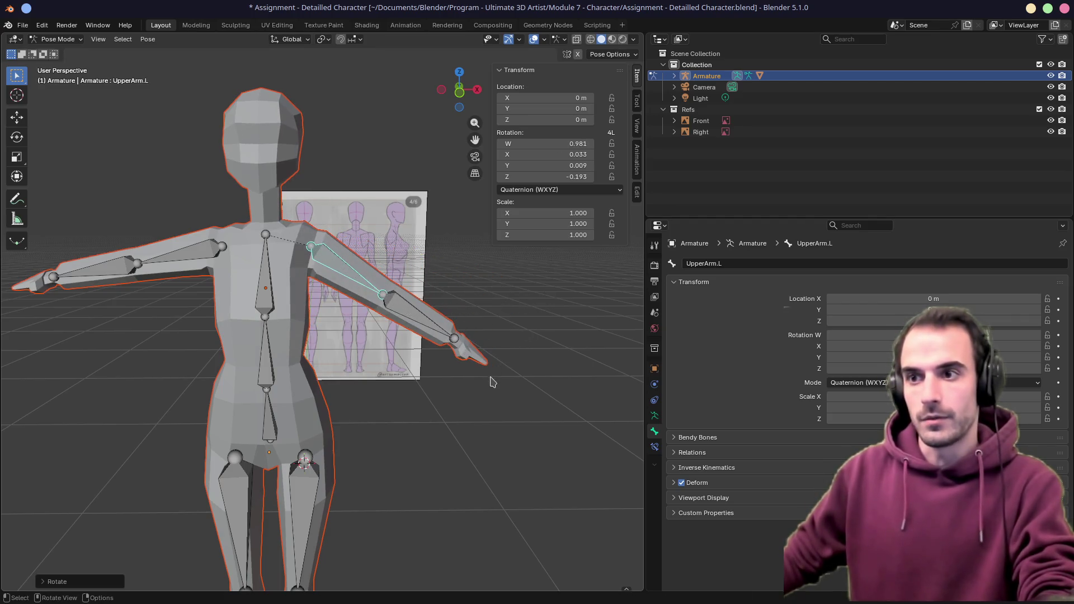
{"action": "key", "text": "r"}
{"action": "left_click", "coordinate": [457, 413]}
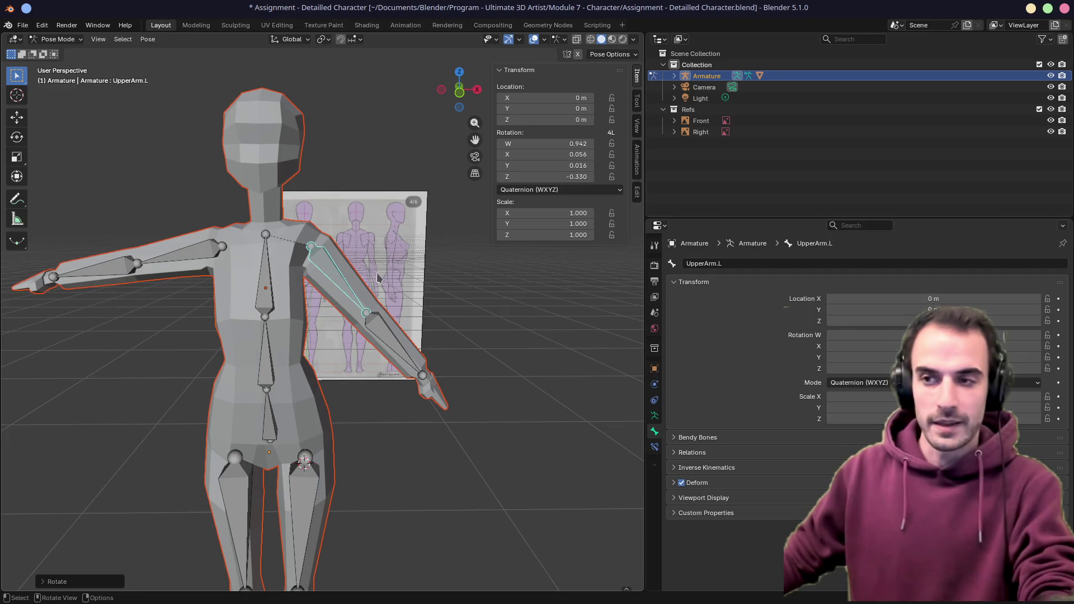
{"action": "middle_click_drag", "start_coordinate": [379, 279], "coordinate": [310, 292]}
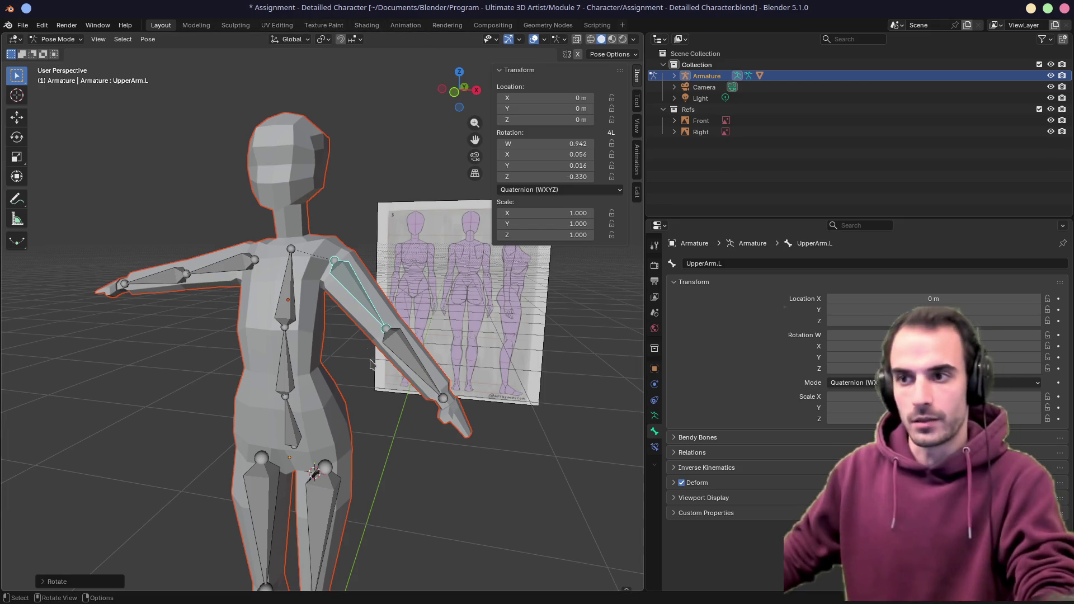
Rotate UpperArm.L upward and outward into a raised pose
{"action": "key", "text": "r"}
{"action": "left_click", "coordinate": [460, 294]}
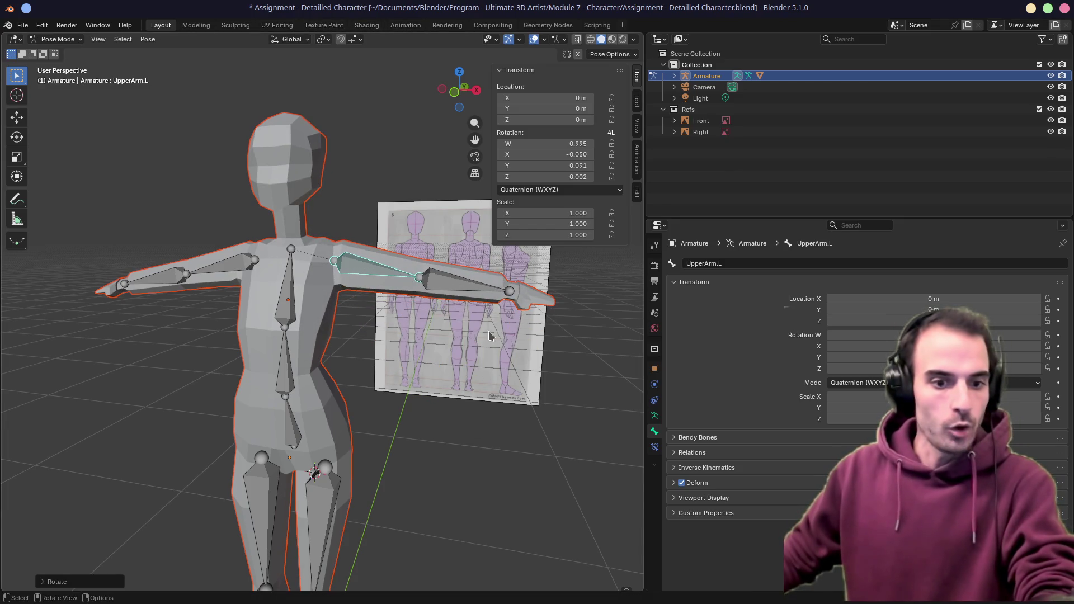
{"action": "key", "text": "r"}
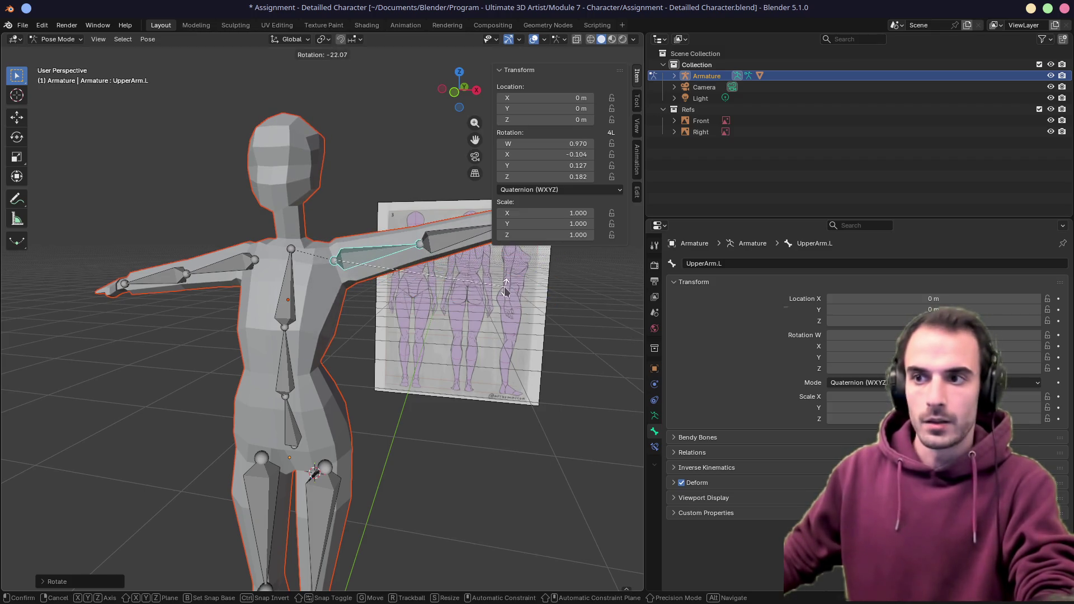
{"action": "left_click", "coordinate": [483, 340]}
{"action": "middle_click_drag", "start_coordinate": [482, 344], "coordinate": [412, 353]}
{"action": "key", "text": "r"}
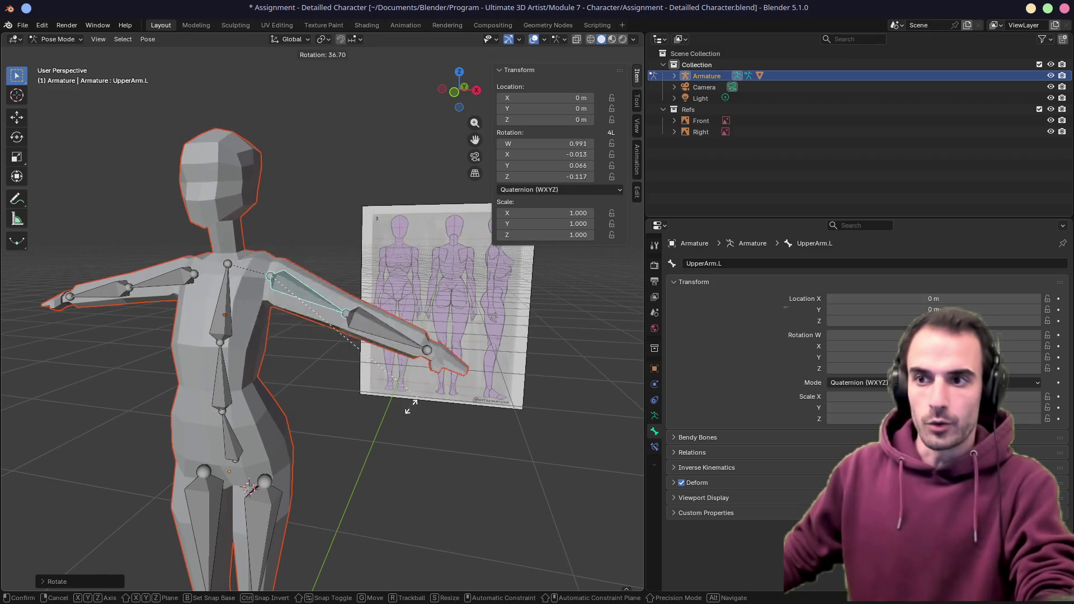
{"action": "left_click", "coordinate": [424, 337]}
{"action": "key", "text": "Tab"}
{"action": "key", "text": "Tab"}
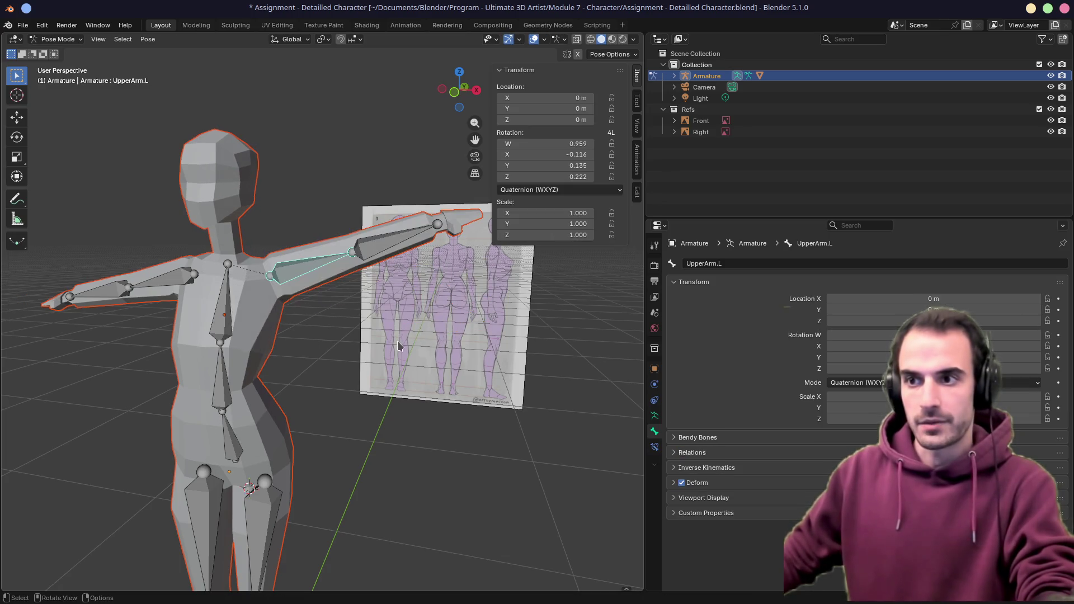
Toggle between Pose and Edit Mode and nudge the arm's rest orientation
{"action": "key", "text": "ctrl+Tab"}
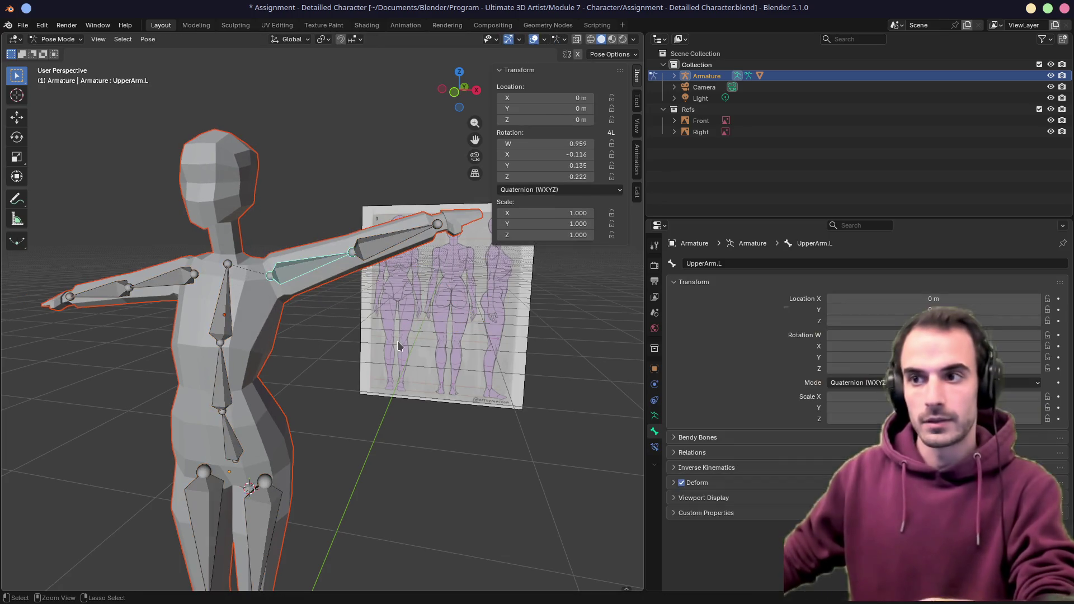
{"action": "key", "text": "ctrl+Tab"}
{"action": "key", "text": "ctrl+Tab"}
{"action": "key", "text": "Tab"}
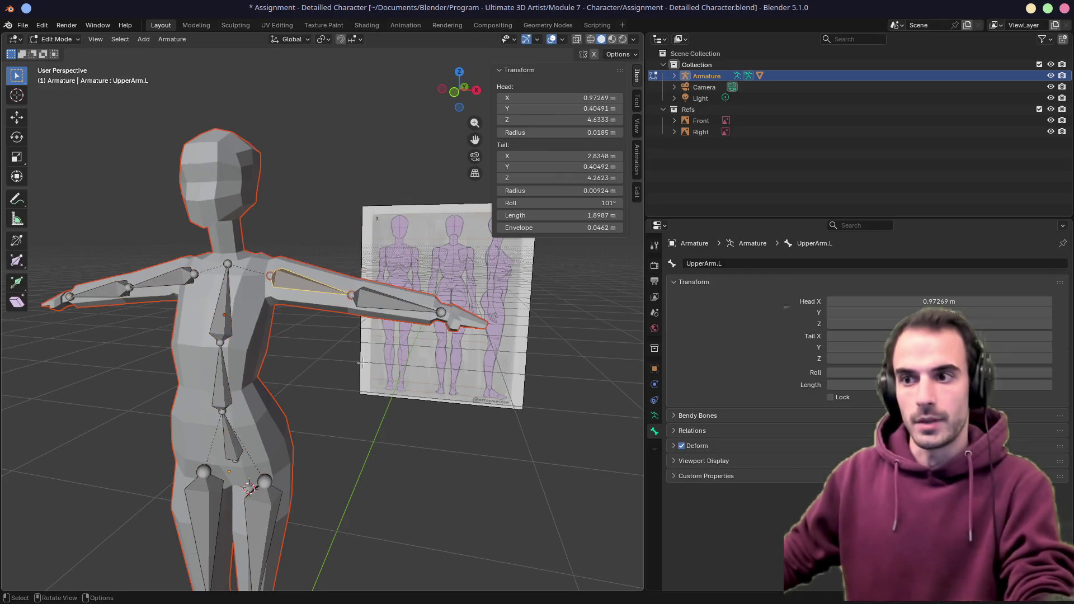
{"action": "key", "text": "r"}
{"action": "left_click", "coordinate": [361, 302]}
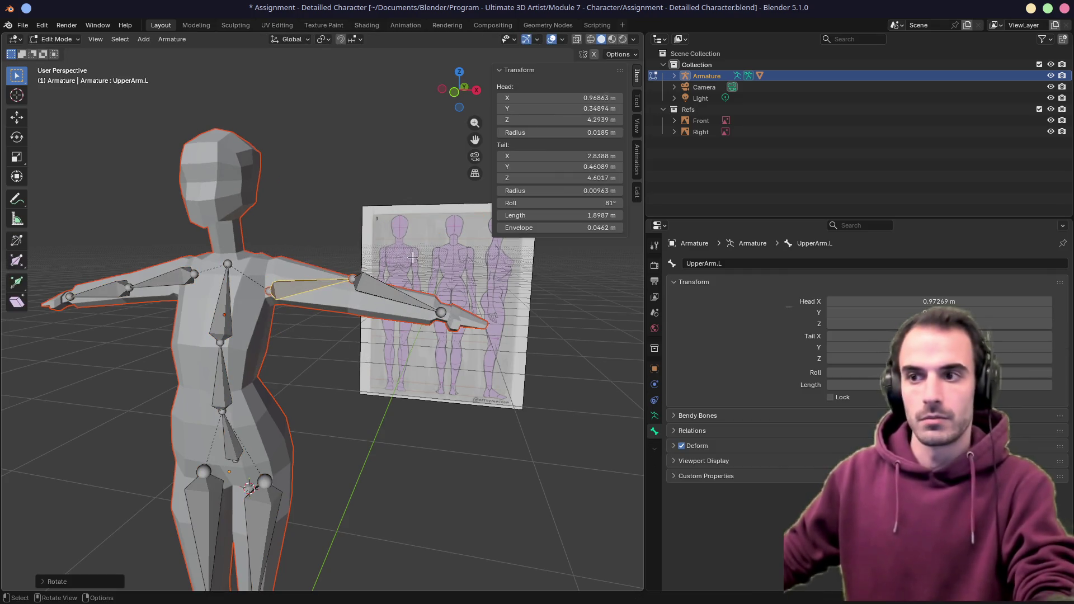
{"action": "left_click", "coordinate": [360, 294]}
Compare rest and posed arm via the mode dropdown, then select the Cube in Object Mode
{"action": "left_click", "coordinate": [57, 39]}
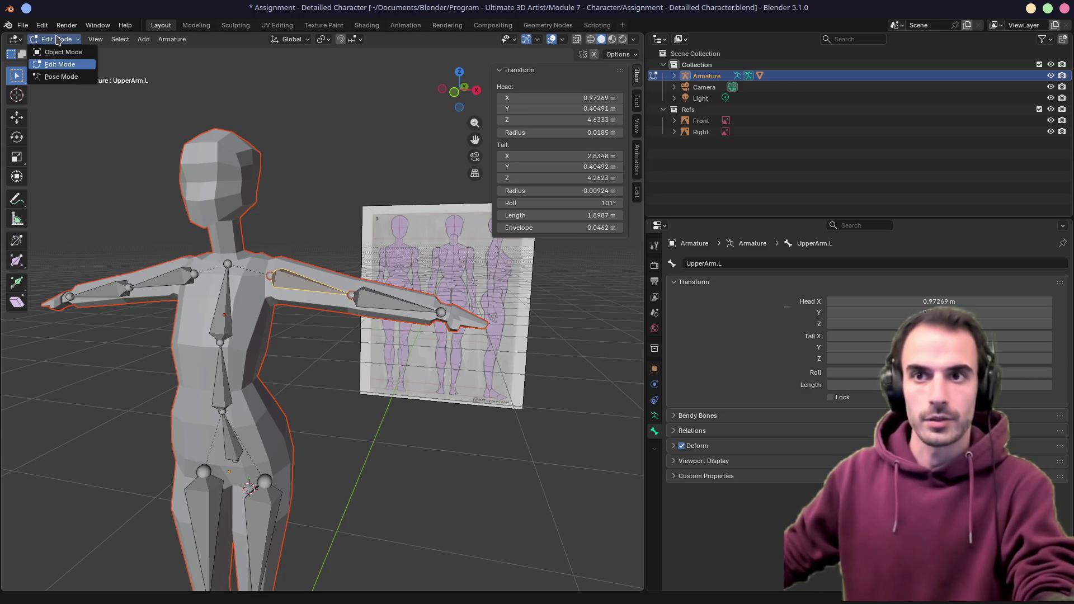
{"action": "left_click", "coordinate": [61, 77]}
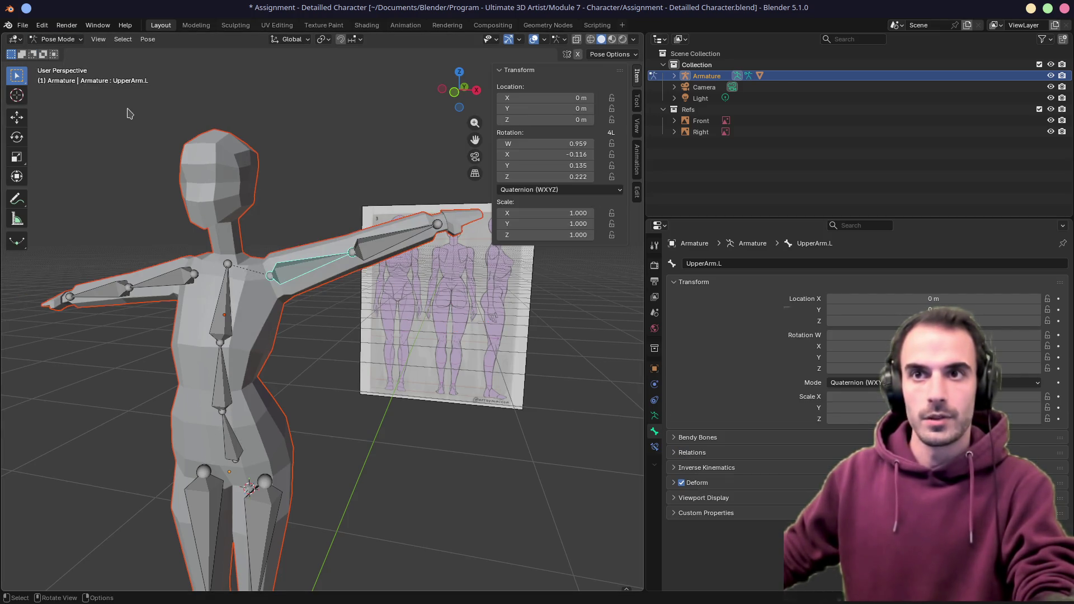
{"action": "key", "text": "Tab"}
{"action": "left_click", "coordinate": [51, 39]}
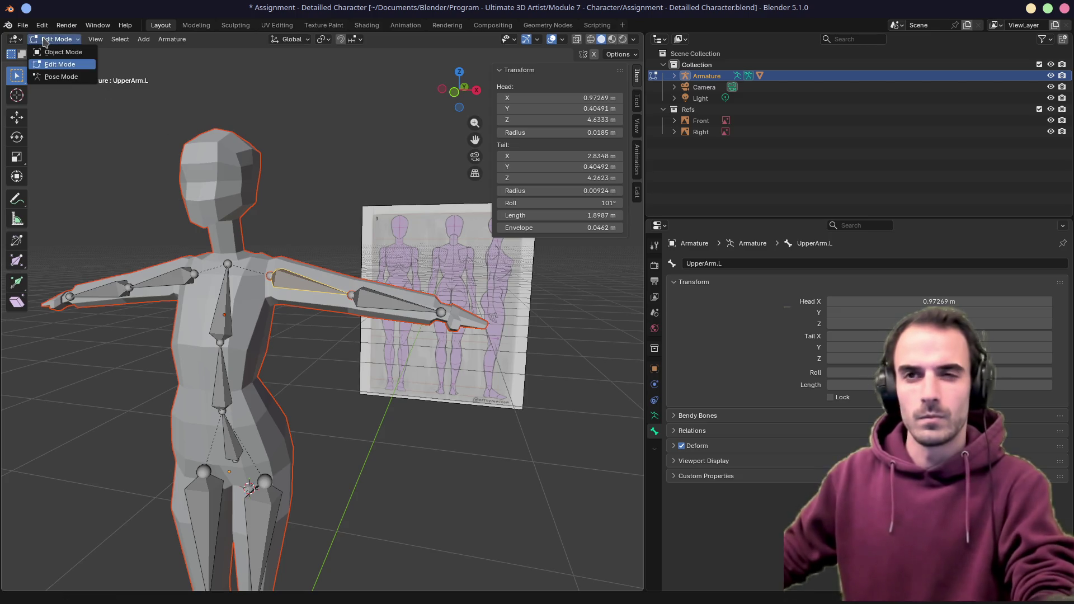
{"action": "key", "text": "ctrl+Tab"}
{"action": "key", "text": "Tab"}
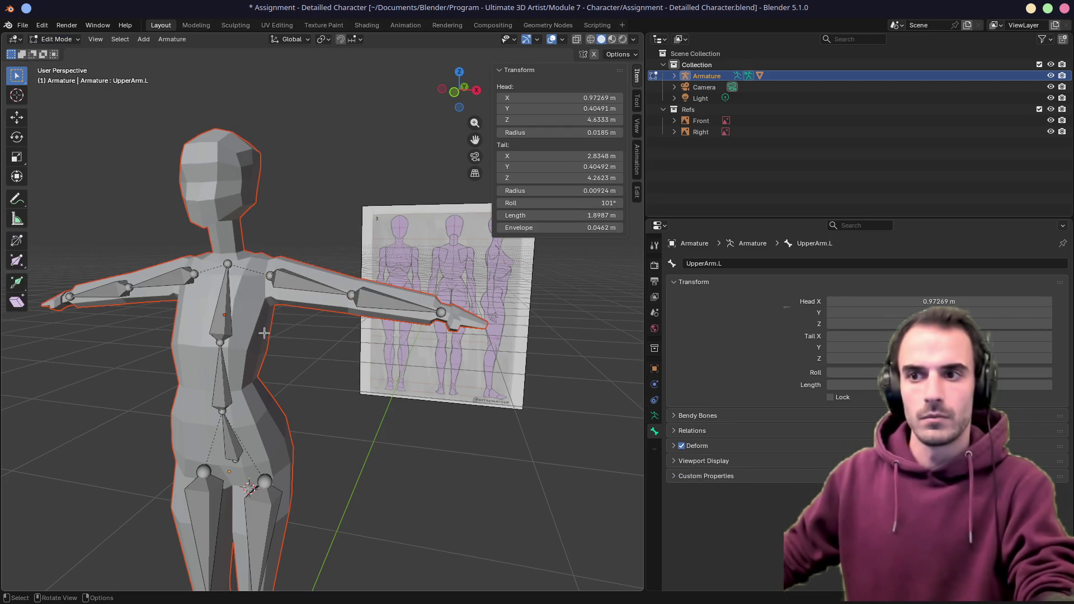
{"action": "key", "text": "Tab"}
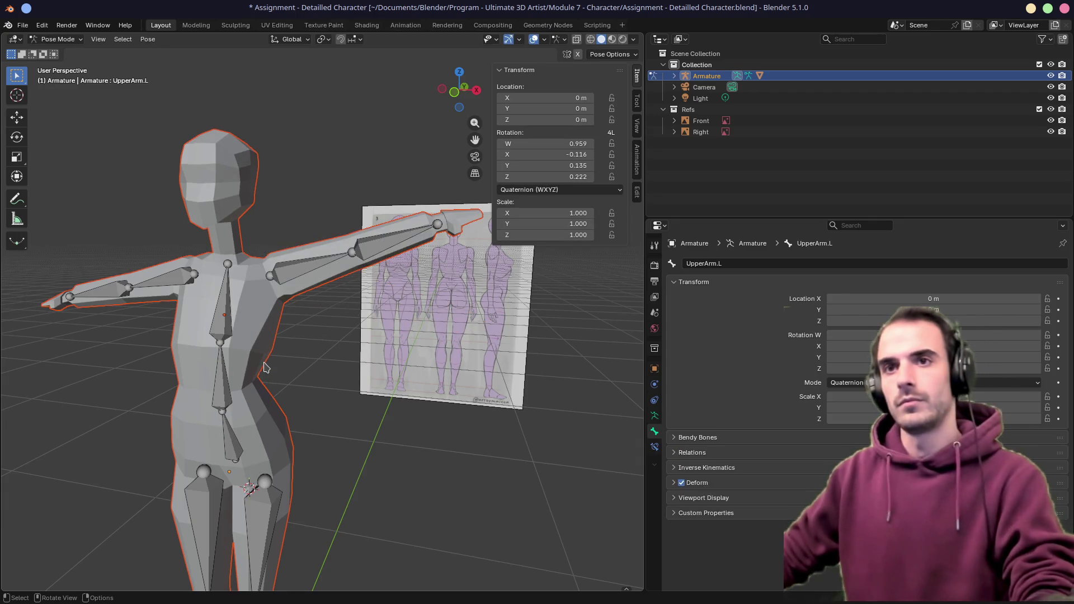
{"action": "left_click", "coordinate": [265, 362]}
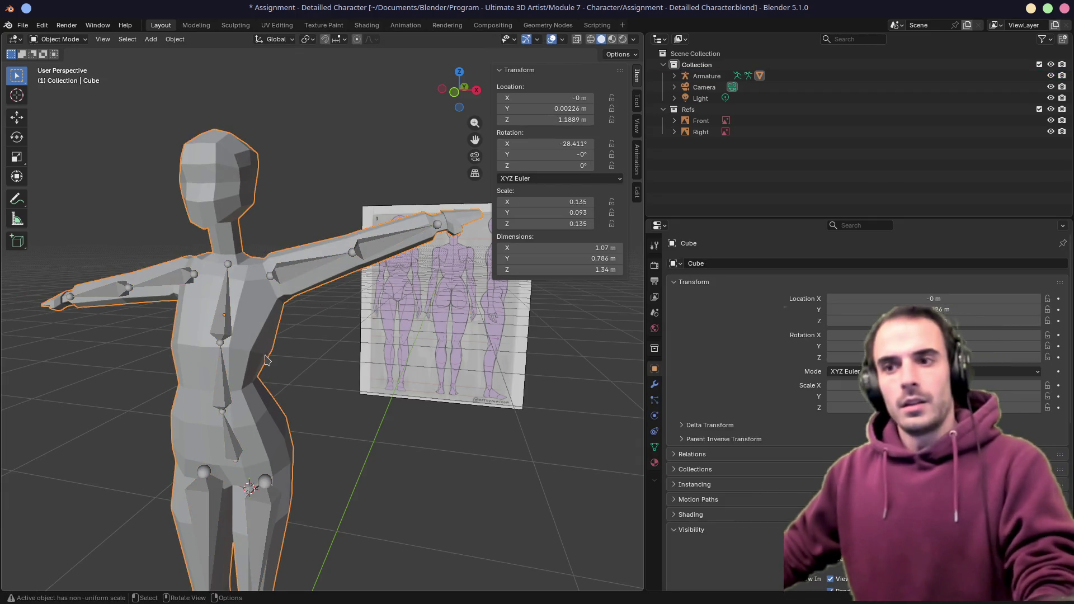
Select the armature and browse the interaction mode and editor type lists
{"action": "left_click", "coordinate": [227, 282]}
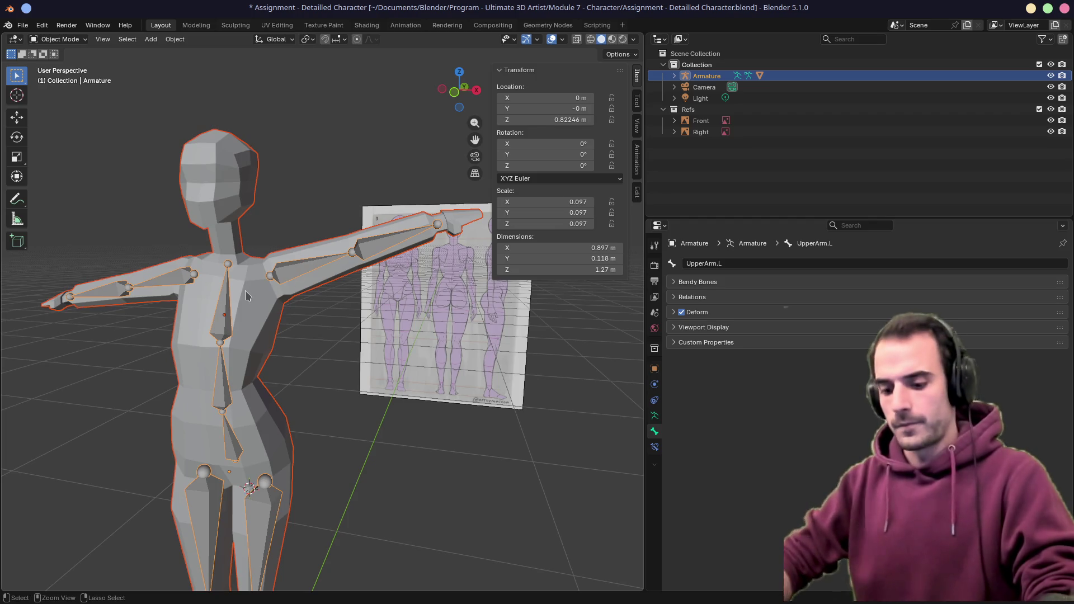
{"action": "key", "text": "ctrl+Tab"}
{"action": "key", "text": "ctrl+Tab"}
{"action": "left_click", "coordinate": [59, 40]}
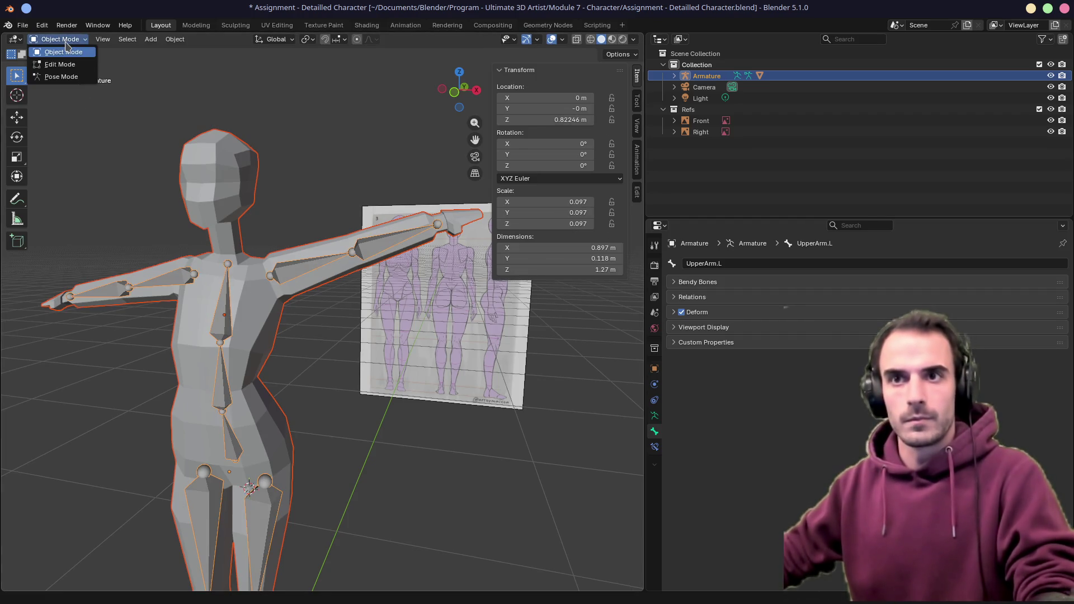
{"action": "left_click", "coordinate": [63, 50]}
{"action": "left_click", "coordinate": [226, 330]}
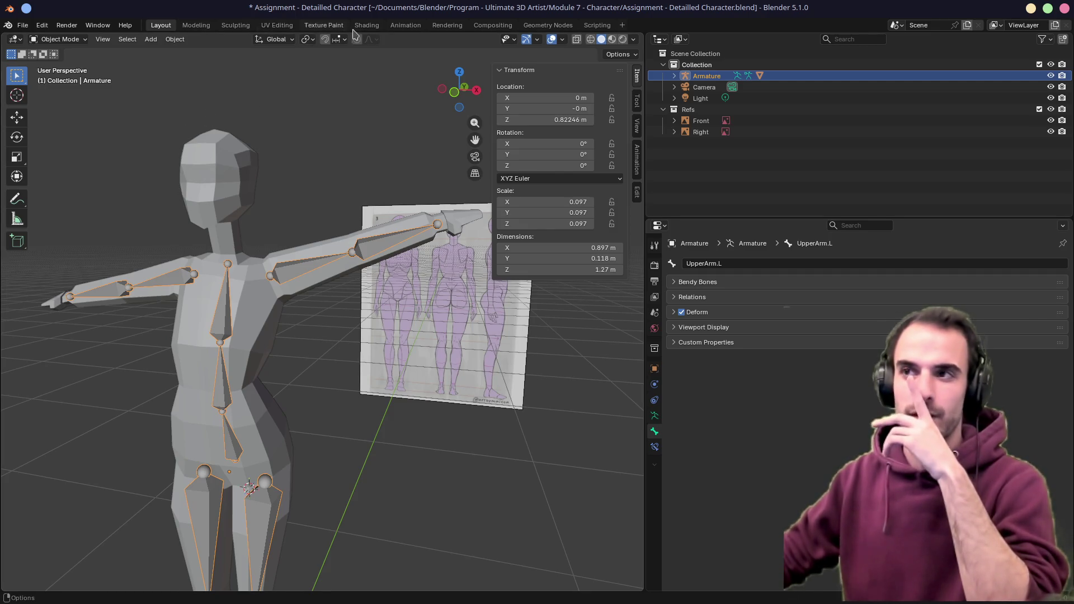
{"action": "left_click", "coordinate": [55, 39]}
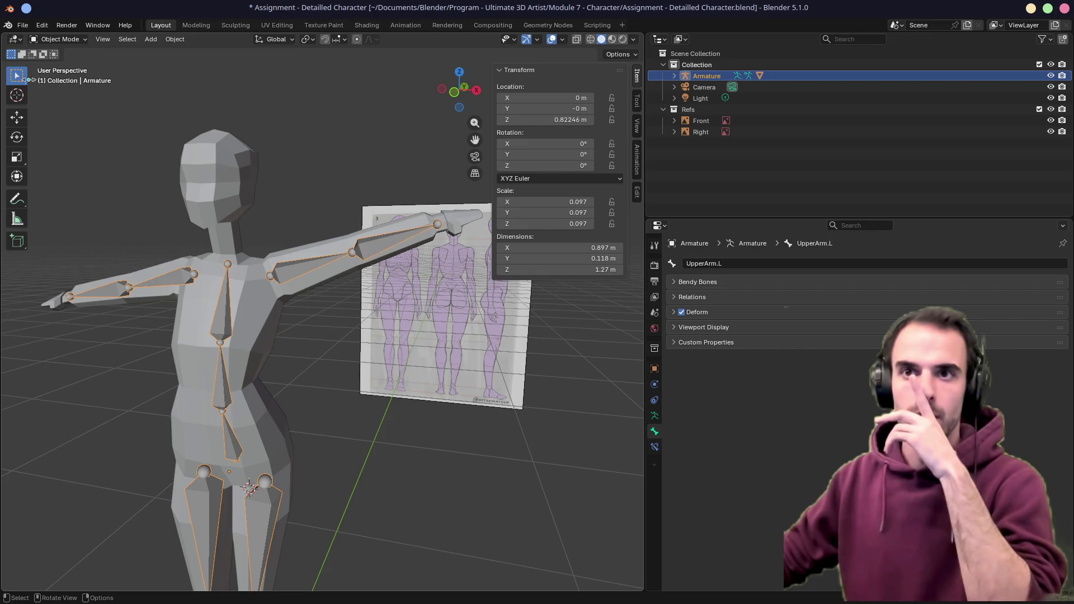
{"action": "left_click", "coordinate": [16, 40]}
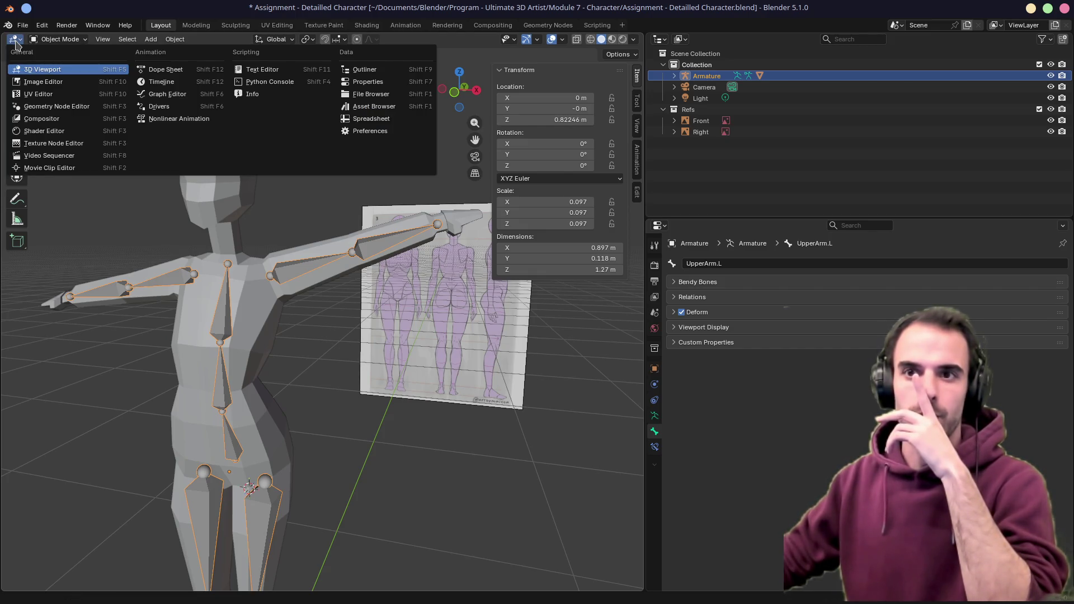
{"action": "key", "text": "Escape"}
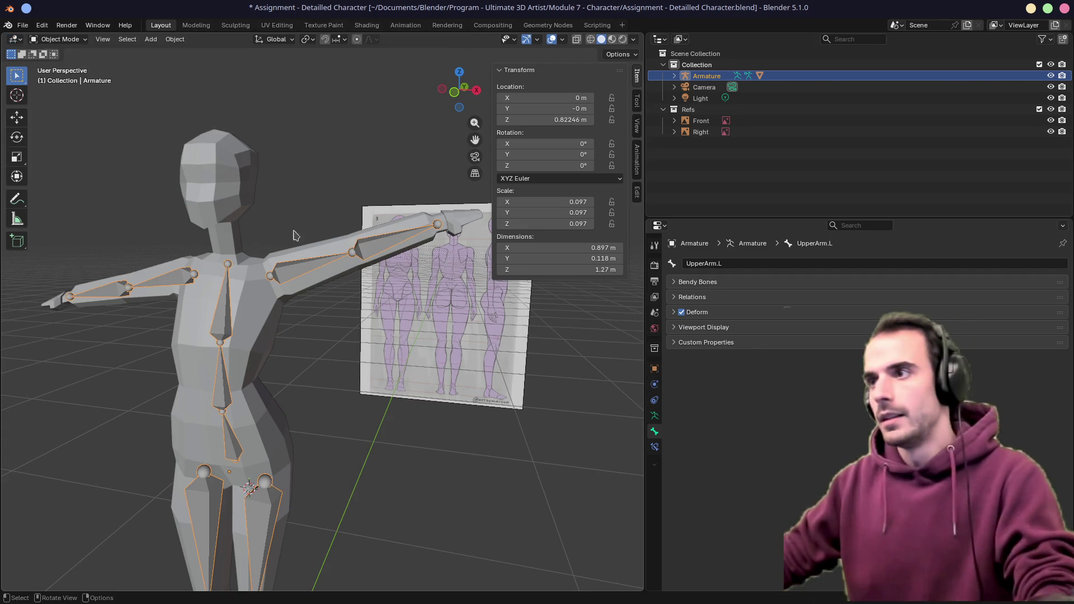
Expand Armature in the Outliner and select its child Cube mesh
{"action": "left_click", "coordinate": [675, 75]}
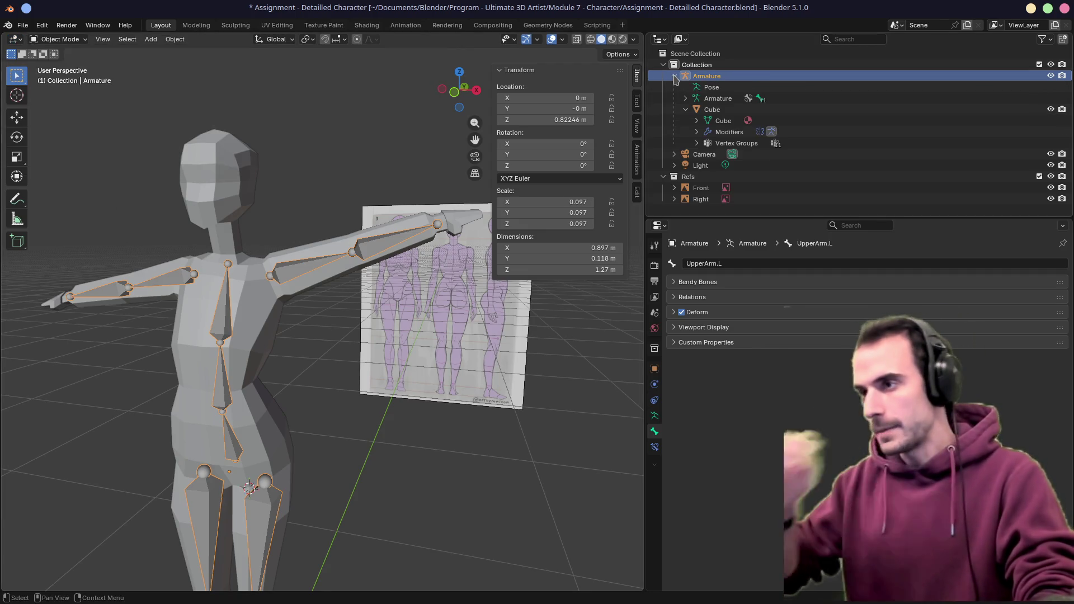
{"action": "left_click", "coordinate": [712, 109]}
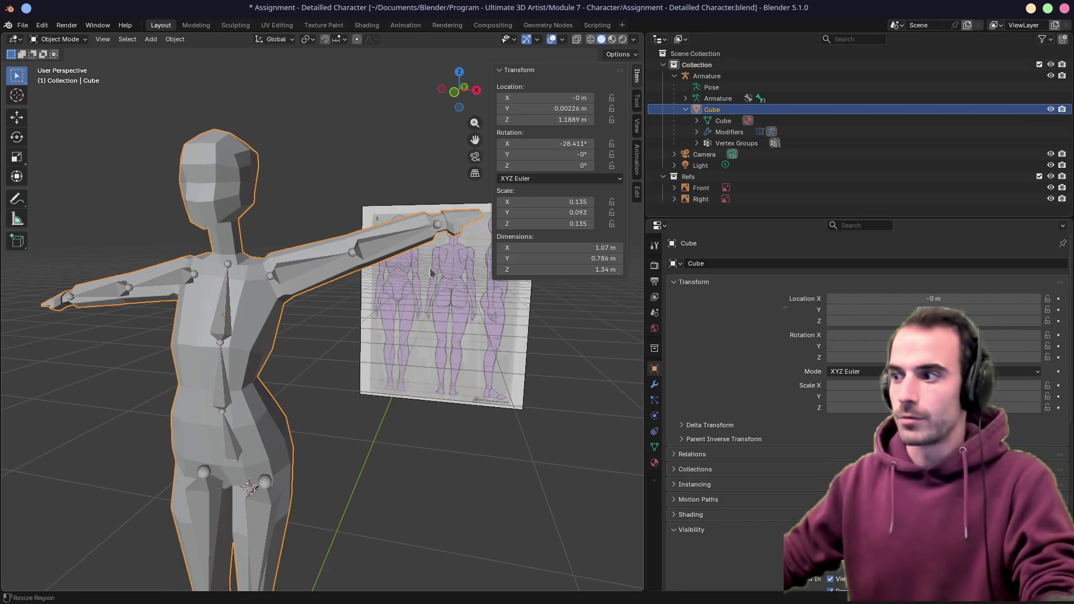
{"action": "middle_click_drag", "start_coordinate": [252, 294], "coordinate": [336, 252], "text": "shift"}
{"action": "key", "text": "Tab"}
{"action": "key", "text": "Tab"}
{"action": "key", "text": "ctrl+Tab"}
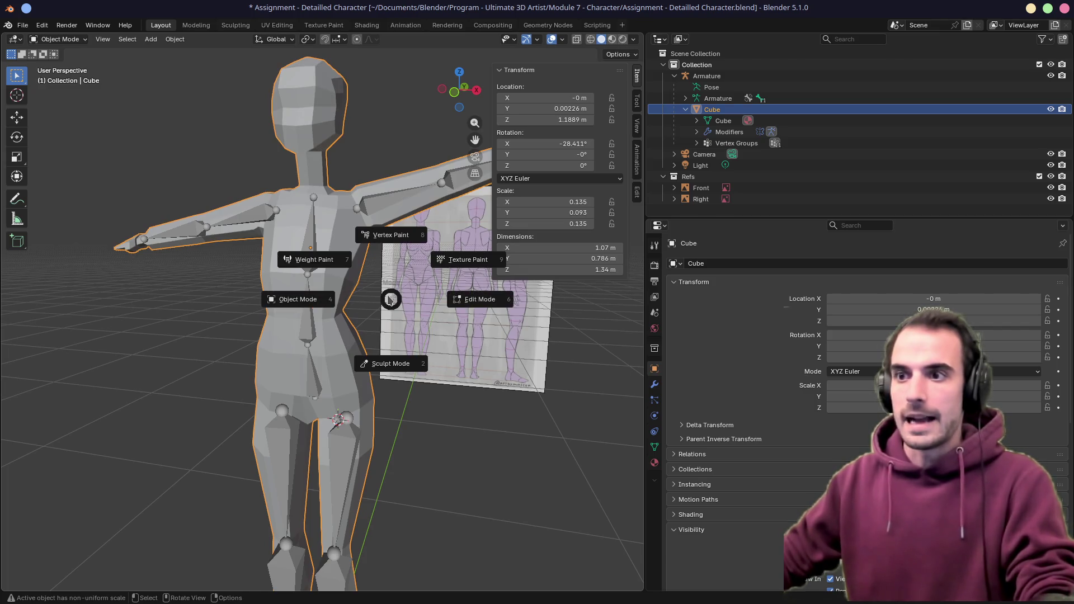
Switch the Cube body mesh into Weight Paint mode
{"action": "left_click", "coordinate": [337, 266]}
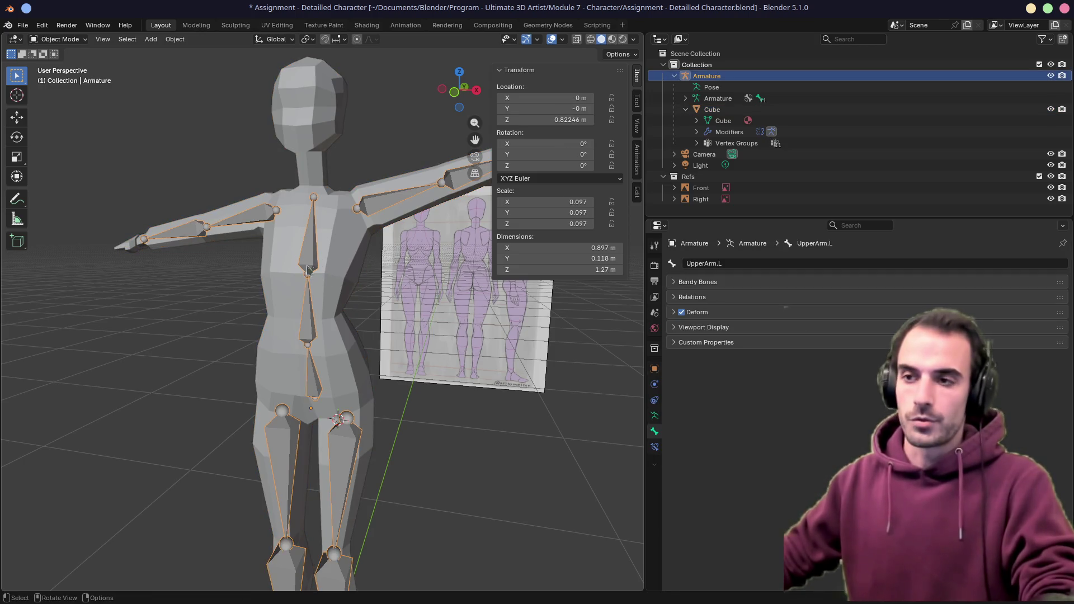
{"action": "left_click", "coordinate": [347, 275]}
{"action": "key", "text": "ctrl+Tab"}
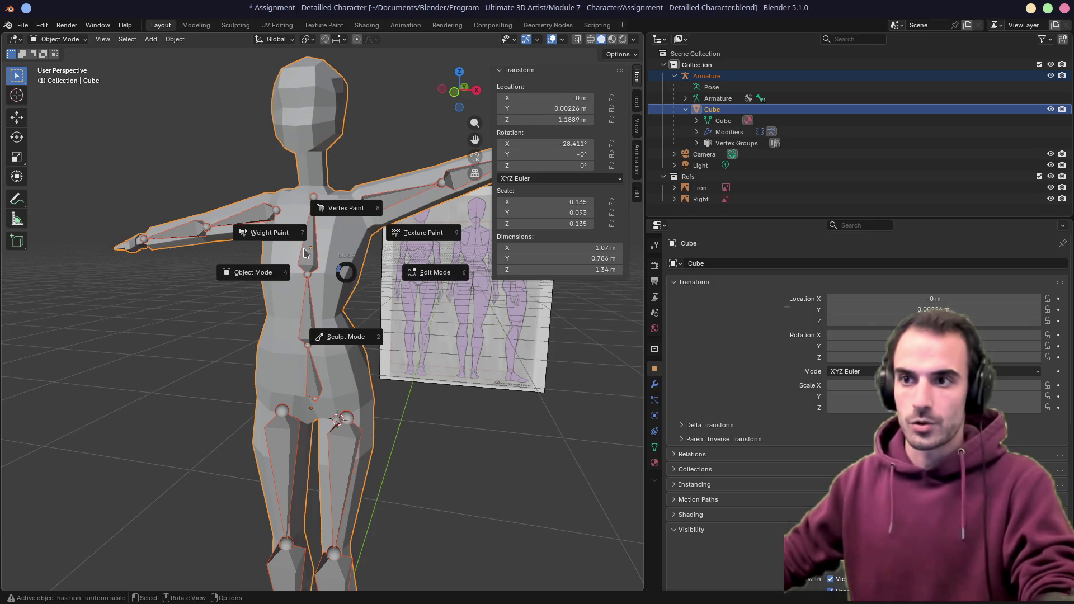
{"action": "left_click", "coordinate": [268, 272]}
Show UpperArm.L's weights on the body and turn on vertex selection masking
{"action": "middle_click_drag", "start_coordinate": [408, 287], "coordinate": [369, 302]}
{"action": "scroll", "coordinate": [369, 303], "scroll_direction": "up", "scroll_amount": 4}
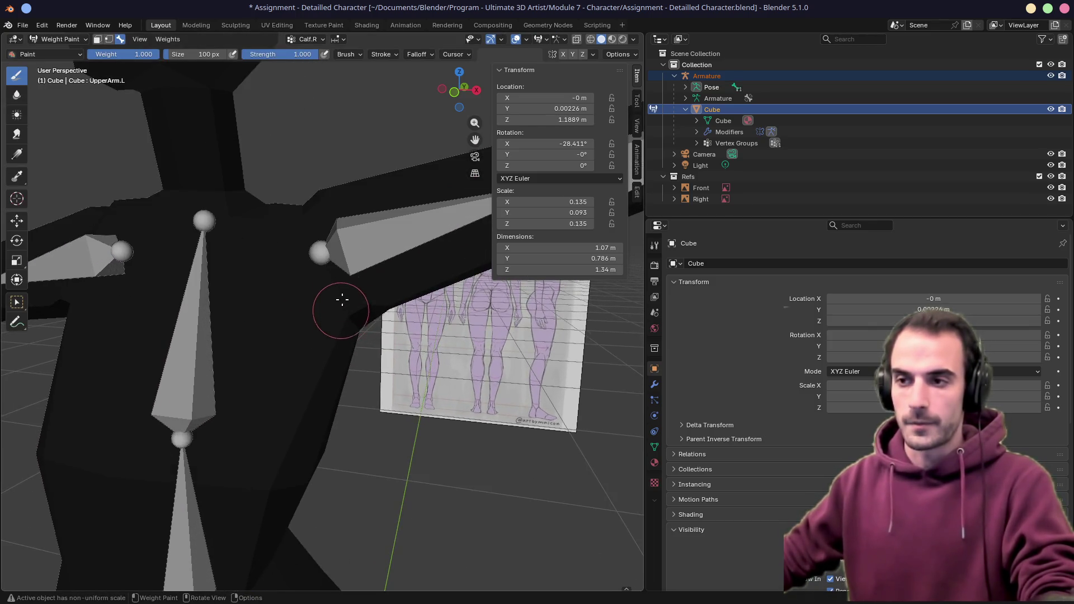
{"action": "left_click", "coordinate": [353, 252], "text": "ctrl"}
{"action": "scroll", "coordinate": [412, 264], "scroll_direction": "down", "scroll_amount": 3}
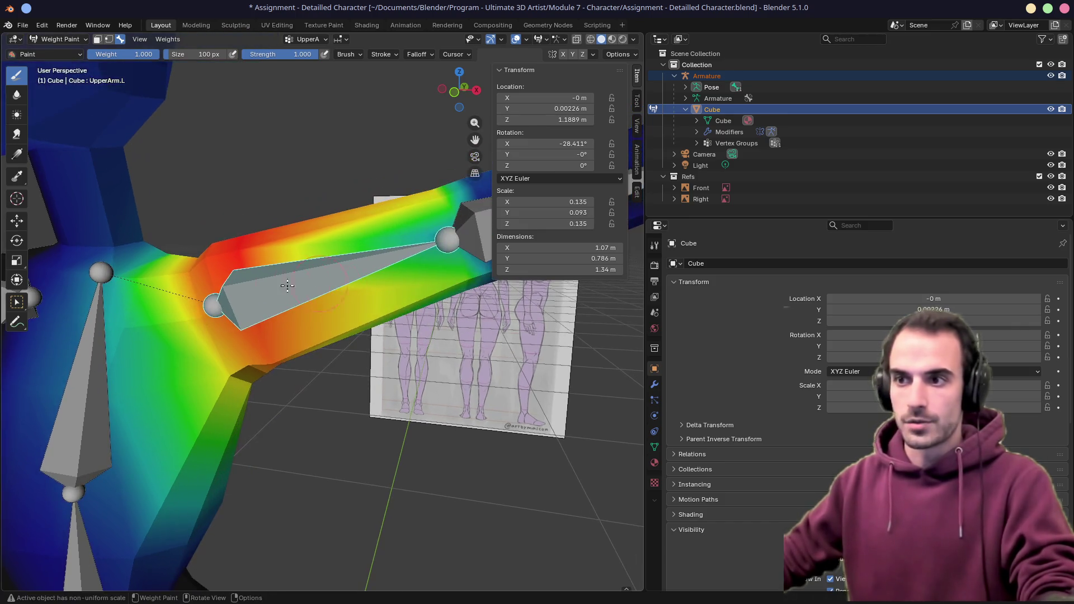
{"action": "middle_click_drag", "start_coordinate": [412, 264], "coordinate": [351, 295]}
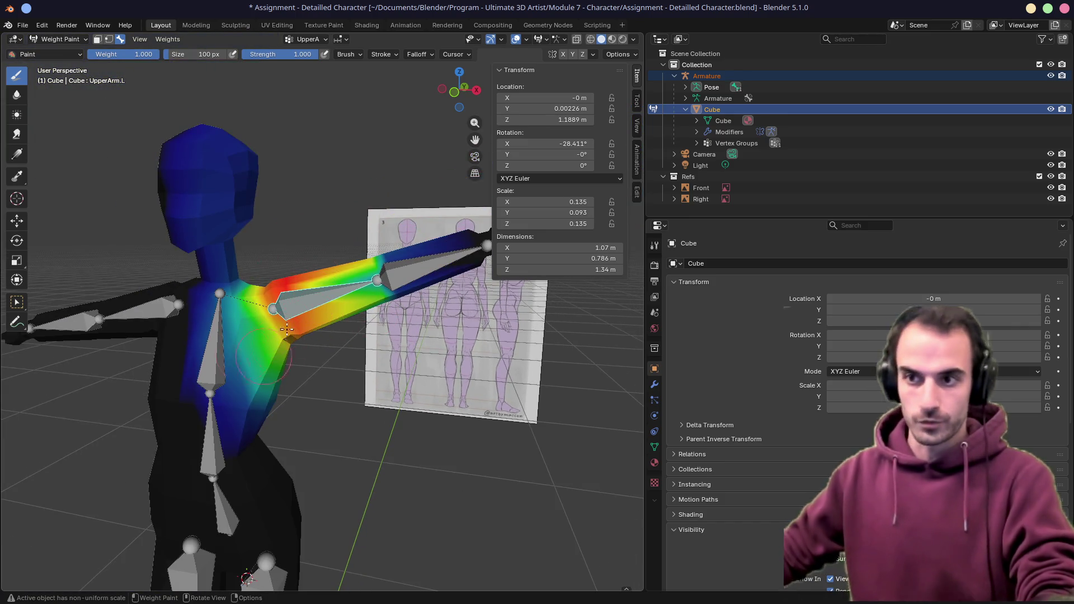
{"action": "mouse_move", "coordinate": [311, 298]}
{"action": "middle_mouse_down"}
{"action": "mouse_move", "coordinate": [290, 265]}
{"action": "mouse_move", "coordinate": [227, 222]}
{"action": "middle_mouse_up"}
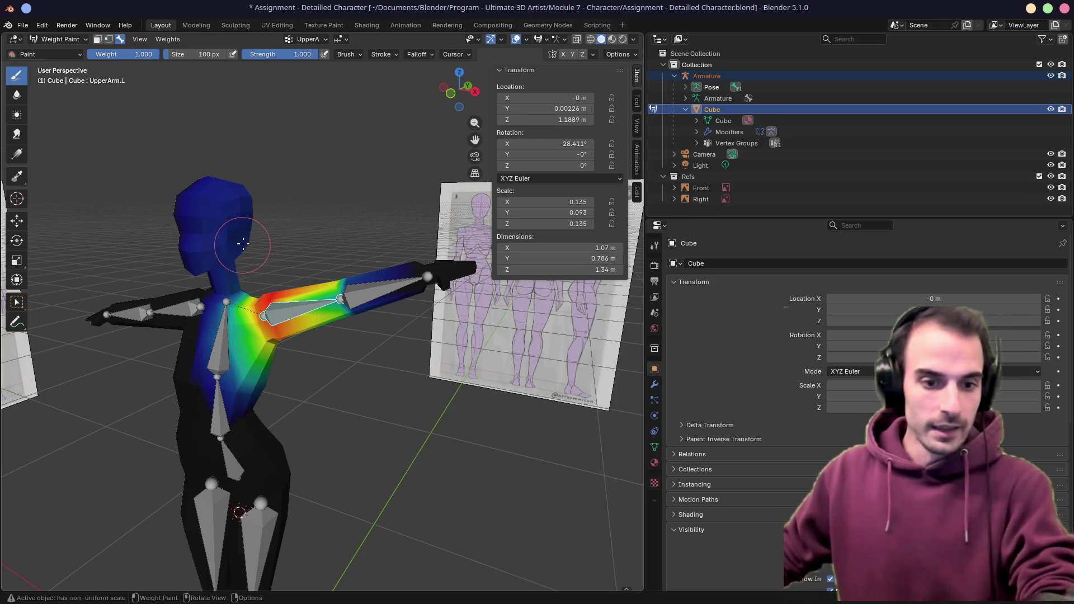
{"action": "left_click_drag", "start_coordinate": [224, 195], "coordinate": [226, 208]}
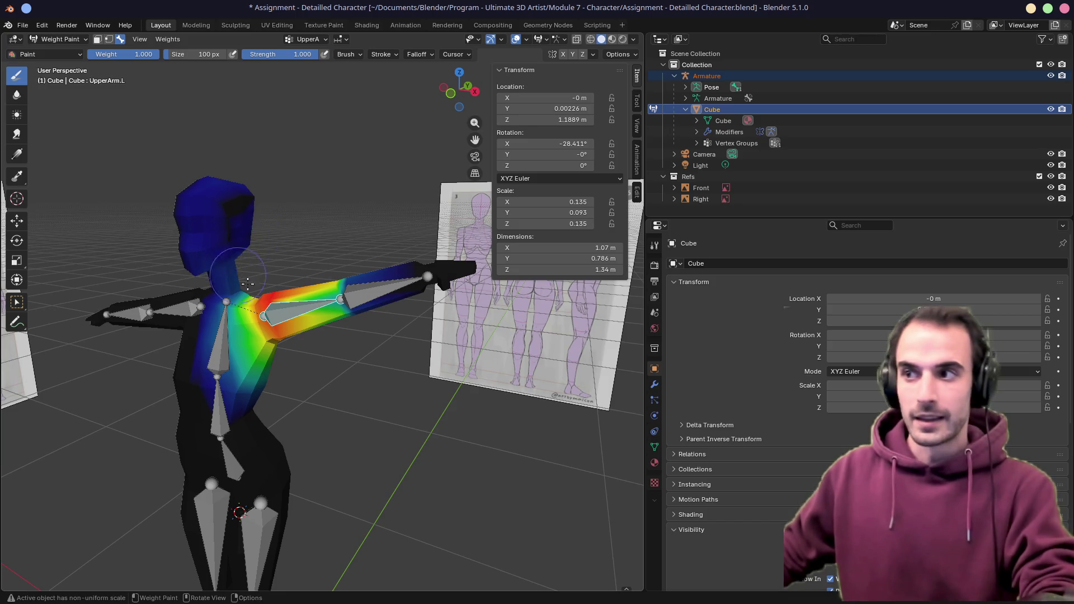
{"action": "middle_click_drag", "start_coordinate": [252, 235], "coordinate": [352, 210]}
{"action": "left_click", "coordinate": [108, 39]}
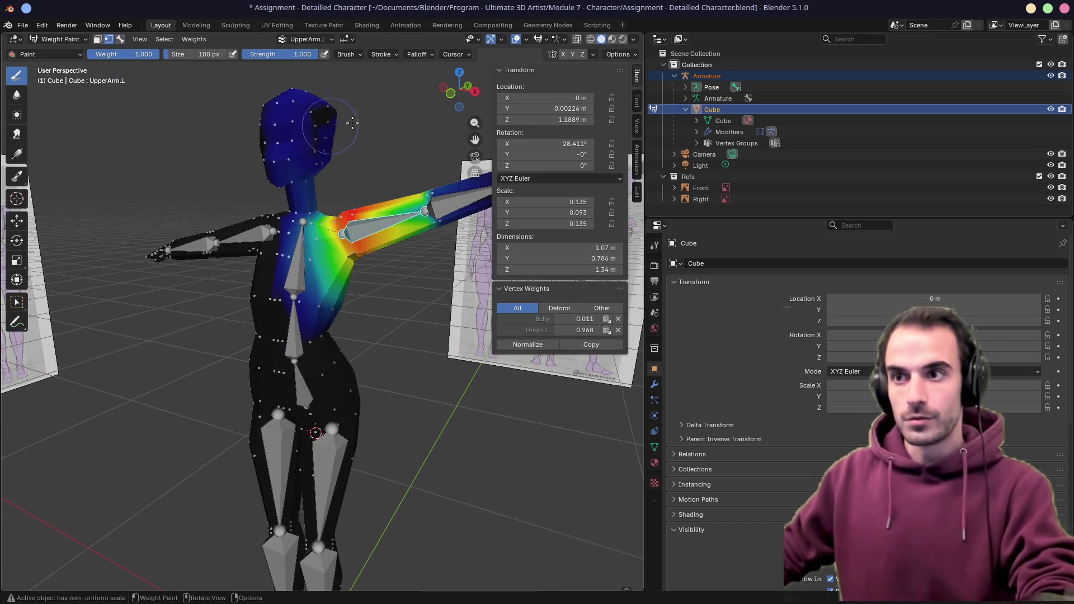
{"action": "scroll", "coordinate": [323, 251], "scroll_direction": "up", "scroll_amount": 5}
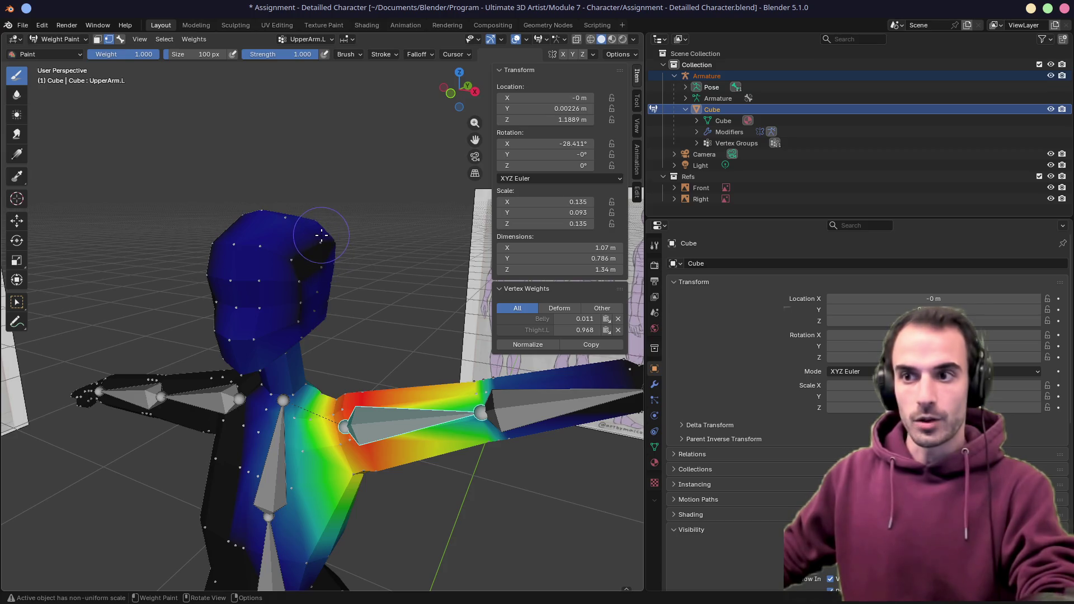
Paint the armpit area down to blue so it no longer follows UpperArm.L
{"action": "middle_click_drag", "start_coordinate": [277, 269], "coordinate": [199, 214]}
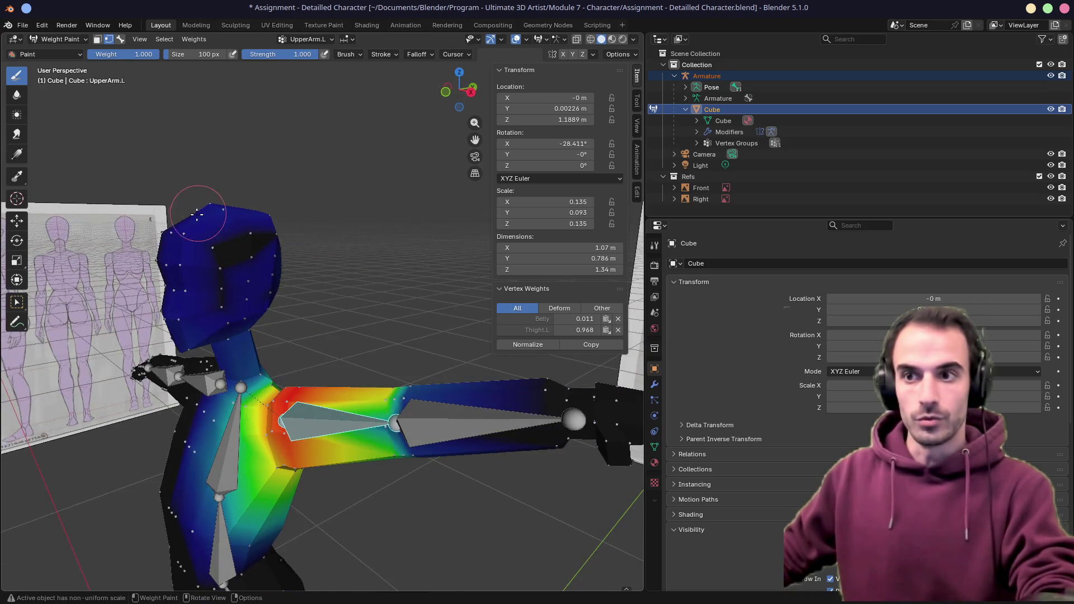
{"action": "mouse_move", "coordinate": [239, 247]}
{"action": "middle_mouse_down"}
{"action": "mouse_move", "coordinate": [277, 218]}
{"action": "mouse_move", "coordinate": [338, 246]}
{"action": "middle_mouse_up"}
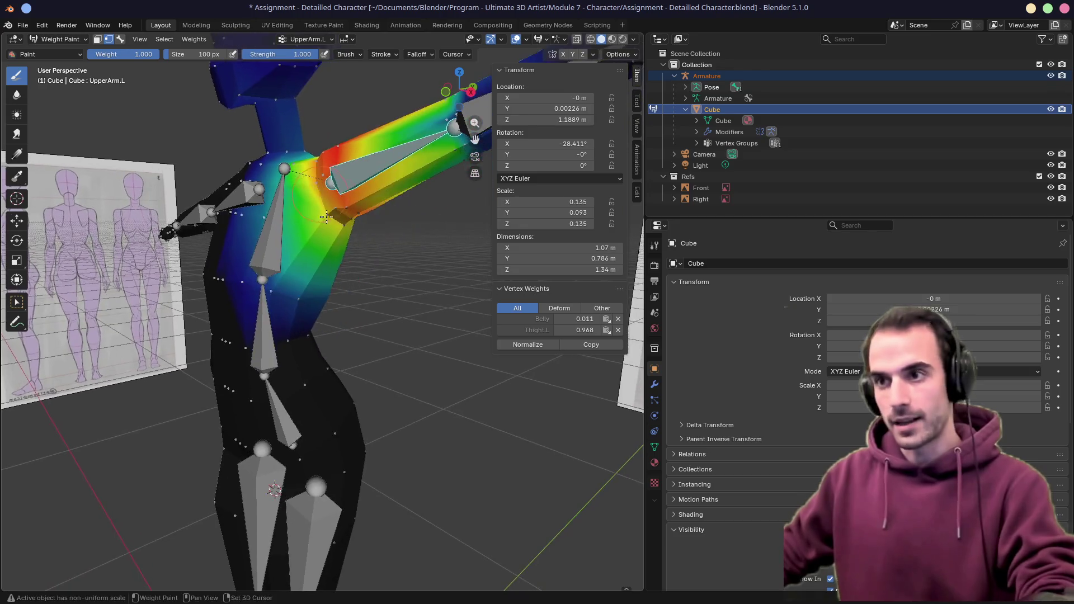
{"action": "scroll", "coordinate": [338, 244], "scroll_direction": "up", "scroll_amount": 5}
{"action": "middle_click_drag", "start_coordinate": [340, 228], "coordinate": [346, 232]}
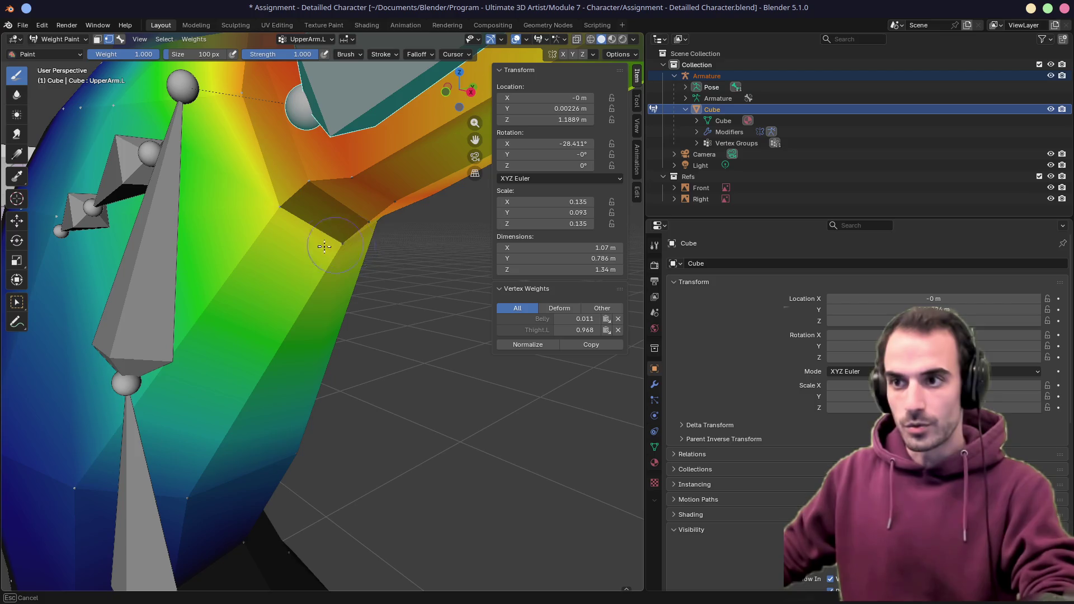
{"action": "left_click", "coordinate": [356, 246]}
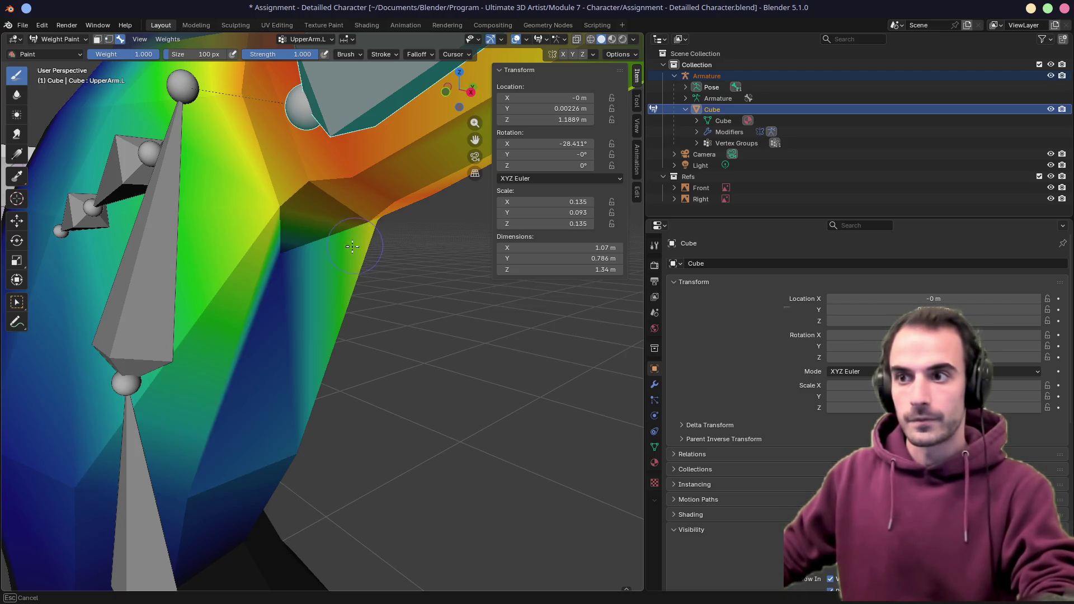
{"action": "left_click", "coordinate": [277, 212]}
{"action": "mouse_move", "coordinate": [277, 212]}
{"action": "left_mouse_down"}
{"action": "mouse_move", "coordinate": [336, 168]}
{"action": "mouse_move", "coordinate": [384, 246]}
{"action": "left_mouse_up"}
{"action": "middle_click_drag", "start_coordinate": [385, 245], "coordinate": [310, 220]}
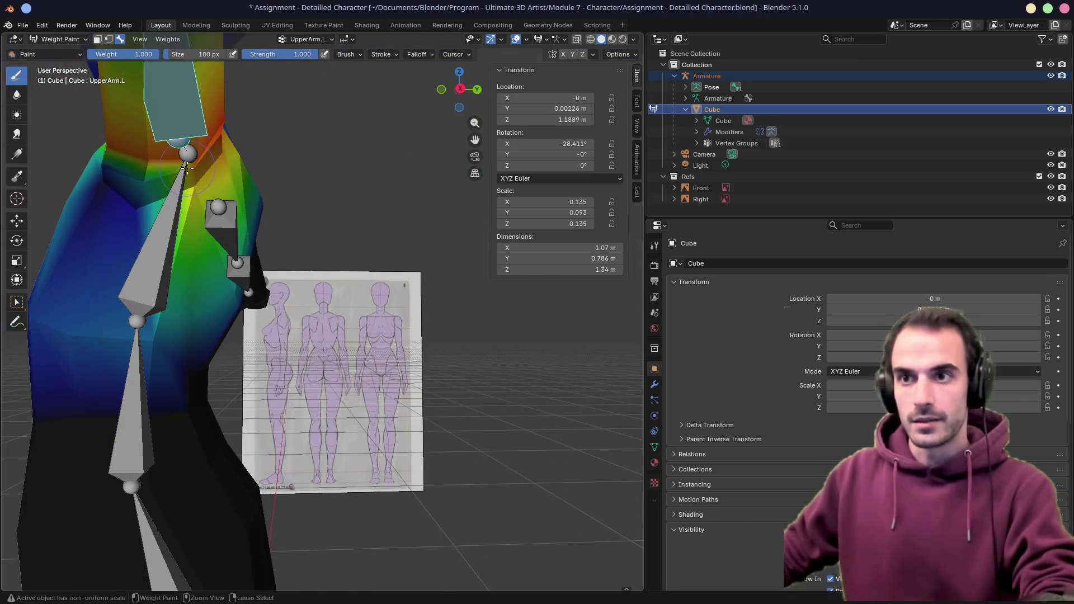
{"action": "middle_click_drag", "start_coordinate": [189, 168], "coordinate": [296, 204]}
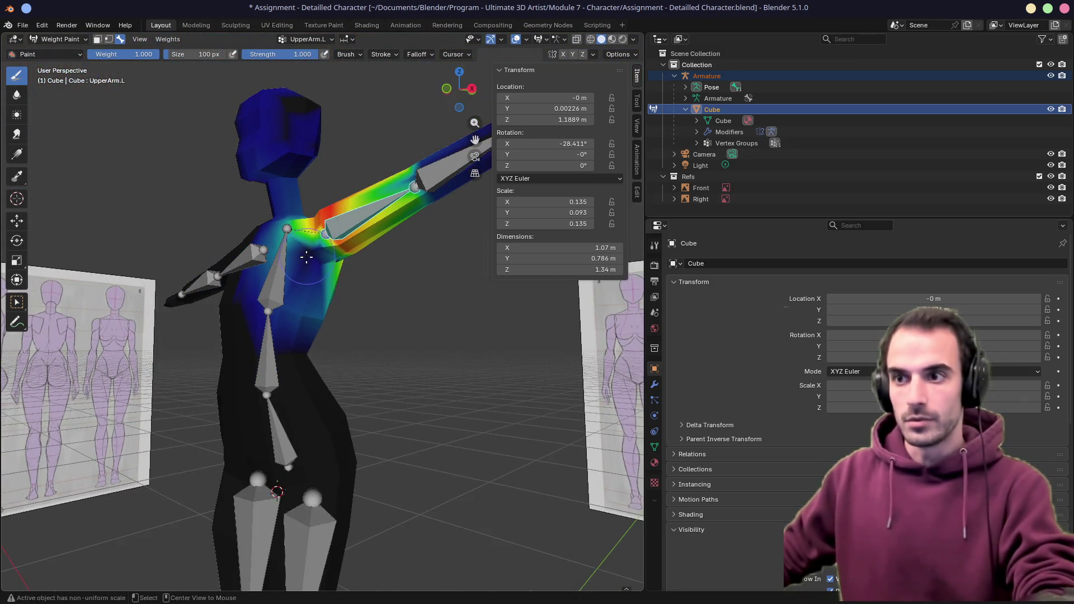
{"action": "scroll", "coordinate": [307, 255], "scroll_direction": "up", "scroll_amount": 3}
{"action": "middle_click_drag", "start_coordinate": [323, 332], "coordinate": [338, 312]}
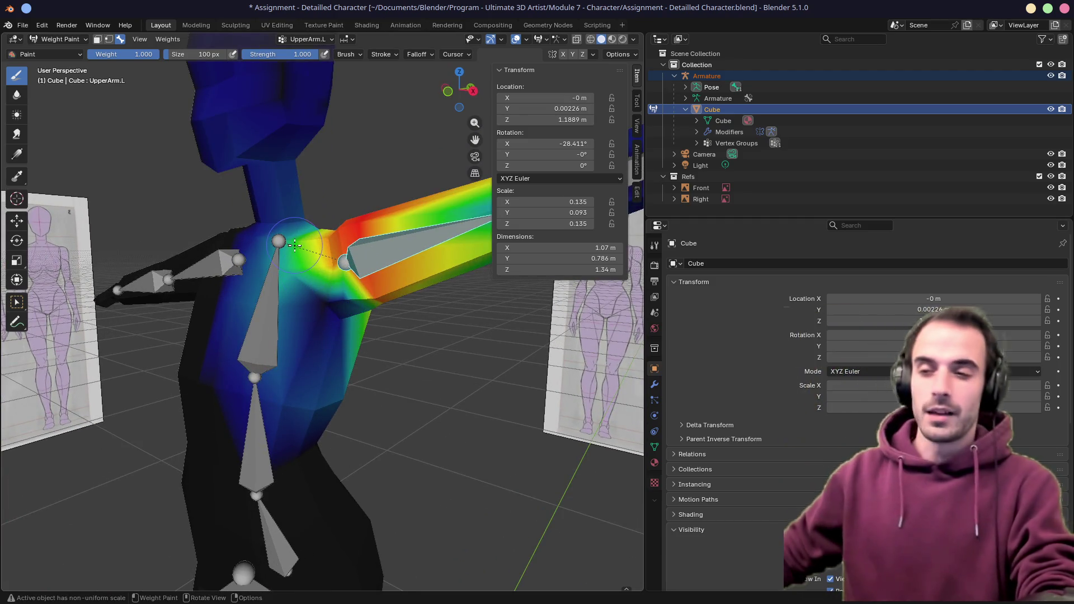
{"action": "middle_click_drag", "start_coordinate": [357, 314], "coordinate": [378, 311]}
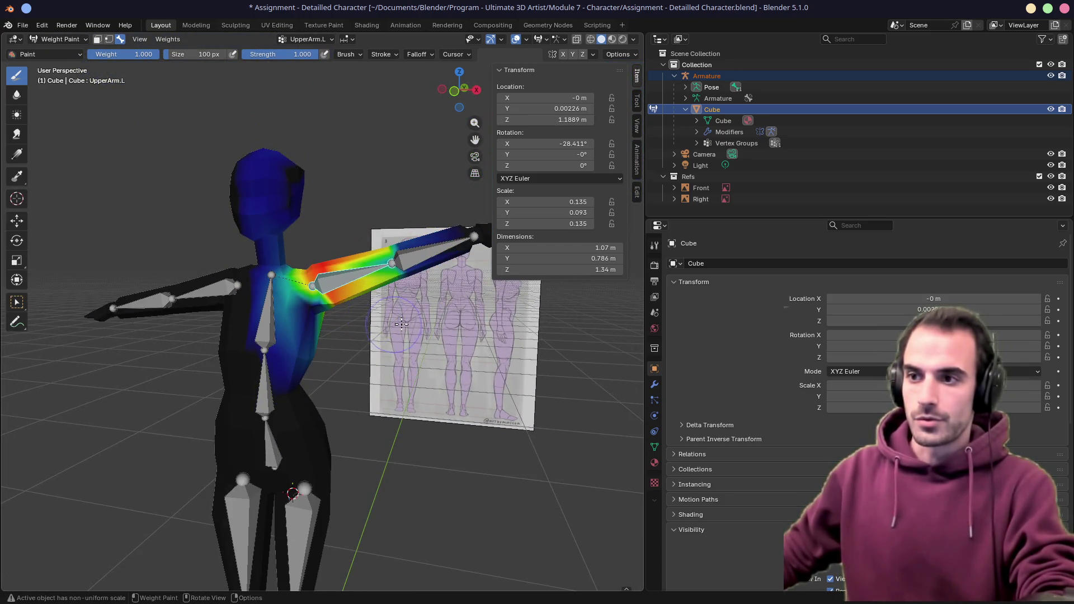
Raise the upper arm bone to test shoulder deformation, then return it to horizontal
{"action": "key", "text": "r"}
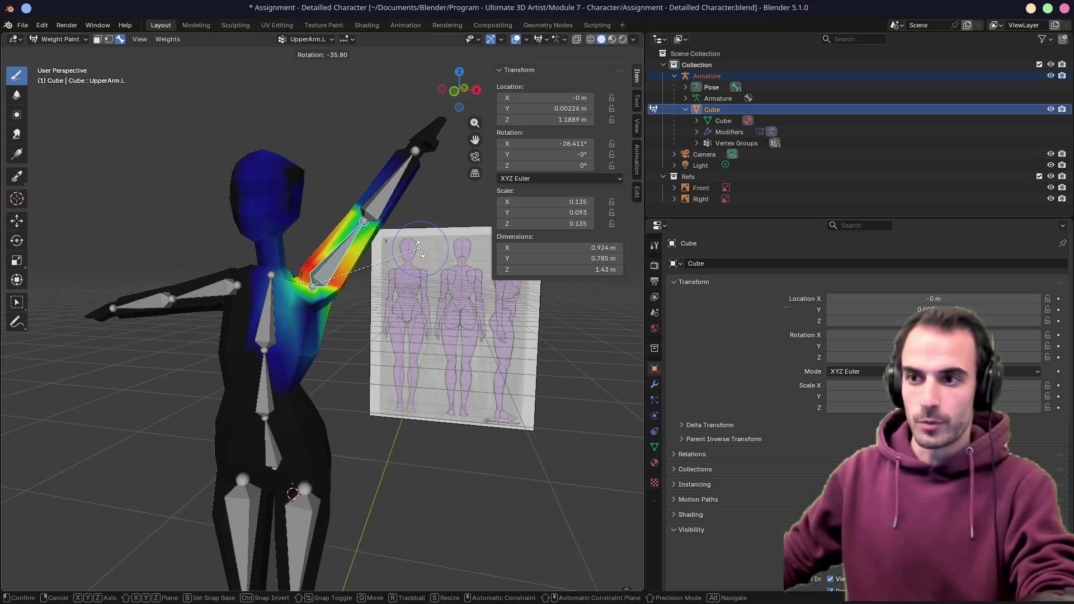
{"action": "left_click", "coordinate": [420, 249]}
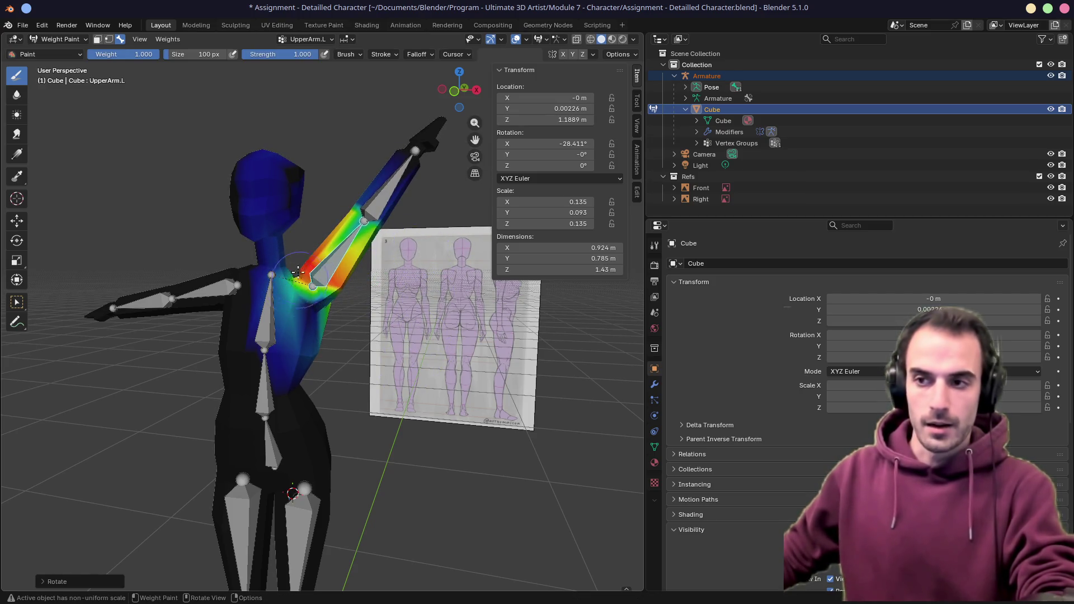
{"action": "key", "text": "r"}
{"action": "left_click", "coordinate": [396, 375]}
{"action": "key", "text": "KP_7"}
{"action": "middle_click_drag", "start_coordinate": [277, 319], "coordinate": [311, 273]}
{"action": "scroll", "coordinate": [342, 318], "scroll_direction": "up", "scroll_amount": 5}
{"action": "scroll", "coordinate": [343, 317], "scroll_direction": "up", "scroll_amount": 3}
{"action": "middle_click_drag", "start_coordinate": [342, 312], "coordinate": [338, 284]}
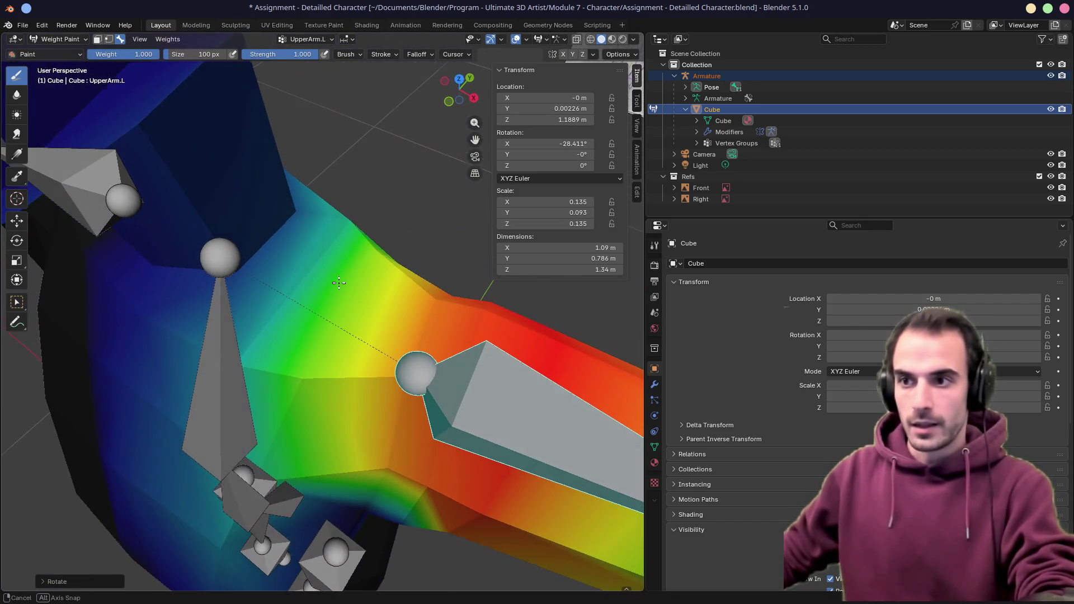
Enable vertex selection masking and box-deselect the shoulder vertices while inspecting the area
{"action": "left_click", "coordinate": [109, 39]}
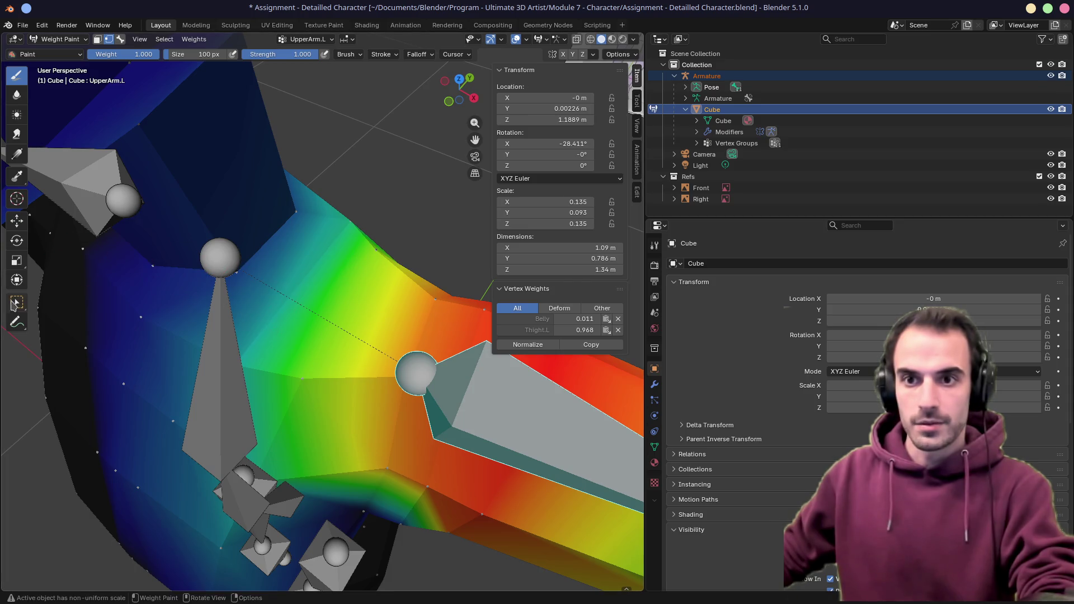
{"action": "left_click", "coordinate": [16, 304]}
{"action": "left_click_drag", "start_coordinate": [204, 230], "coordinate": [294, 313]}
{"action": "left_click_drag", "start_coordinate": [259, 180], "coordinate": [332, 221]}
{"action": "scroll", "coordinate": [370, 279], "scroll_direction": "down", "scroll_amount": 4}
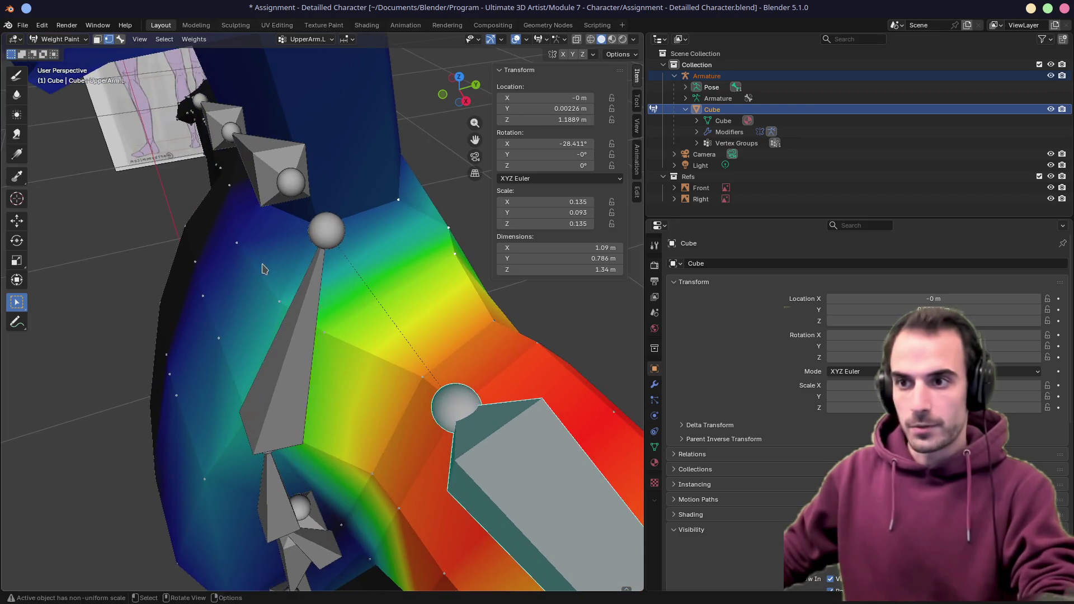
{"action": "mouse_move", "coordinate": [277, 278]}
{"action": "middle_mouse_down"}
{"action": "mouse_move", "coordinate": [358, 291]}
{"action": "mouse_move", "coordinate": [344, 302]}
{"action": "middle_mouse_up"}
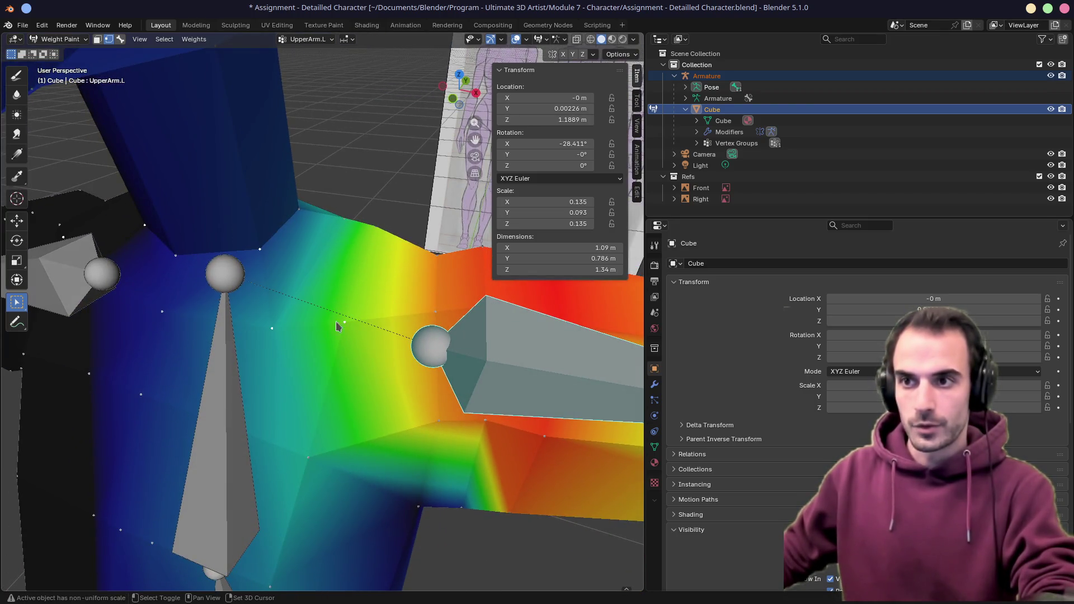
{"action": "middle_click_drag", "start_coordinate": [319, 218], "coordinate": [384, 227]}
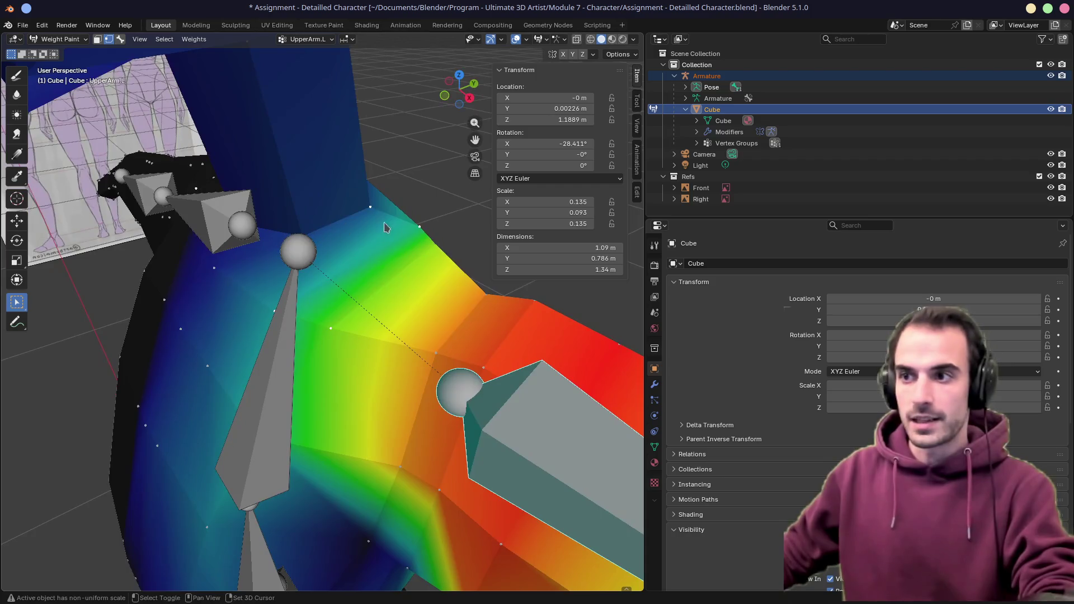
{"action": "middle_click_drag", "start_coordinate": [460, 245], "coordinate": [220, 256]}
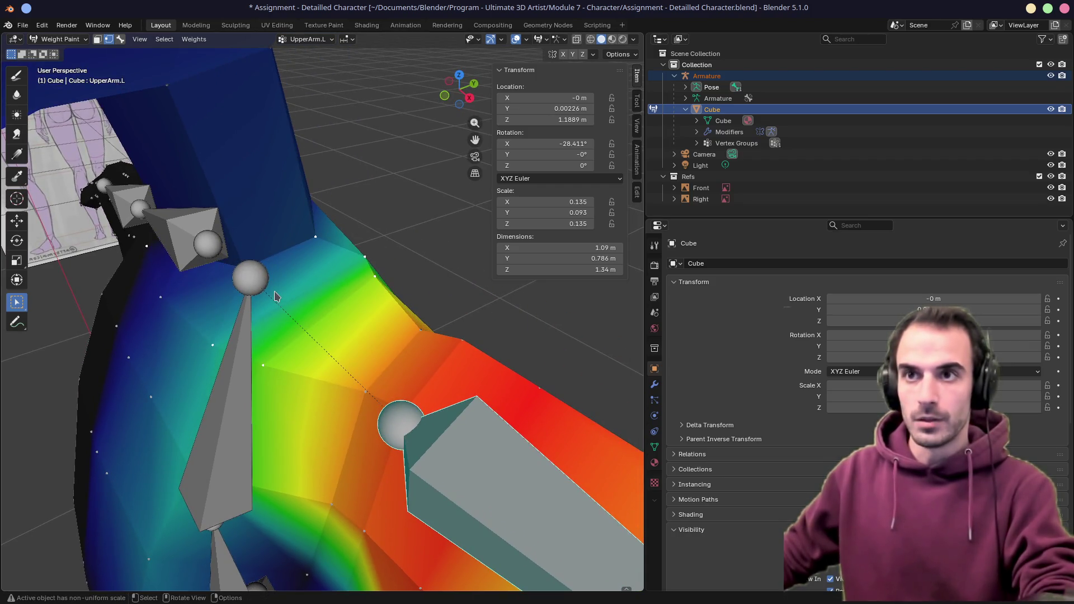
{"action": "middle_click_drag", "start_coordinate": [276, 296], "coordinate": [318, 267]}
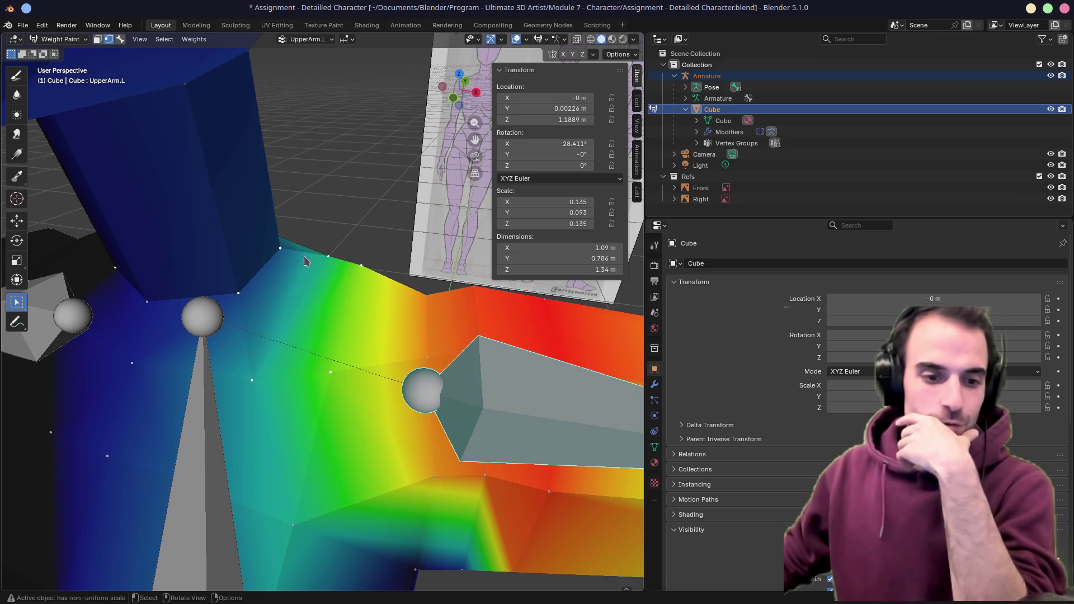
{"action": "left_click", "coordinate": [19, 74]}
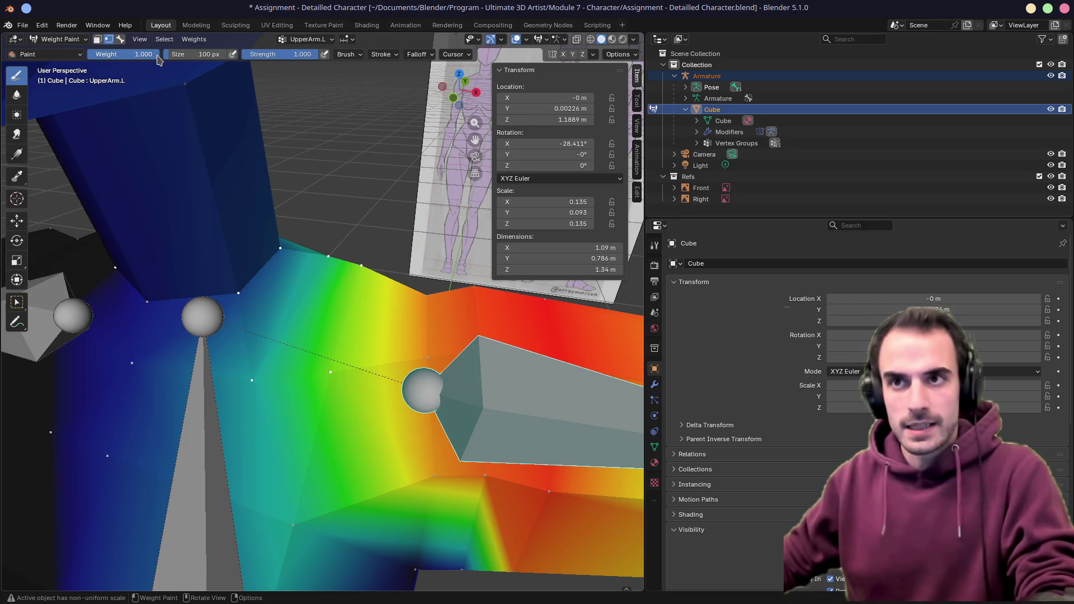
Set paint weight to 0, assign it via Weights > Set Weight, and paint a zero patch on the shoulder
{"action": "left_click_drag", "start_coordinate": [143, 54], "coordinate": [142, 54]}
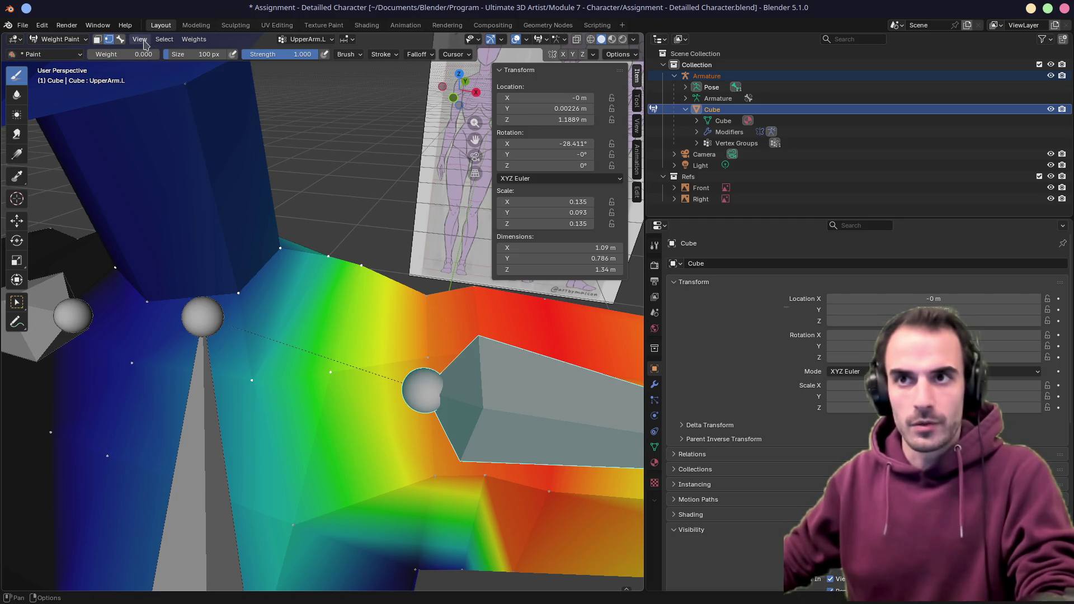
{"action": "left_click", "coordinate": [195, 40]}
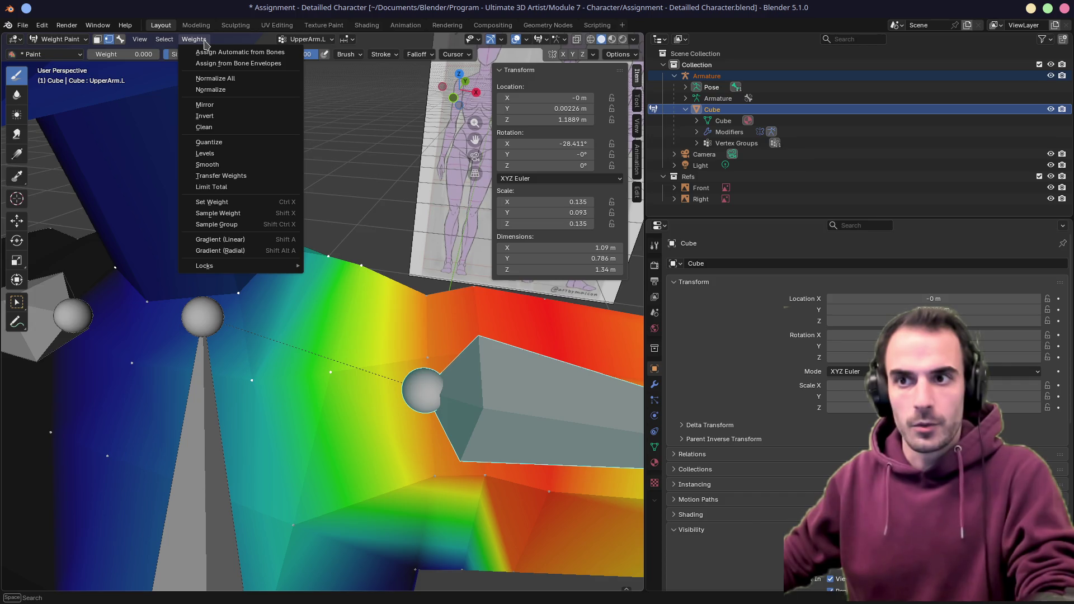
{"action": "left_click", "coordinate": [217, 213]}
{"action": "left_click", "coordinate": [359, 311]}
{"action": "mouse_move", "coordinate": [404, 231]}
{"action": "middle_mouse_down"}
{"action": "mouse_move", "coordinate": [370, 211]}
{"action": "mouse_move", "coordinate": [381, 287]}
{"action": "middle_mouse_up"}
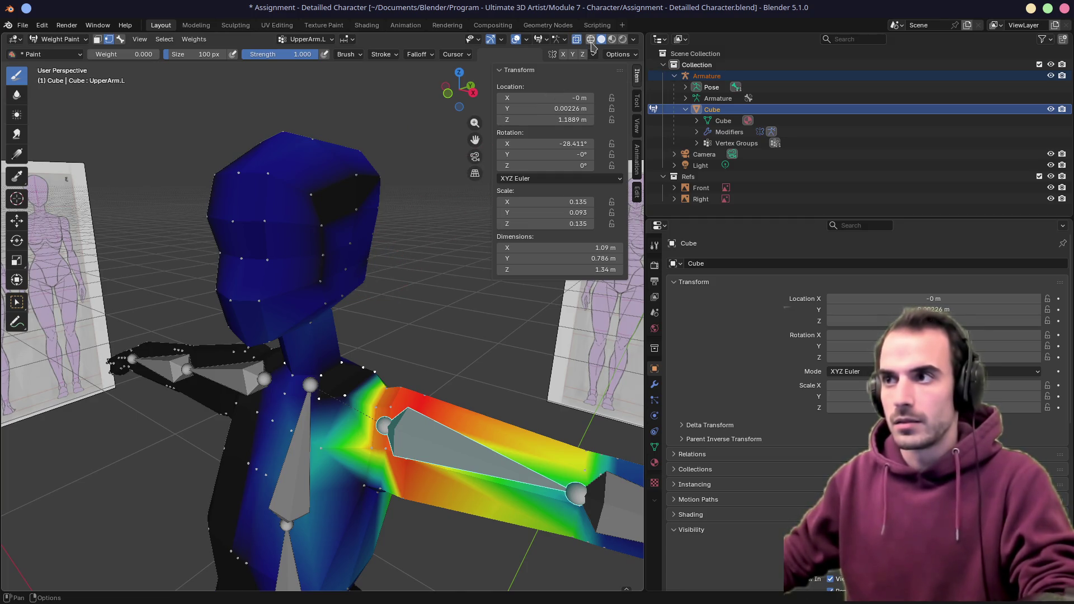
Box-select the head vertices with edges overlaid and set their UpperArm.L weight to zero
{"action": "mouse_move", "coordinate": [368, 216]}
{"action": "middle_mouse_down"}
{"action": "mouse_move", "coordinate": [290, 207]}
{"action": "mouse_move", "coordinate": [551, 87]}
{"action": "middle_mouse_up"}
{"action": "middle_click_drag", "start_coordinate": [356, 195], "coordinate": [50, 202]}
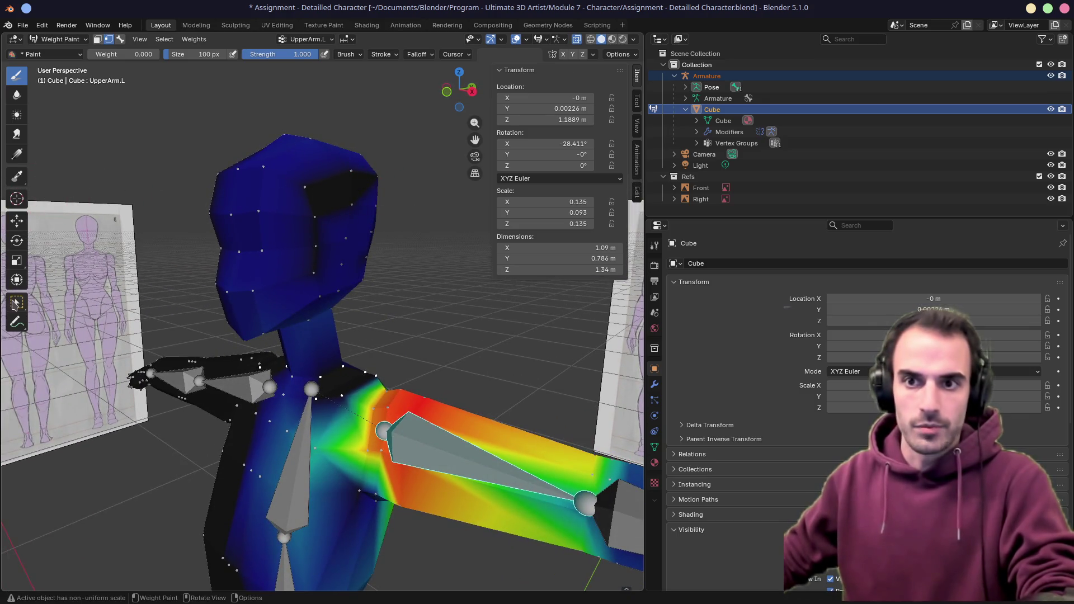
{"action": "left_click", "coordinate": [17, 302]}
{"action": "left_click_drag", "start_coordinate": [130, 94], "coordinate": [425, 359]}
{"action": "mouse_move", "coordinate": [424, 359]}
{"action": "middle_mouse_down"}
{"action": "mouse_move", "coordinate": [367, 303]}
{"action": "mouse_move", "coordinate": [421, 316]}
{"action": "middle_mouse_up"}
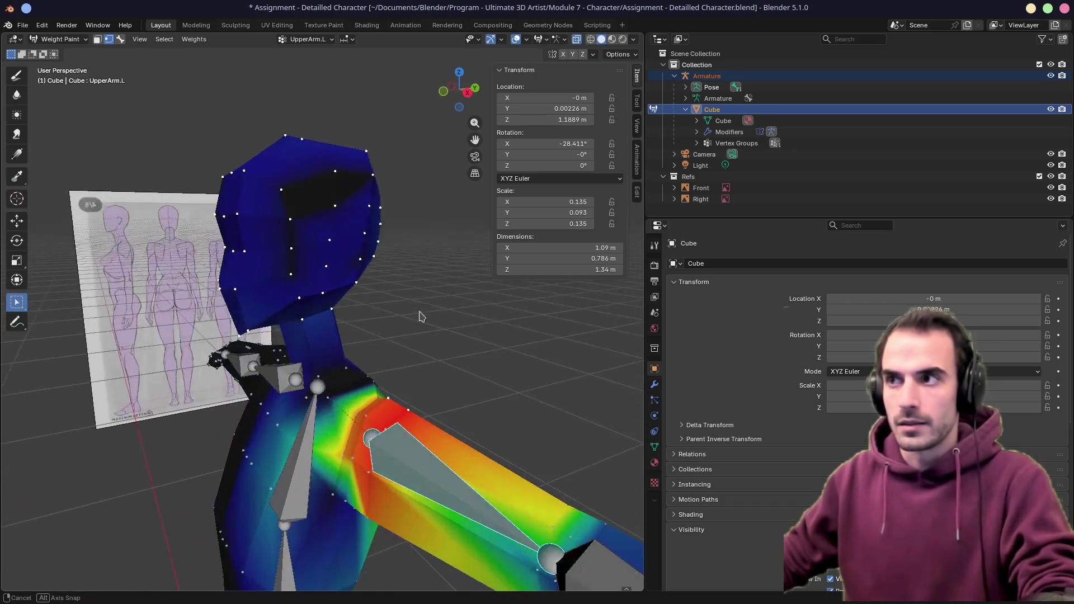
{"action": "left_click", "coordinate": [592, 39]}
{"action": "middle_click_drag", "start_coordinate": [336, 252], "coordinate": [213, 156]}
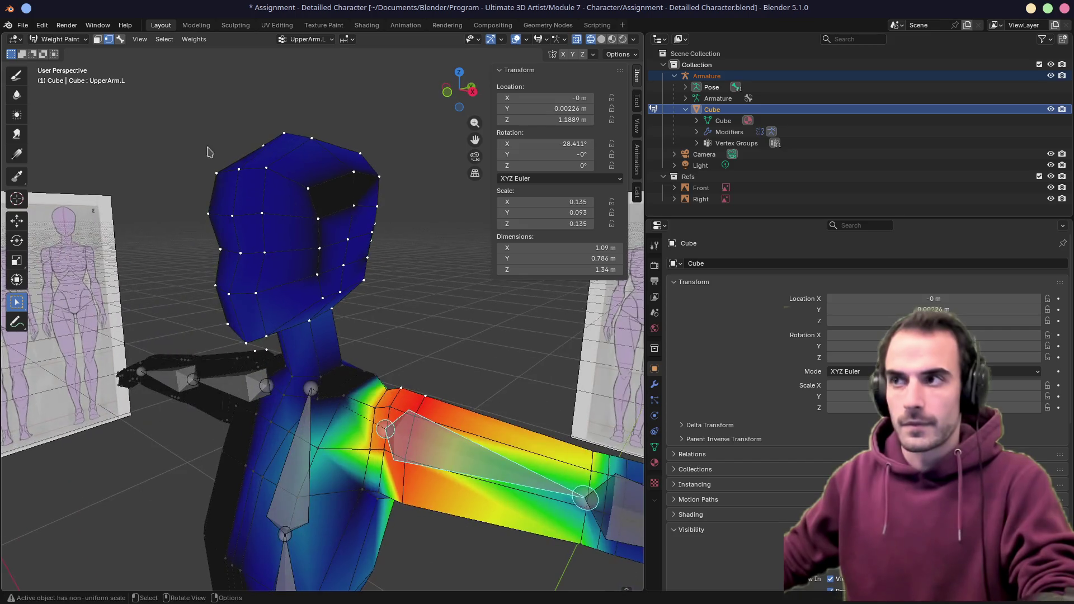
{"action": "left_click_drag", "start_coordinate": [178, 123], "coordinate": [408, 344]}
{"action": "mouse_move", "coordinate": [395, 319]}
{"action": "middle_mouse_down"}
{"action": "mouse_move", "coordinate": [263, 319]}
{"action": "mouse_move", "coordinate": [210, 277]}
{"action": "mouse_move", "coordinate": [285, 232]}
{"action": "middle_mouse_up"}
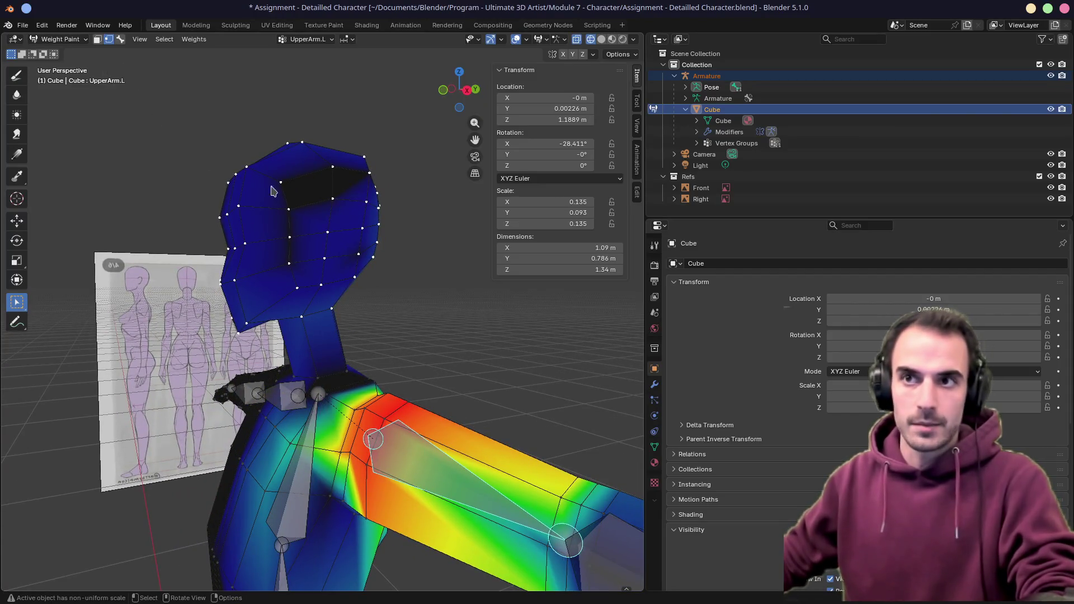
{"action": "left_click", "coordinate": [193, 40]}
{"action": "left_click", "coordinate": [216, 188]}
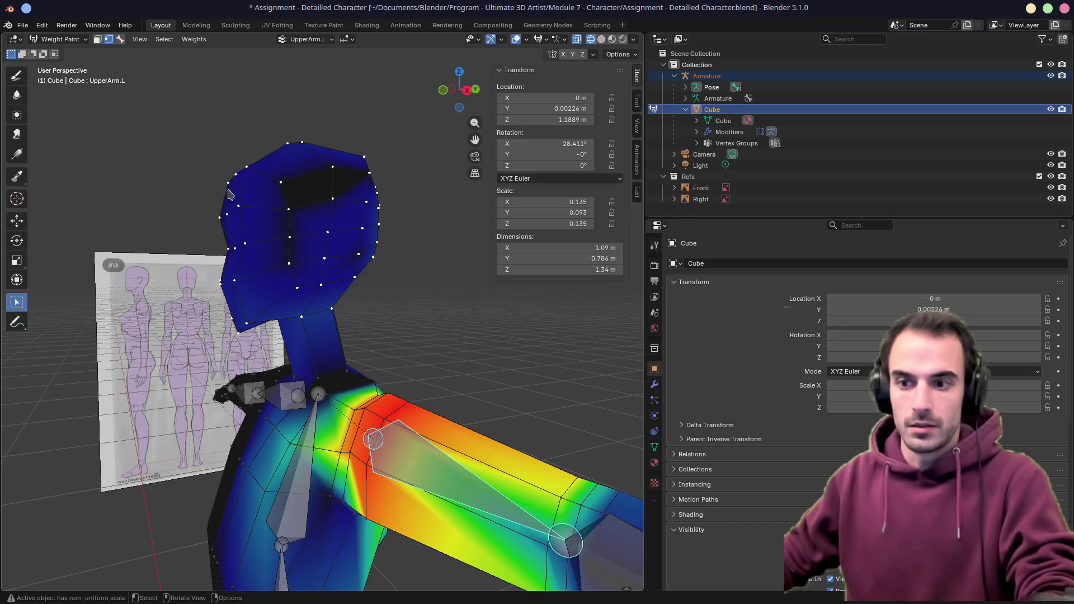
Box-select the lower head, arm, shoulder and torso vertices from several angles
{"action": "mouse_move", "coordinate": [295, 239]}
{"action": "middle_mouse_down"}
{"action": "mouse_move", "coordinate": [352, 277]}
{"action": "mouse_move", "coordinate": [361, 303]}
{"action": "middle_mouse_up"}
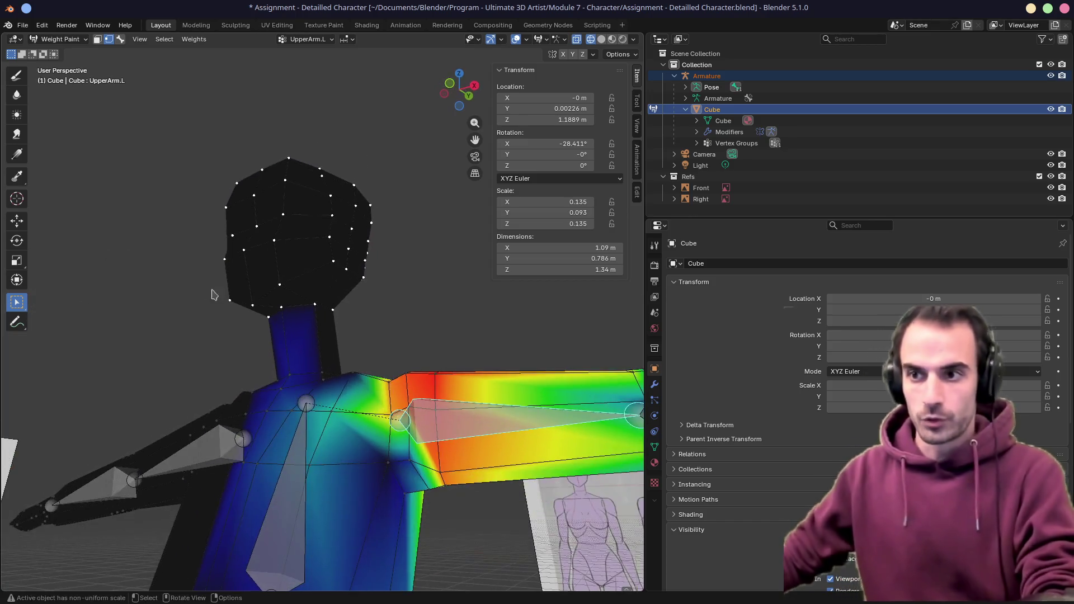
{"action": "left_click_drag", "start_coordinate": [205, 265], "coordinate": [356, 339]}
{"action": "middle_click_drag", "start_coordinate": [344, 315], "coordinate": [273, 316]}
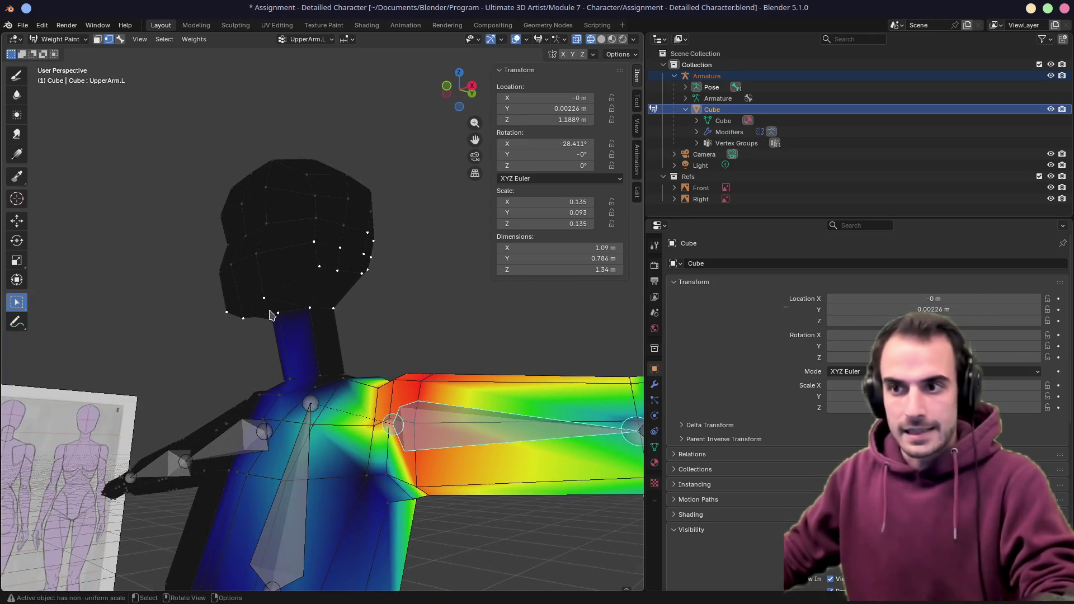
{"action": "middle_click_drag", "start_coordinate": [218, 283], "coordinate": [252, 336]}
{"action": "mouse_move", "coordinate": [231, 343]}
{"action": "left_mouse_down"}
{"action": "mouse_move", "coordinate": [325, 424]}
{"action": "mouse_move", "coordinate": [301, 446]}
{"action": "left_mouse_up"}
{"action": "middle_click_drag", "start_coordinate": [336, 378], "coordinate": [149, 357]}
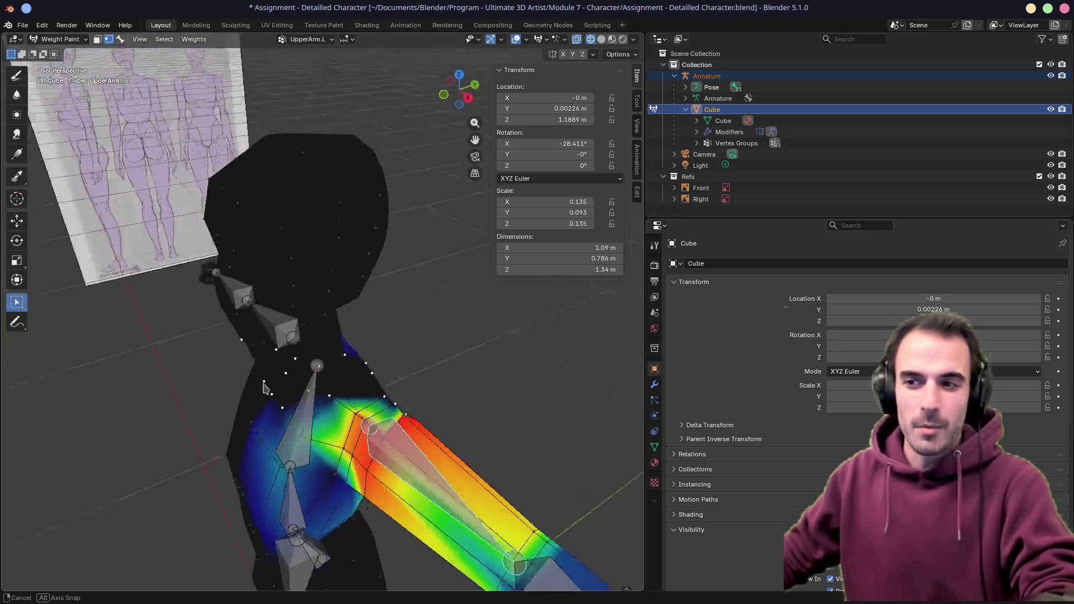
{"action": "left_click_drag", "start_coordinate": [302, 296], "coordinate": [446, 495]}
{"action": "mouse_move", "coordinate": [420, 437]}
{"action": "middle_mouse_down"}
{"action": "mouse_move", "coordinate": [305, 415]}
{"action": "mouse_move", "coordinate": [336, 420]}
{"action": "middle_mouse_up"}
{"action": "left_click_drag", "start_coordinate": [285, 466], "coordinate": [420, 558]}
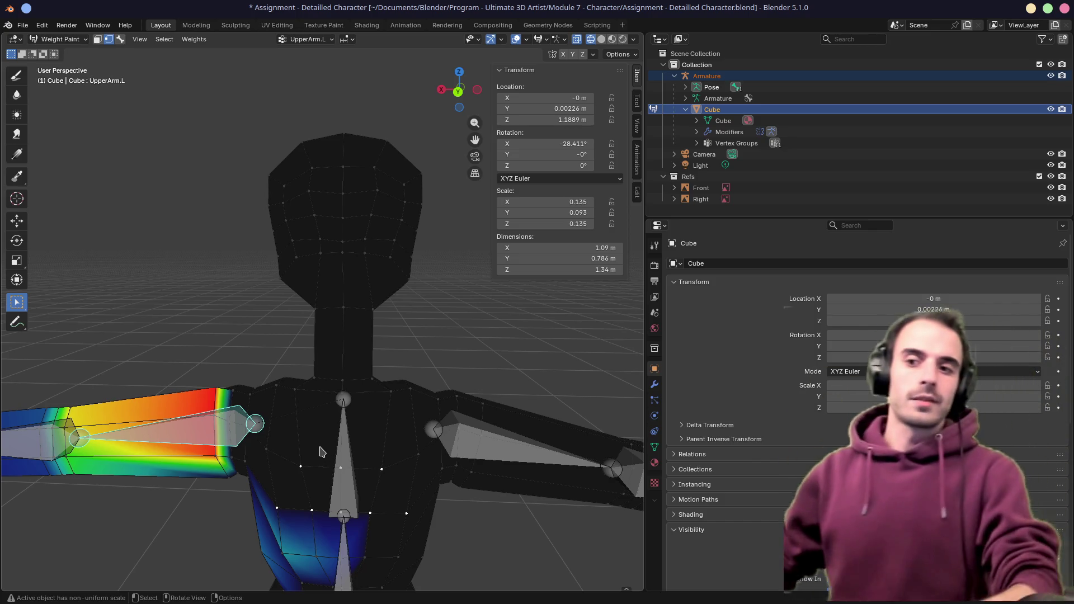
Rotate the left upper-arm bone to test its weights and view the shoulder against the reference
{"action": "middle_click_drag", "start_coordinate": [210, 454], "coordinate": [334, 387]}
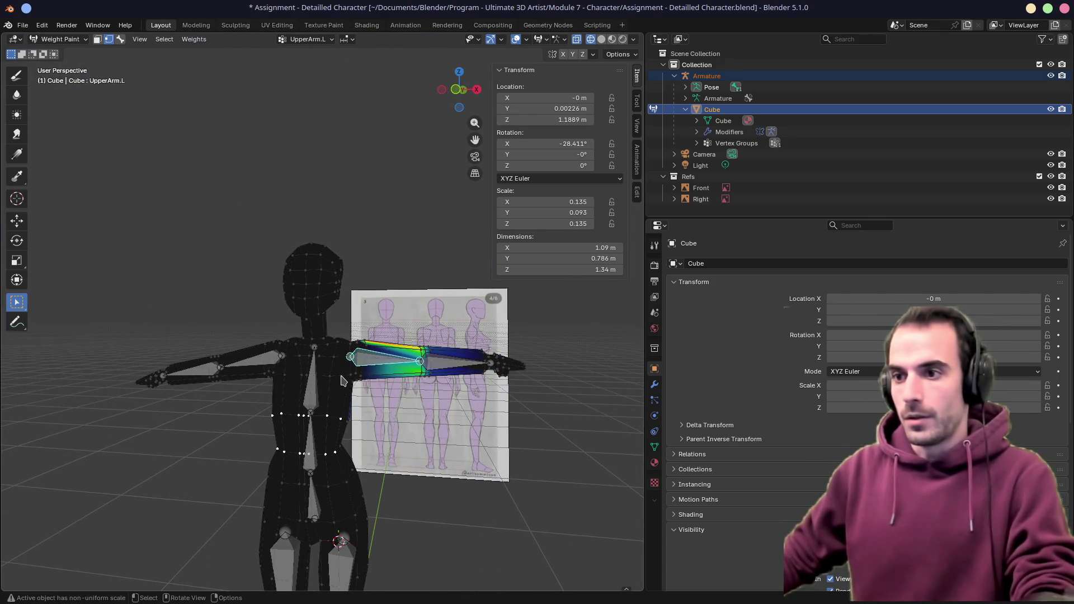
{"action": "key", "text": "r"}
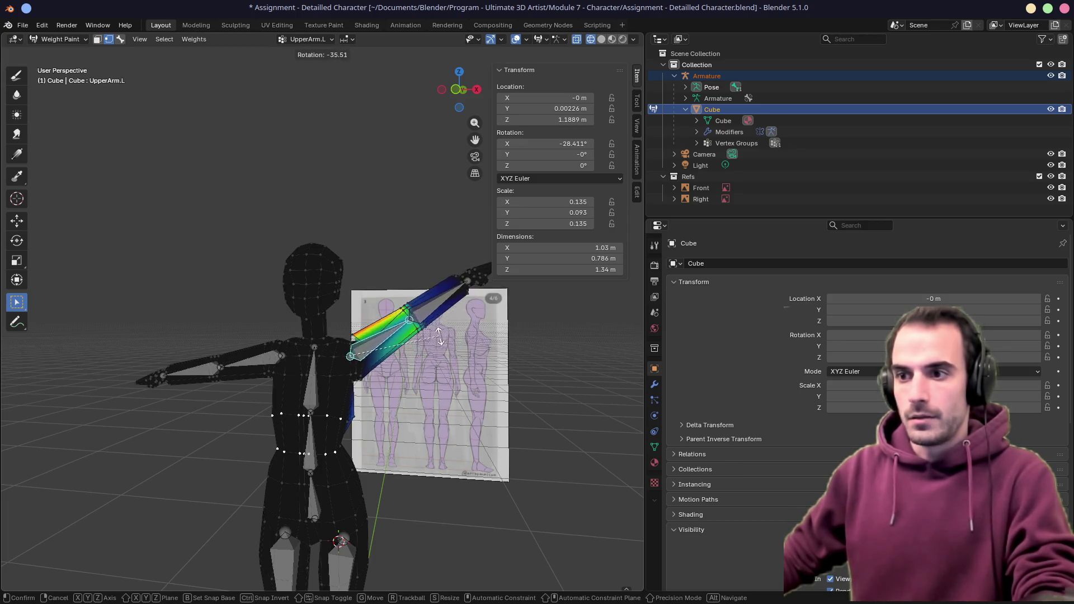
{"action": "left_click", "coordinate": [456, 360]}
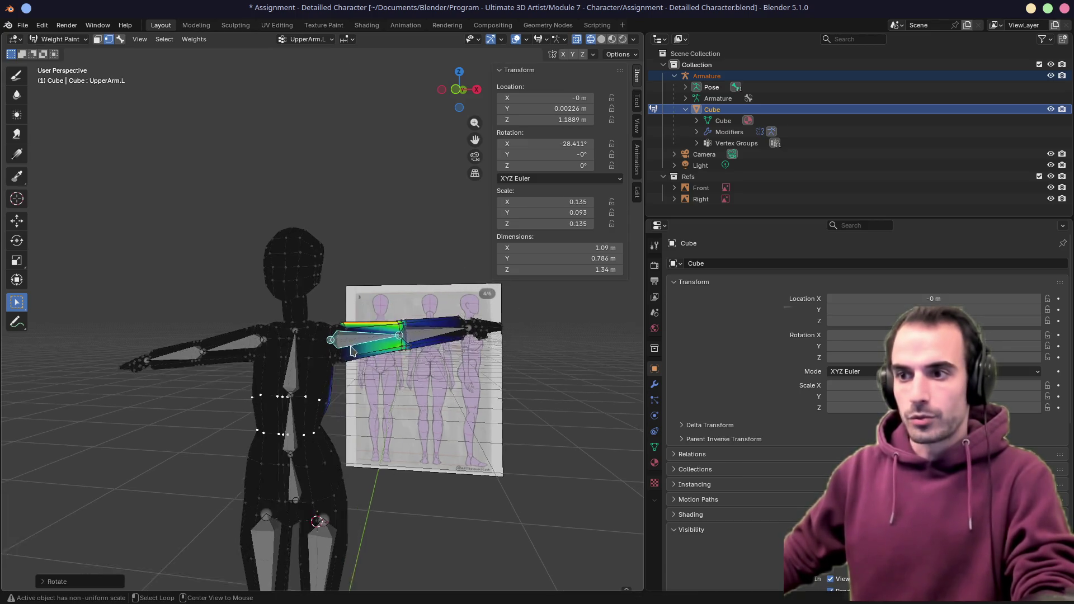
{"action": "scroll", "coordinate": [375, 332], "scroll_direction": "up", "scroll_amount": 6}
{"action": "middle_click_drag", "start_coordinate": [376, 332], "coordinate": [411, 366]}
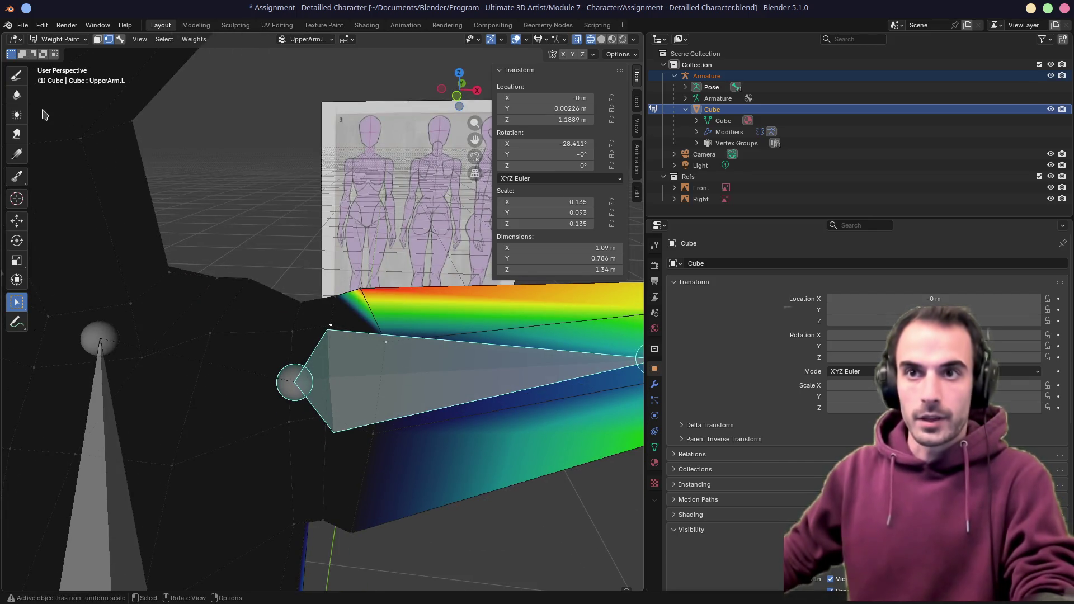
Test-rotate the arm bone, then paint medium weight onto the top of the upper arm
{"action": "left_click", "coordinate": [18, 75]}
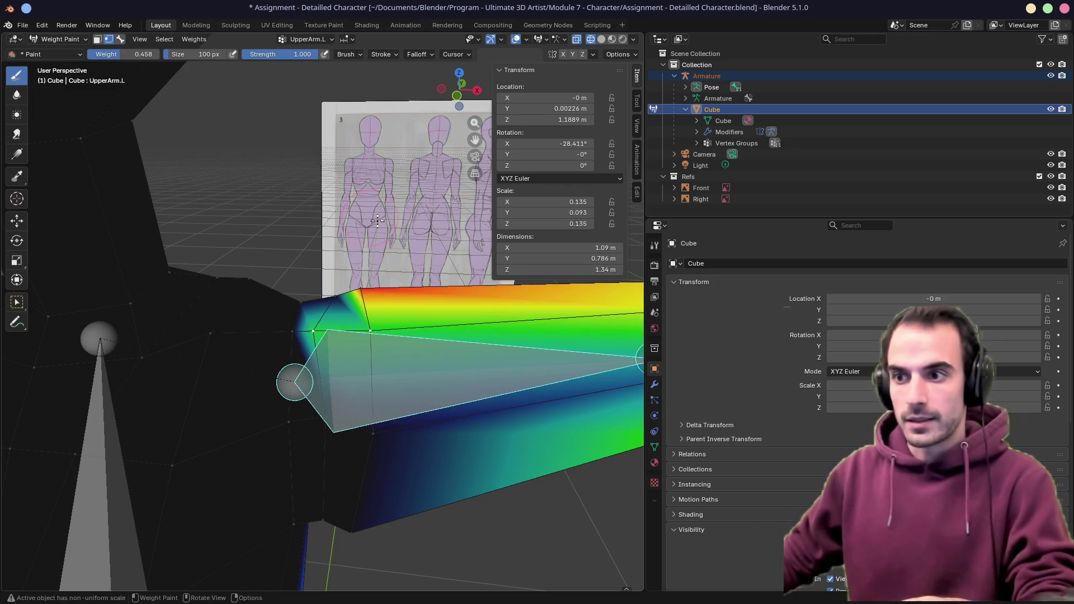
{"action": "middle_click_drag", "start_coordinate": [440, 292], "coordinate": [470, 335]}
{"action": "key", "text": "r"}
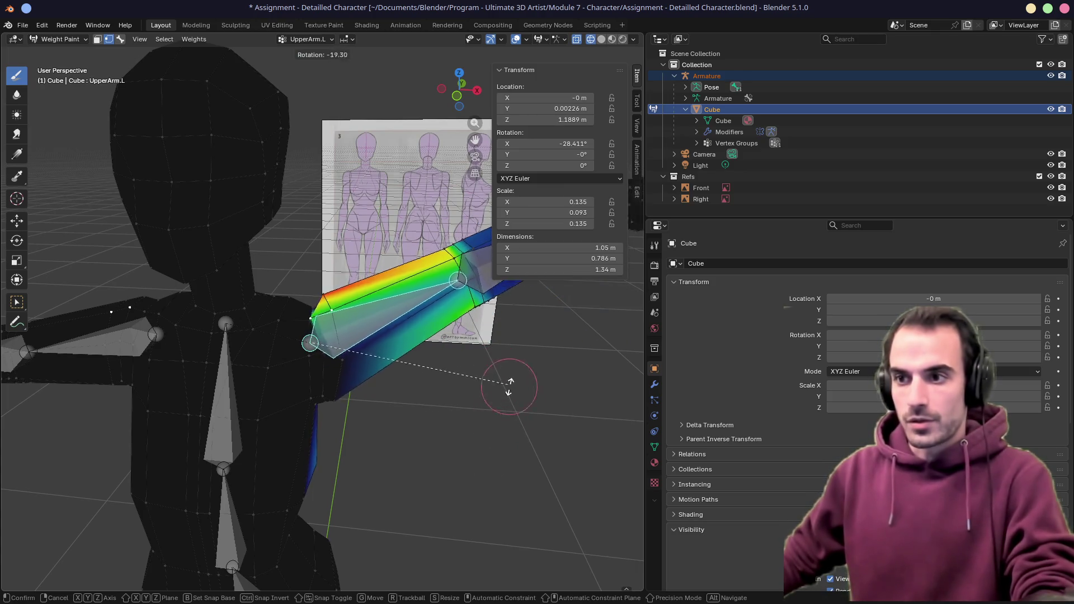
{"action": "left_click", "coordinate": [512, 424]}
{"action": "middle_click_drag", "start_coordinate": [512, 424], "coordinate": [298, 265]}
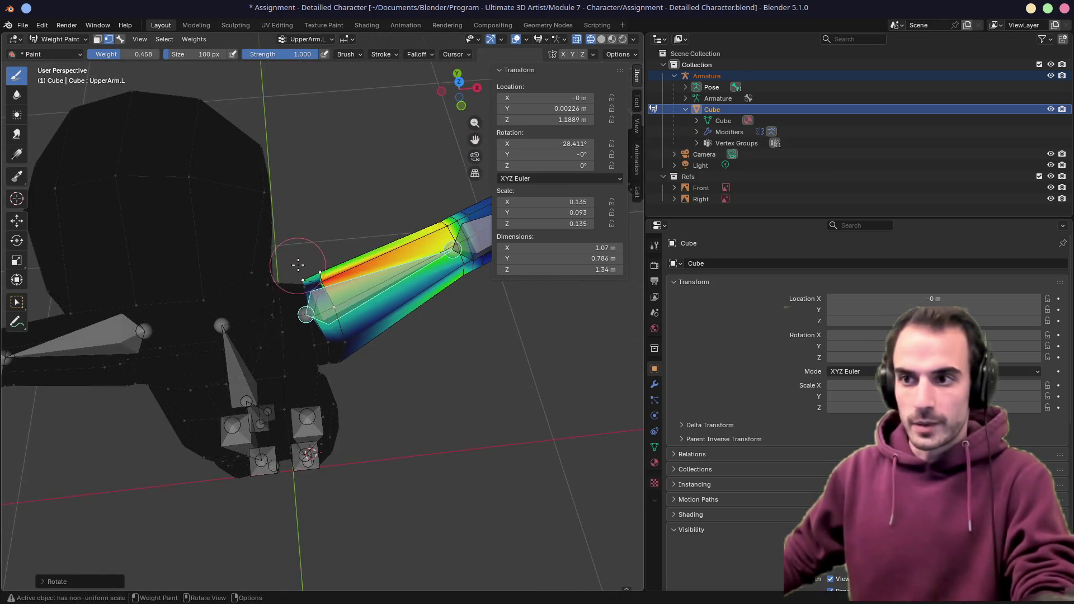
{"action": "left_click_drag", "start_coordinate": [334, 291], "coordinate": [309, 279]}
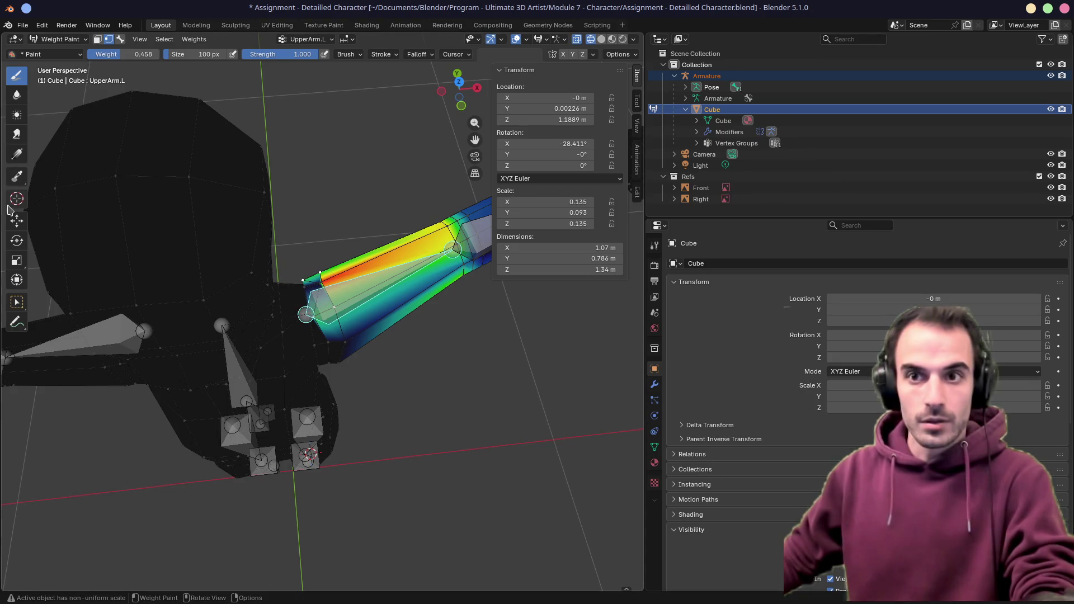
Box-select near the shoulder, rotate the arm back to horizontal and return to the Draw brush
{"action": "left_click", "coordinate": [19, 303]}
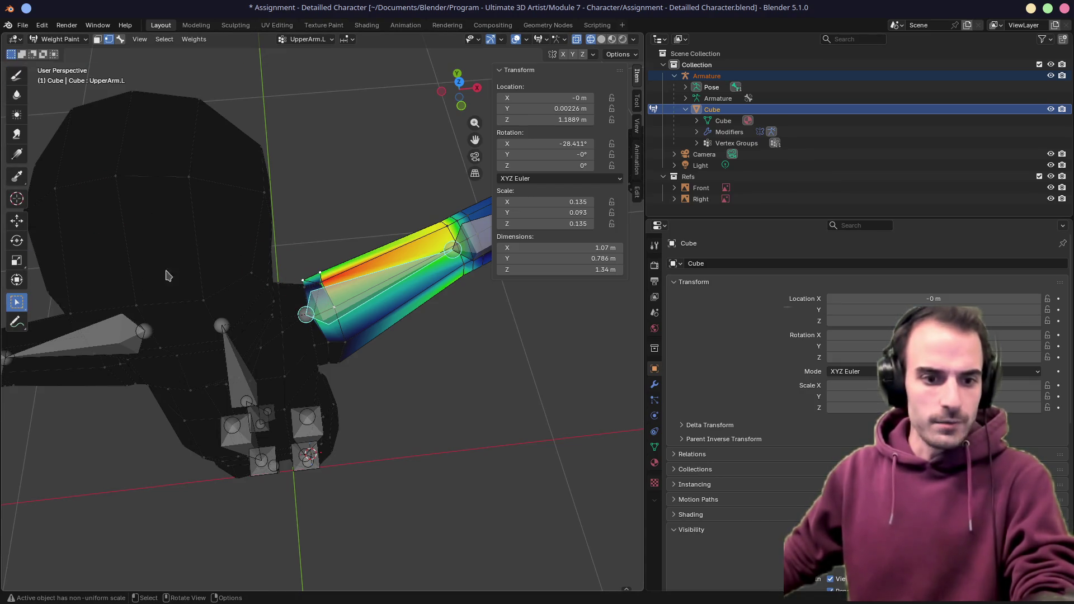
{"action": "left_click_drag", "start_coordinate": [296, 268], "coordinate": [309, 290]}
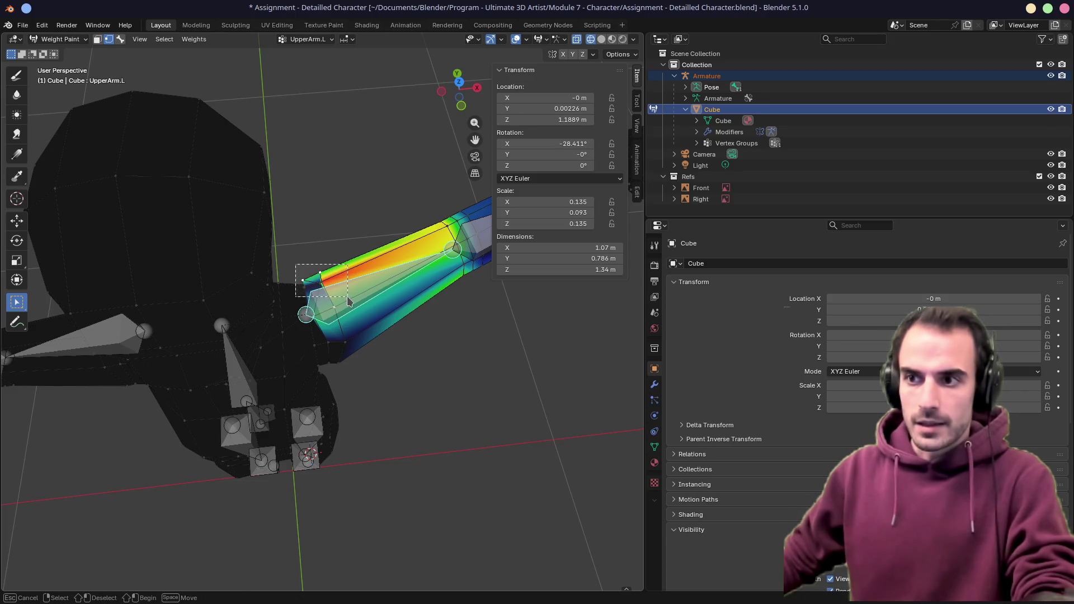
{"action": "middle_click_drag", "start_coordinate": [319, 267], "coordinate": [341, 297]}
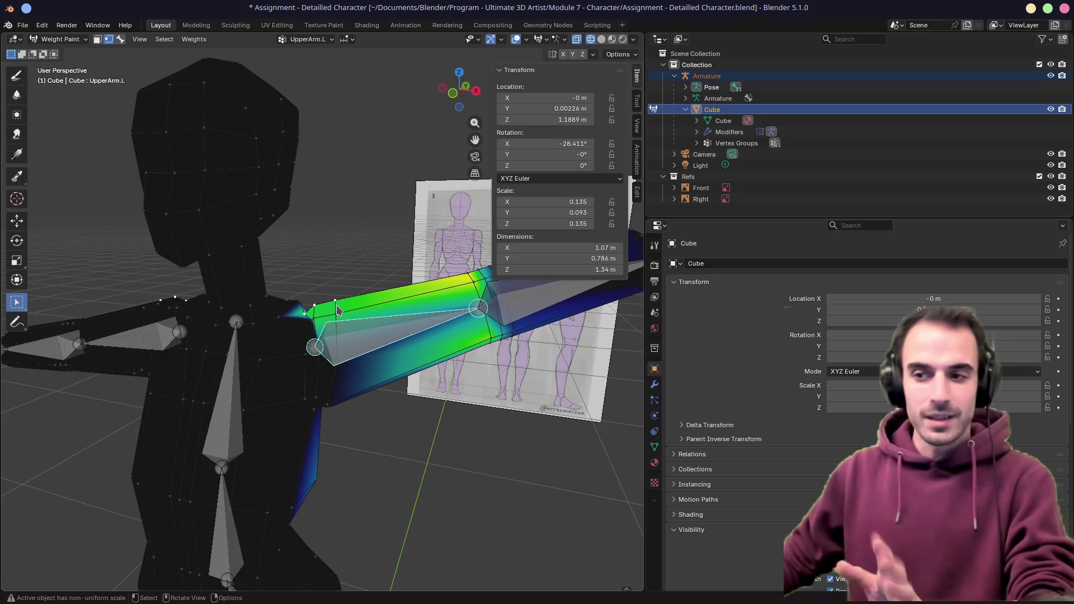
{"action": "middle_click_drag", "start_coordinate": [336, 312], "coordinate": [470, 336]}
{"action": "key", "text": "r"}
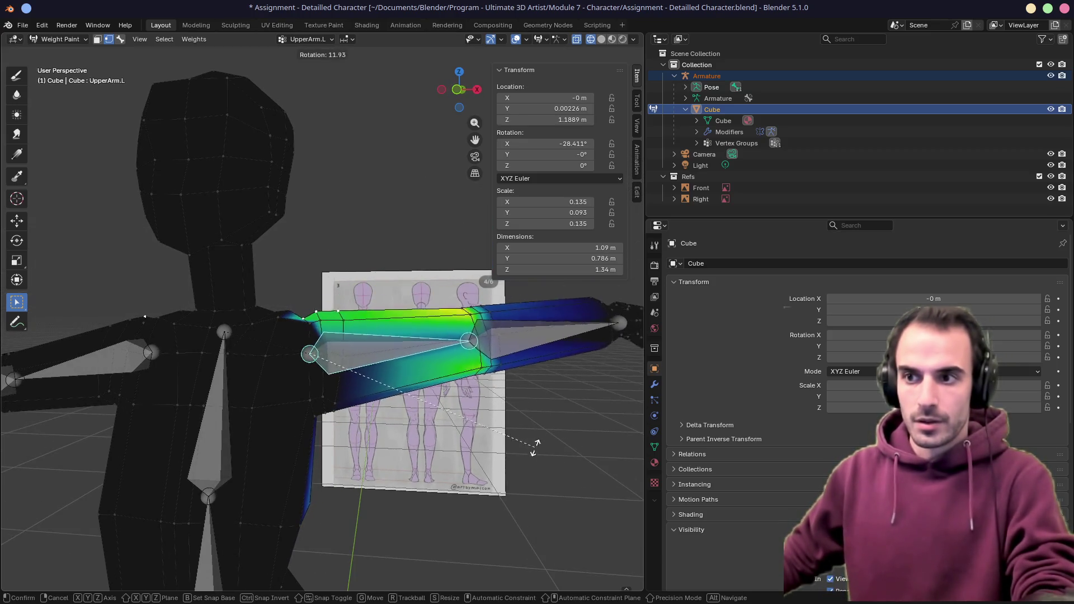
{"action": "left_click", "coordinate": [401, 363]}
{"action": "scroll", "coordinate": [294, 324], "scroll_direction": "up", "scroll_amount": 6}
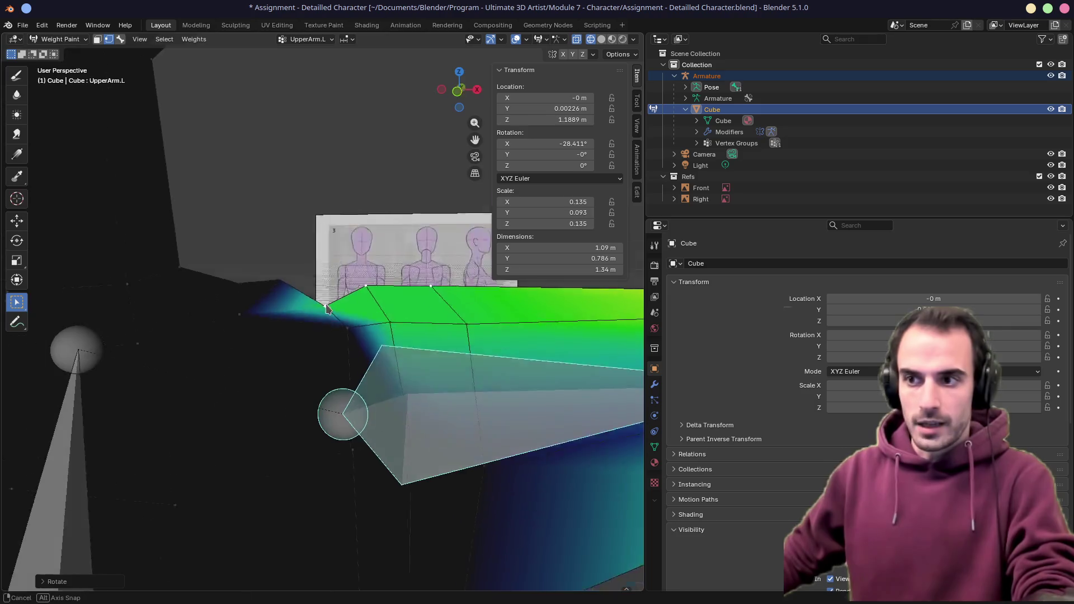
{"action": "middle_click_drag", "start_coordinate": [352, 305], "coordinate": [286, 191]}
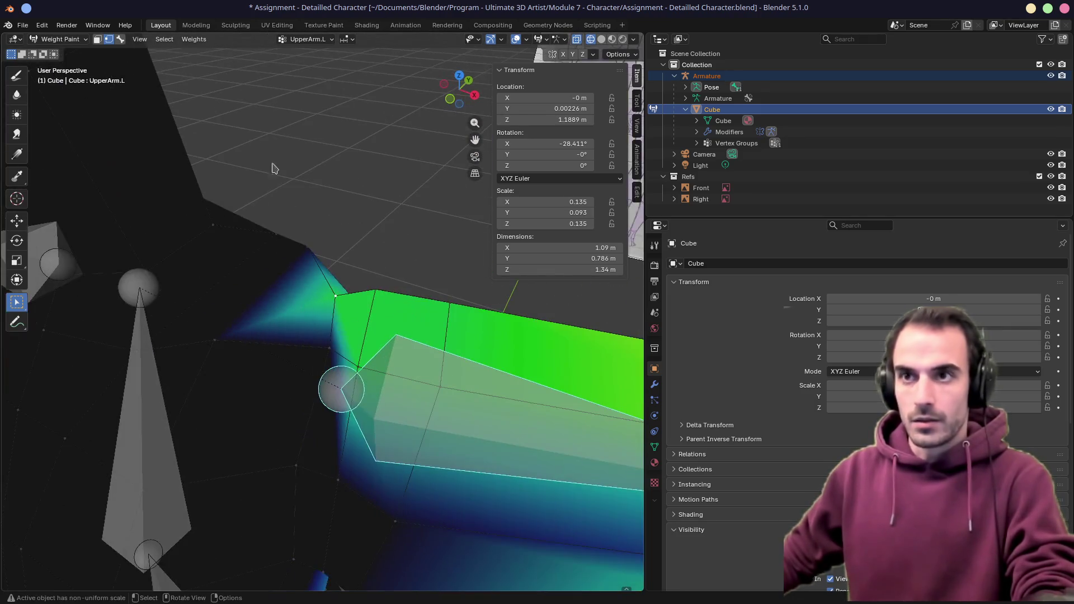
{"action": "left_click", "coordinate": [17, 76]}
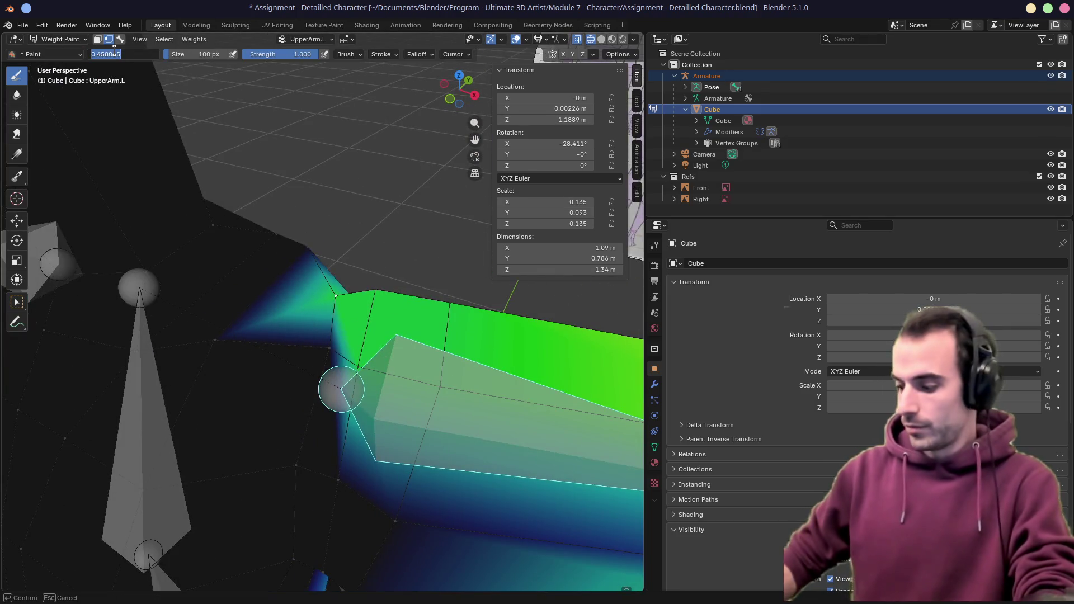
{"action": "scroll", "coordinate": [355, 240], "scroll_direction": "down", "scroll_amount": 4}
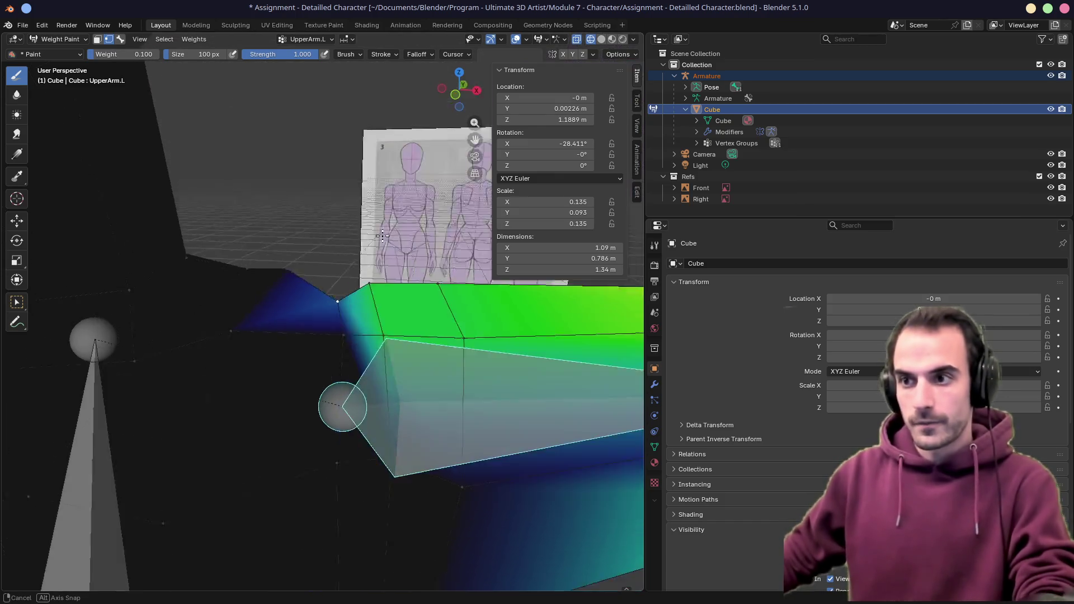
{"action": "scroll", "coordinate": [356, 241], "scroll_direction": "down", "scroll_amount": 4}
Test the arm bend with two bone rotations, inspect front and back, and save the file
{"action": "key", "text": "r"}
{"action": "scroll", "coordinate": [419, 336], "scroll_direction": "down", "scroll_amount": 5}
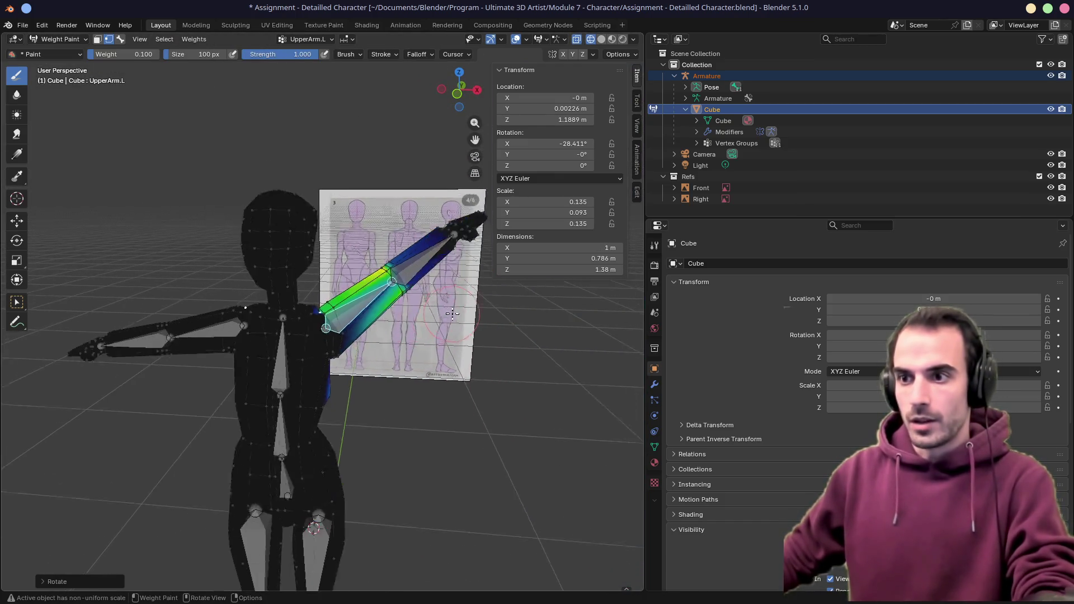
{"action": "left_click", "coordinate": [422, 420]}
{"action": "key", "text": "r"}
{"action": "left_click", "coordinate": [445, 372]}
{"action": "middle_click_drag", "start_coordinate": [445, 369], "coordinate": [336, 354]}
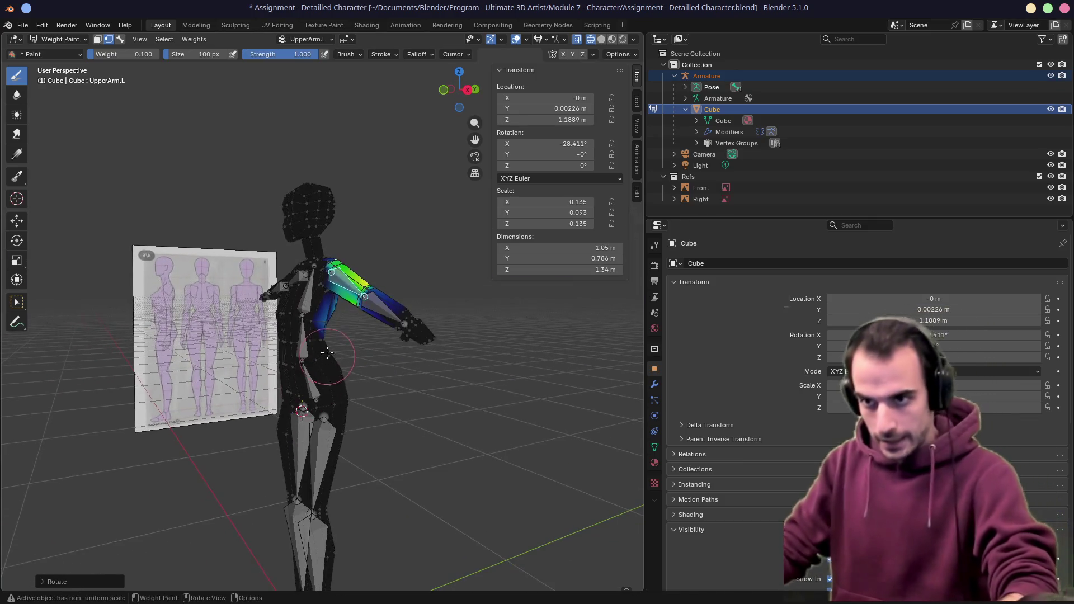
{"action": "scroll", "coordinate": [322, 346], "scroll_direction": "up", "scroll_amount": 5}
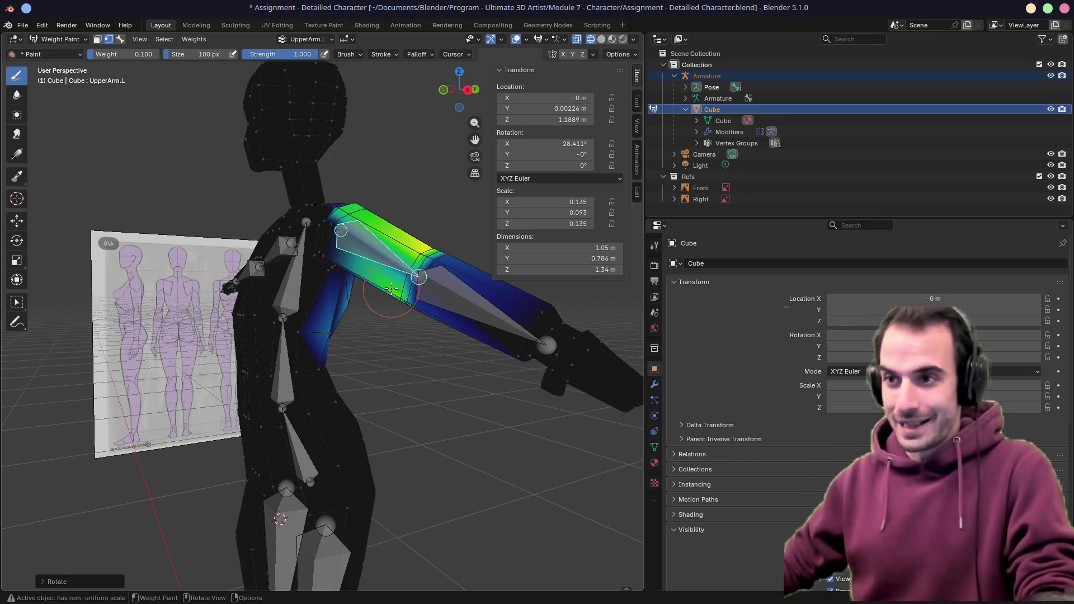
{"action": "middle_click_drag", "start_coordinate": [393, 287], "coordinate": [361, 303]}
{"action": "scroll", "coordinate": [353, 311], "scroll_direction": "down", "scroll_amount": 4}
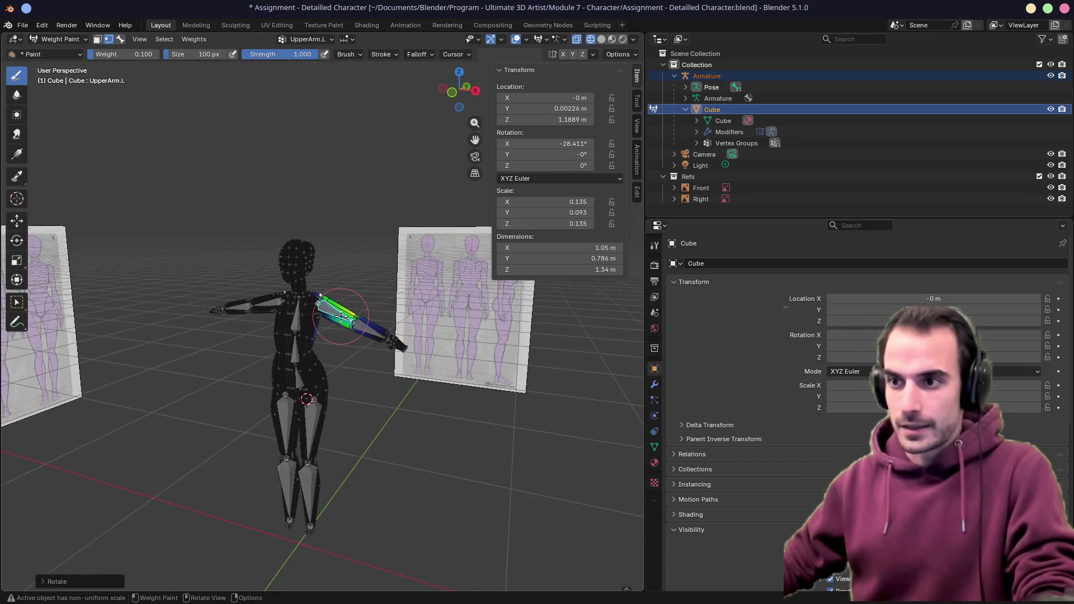
{"action": "scroll", "coordinate": [342, 313], "scroll_direction": "up", "scroll_amount": 6}
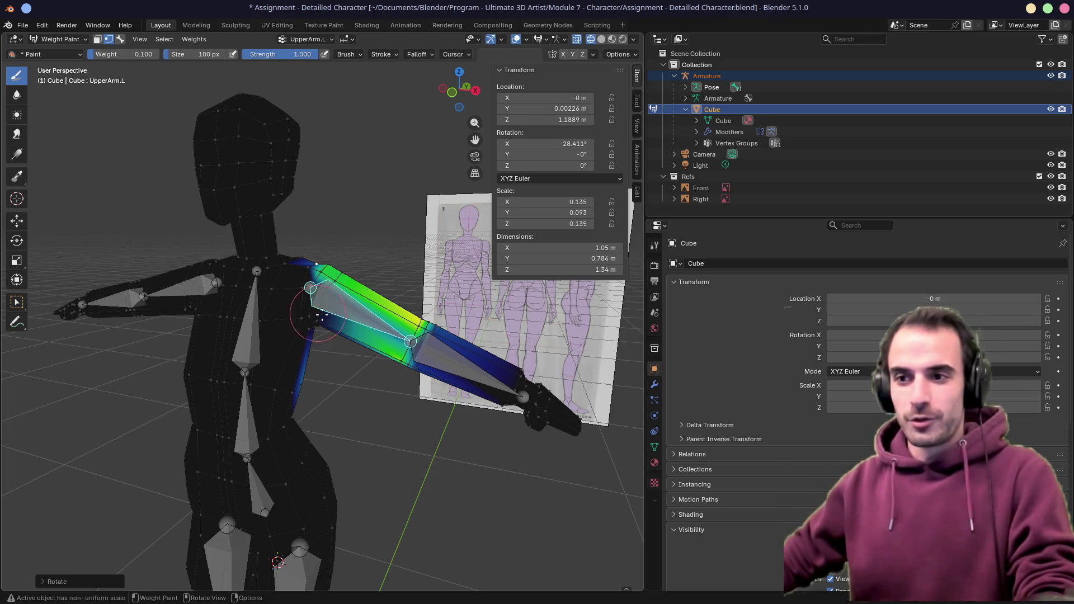
{"action": "middle_click_drag", "start_coordinate": [343, 303], "coordinate": [329, 267]}
{"action": "key", "text": "ctrl+s"}
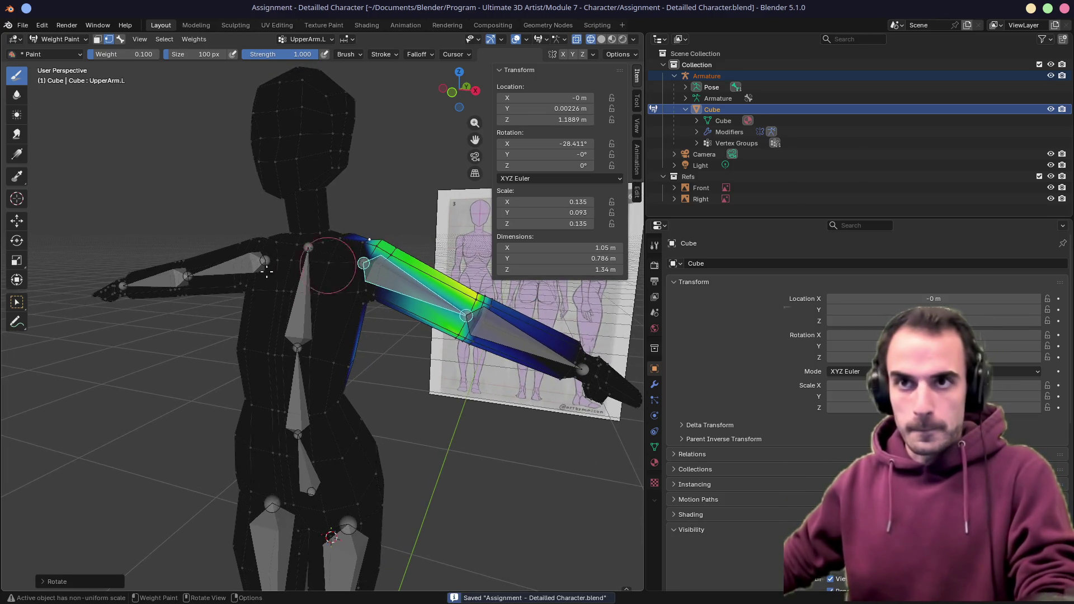
Collapse Armature and Cube in the Outliner, switch to Object Mode, select all and toggle wireframe
{"action": "left_click", "coordinate": [686, 109]}
{"action": "left_click", "coordinate": [687, 76]}
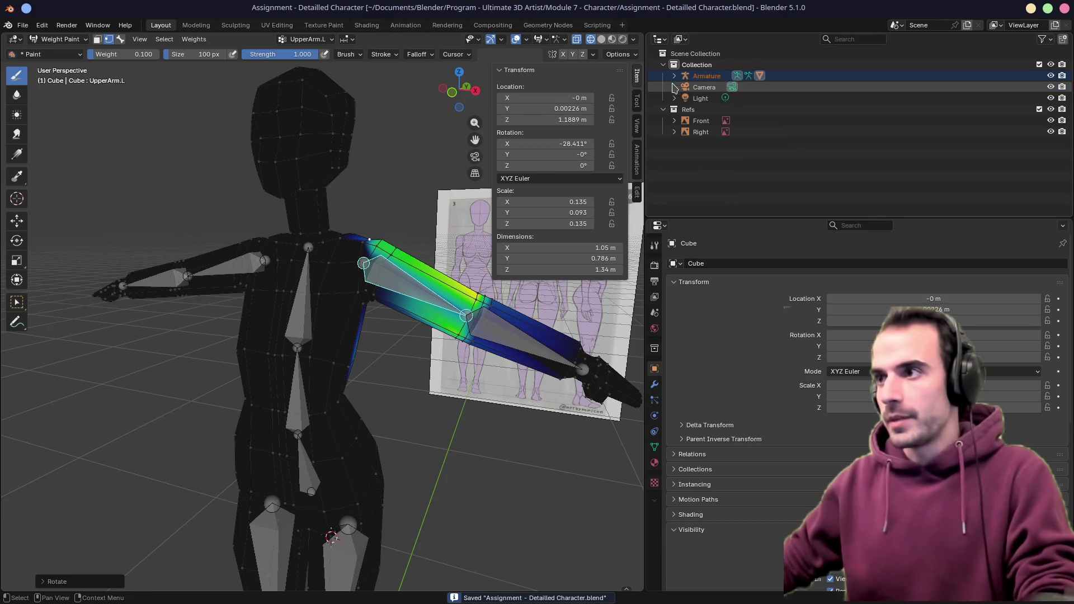
{"action": "left_click", "coordinate": [706, 76]}
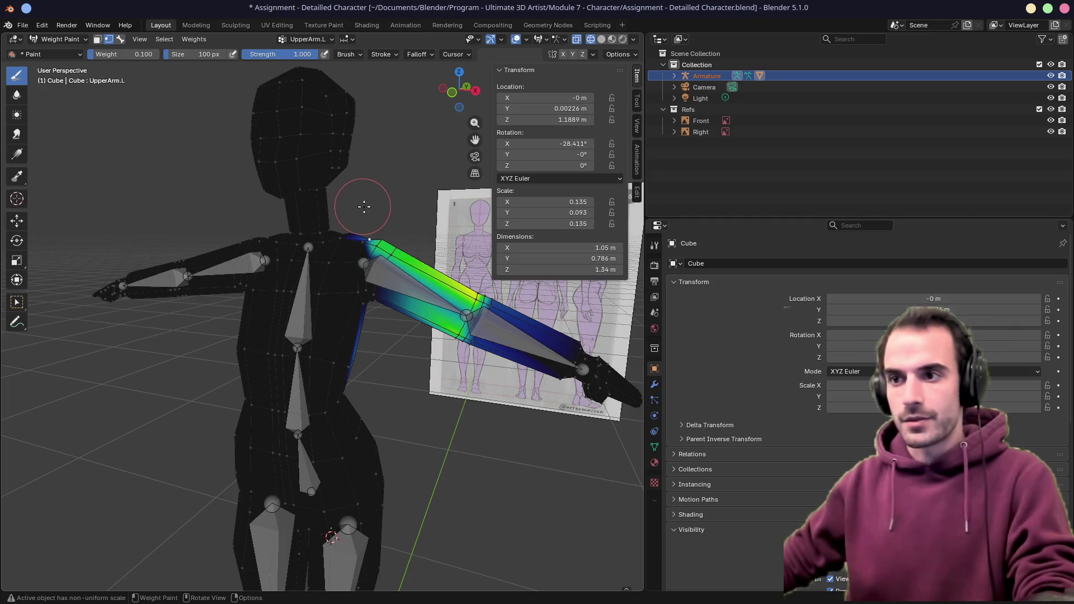
{"action": "left_click", "coordinate": [56, 39]}
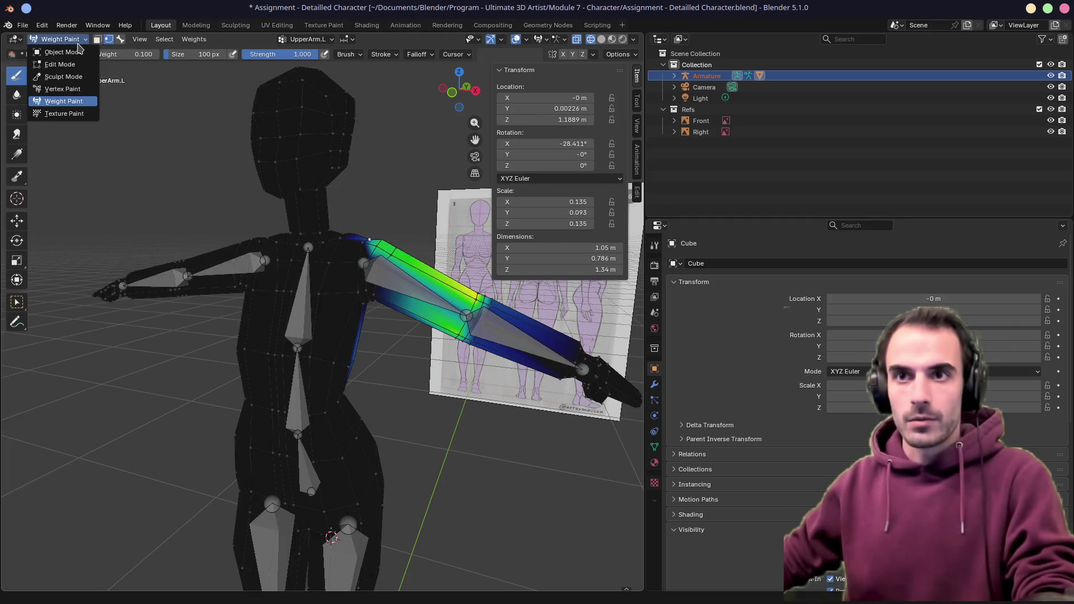
{"action": "left_click", "coordinate": [63, 55]}
{"action": "key", "text": "a"}
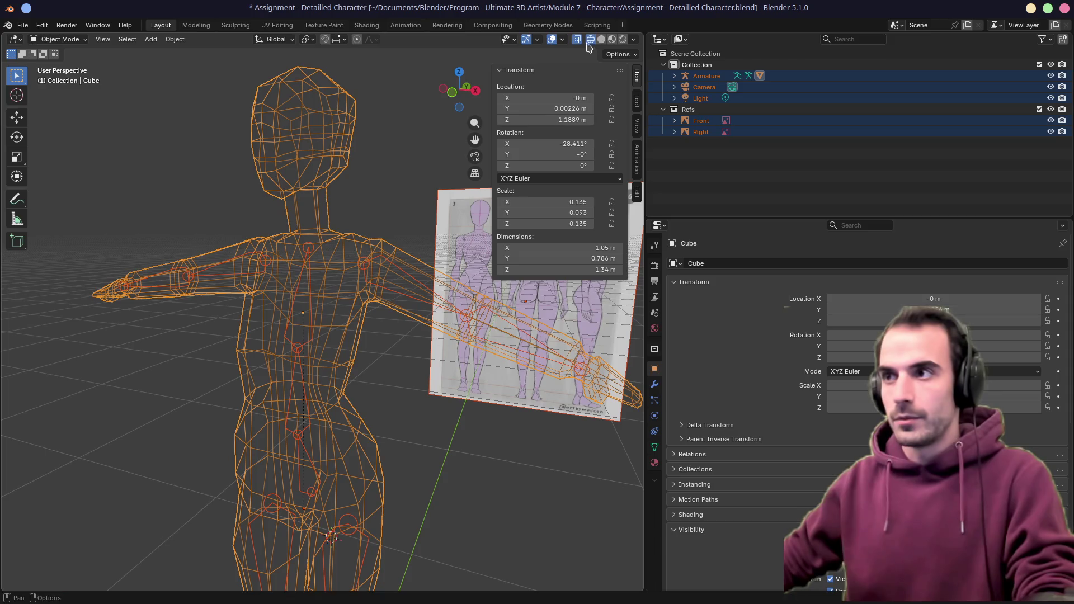
{"action": "key", "text": "shift+z"}
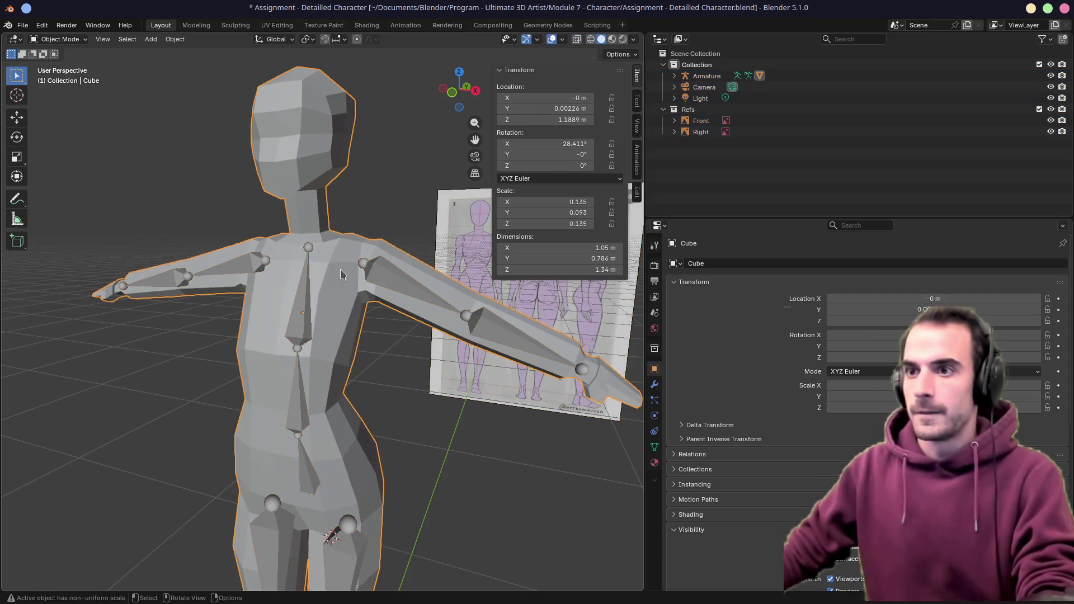
{"action": "scroll", "coordinate": [336, 294], "scroll_direction": "down", "scroll_amount": 4}
Move the armature into a new Low Poly collection, save, and exclude the collection
{"action": "left_click", "coordinate": [704, 86]}
{"action": "key", "text": "x"}
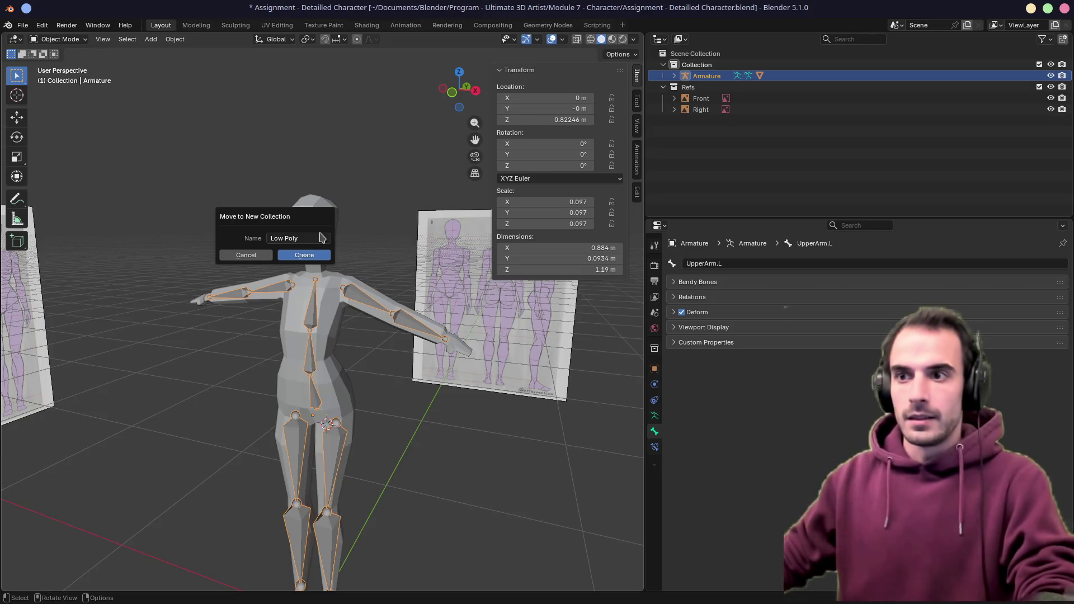
{"action": "left_click", "coordinate": [304, 255]}
{"action": "key", "text": "ctrl+s"}
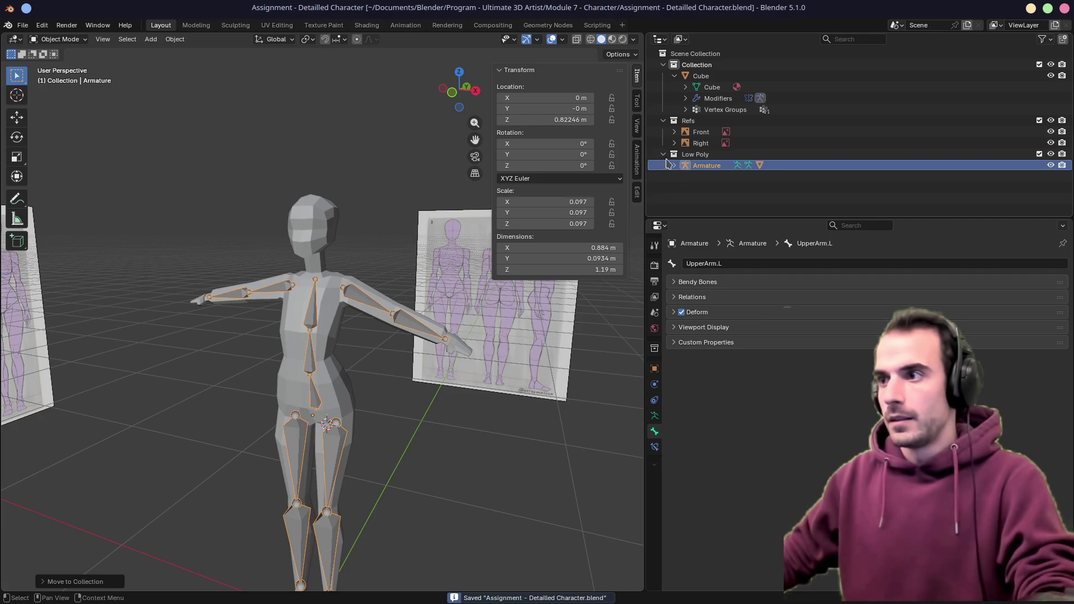
{"action": "left_click", "coordinate": [1040, 154]}
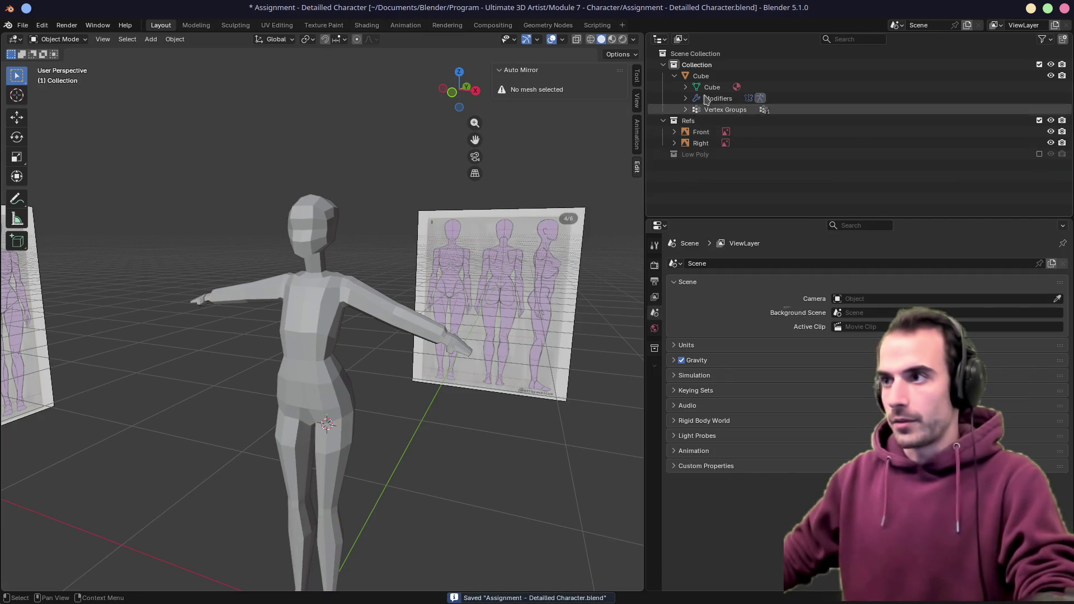
Drag the Cube mesh into the Low Poly collection with the armature and exclude it again
{"action": "left_click", "coordinate": [709, 75]}
{"action": "left_click", "coordinate": [670, 154]}
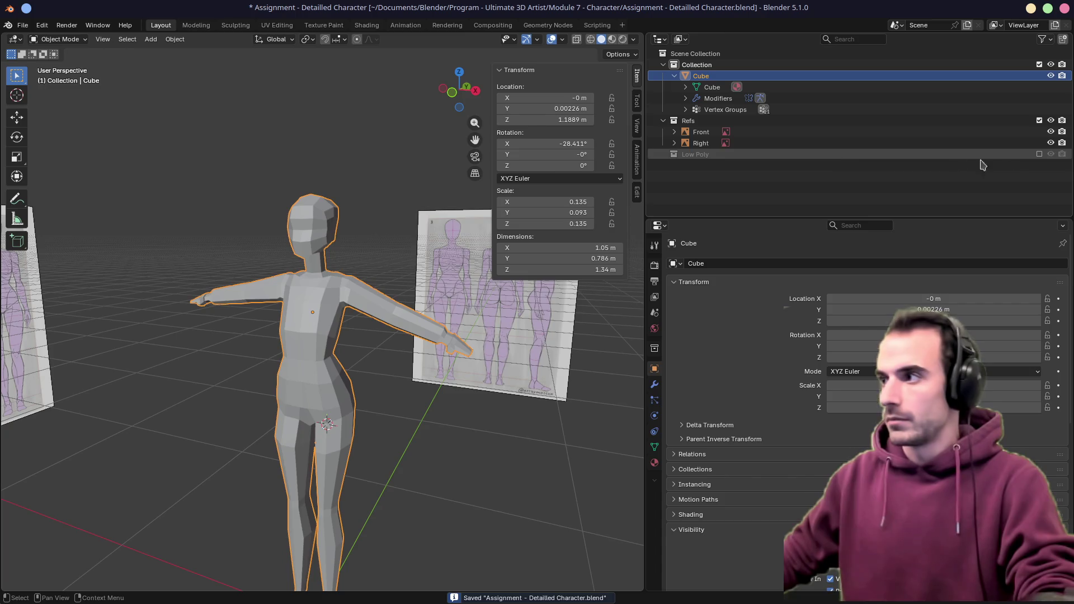
{"action": "left_click", "coordinate": [1039, 155]}
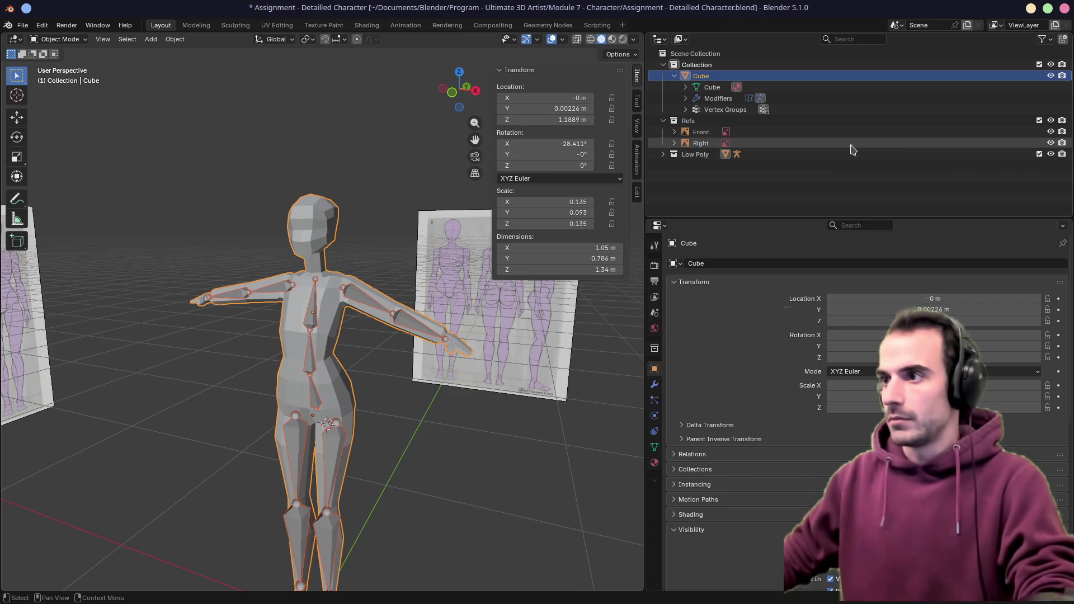
{"action": "left_click", "coordinate": [674, 155]}
{"action": "left_click", "coordinate": [708, 164]}
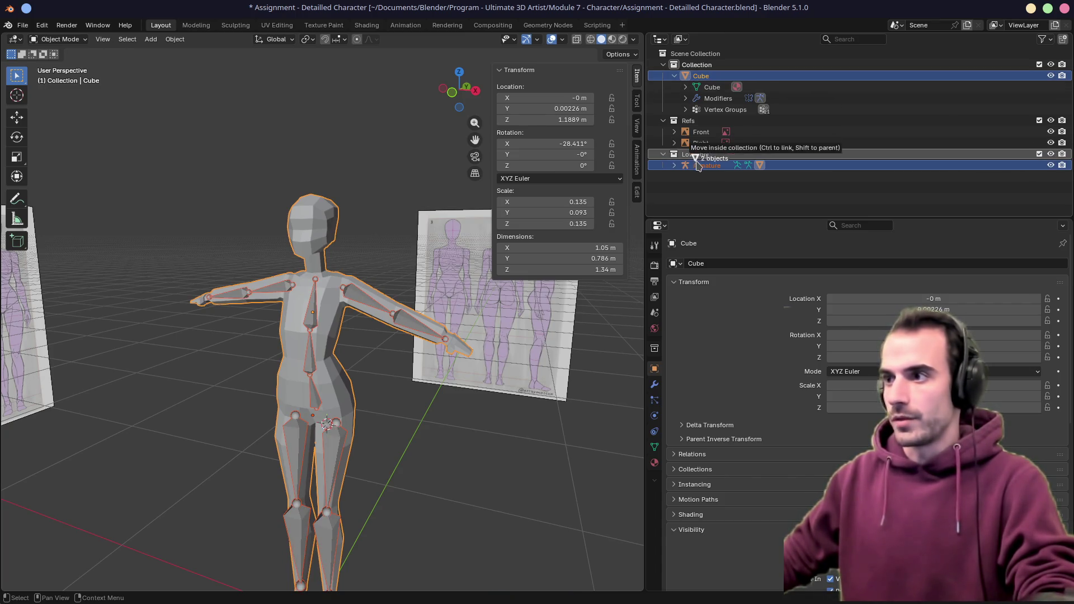
{"action": "left_click_drag", "start_coordinate": [701, 76], "coordinate": [707, 165]}
{"action": "left_click", "coordinate": [675, 121]}
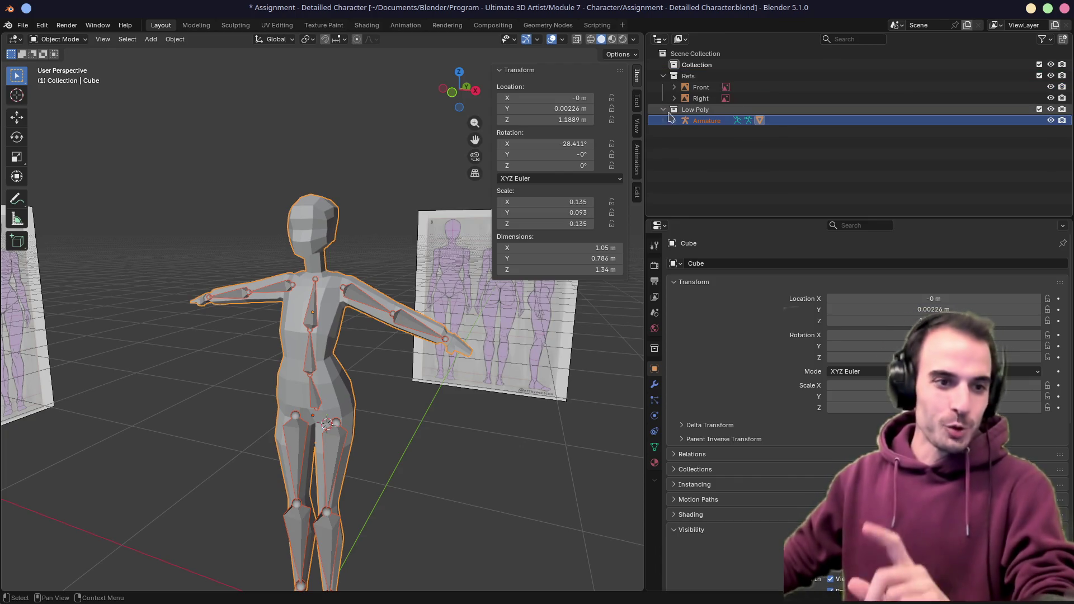
{"action": "left_click", "coordinate": [1039, 109]}
{"action": "left_click", "coordinate": [698, 65]}
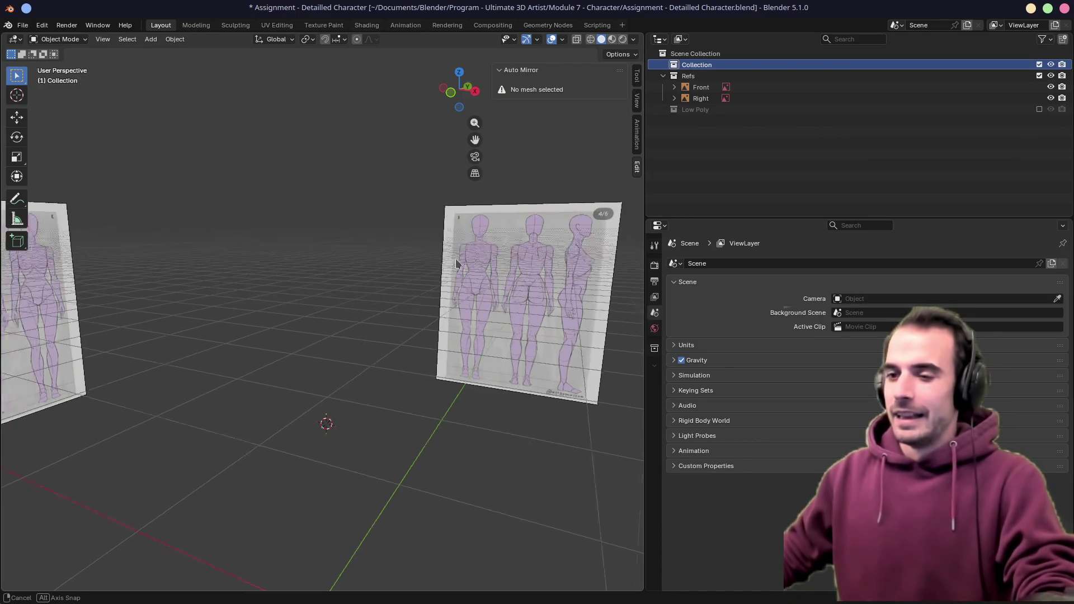
{"action": "middle_click_drag", "start_coordinate": [588, 219], "coordinate": [418, 248]}
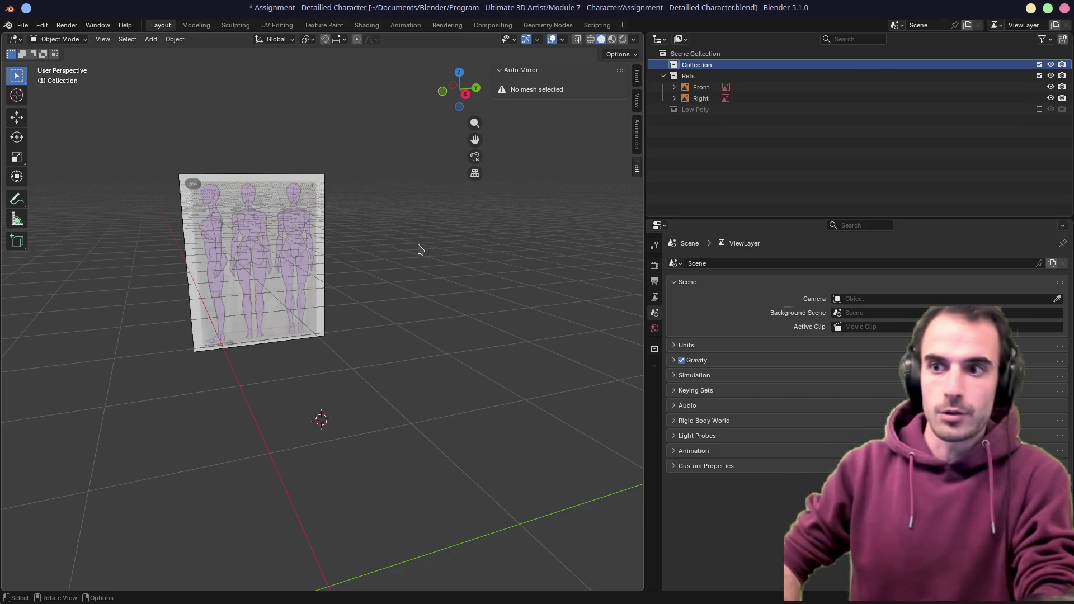
{"action": "key", "text": "alt+Tab"}
{"action": "scroll", "coordinate": [347, 192], "scroll_direction": "up", "scroll_amount": 2}
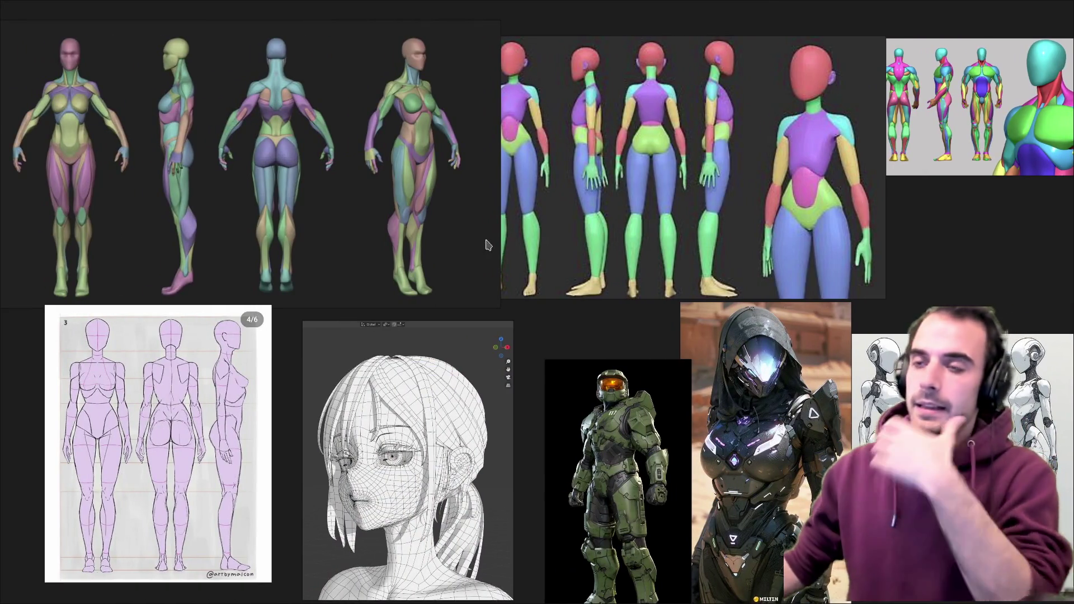
{"action": "scroll", "coordinate": [346, 192], "scroll_direction": "up", "scroll_amount": 4}
{"action": "scroll", "coordinate": [346, 192], "scroll_direction": "down", "scroll_amount": 5}
{"action": "scroll", "coordinate": [654, 160], "scroll_direction": "up", "scroll_amount": 2}
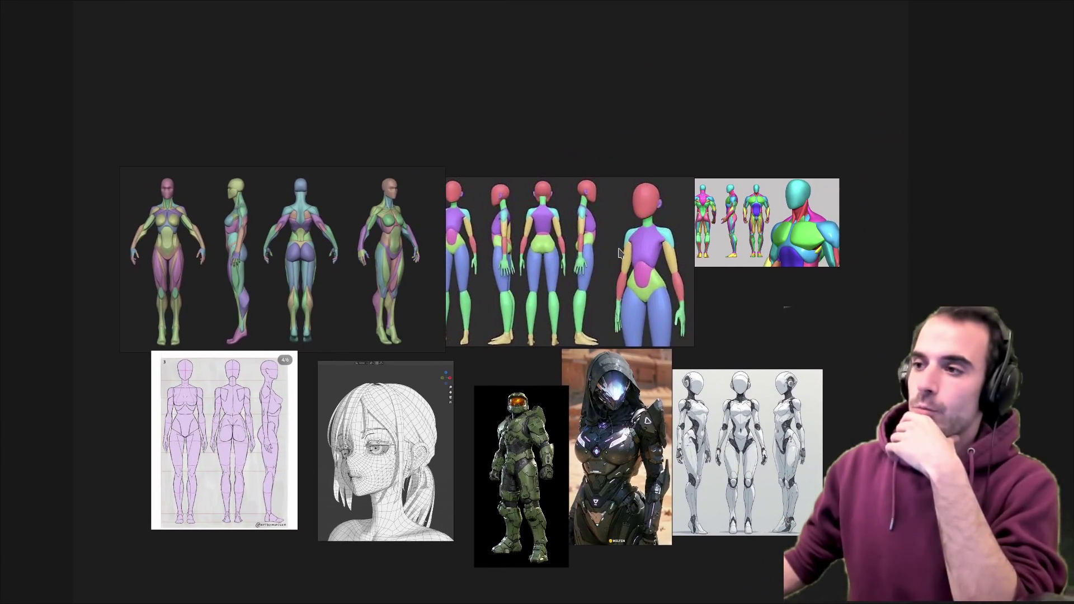
{"action": "scroll", "coordinate": [653, 160], "scroll_direction": "up", "scroll_amount": 2}
{"action": "scroll", "coordinate": [622, 185], "scroll_direction": "up", "scroll_amount": 4}
{"action": "scroll", "coordinate": [583, 206], "scroll_direction": "up", "scroll_amount": 2}
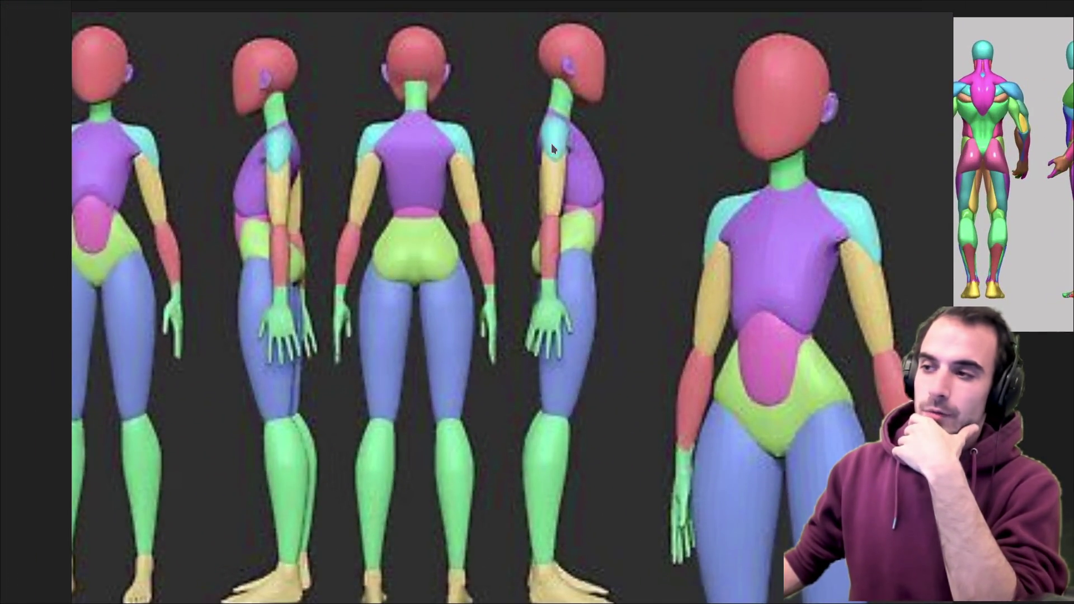
{"action": "scroll", "coordinate": [555, 193], "scroll_direction": "down", "scroll_amount": 4}
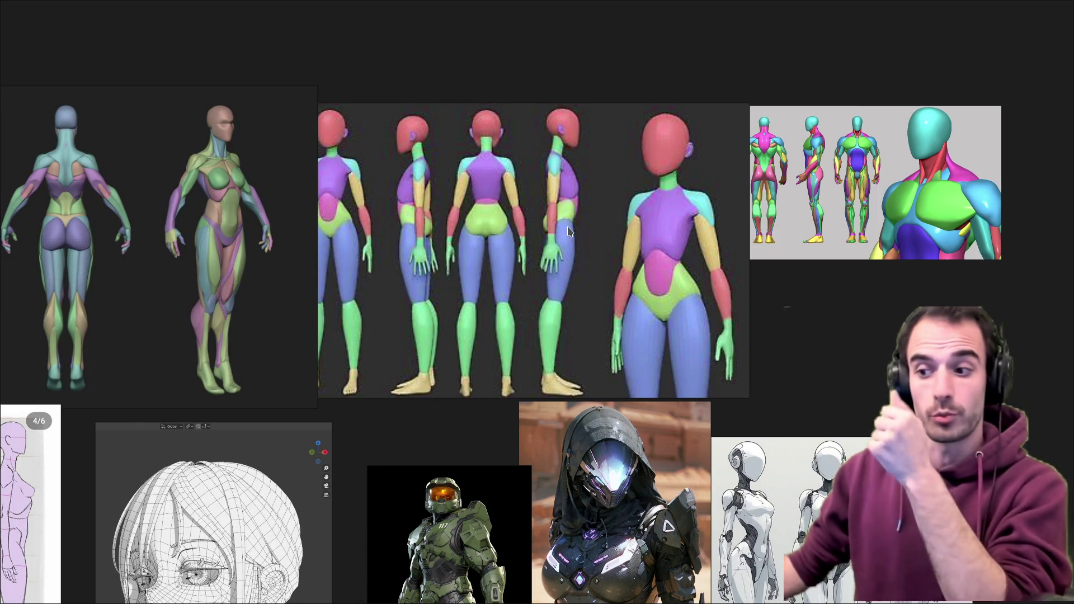
{"action": "scroll", "coordinate": [601, 242], "scroll_direction": "down", "scroll_amount": 3}
Pan the PureRef board to shift the reference images down
{"action": "left_click_drag", "start_coordinate": [493, 212], "coordinate": [553, 244]}
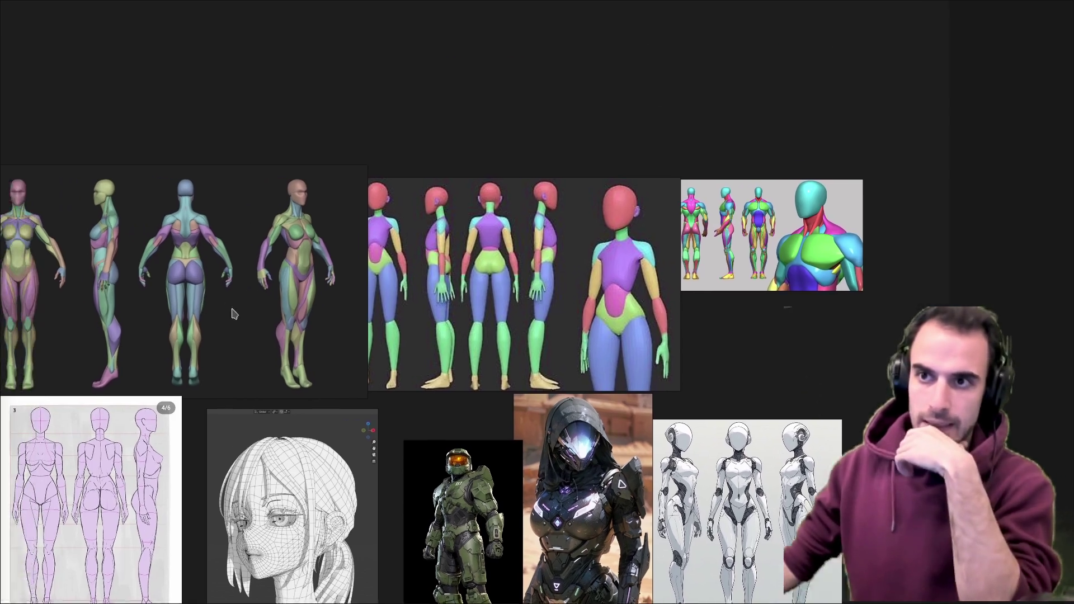
Pan to centre the colour-blocked figure reference, then switch back to Blender with Ctrl+F2
{"action": "left_click_drag", "start_coordinate": [192, 169], "coordinate": [253, 236]}
{"action": "scroll", "coordinate": [364, 359], "scroll_direction": "up", "scroll_amount": 3}
{"action": "scroll", "coordinate": [374, 286], "scroll_direction": "up", "scroll_amount": 2}
{"action": "scroll", "coordinate": [374, 286], "scroll_direction": "down", "scroll_amount": 4}
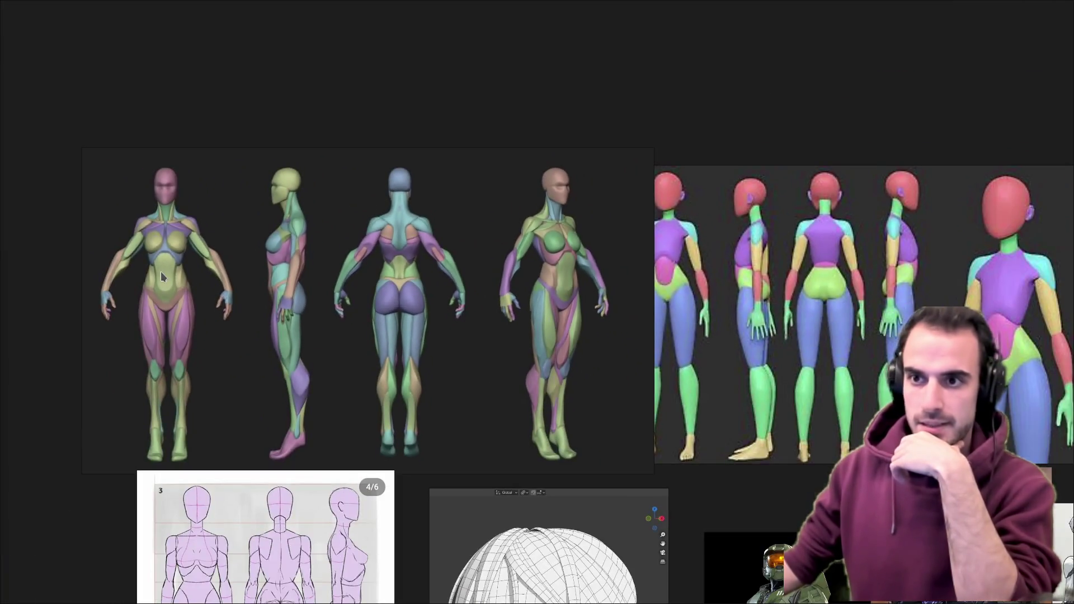
{"action": "scroll", "coordinate": [306, 244], "scroll_direction": "up", "scroll_amount": 3}
{"action": "scroll", "coordinate": [307, 244], "scroll_direction": "down", "scroll_amount": 5}
{"action": "left_click_drag", "start_coordinate": [471, 285], "coordinate": [408, 289]}
{"action": "scroll", "coordinate": [409, 289], "scroll_direction": "up", "scroll_amount": 4}
{"action": "scroll", "coordinate": [404, 251], "scroll_direction": "up", "scroll_amount": 1}
{"action": "scroll", "coordinate": [403, 252], "scroll_direction": "down", "scroll_amount": 4}
{"action": "scroll", "coordinate": [433, 236], "scroll_direction": "up", "scroll_amount": 4}
{"action": "left_click_drag", "start_coordinate": [431, 230], "coordinate": [470, 269]}
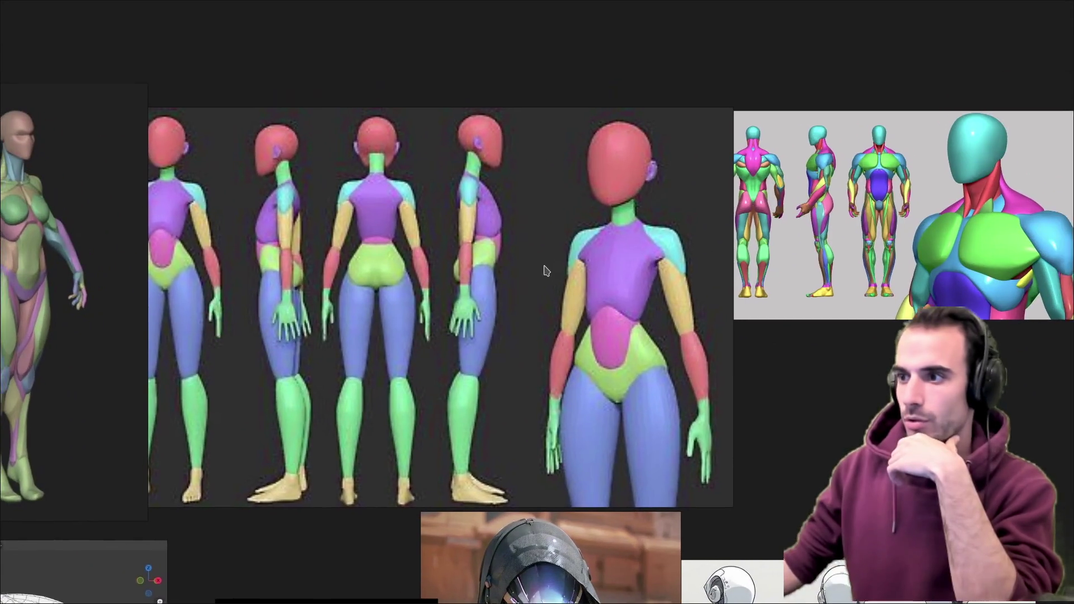
{"action": "scroll", "coordinate": [592, 287], "scroll_direction": "up", "scroll_amount": 2}
{"action": "scroll", "coordinate": [508, 312], "scroll_direction": "up", "scroll_amount": 2}
{"action": "scroll", "coordinate": [508, 313], "scroll_direction": "down", "scroll_amount": 3}
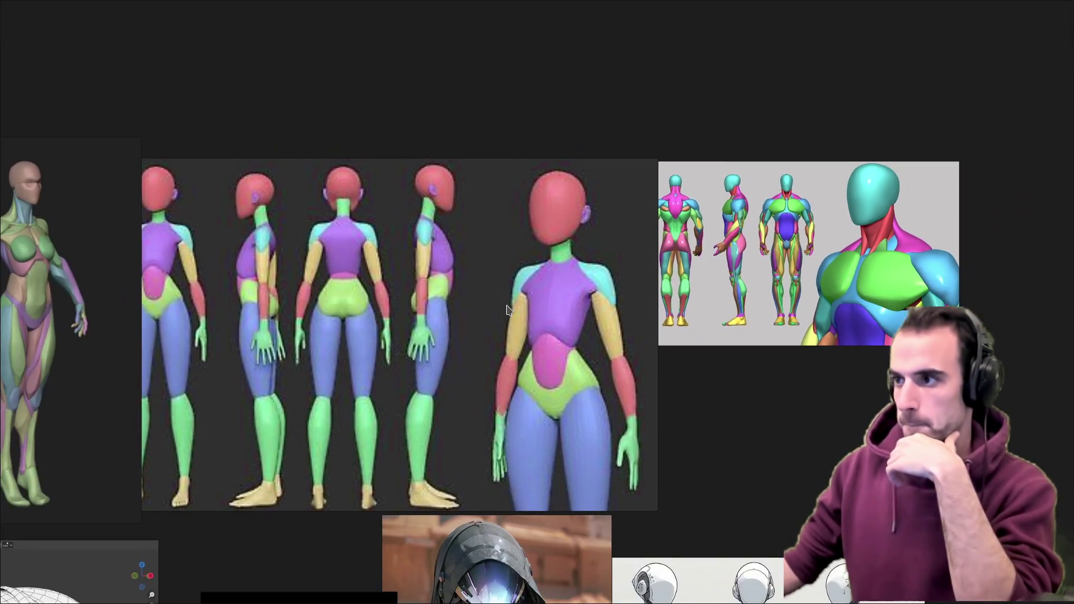
{"action": "scroll", "coordinate": [504, 311], "scroll_direction": "down", "scroll_amount": 1}
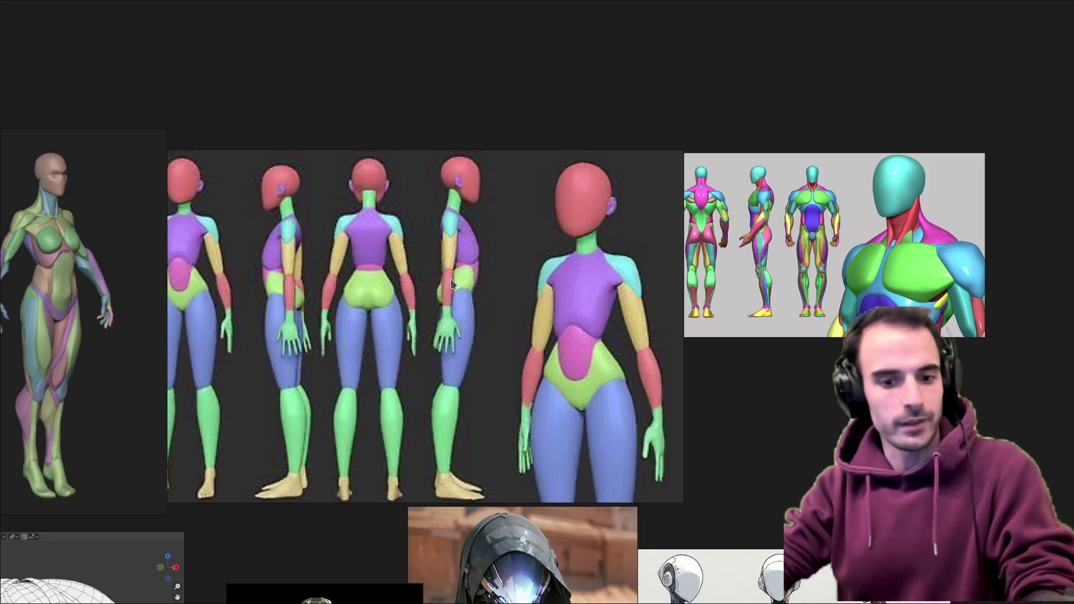
{"action": "key", "text": "ctrl+F2"}
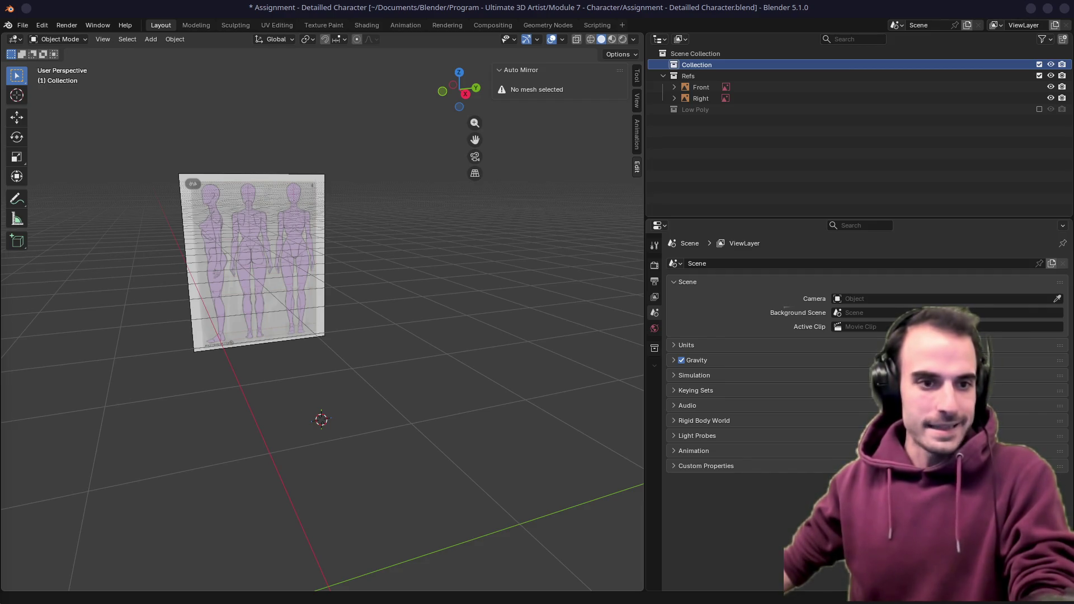
Save the file and set the 3D cursor on the figure's chest in front view
{"action": "mouse_move", "coordinate": [168, 444]}
{"action": "middle_mouse_down"}
{"action": "mouse_move", "coordinate": [370, 324]}
{"action": "mouse_move", "coordinate": [339, 317]}
{"action": "middle_mouse_up"}
{"action": "key", "text": "ctrl+s"}
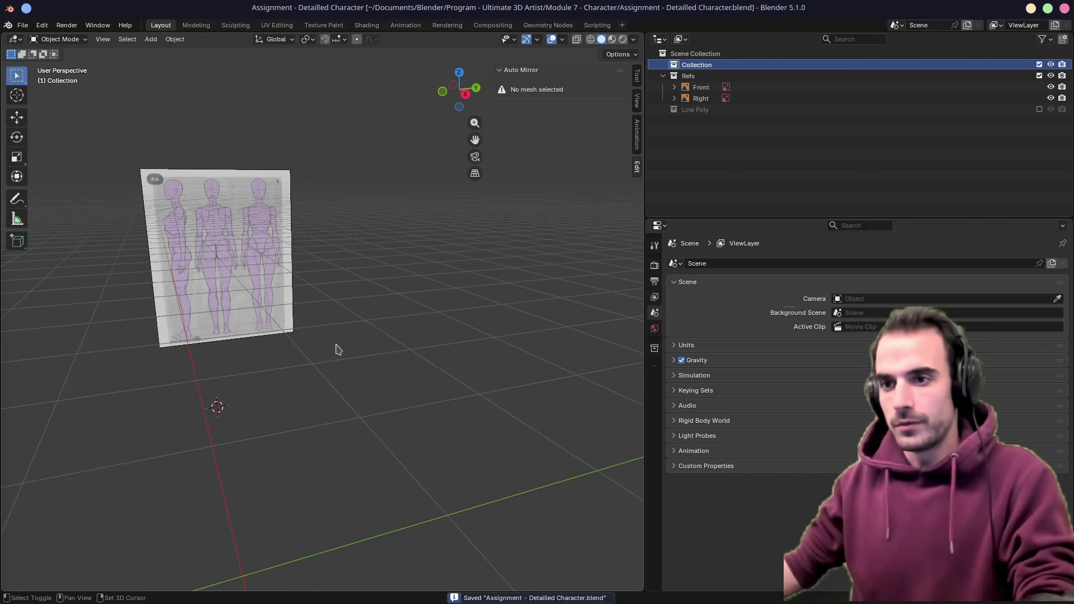
{"action": "key", "text": "KP_1"}
{"action": "scroll", "coordinate": [328, 326], "scroll_direction": "down", "scroll_amount": 2}
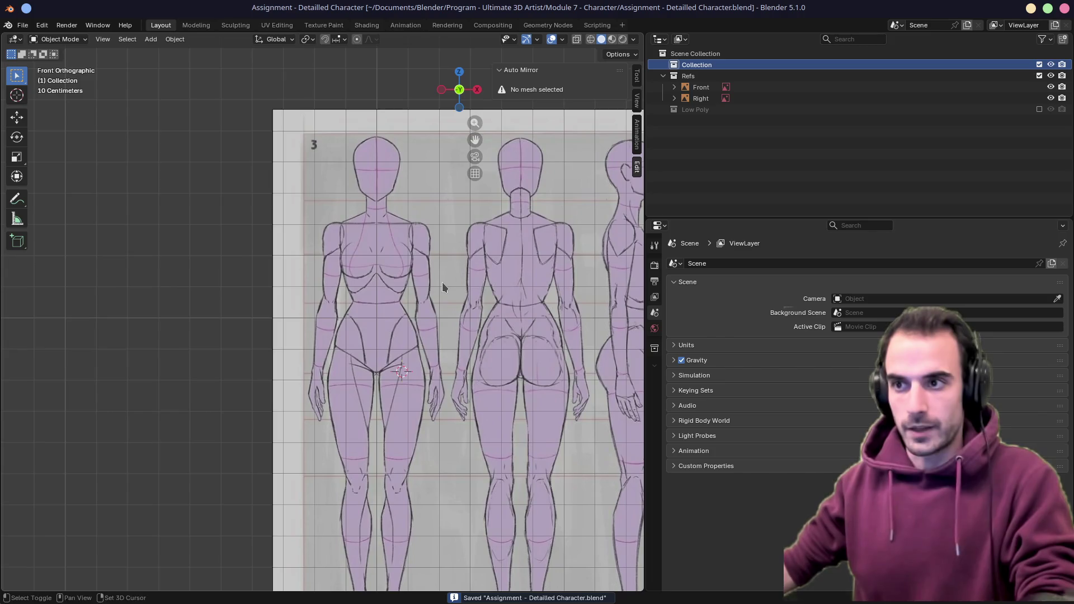
{"action": "right_click", "coordinate": [376, 252], "text": "shift"}
Add an icosphere at the chest and scale it down to chest size
{"action": "key", "text": "shift+a"}
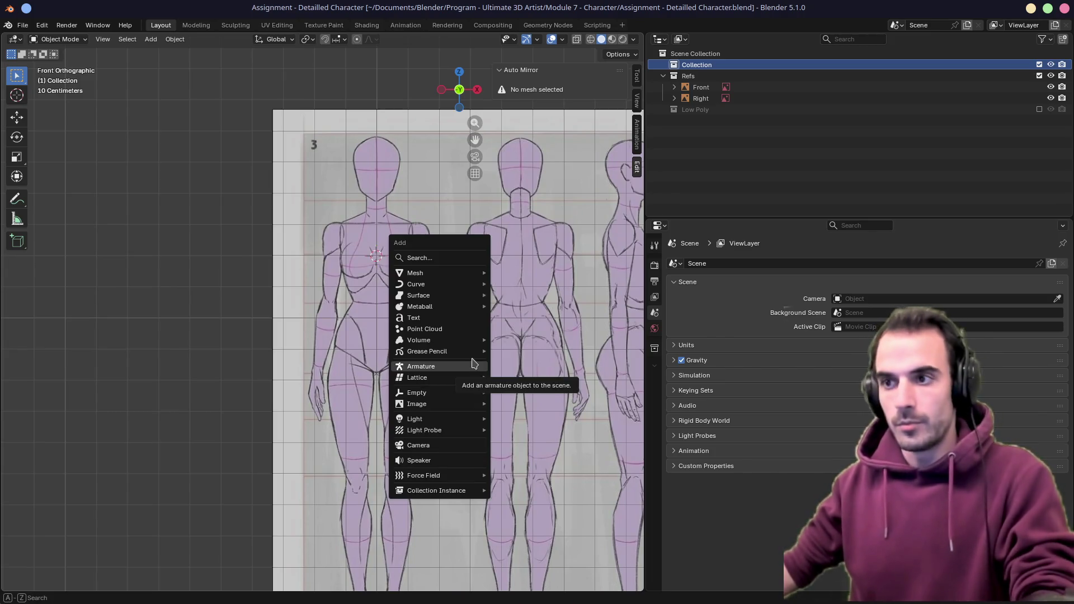
{"action": "key", "text": "Escape"}
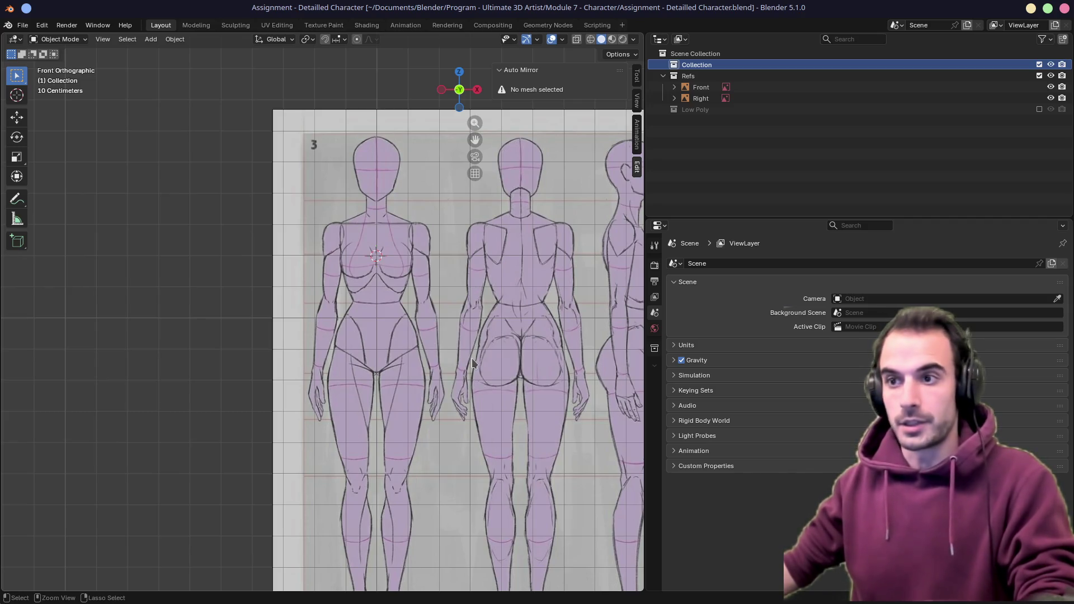
{"action": "key", "text": "shift+a"}
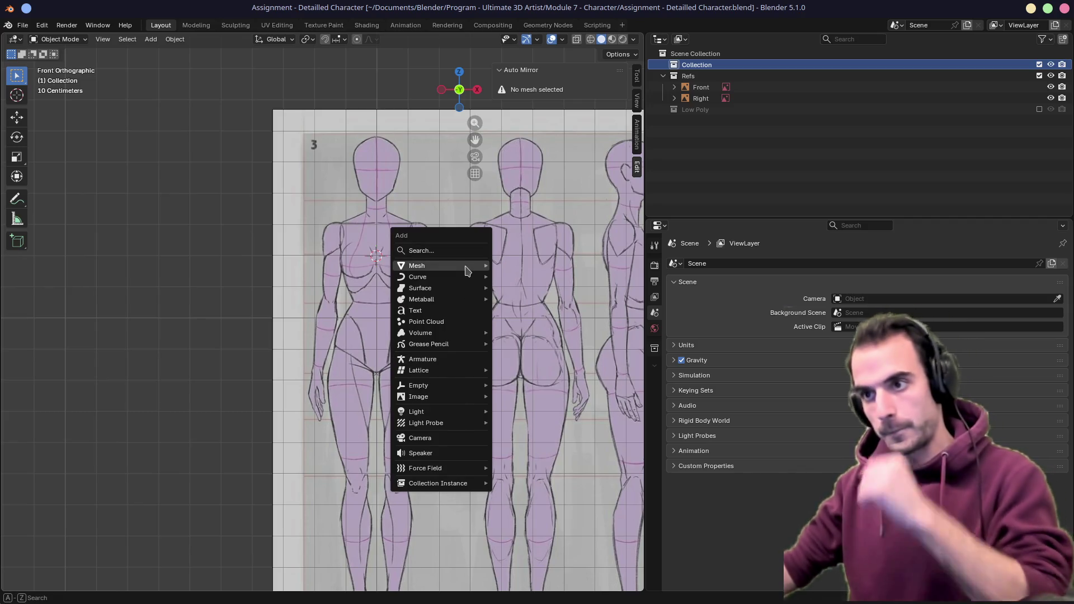
{"action": "left_click", "coordinate": [526, 310]}
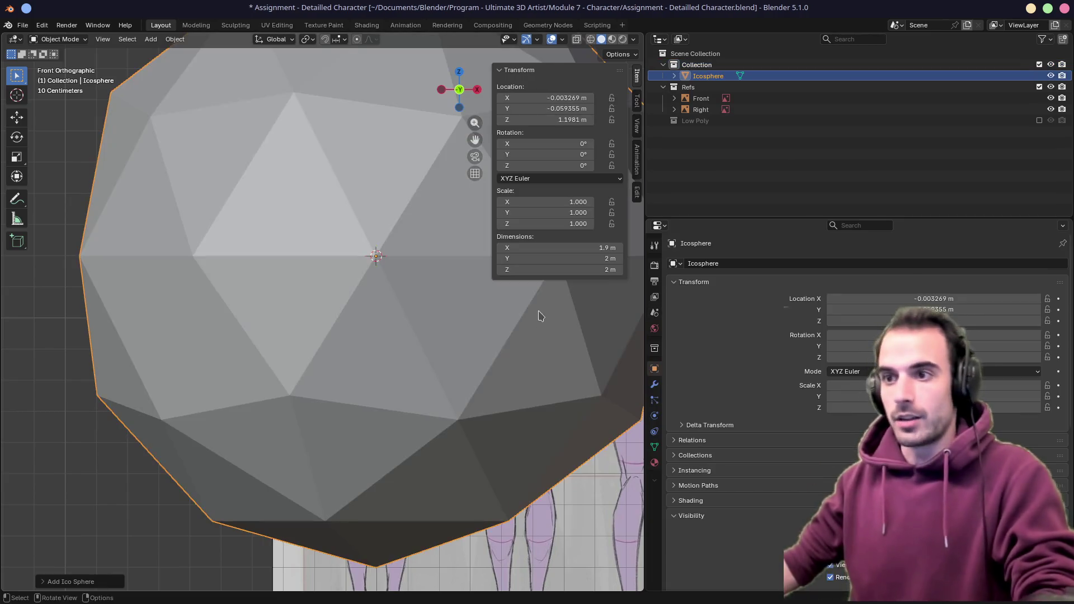
{"action": "key", "text": "s"}
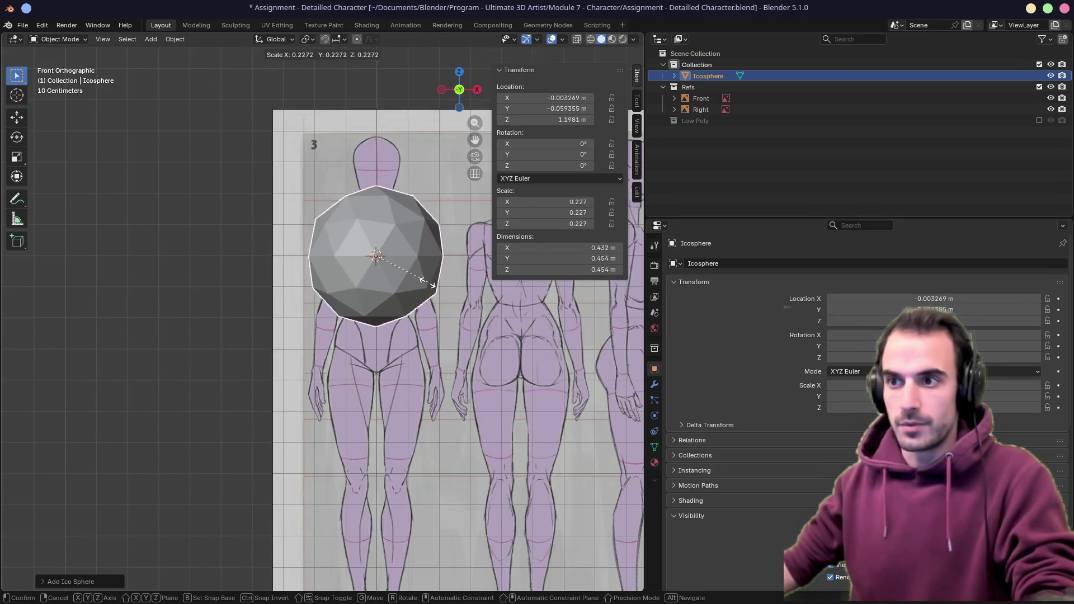
{"action": "left_click", "coordinate": [409, 269]}
Move the chest sphere onto the side reference and duplicate it just below for the hips
{"action": "middle_click_drag", "start_coordinate": [410, 269], "coordinate": [409, 348]}
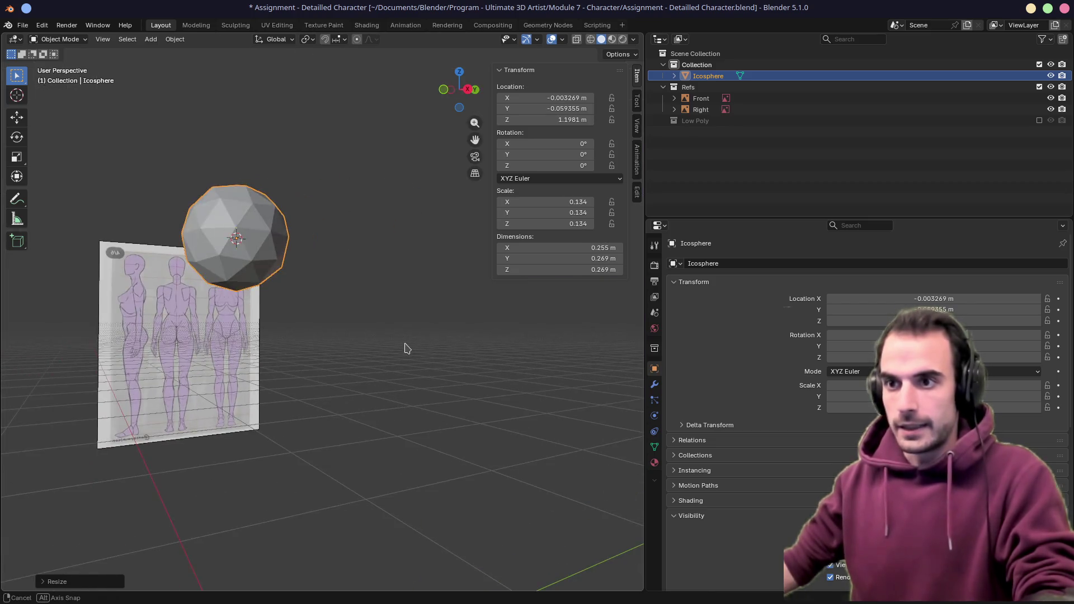
{"action": "key", "text": "KP_1"}
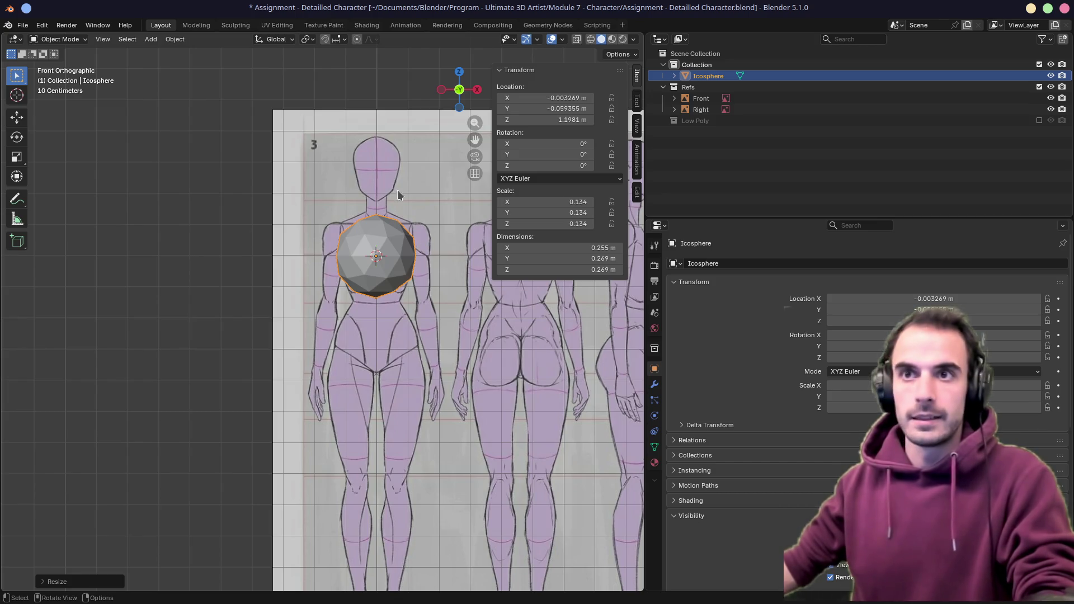
{"action": "scroll", "coordinate": [380, 216], "scroll_direction": "up", "scroll_amount": 2}
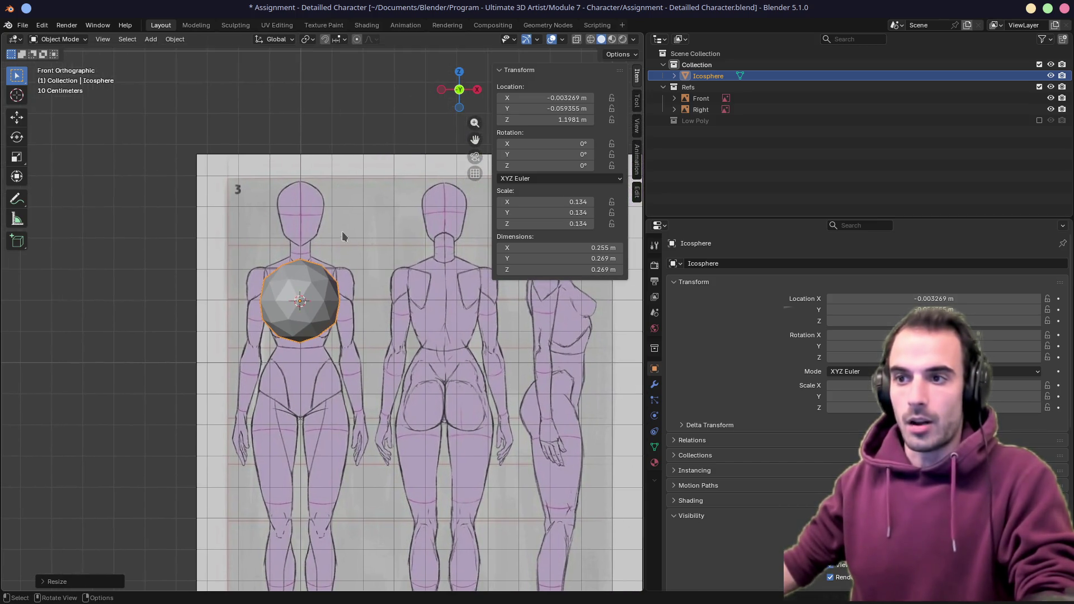
{"action": "key", "text": "KP_3"}
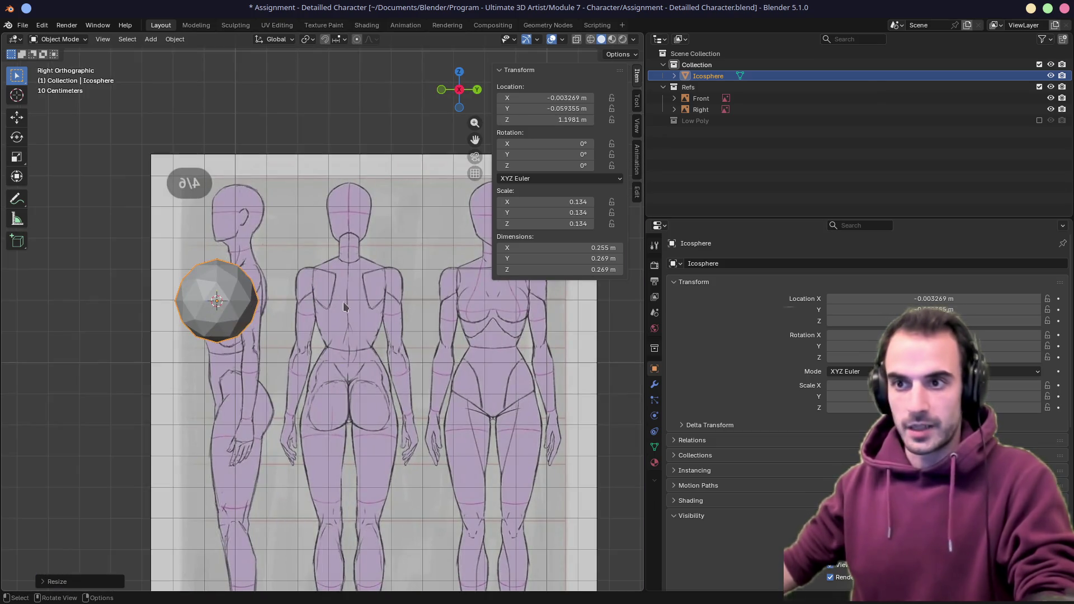
{"action": "key", "text": "g"}
{"action": "left_click", "coordinate": [367, 309]}
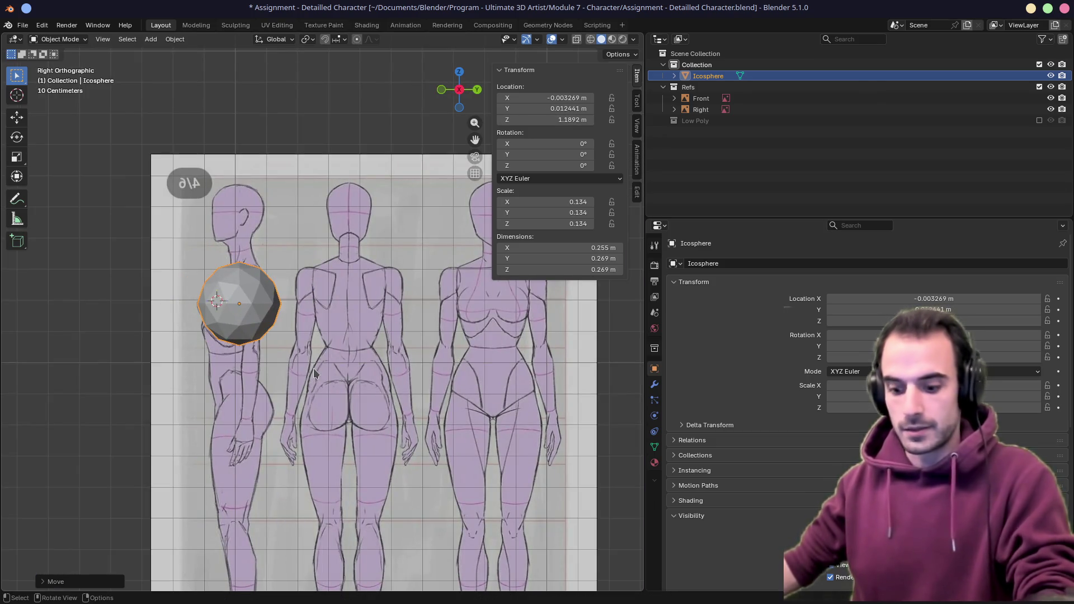
{"action": "key", "text": "shift+d"}
{"action": "left_click", "coordinate": [315, 455]}
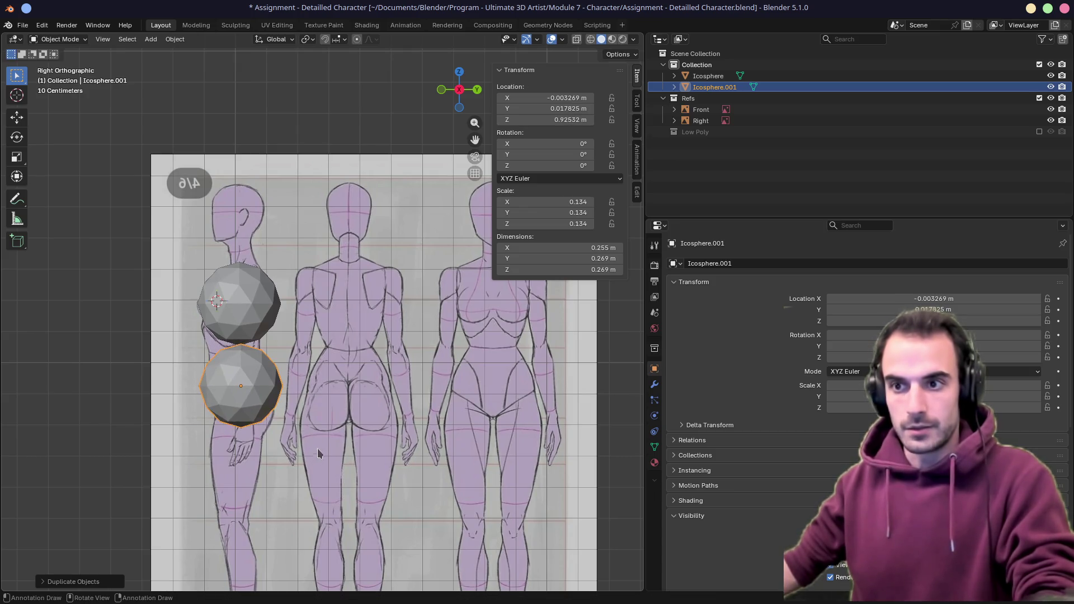
Shrink the lower sphere smaller than the chest and move it down onto the pelvis
{"action": "key", "text": "KP_1"}
{"action": "key", "text": "s"}
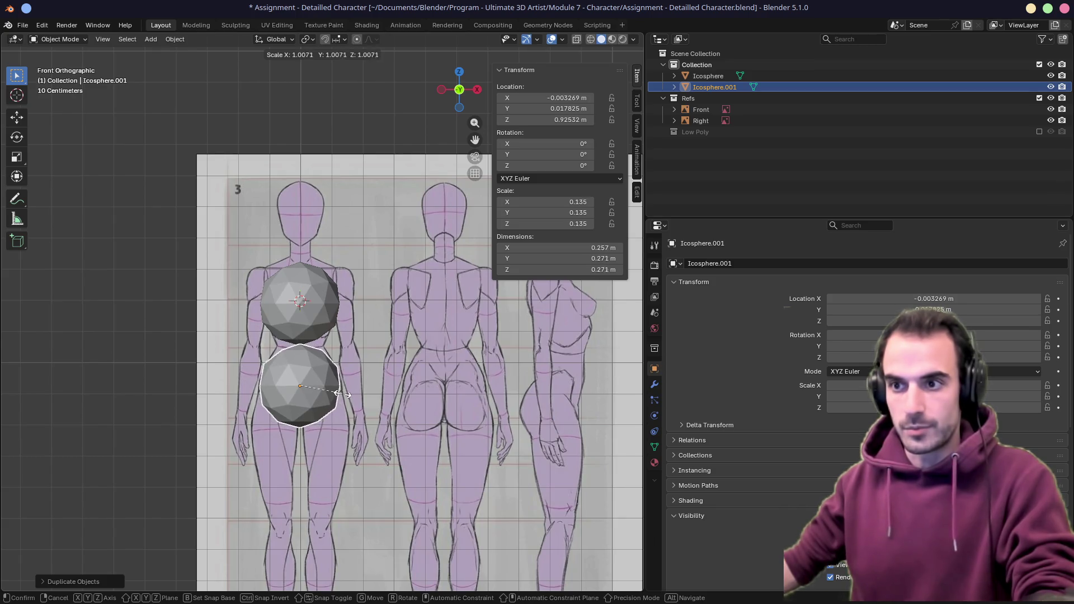
{"action": "left_click", "coordinate": [335, 390]}
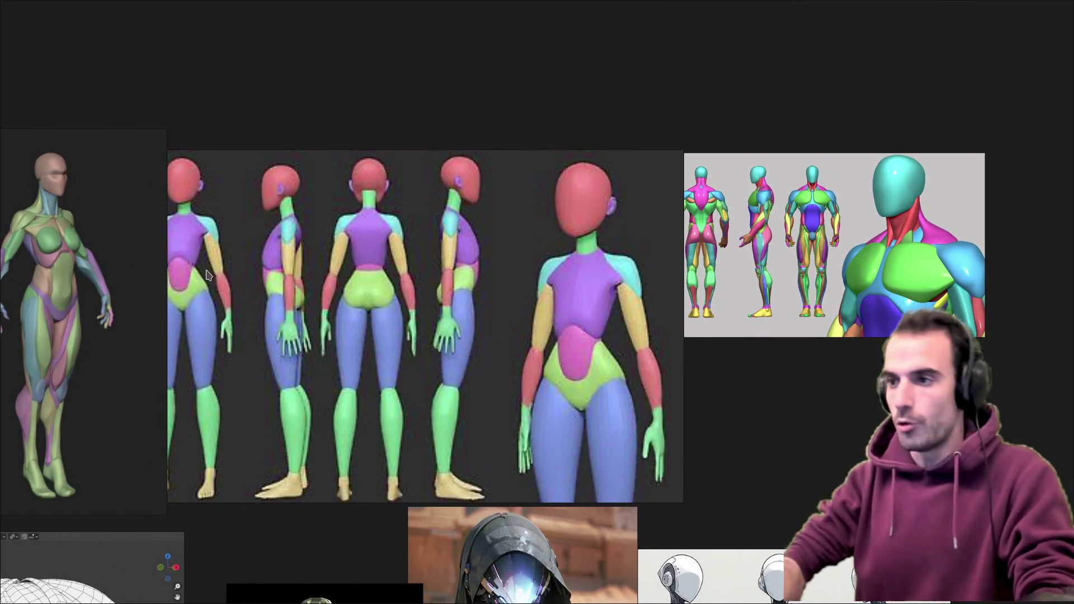
{"action": "key", "text": "ctrl+alt+Left"}
{"action": "key", "text": "s"}
{"action": "left_click", "coordinate": [350, 352]}
{"action": "key", "text": "g"}
{"action": "left_click", "coordinate": [393, 399]}
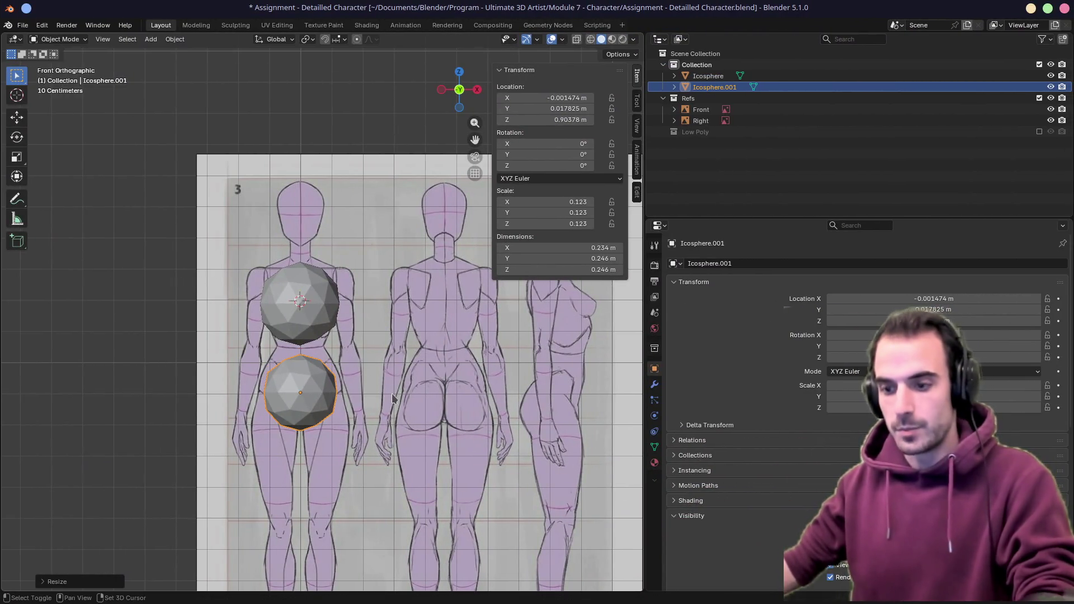
Duplicate the hip sphere up to the waist, shrink it, and fit it to the side reference
{"action": "key", "text": "shift+d"}
{"action": "key", "text": "z"}
{"action": "left_click", "coordinate": [392, 356]}
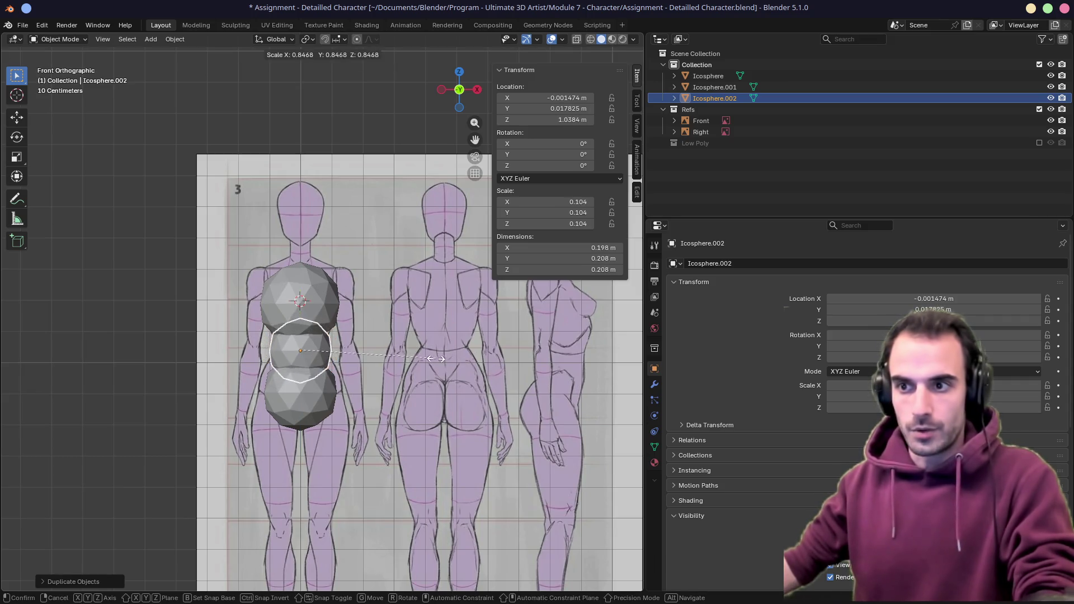
{"action": "key", "text": "s"}
{"action": "middle_click_drag", "start_coordinate": [428, 359], "coordinate": [356, 355]}
{"action": "key", "text": "KP_1"}
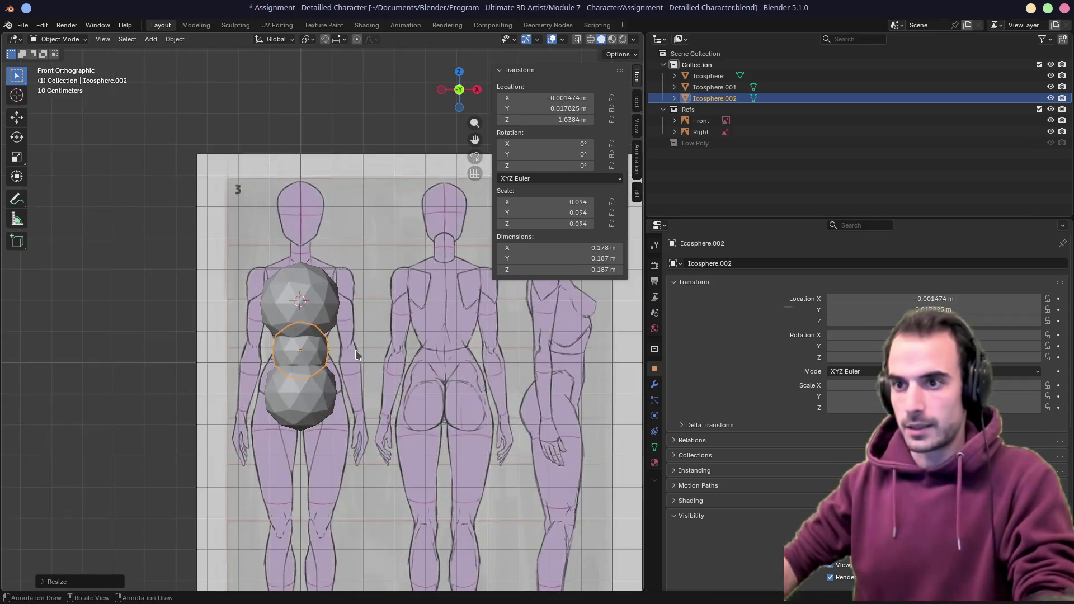
{"action": "key", "text": "KP_3"}
{"action": "key", "text": "g"}
{"action": "left_click", "coordinate": [346, 348]}
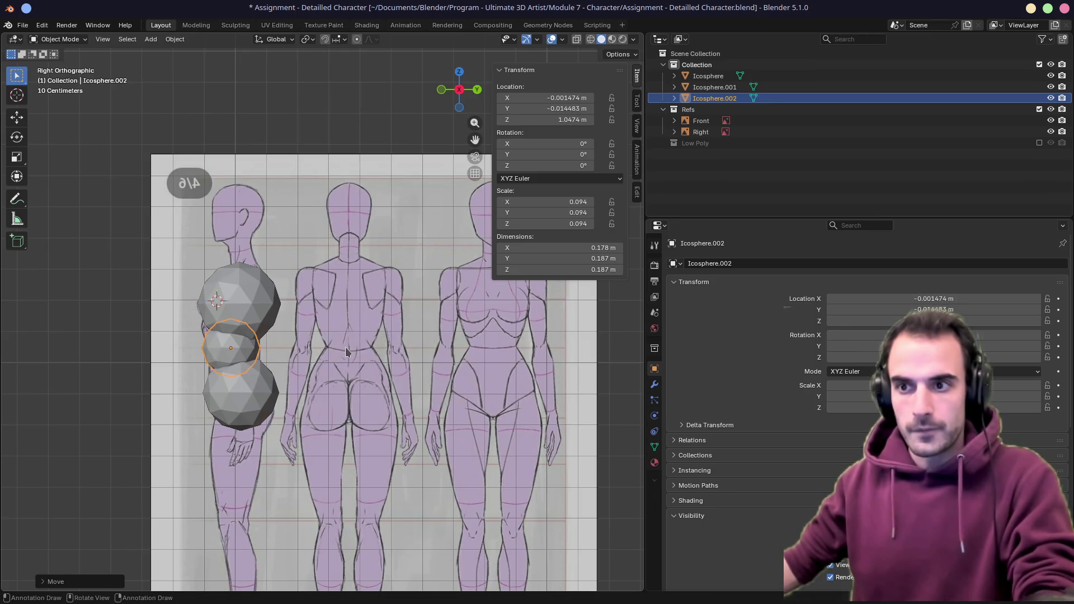
Raise the chest sphere slightly along Z and nudge the waist sphere up beneath it
{"action": "left_click", "coordinate": [250, 318]}
{"action": "key", "text": "KP_1"}
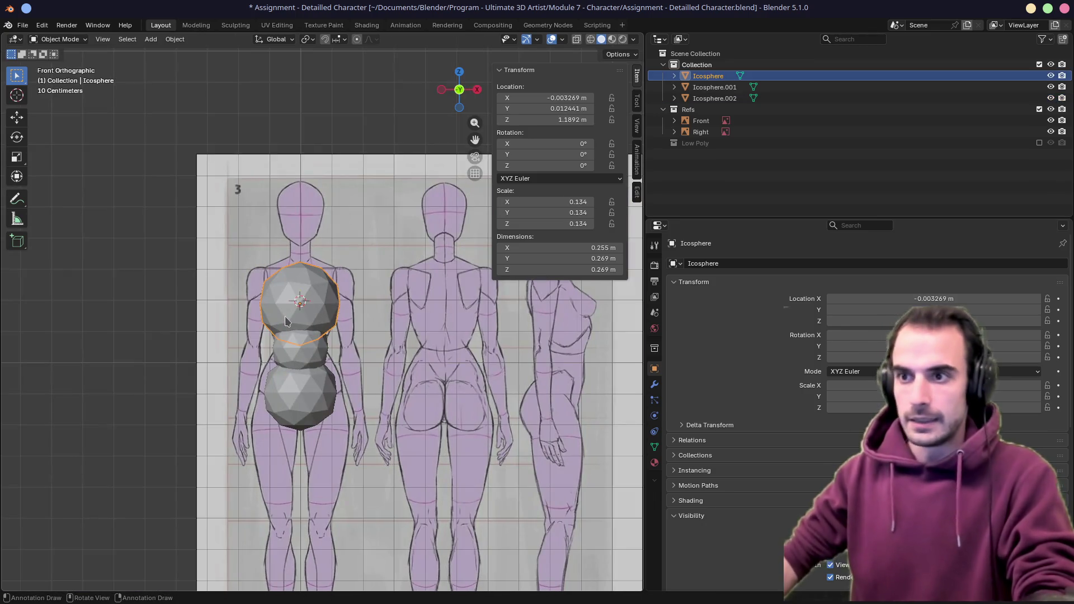
{"action": "key", "text": "g"}
{"action": "key", "text": "z"}
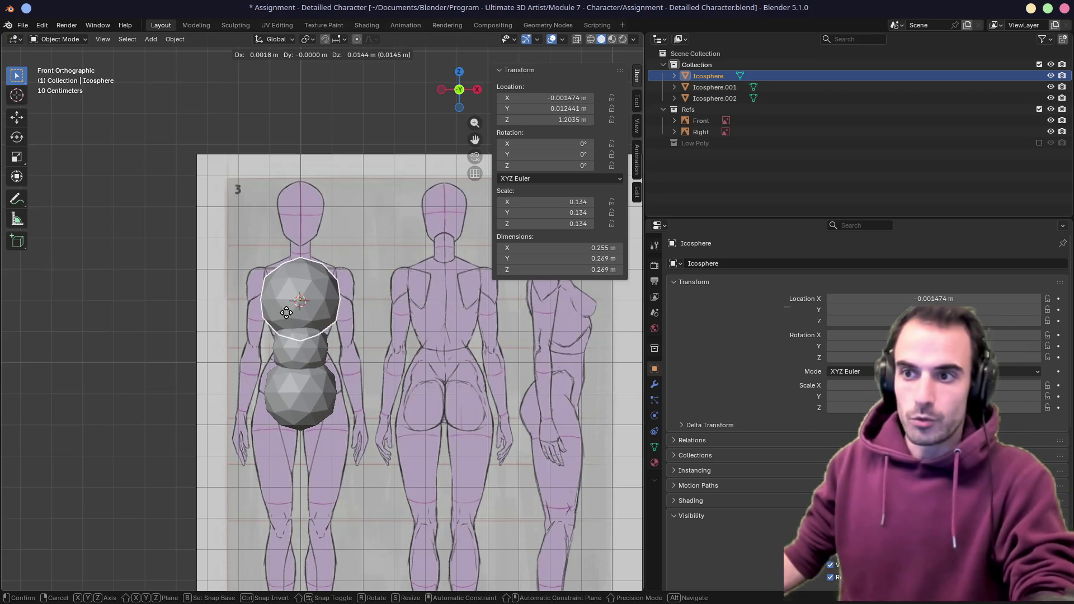
{"action": "left_click", "coordinate": [288, 312]}
{"action": "left_click", "coordinate": [300, 345]}
{"action": "key", "text": "g"}
{"action": "key", "text": "z"}
{"action": "left_click", "coordinate": [305, 326]}
Duplicate the chest sphere over to the shoulder and start shrinking it
{"action": "left_click", "coordinate": [312, 304]}
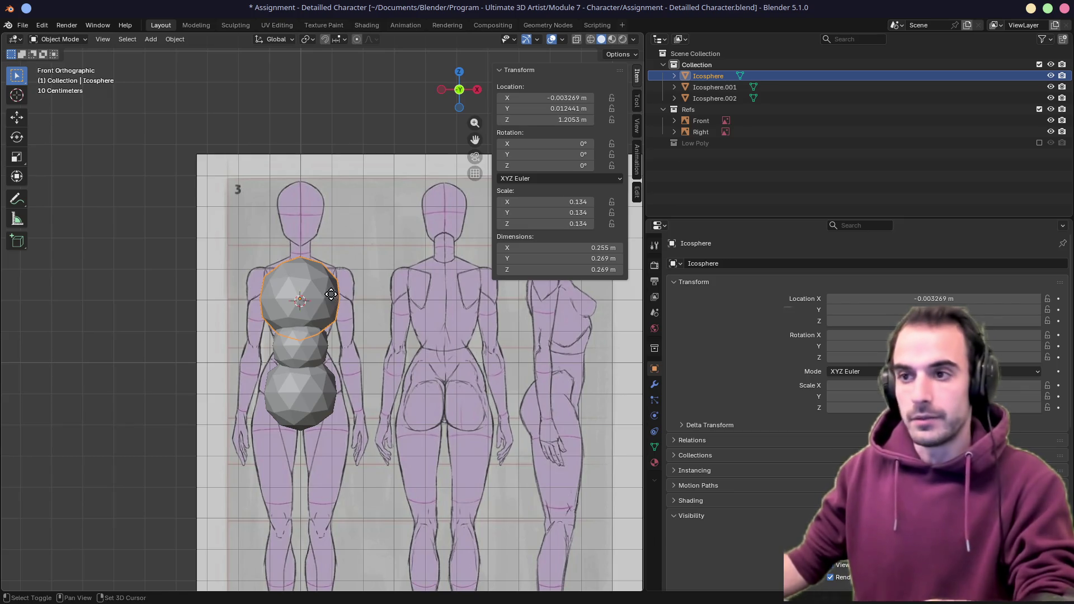
{"action": "key", "text": "shift+d"}
{"action": "left_click", "coordinate": [361, 282]}
{"action": "key", "text": "s"}
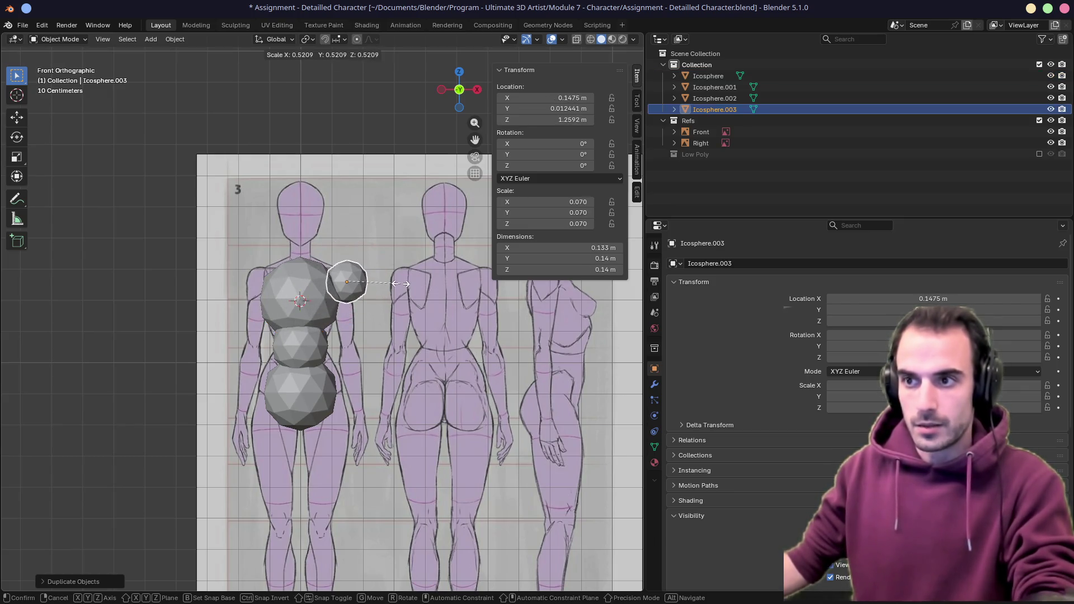
Set the shoulder sphere's size and fix it in place beside the chest
{"action": "left_click", "coordinate": [399, 286]}
{"action": "key", "text": "g"}
{"action": "left_click", "coordinate": [391, 286]}
{"action": "middle_click_drag", "start_coordinate": [395, 290], "coordinate": [411, 298]}
{"action": "key", "text": "ctrl+z"}
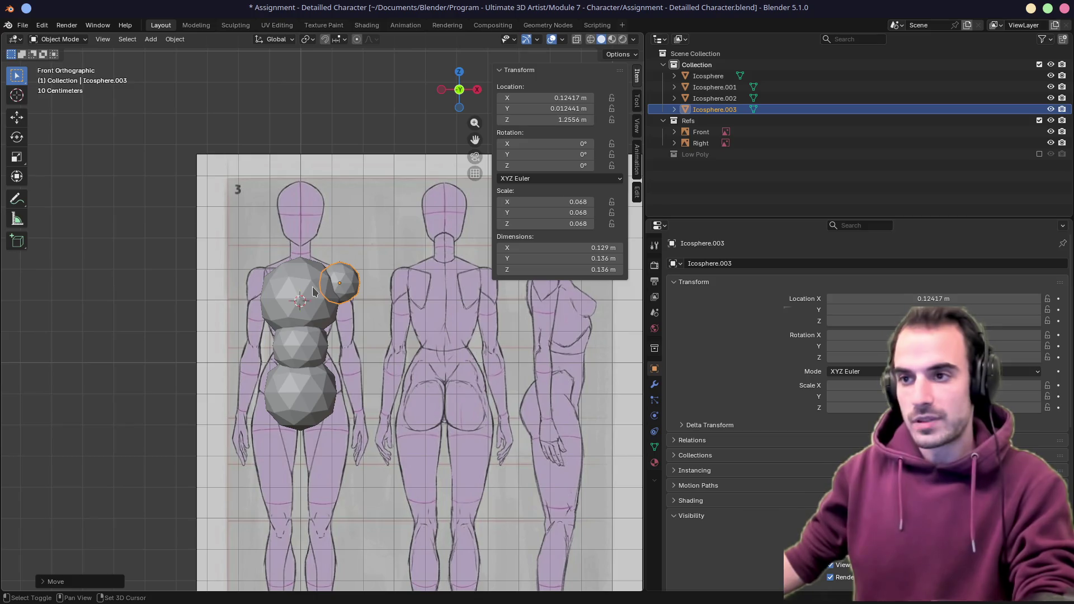
Duplicate a small neck sphere above the chest and position it in side view
{"action": "key", "text": "shift+d"}
{"action": "left_click", "coordinate": [286, 252]}
{"action": "middle_click_drag", "start_coordinate": [286, 257], "coordinate": [280, 256]}
{"action": "key", "text": "3"}
{"action": "key", "text": "g"}
{"action": "left_click", "coordinate": [279, 256]}
{"action": "key", "text": "s"}
{"action": "right_click", "coordinate": [316, 249]}
Duplicate the neck sphere up to the head and scale it to head size
{"action": "key", "text": "shift+d"}
{"action": "left_click", "coordinate": [305, 202]}
{"action": "key", "text": "s"}
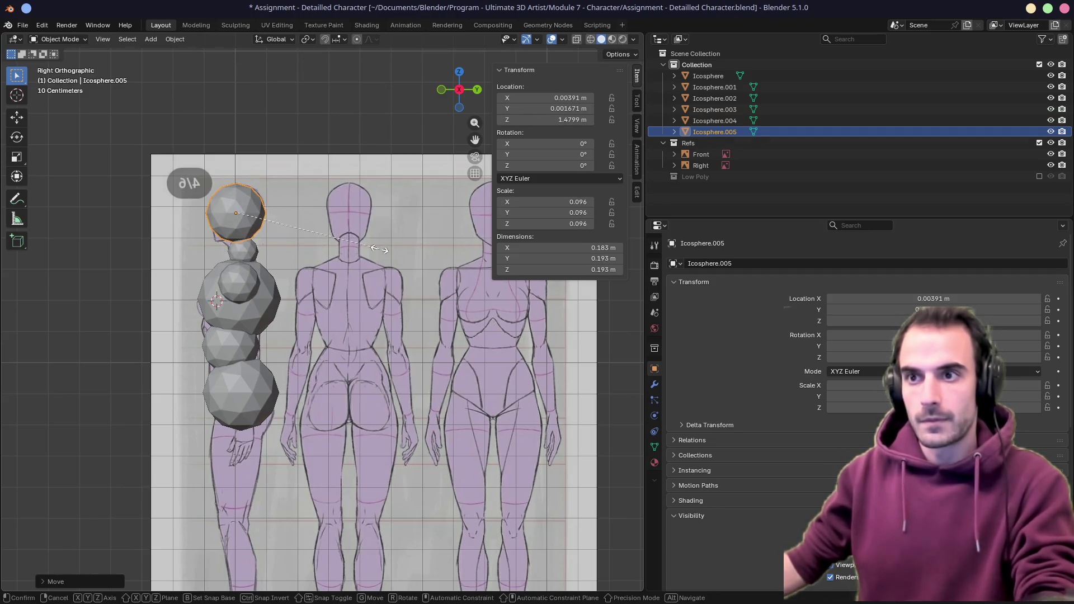
{"action": "left_click", "coordinate": [380, 249]}
{"action": "middle_click_drag", "start_coordinate": [382, 251], "coordinate": [412, 257]}
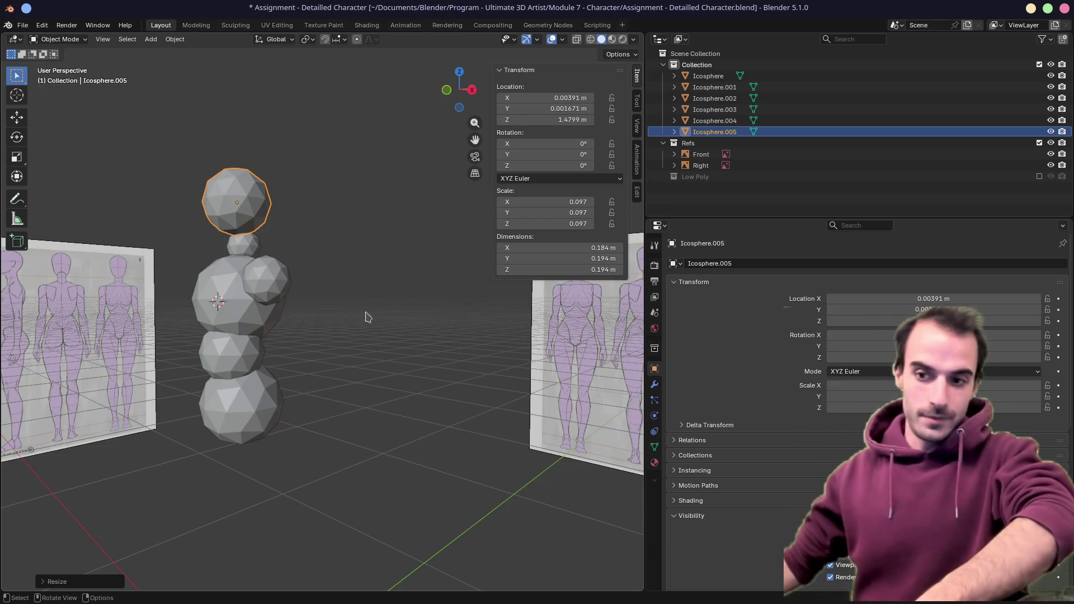
{"action": "key", "text": "super+d"}
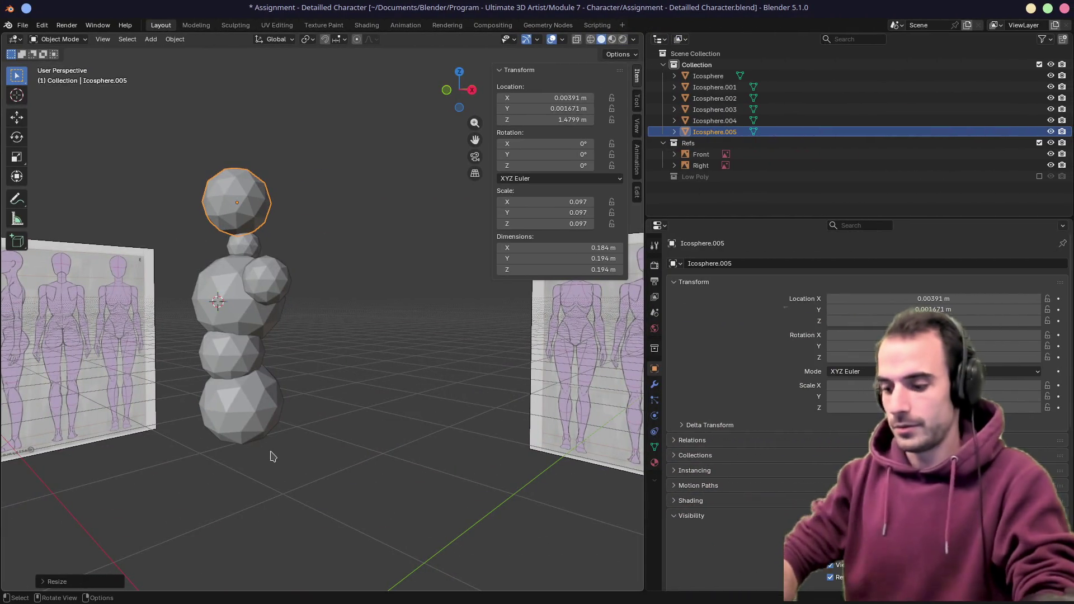
{"action": "key", "text": "i"}
{"action": "left_click", "coordinate": [222, 456]}
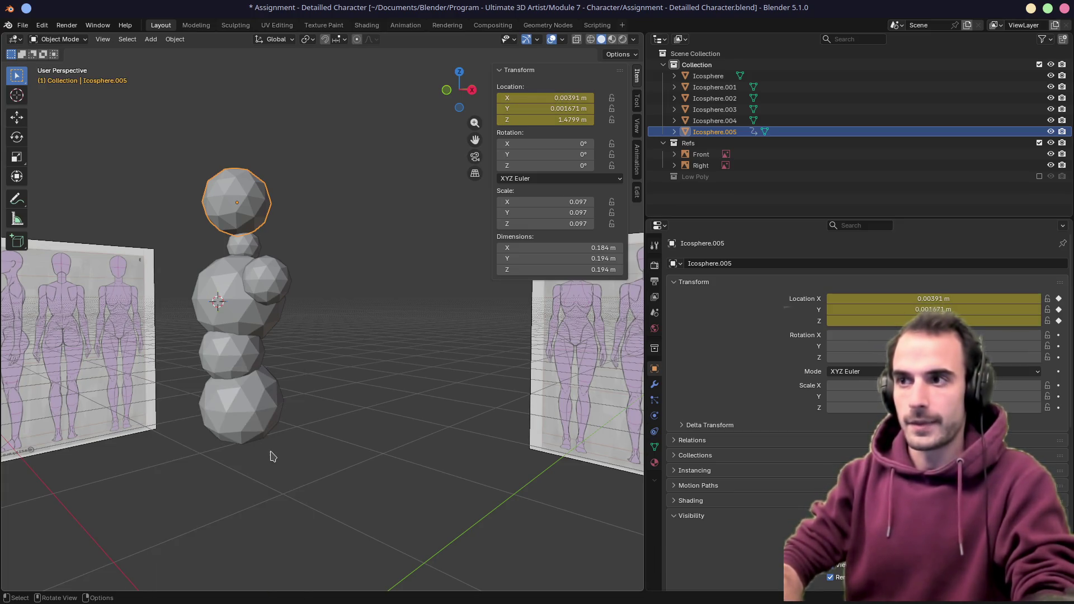
{"action": "key", "text": "ctrl+z"}
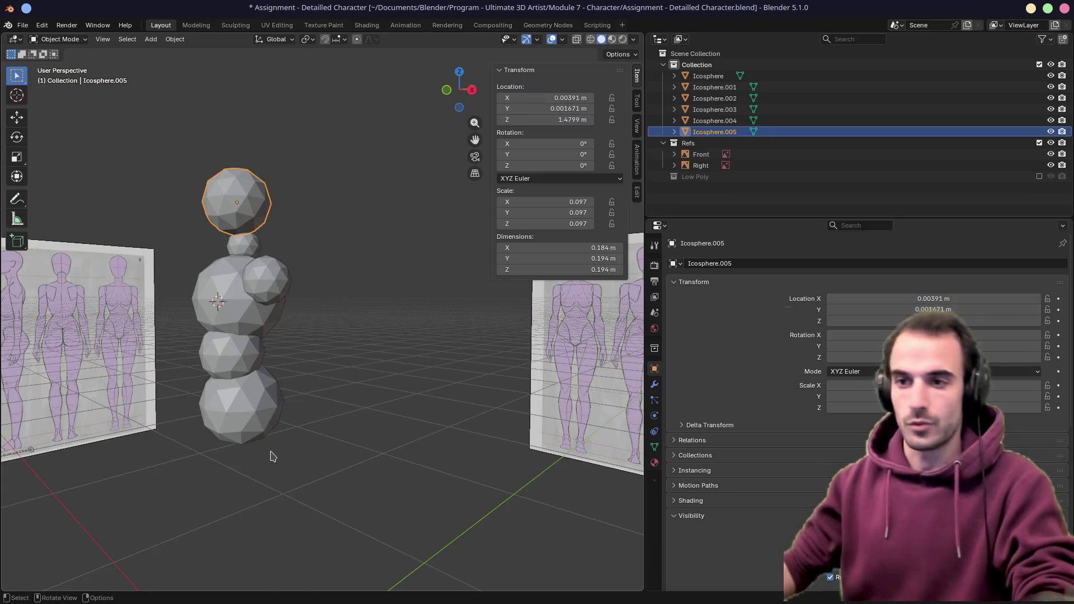
{"action": "key", "text": "KP_1"}
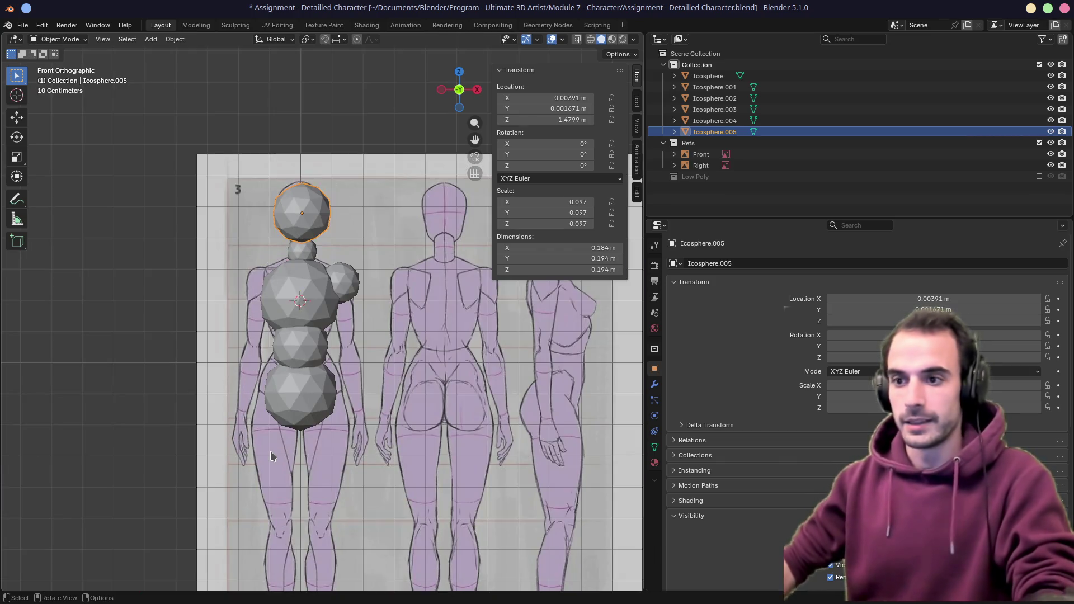
Duplicate the hip sphere into a thigh piece, stretched tall in Z, narrowed and placed over the leg
{"action": "middle_click_drag", "start_coordinate": [283, 443], "coordinate": [367, 309], "text": "shift"}
{"action": "left_click", "coordinate": [345, 349]}
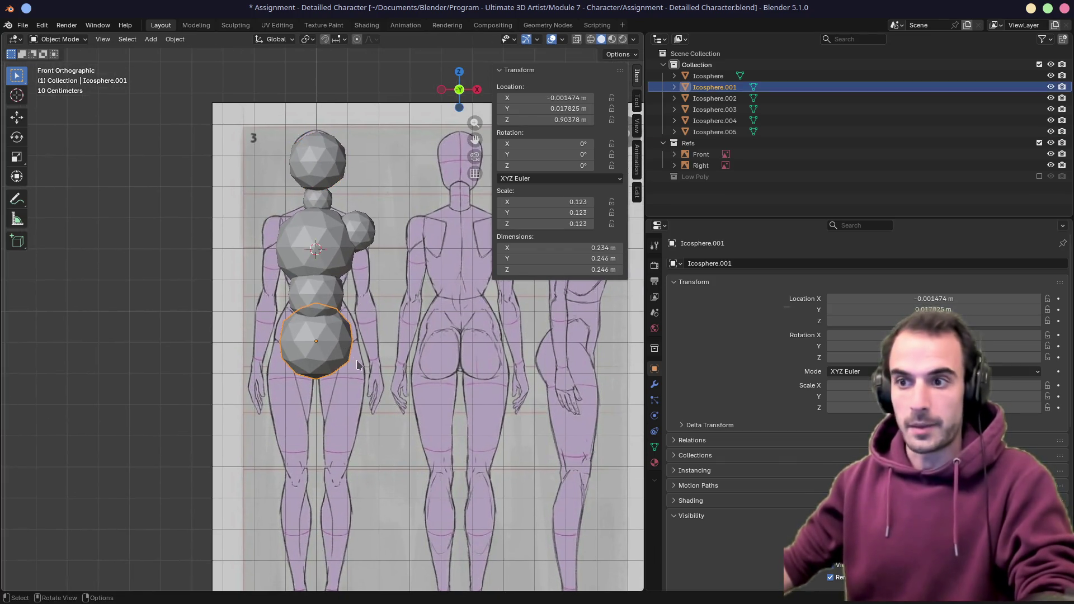
{"action": "key", "text": "shift+d"}
{"action": "left_click", "coordinate": [381, 423]}
{"action": "key", "text": "s"}
{"action": "key", "text": "z"}
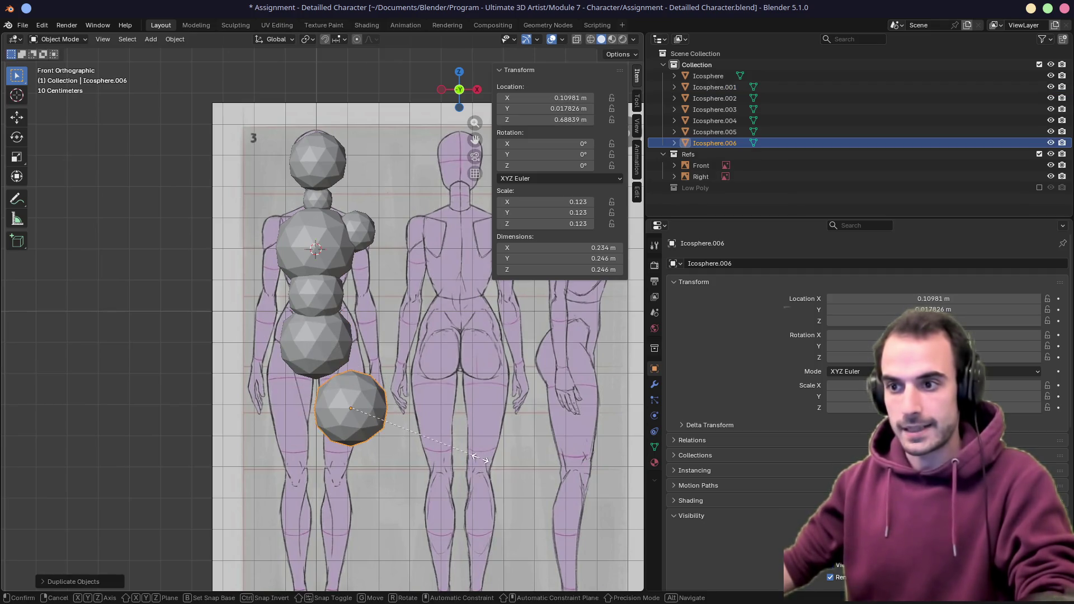
{"action": "left_click", "coordinate": [538, 529]}
{"action": "key", "text": "s"}
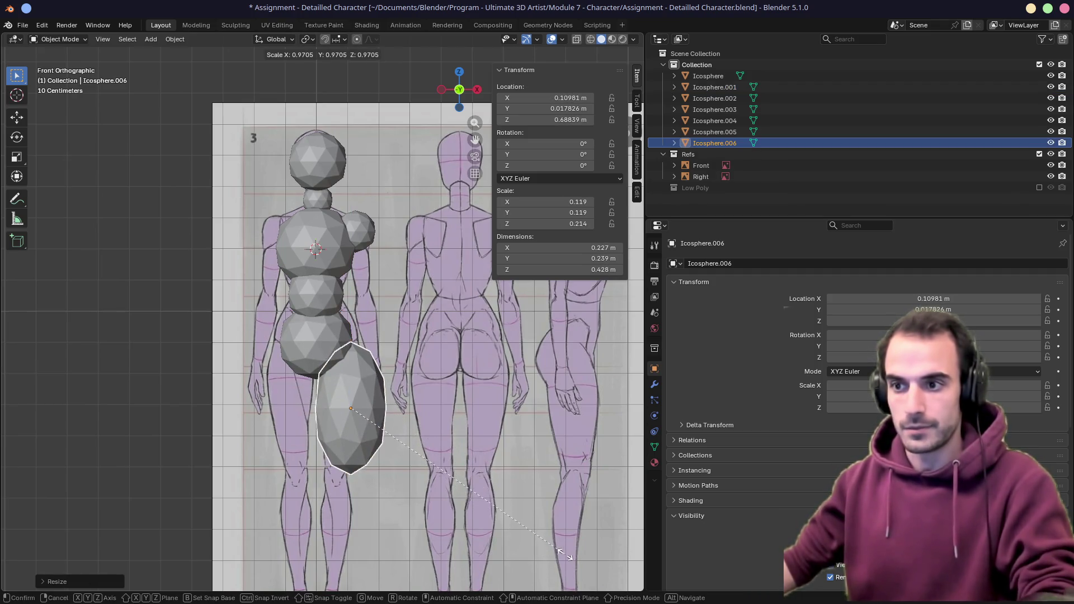
{"action": "left_click", "coordinate": [566, 556]}
{"action": "key", "text": "g"}
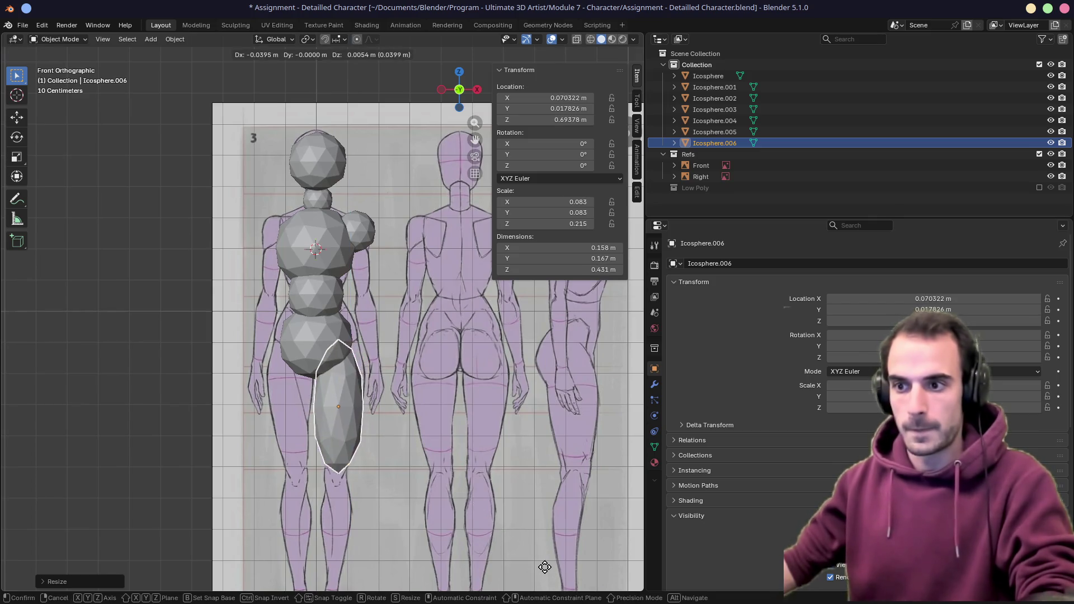
{"action": "left_click", "coordinate": [545, 568]}
{"action": "scroll", "coordinate": [508, 487], "scroll_direction": "up", "scroll_amount": 2}
Duplicate the thigh into a lower-leg piece and slim it while keeping its height
{"action": "key", "text": "shift+d"}
{"action": "left_click", "coordinate": [531, 530]}
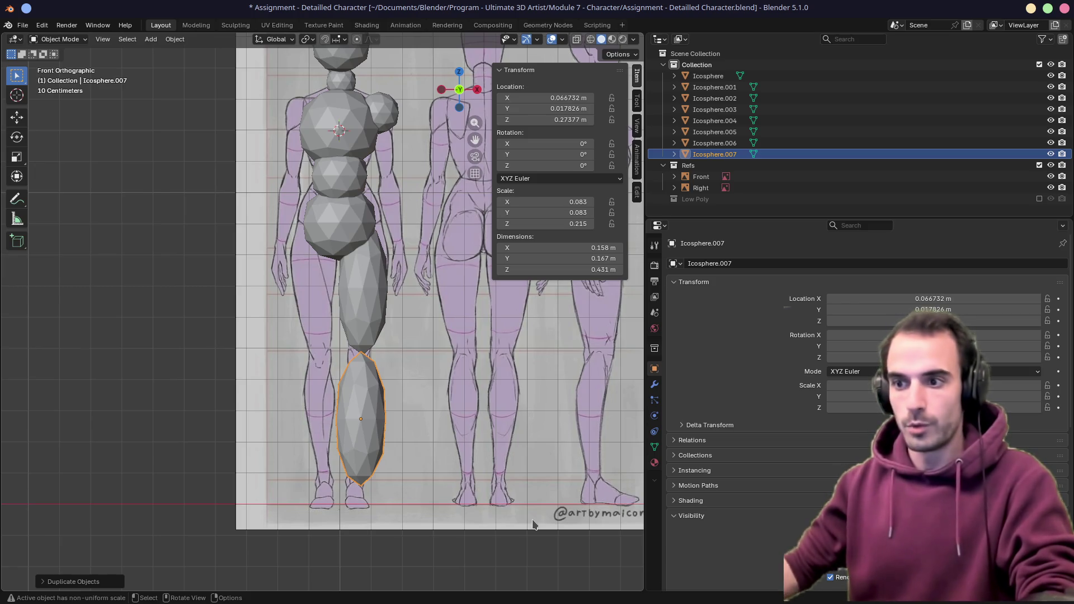
{"action": "key", "text": "s"}
{"action": "key", "text": "shift+z"}
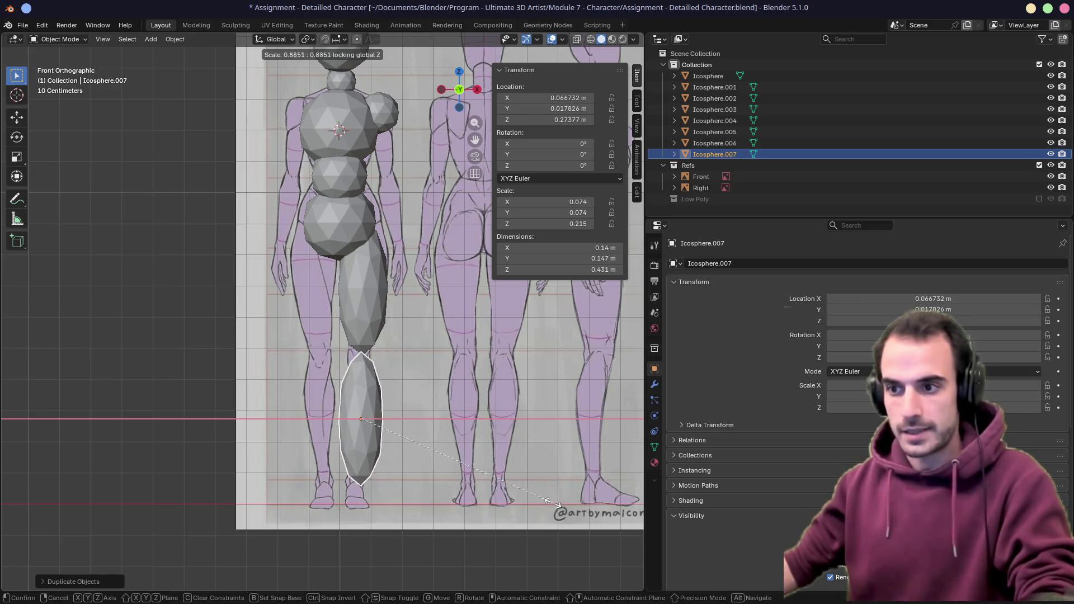
{"action": "left_click", "coordinate": [524, 496]}
In side view, tilt the shin, then tilt and reposition the thigh along the reference leg
{"action": "key", "text": "KP_3"}
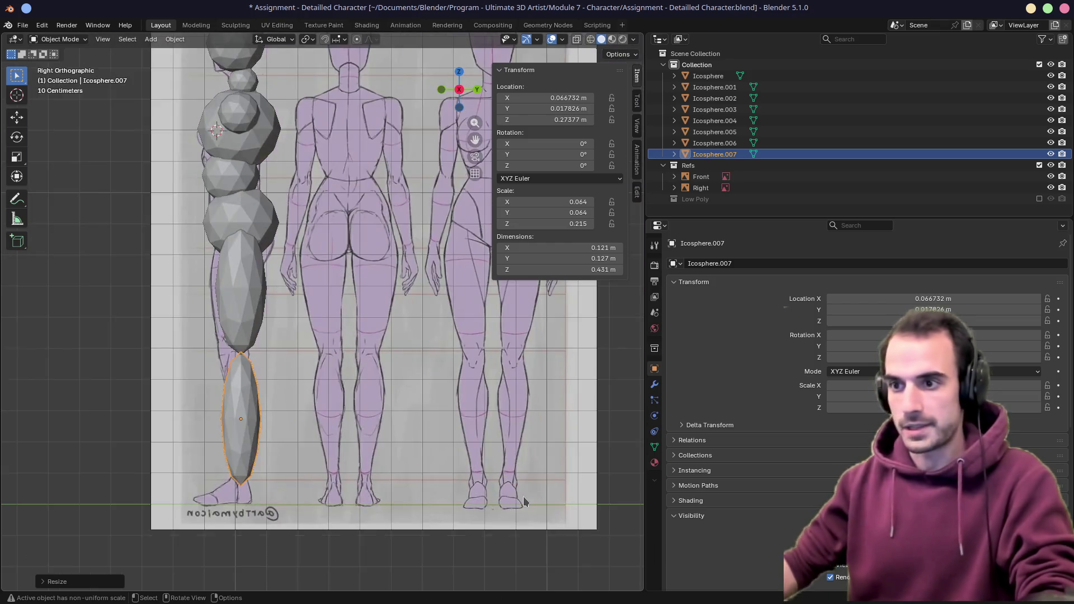
{"action": "key", "text": "r"}
{"action": "left_click", "coordinate": [278, 420]}
{"action": "left_click", "coordinate": [249, 284]}
{"action": "key", "text": "r"}
{"action": "left_click", "coordinate": [415, 294]}
{"action": "key", "text": "g"}
{"action": "left_click", "coordinate": [404, 317]}
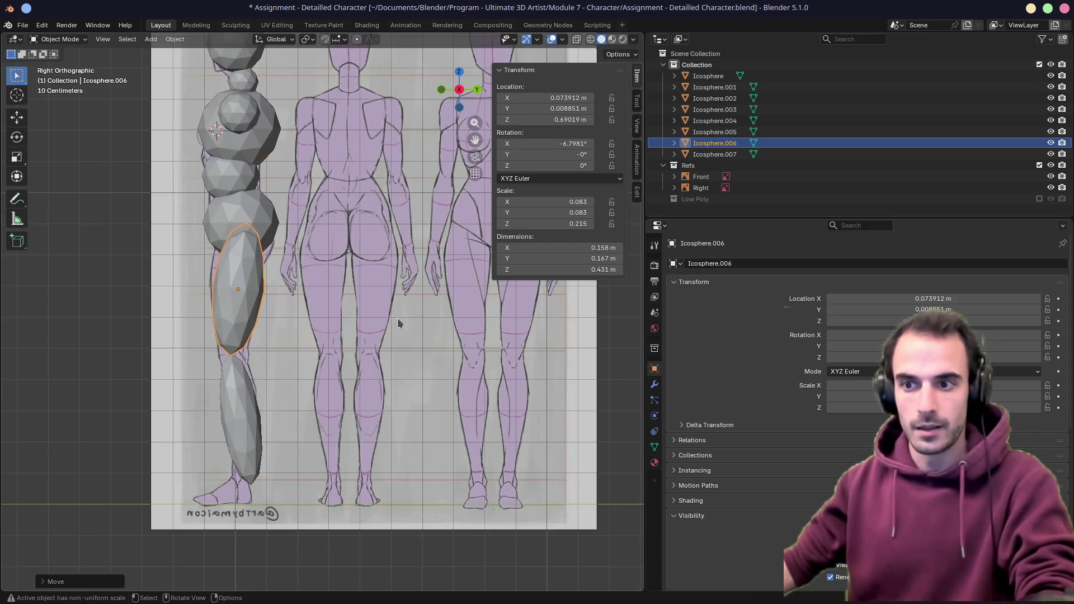
Tilt and move the lower-leg piece to align with the side reference
{"action": "left_click", "coordinate": [243, 437]}
{"action": "key", "text": "r"}
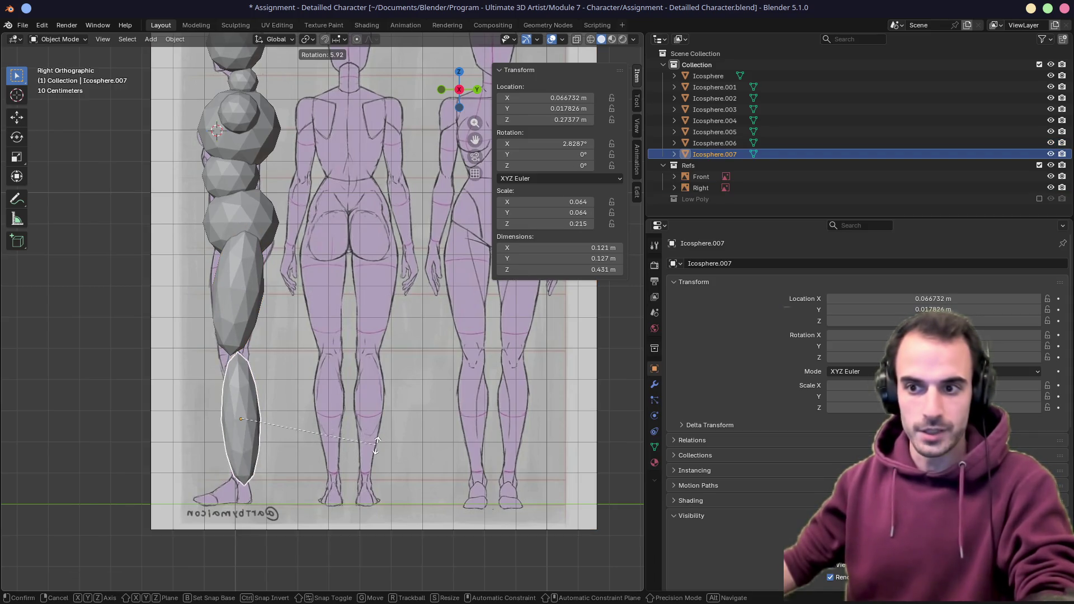
{"action": "left_click", "coordinate": [378, 446]}
{"action": "key", "text": "g"}
{"action": "left_click", "coordinate": [289, 472]}
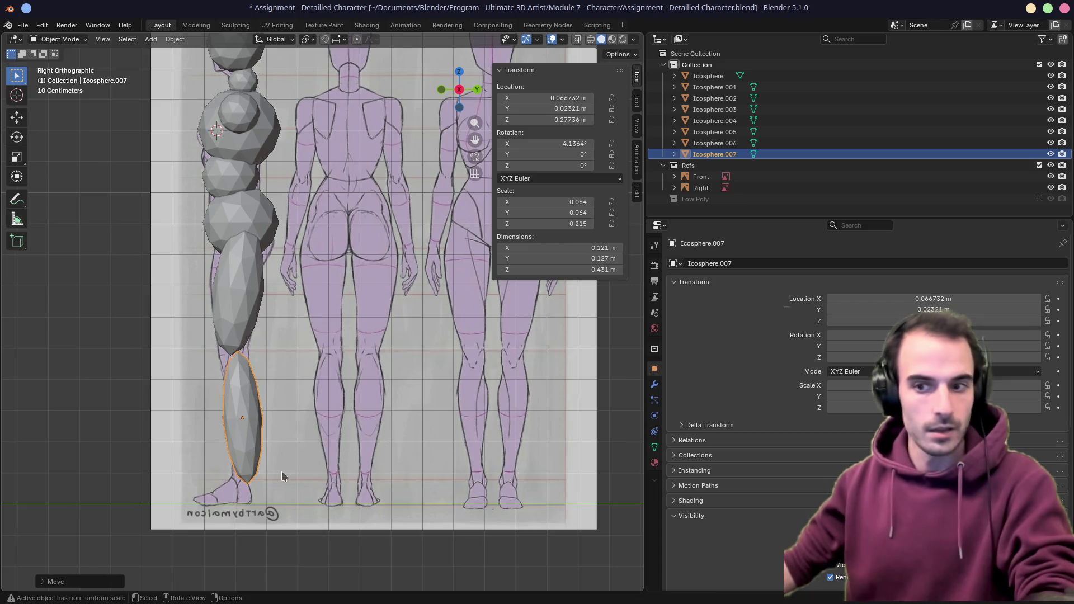
{"action": "left_click", "coordinate": [216, 126]}
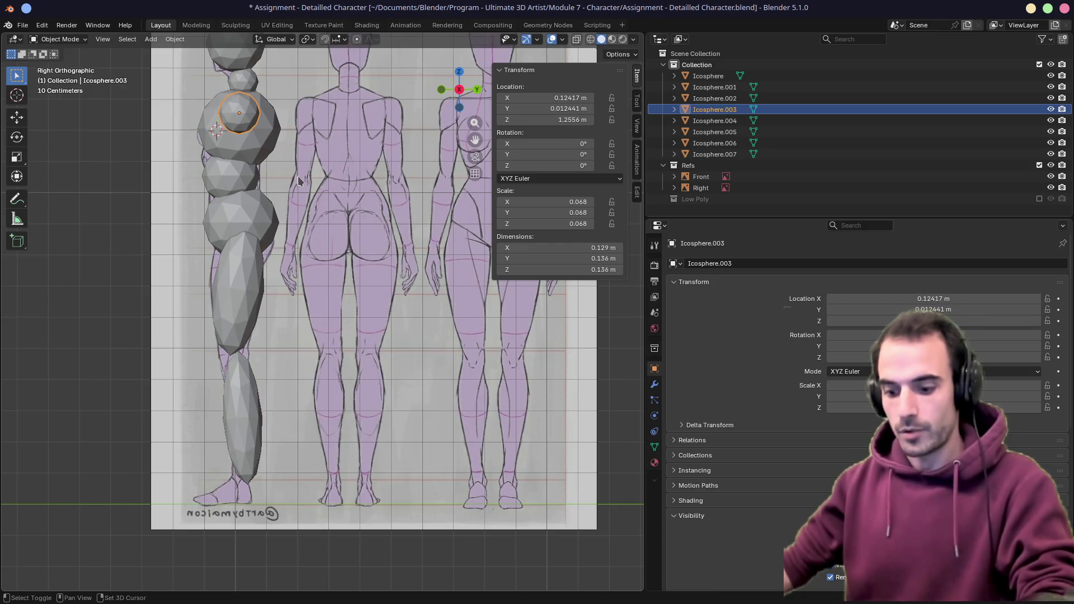
Duplicate a small sphere down to the ankle, shrink it and set it in place
{"action": "key", "text": "shift+d"}
{"action": "left_click", "coordinate": [305, 554]}
{"action": "key", "text": "s"}
{"action": "left_click", "coordinate": [336, 537]}
{"action": "key", "text": "g"}
{"action": "left_click", "coordinate": [406, 528]}
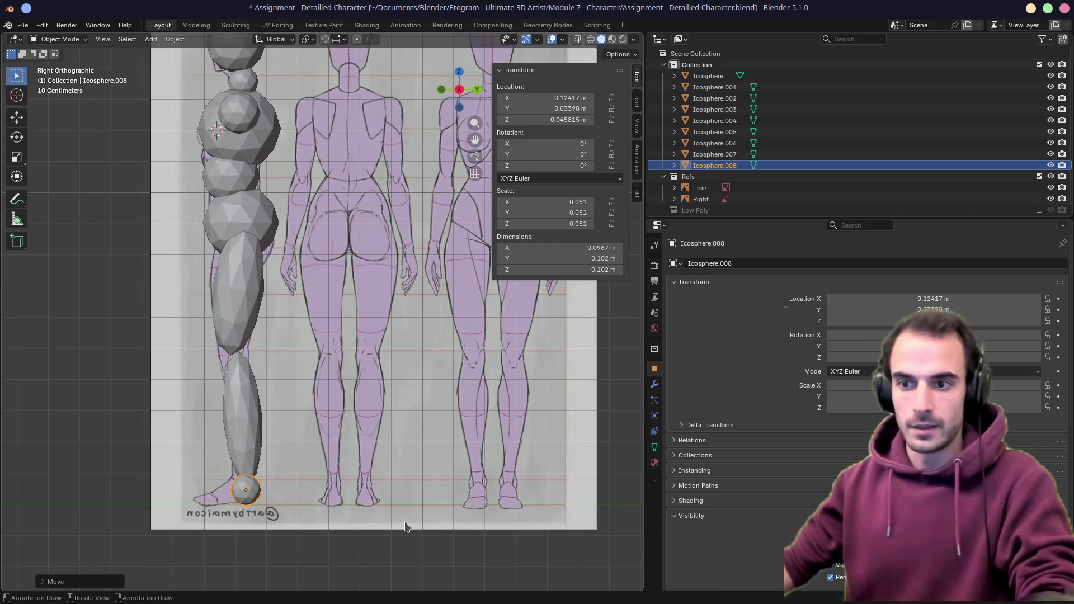
Duplicate the ankle sphere into a foot piece flattened in Z and enlarged
{"action": "key", "text": "shift+d"}
{"action": "left_click", "coordinate": [381, 525]}
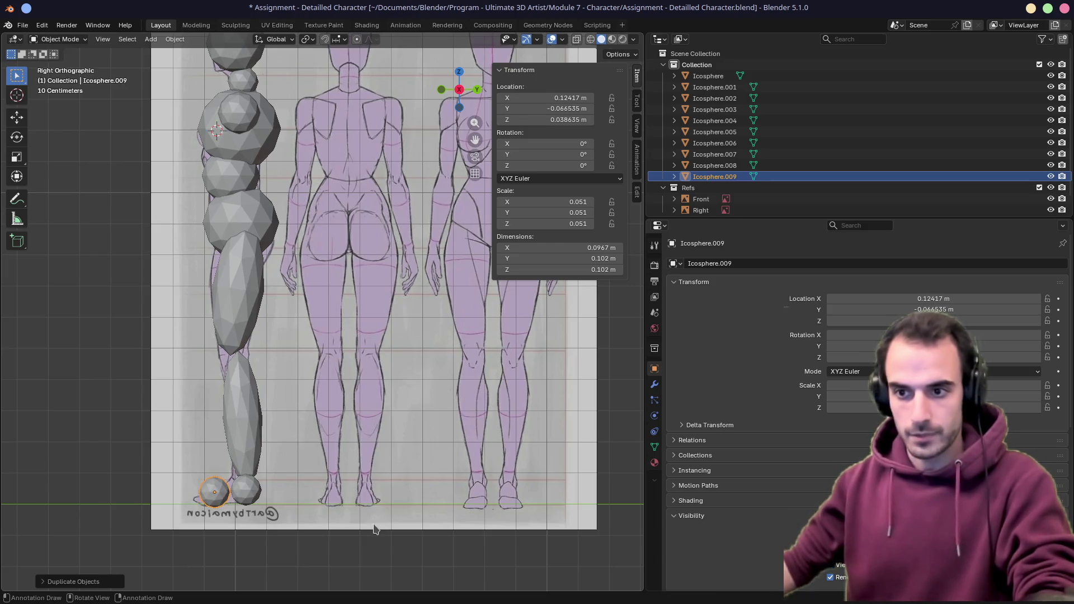
{"action": "key", "text": "s"}
{"action": "key", "text": "z"}
{"action": "left_click", "coordinate": [372, 524]}
{"action": "key", "text": "s"}
{"action": "left_click", "coordinate": [353, 528]}
Position, tilt and size the foot piece to match the side reference
{"action": "key", "text": "g"}
{"action": "left_click", "coordinate": [327, 531]}
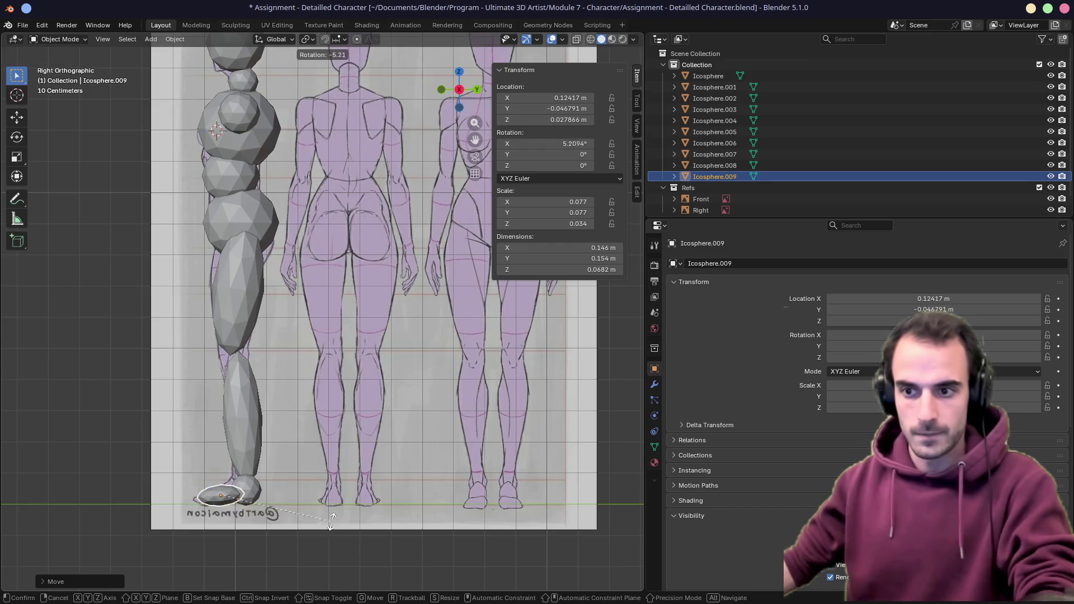
{"action": "key", "text": "r"}
{"action": "left_click", "coordinate": [329, 525]}
{"action": "key", "text": "s"}
{"action": "left_click", "coordinate": [332, 519]}
In front view, move the foot and ankle under the leg and narrow the foot in X
{"action": "middle_click_drag", "start_coordinate": [252, 336], "coordinate": [371, 489]}
{"action": "key", "text": "KP_1"}
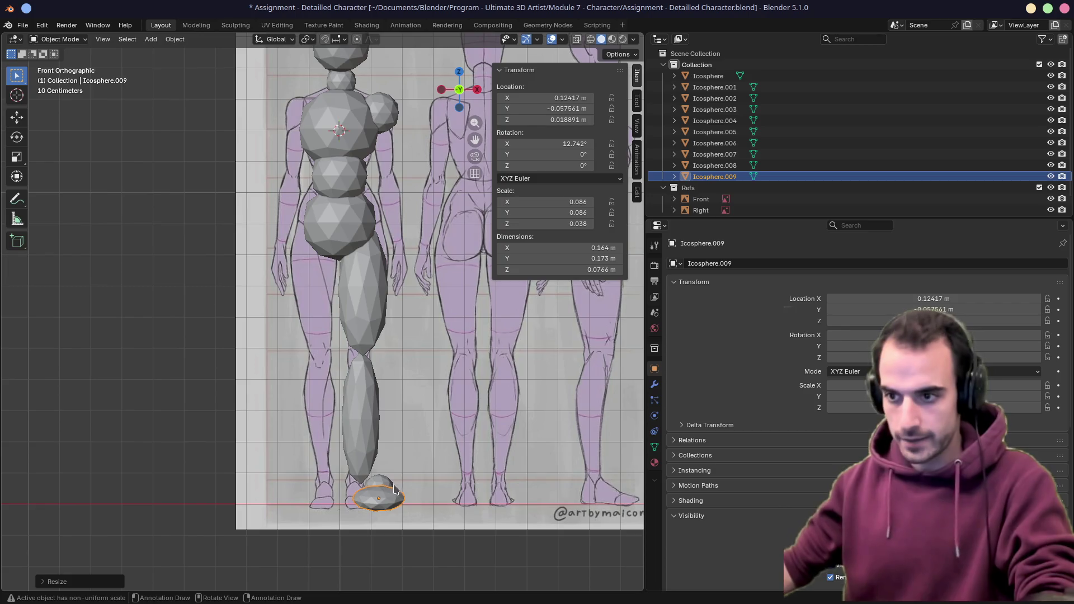
{"action": "left_click", "coordinate": [397, 492], "text": "shift"}
{"action": "key", "text": "g"}
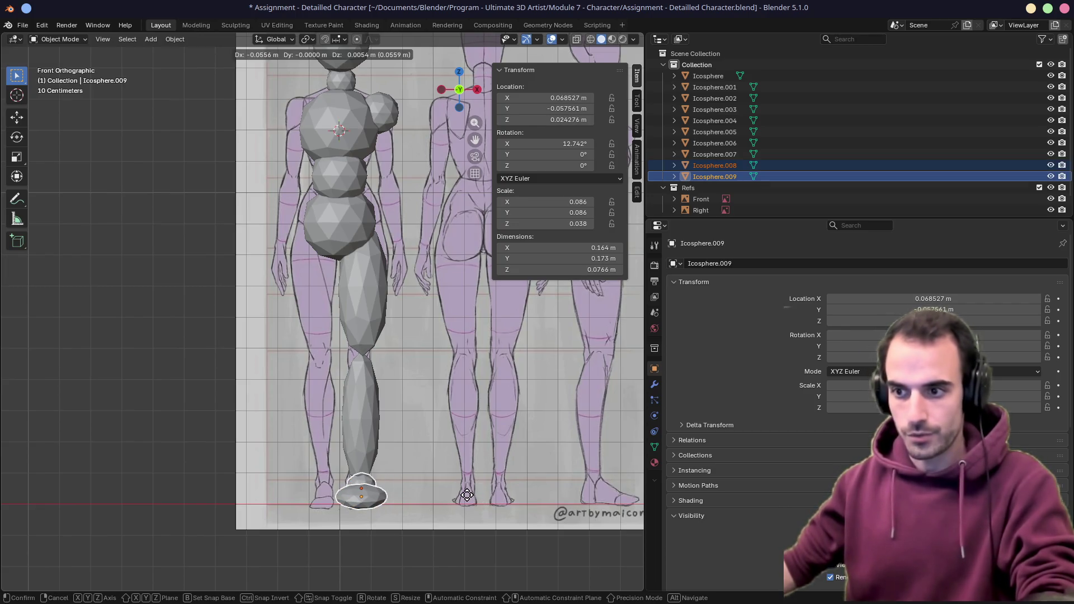
{"action": "left_click", "coordinate": [465, 496]}
{"action": "key", "text": "s"}
{"action": "key", "text": "x"}
{"action": "left_click", "coordinate": [459, 499]}
{"action": "mouse_move", "coordinate": [425, 465]}
{"action": "middle_mouse_down"}
{"action": "mouse_move", "coordinate": [304, 468]}
{"action": "mouse_move", "coordinate": [435, 471]}
{"action": "middle_mouse_up"}
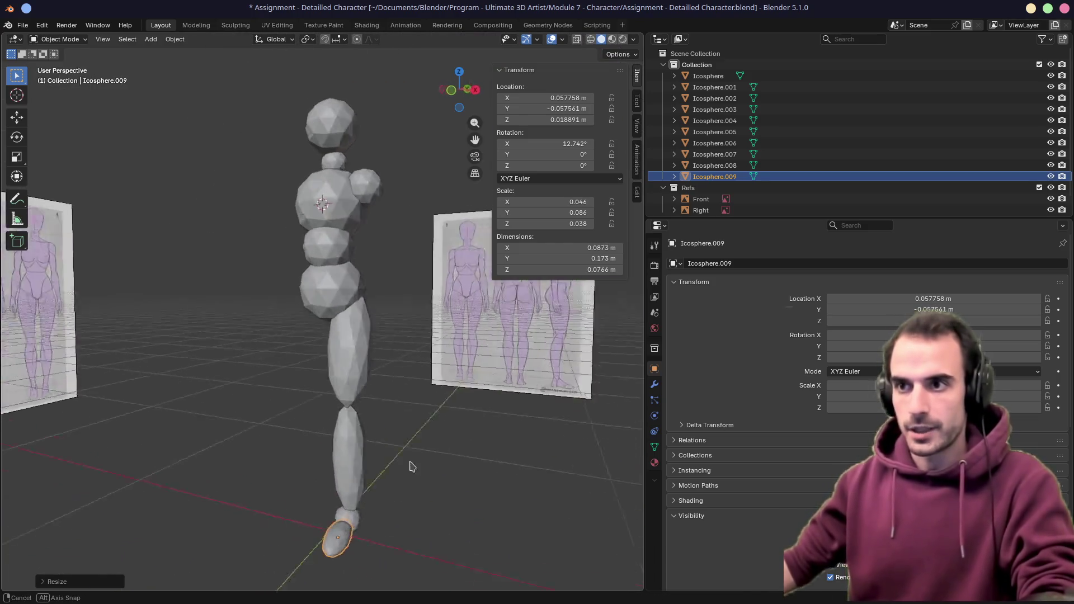
{"action": "key", "text": "a"}
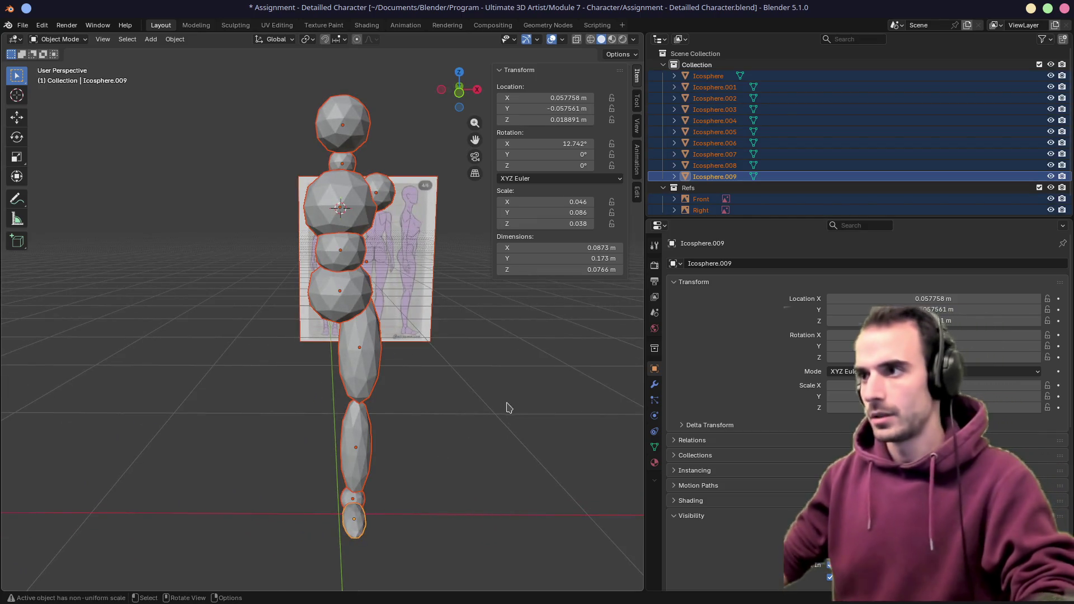
Undo a Rotation & Scale apply and apply Scale only to all body spheres
{"action": "key", "text": "ctrl+a"}
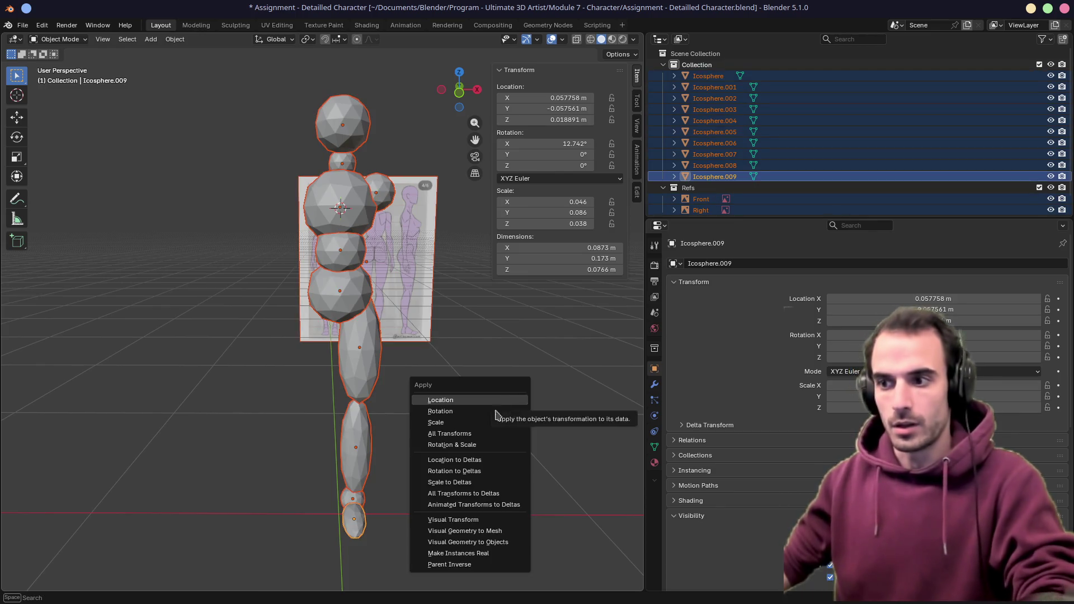
{"action": "left_click", "coordinate": [473, 449]}
{"action": "key", "text": "ctrl+z"}
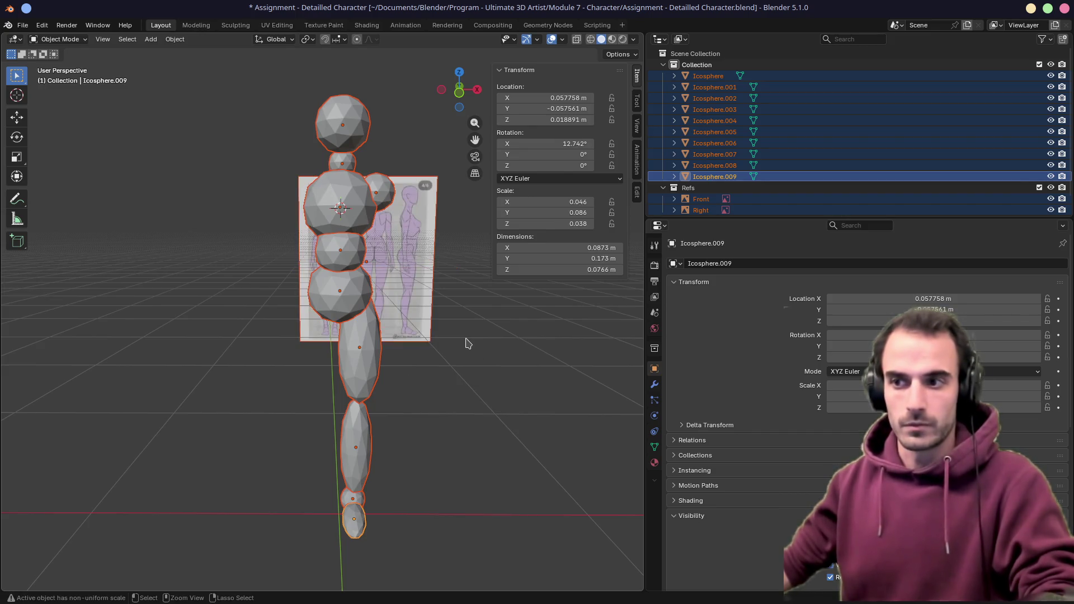
{"action": "key", "text": "ctrl+a"}
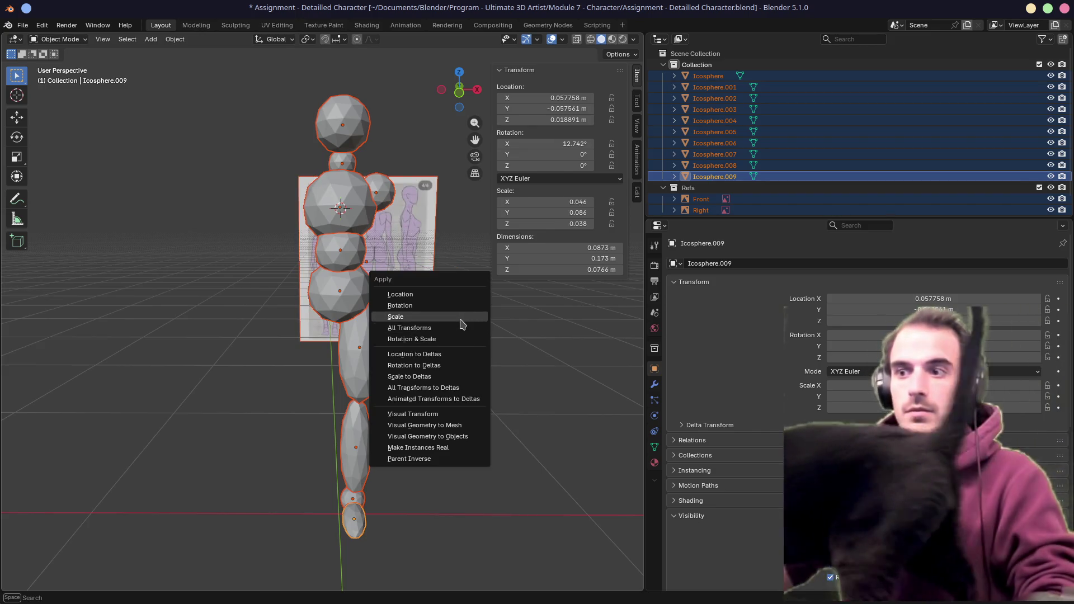
{"action": "left_click", "coordinate": [460, 325]}
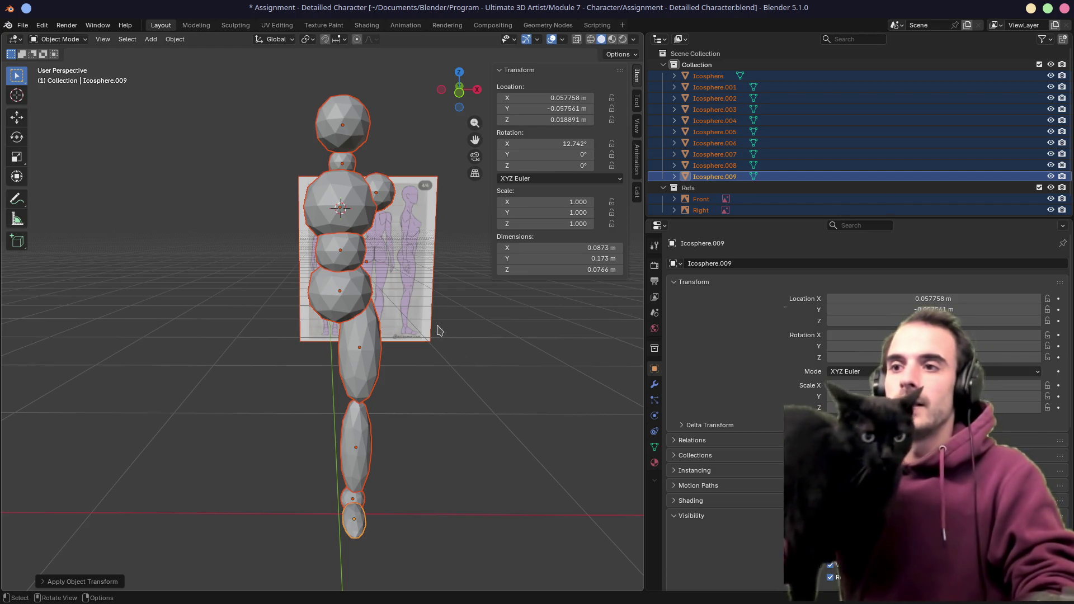
{"action": "middle_click_drag", "start_coordinate": [427, 327], "coordinate": [414, 370], "text": "shift"}
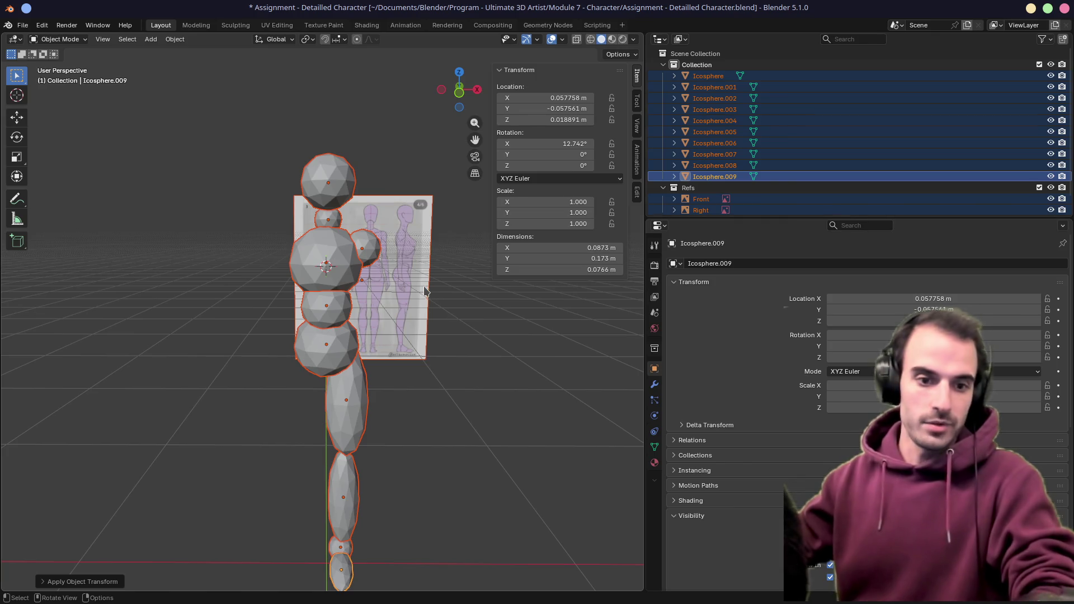
{"action": "mouse_move", "coordinate": [432, 304]}
{"action": "middle_mouse_down"}
{"action": "mouse_move", "coordinate": [377, 283]}
{"action": "mouse_move", "coordinate": [298, 305]}
{"action": "middle_mouse_up"}
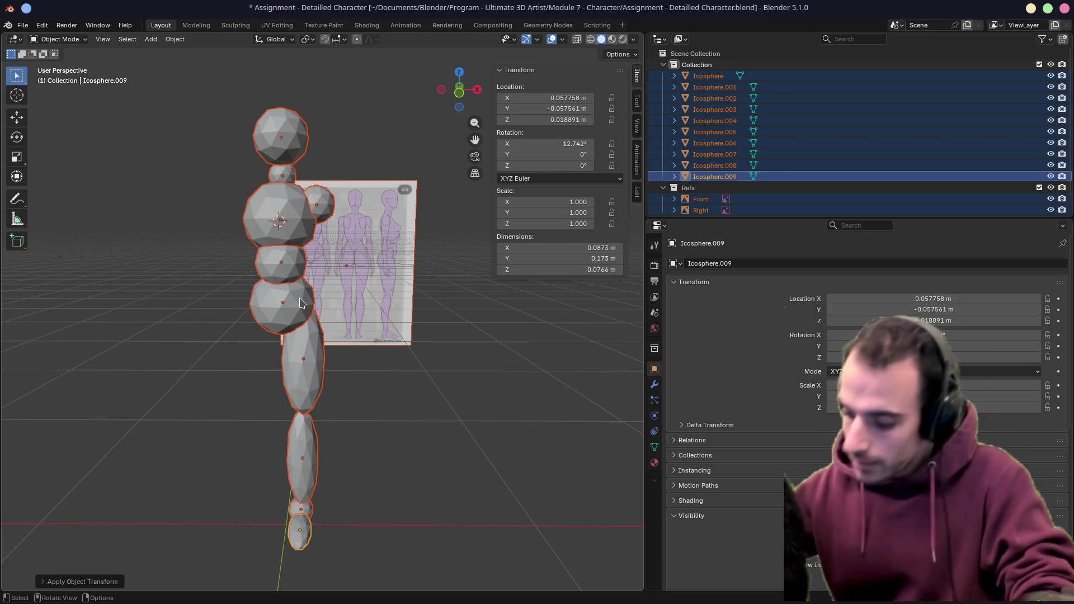
{"action": "key", "text": "KP_1"}
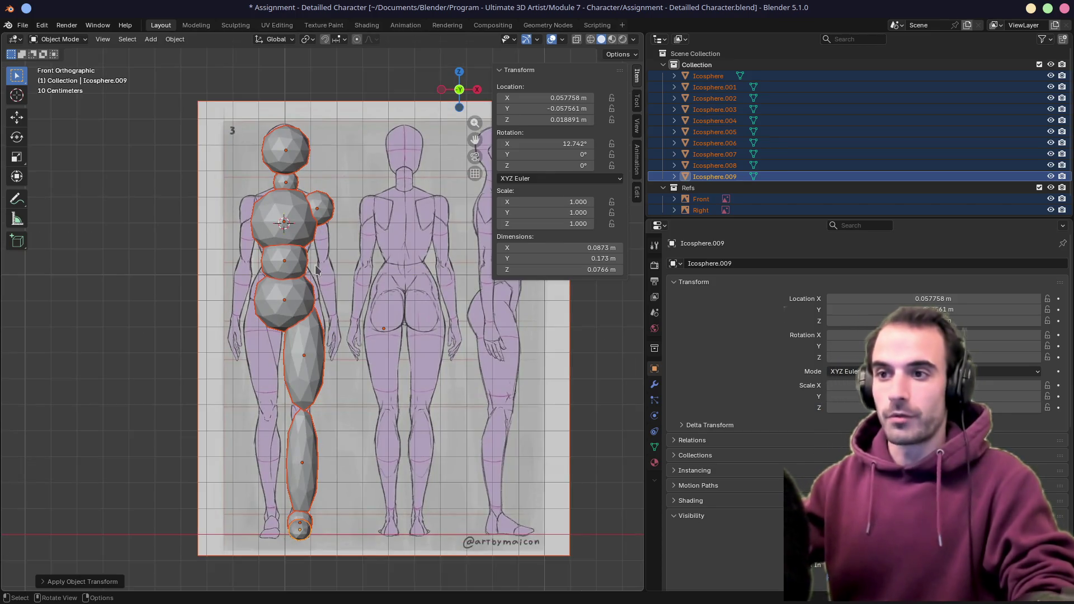
{"action": "scroll", "coordinate": [317, 269], "scroll_direction": "up", "scroll_amount": 2}
Duplicate the thigh and shin spheres into a smaller, tilted arm hanging beside the torso
{"action": "left_click", "coordinate": [332, 386]}
{"action": "left_click", "coordinate": [339, 509], "text": "shift"}
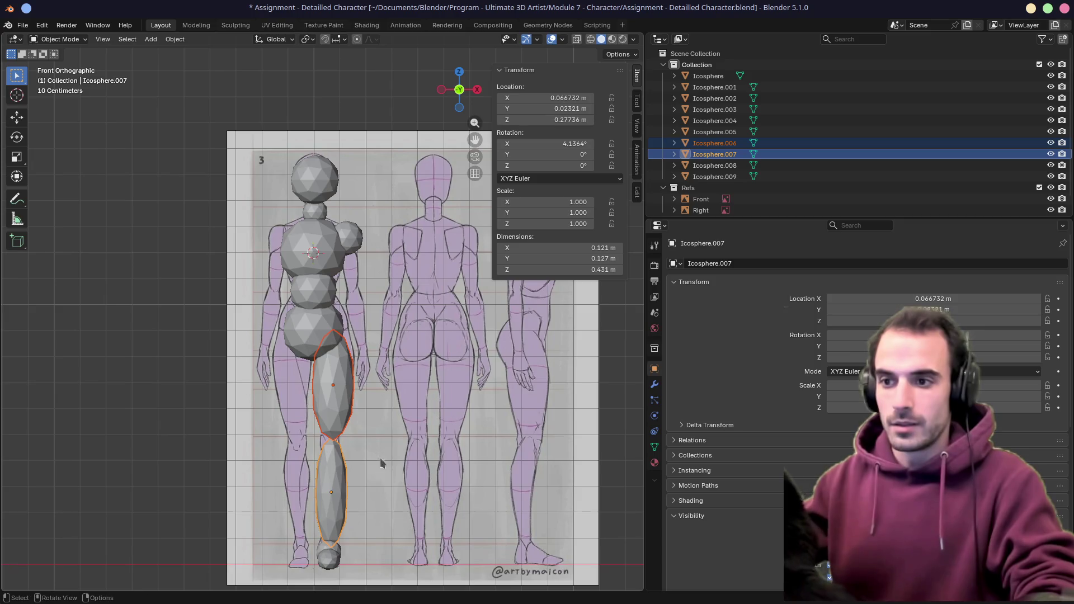
{"action": "key", "text": "shift+d"}
{"action": "left_click", "coordinate": [420, 327]}
{"action": "key", "text": "r"}
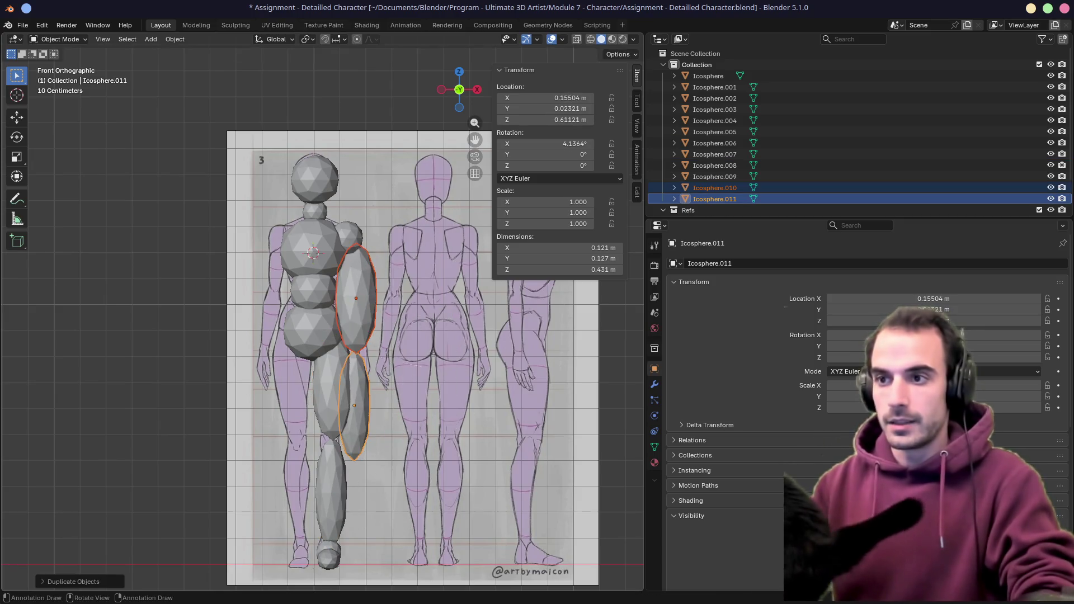
{"action": "left_click", "coordinate": [493, 360]}
{"action": "key", "text": "s"}
{"action": "left_click", "coordinate": [493, 395]}
{"action": "key", "text": "g"}
{"action": "left_click", "coordinate": [370, 370]}
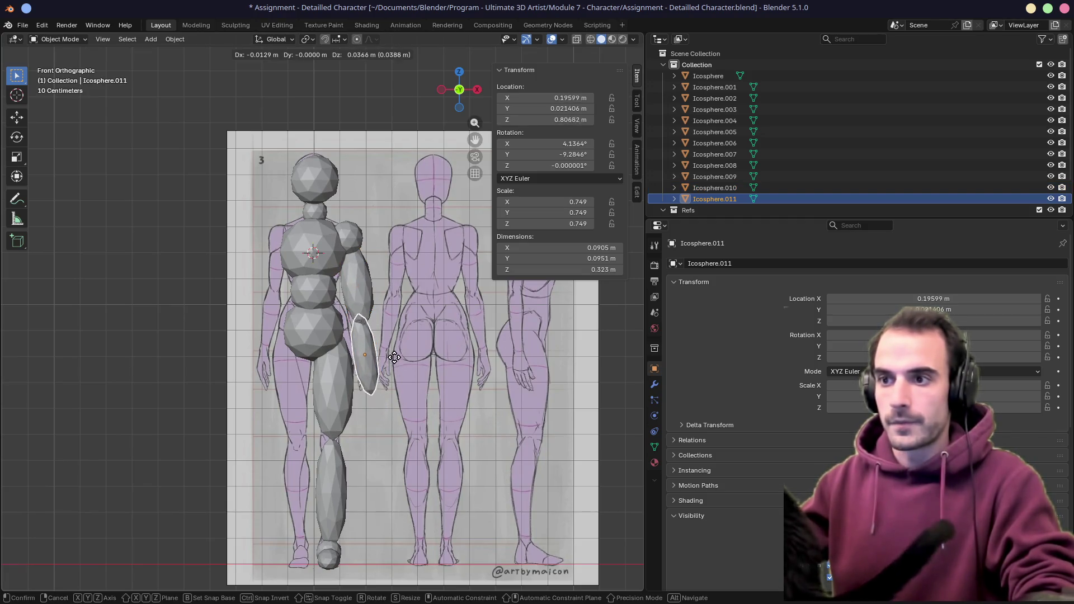
Shrink the upper-arm sphere further and nudge it under the shoulder in front view
{"action": "left_click", "coordinate": [378, 293]}
{"action": "key", "text": "s"}
{"action": "left_click", "coordinate": [374, 294]}
{"action": "key", "text": "g"}
{"action": "mouse_move", "coordinate": [394, 319]}
{"action": "middle_mouse_down", "text": "shift"}
{"action": "mouse_move", "coordinate": [414, 336]}
{"action": "mouse_move", "coordinate": [320, 338]}
{"action": "middle_mouse_up", "text": "shift"}
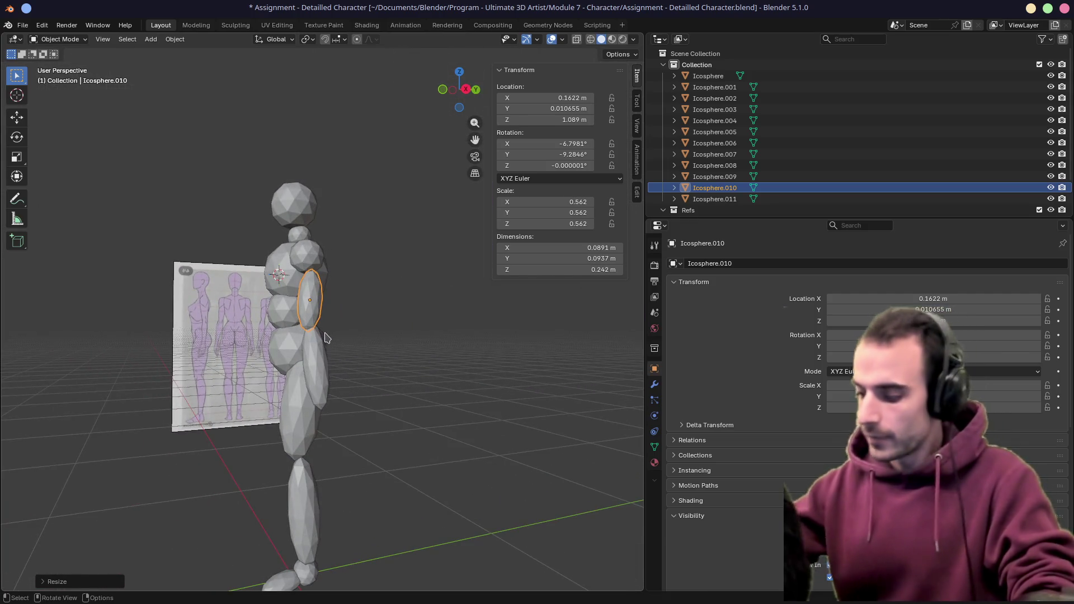
In side view, reposition and tilt the upper arm to the reference and move the forearm into place
{"action": "key", "text": "KP_3"}
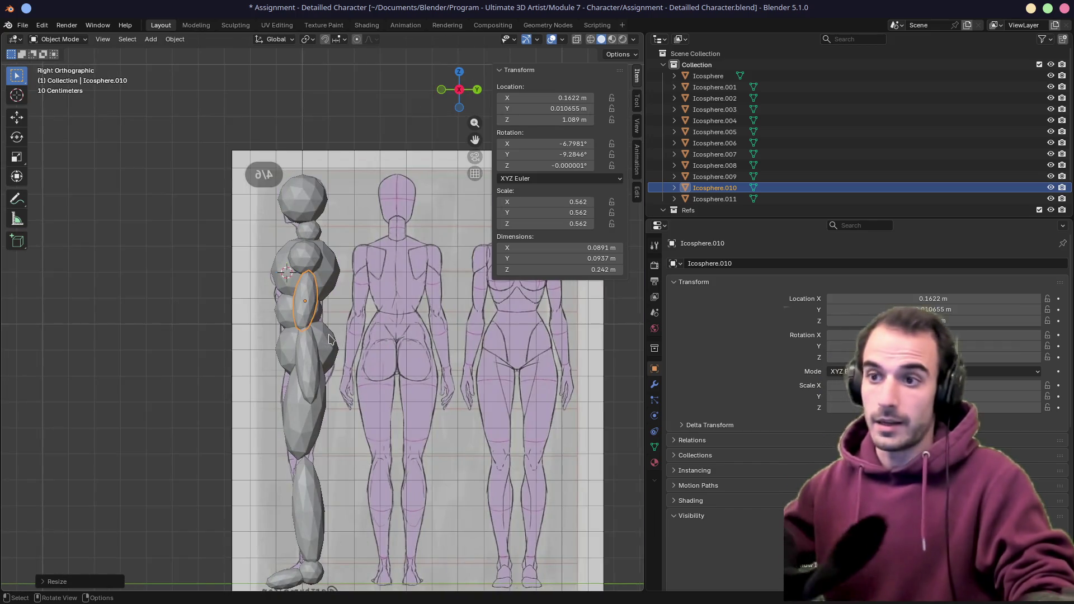
{"action": "key", "text": "g"}
{"action": "left_click", "coordinate": [347, 334]}
{"action": "key", "text": "r"}
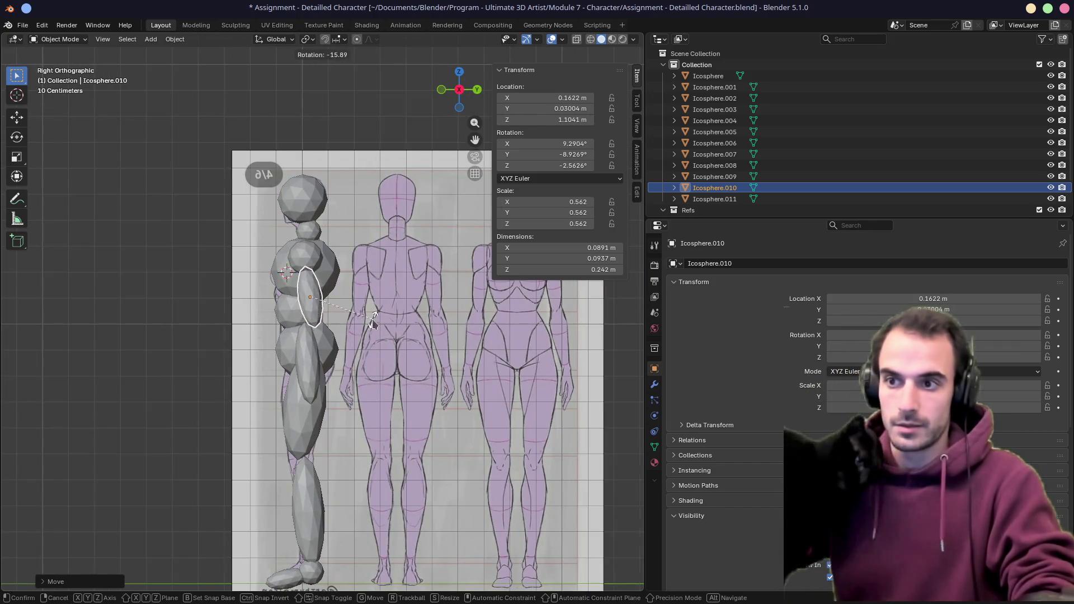
{"action": "left_click", "coordinate": [347, 334]}
{"action": "left_click", "coordinate": [307, 349]}
{"action": "key", "text": "g"}
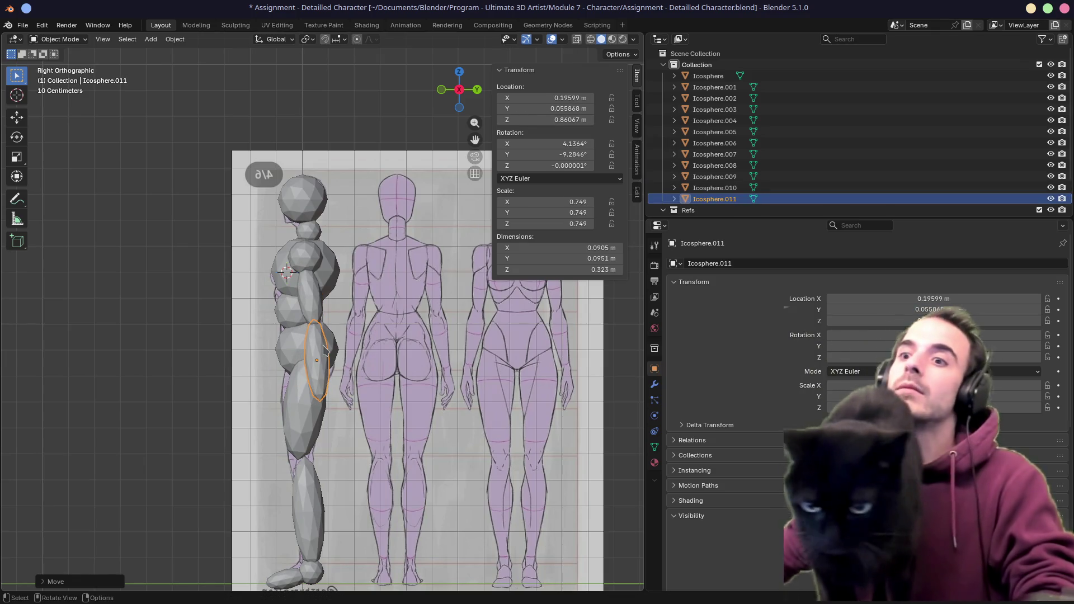
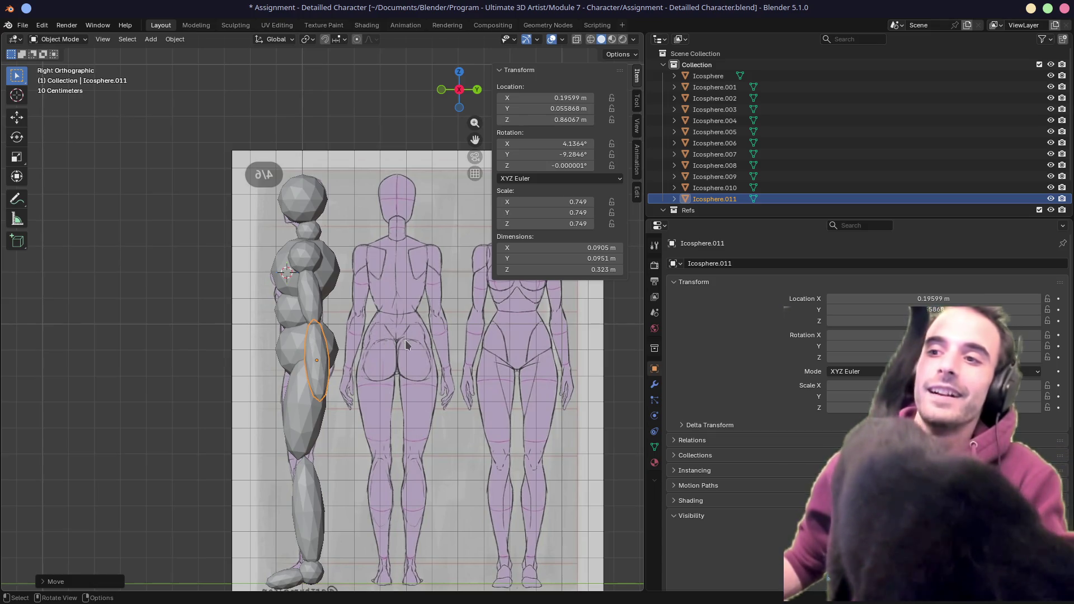
Re-angle the forearm and upper arm pieces alternately so the arm bends naturally
{"action": "key", "text": "r"}
{"action": "left_click", "coordinate": [374, 347]}
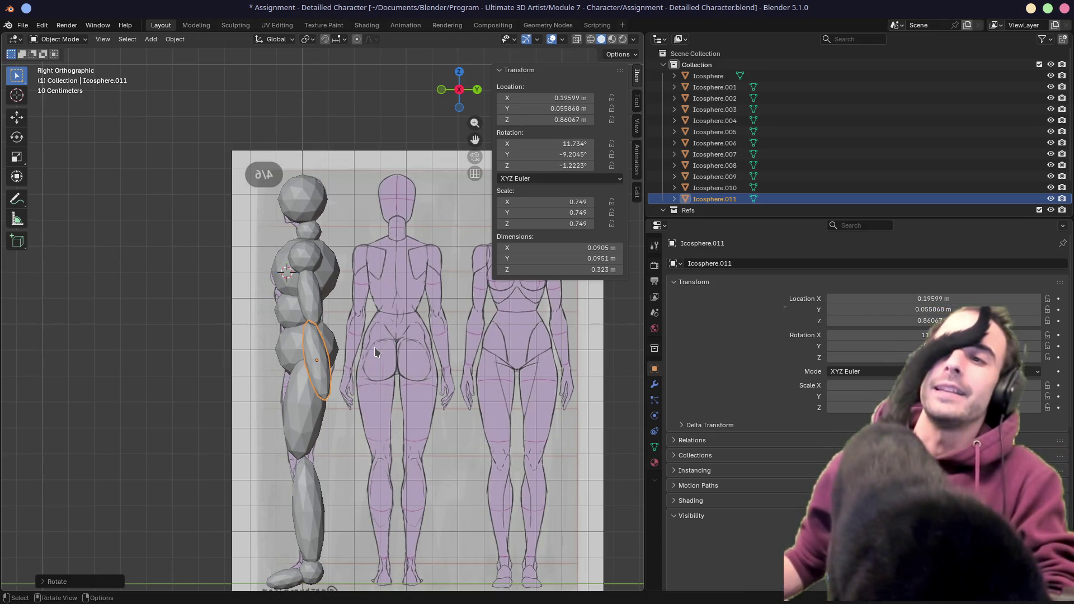
{"action": "left_click", "coordinate": [318, 312]}
{"action": "key", "text": "r"}
{"action": "left_click", "coordinate": [513, 308]}
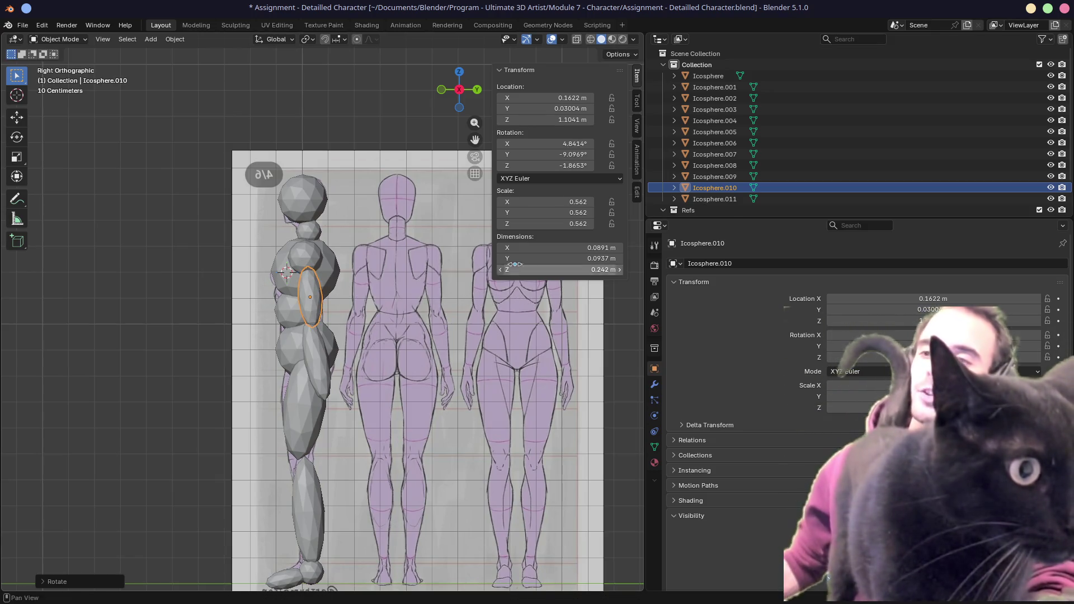
{"action": "left_click", "coordinate": [324, 365]}
{"action": "key", "text": "r"}
{"action": "left_click", "coordinate": [467, 361]}
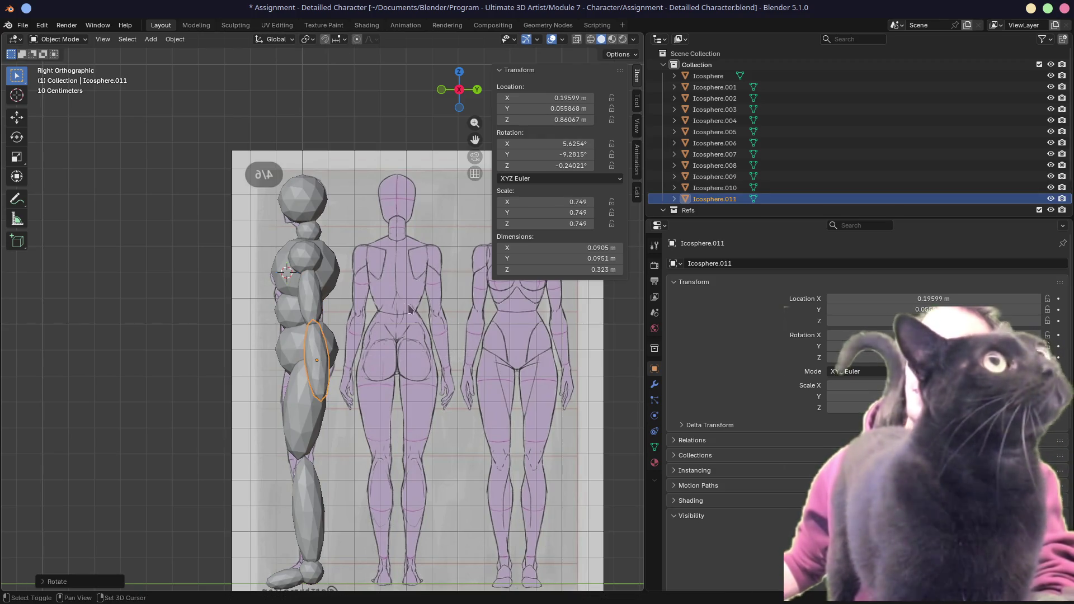
{"action": "middle_click_drag", "start_coordinate": [433, 339], "coordinate": [518, 362]}
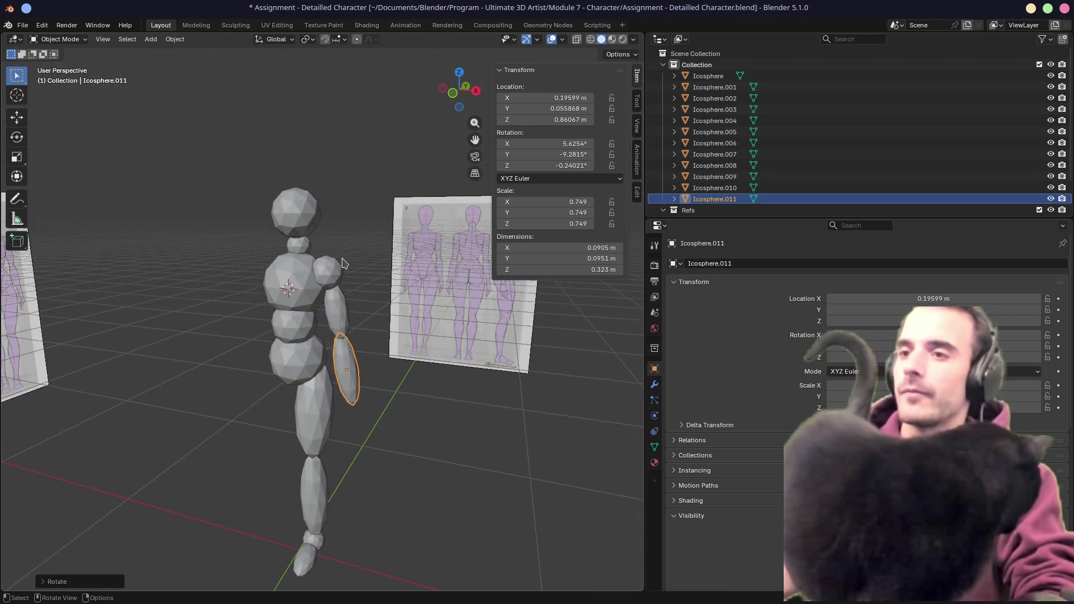
In Right Ortho view, reposition the shoulder sphere, re-tilt the upper arm and shift the forearm to the side reference
{"action": "left_click", "coordinate": [328, 273]}
{"action": "key", "text": "KP_5"}
{"action": "key", "text": "KP_3"}
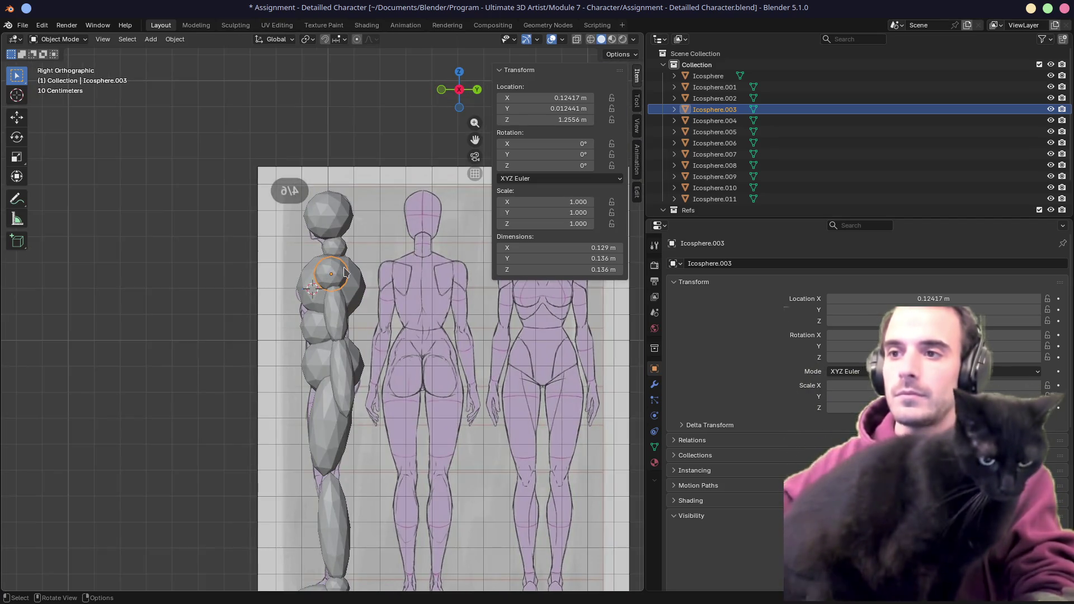
{"action": "key", "text": "g"}
{"action": "left_click", "coordinate": [340, 278]}
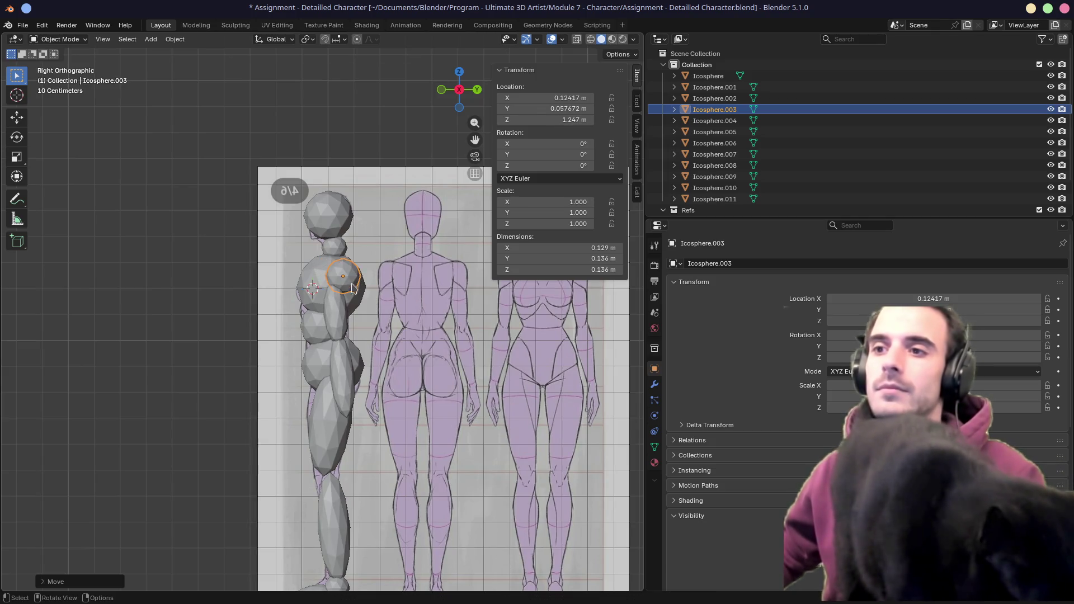
{"action": "left_click", "coordinate": [336, 315]}
{"action": "key", "text": "r"}
{"action": "left_click", "coordinate": [400, 312]}
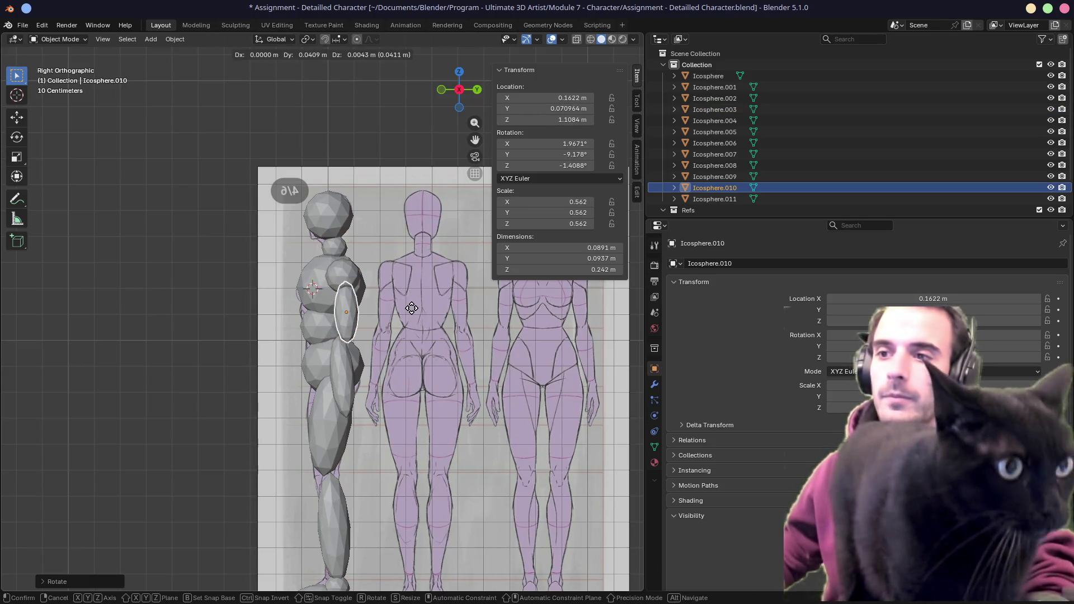
{"action": "left_click", "coordinate": [359, 378]}
{"action": "key", "text": "g"}
{"action": "left_click", "coordinate": [416, 368]}
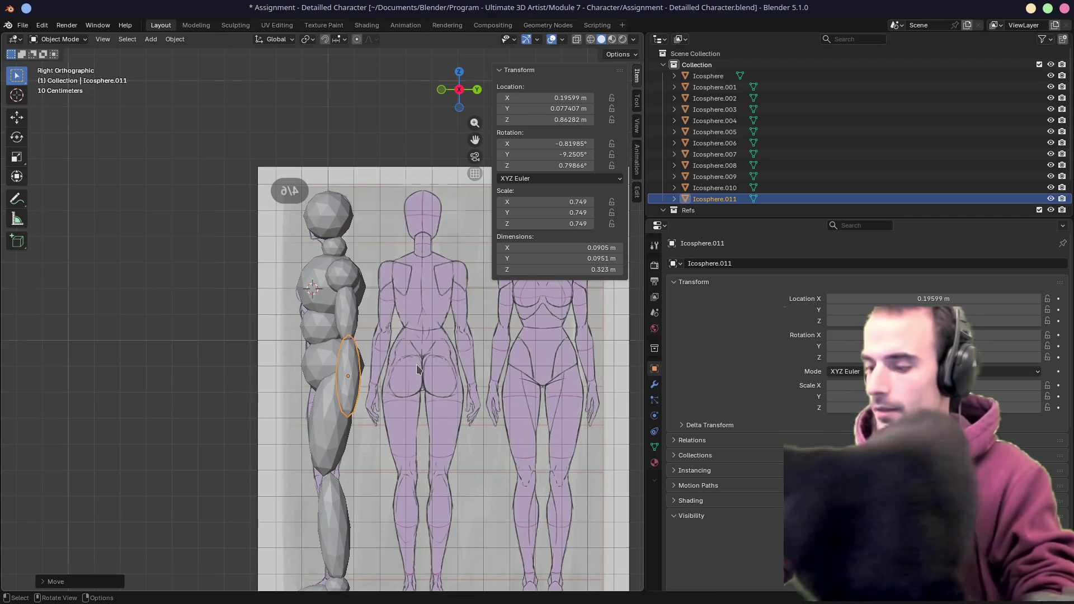
{"action": "key", "text": "KP_1"}
{"action": "left_click", "coordinate": [390, 394]}
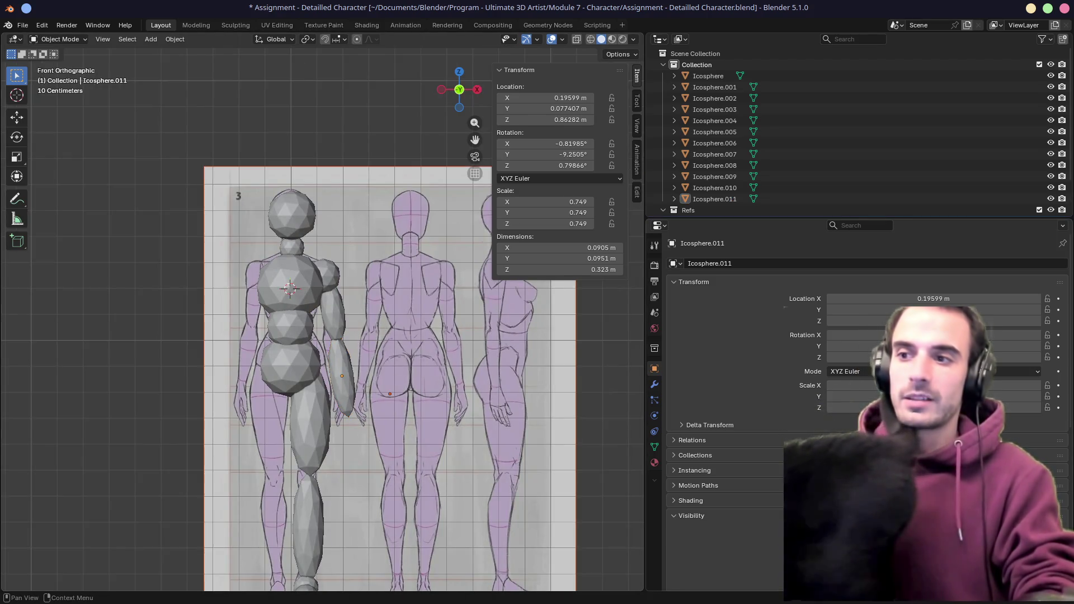
Rotate Icosphere.010 outward from the torso in Front Ortho until it hangs beside the body like the reference
{"action": "left_click", "coordinate": [336, 311]}
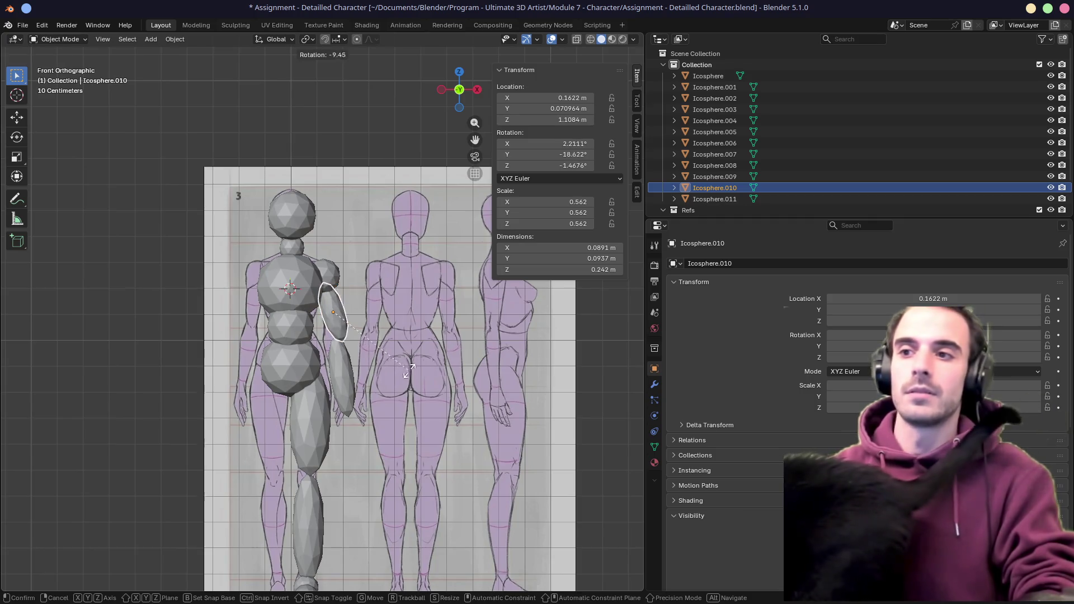
{"action": "key", "text": "r"}
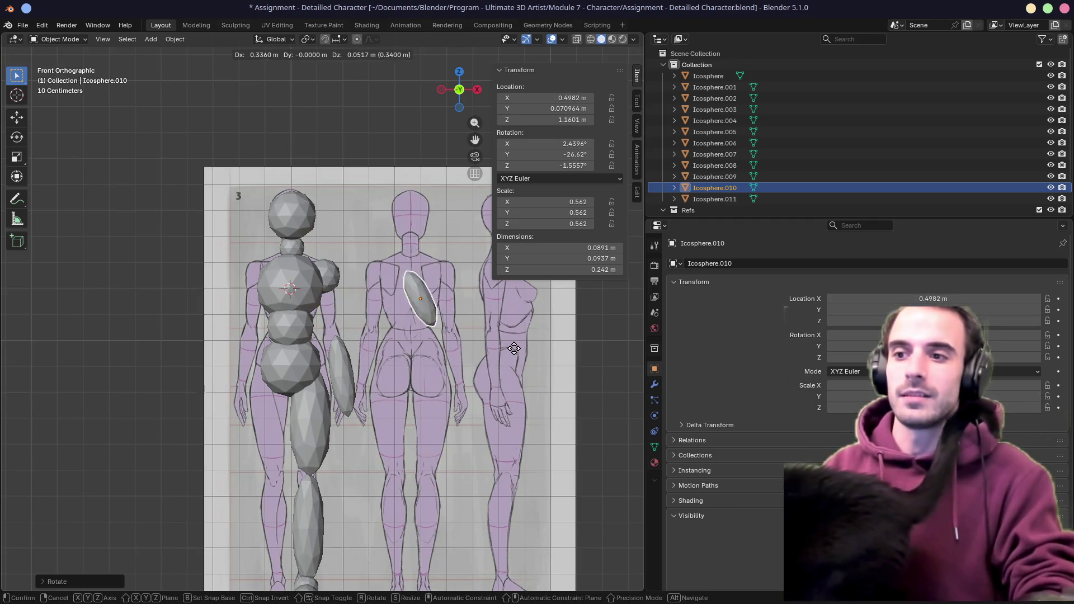
{"action": "left_click", "coordinate": [420, 361]}
{"action": "key", "text": "g"}
{"action": "key", "text": "r"}
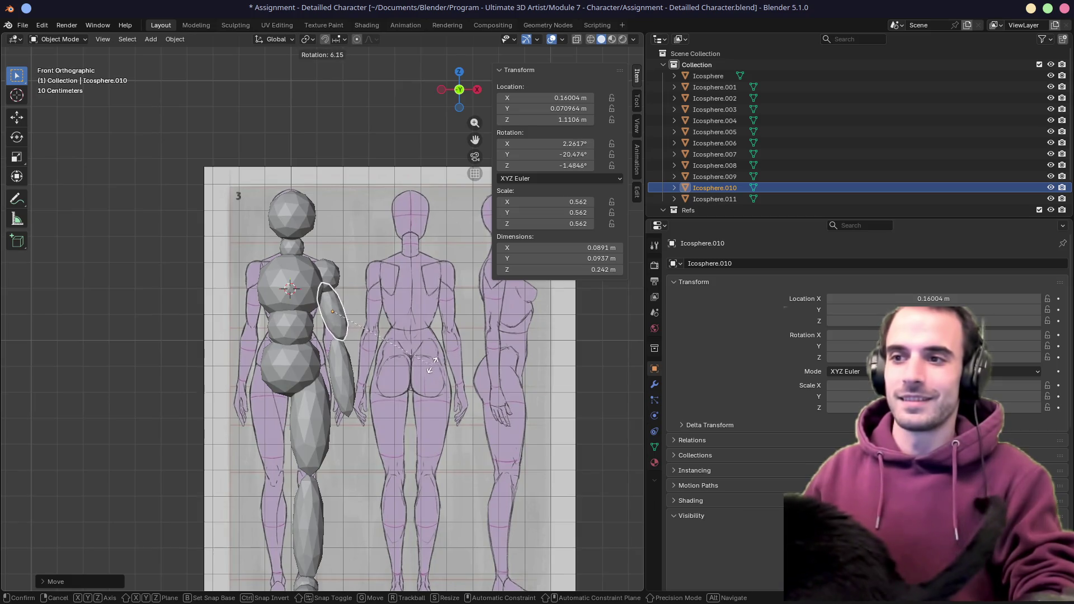
{"action": "left_click", "coordinate": [452, 361]}
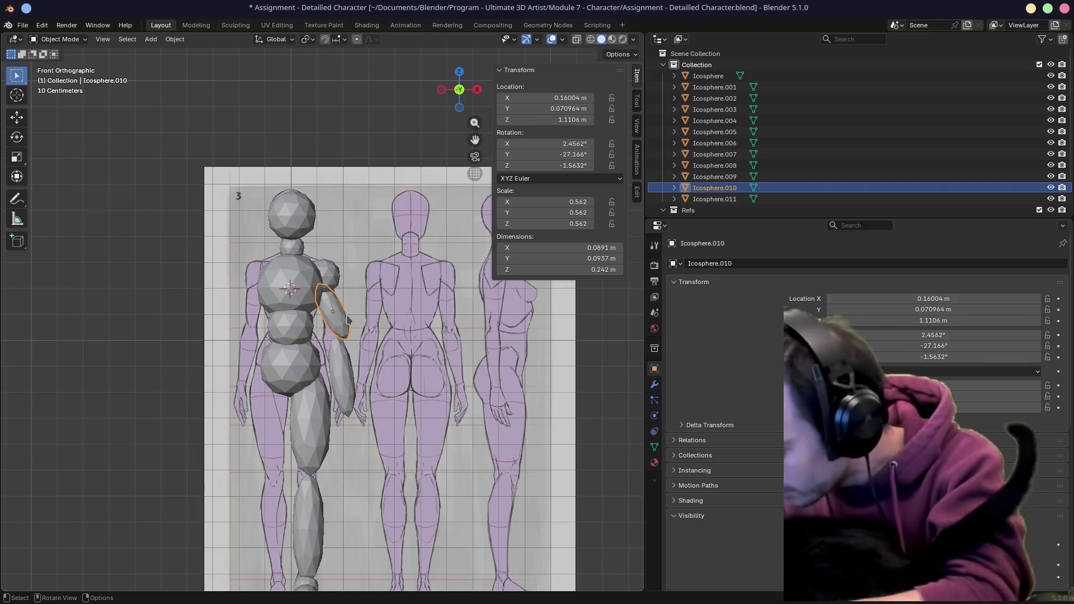
{"action": "mouse_move", "coordinate": [348, 320]}
{"action": "middle_mouse_down"}
{"action": "mouse_move", "coordinate": [371, 324]}
{"action": "mouse_move", "coordinate": [312, 341]}
{"action": "mouse_move", "coordinate": [367, 326]}
{"action": "middle_mouse_up"}
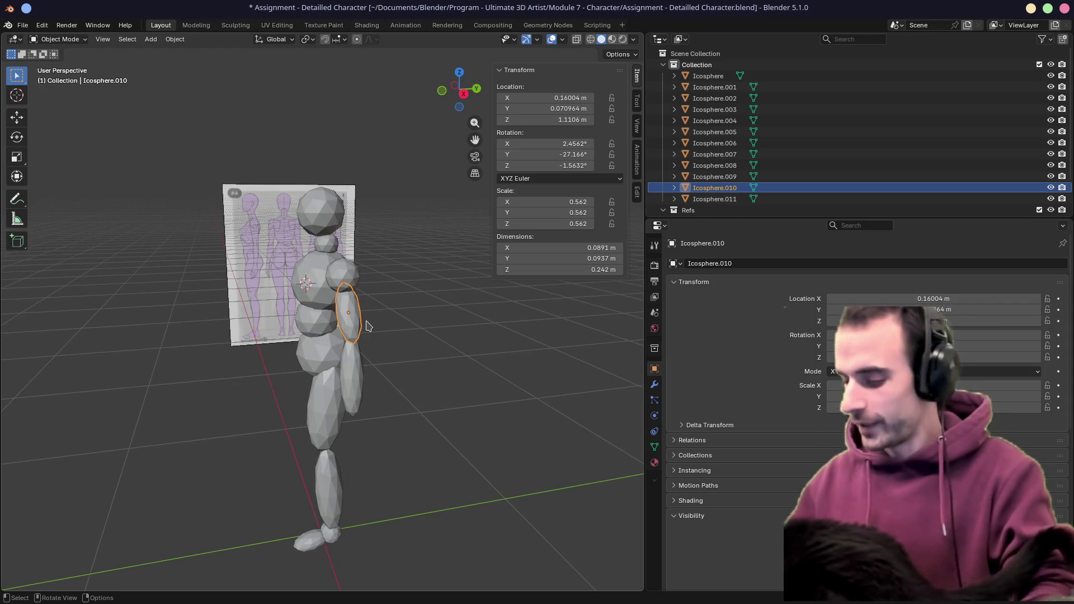
{"action": "key", "text": "KP_3"}
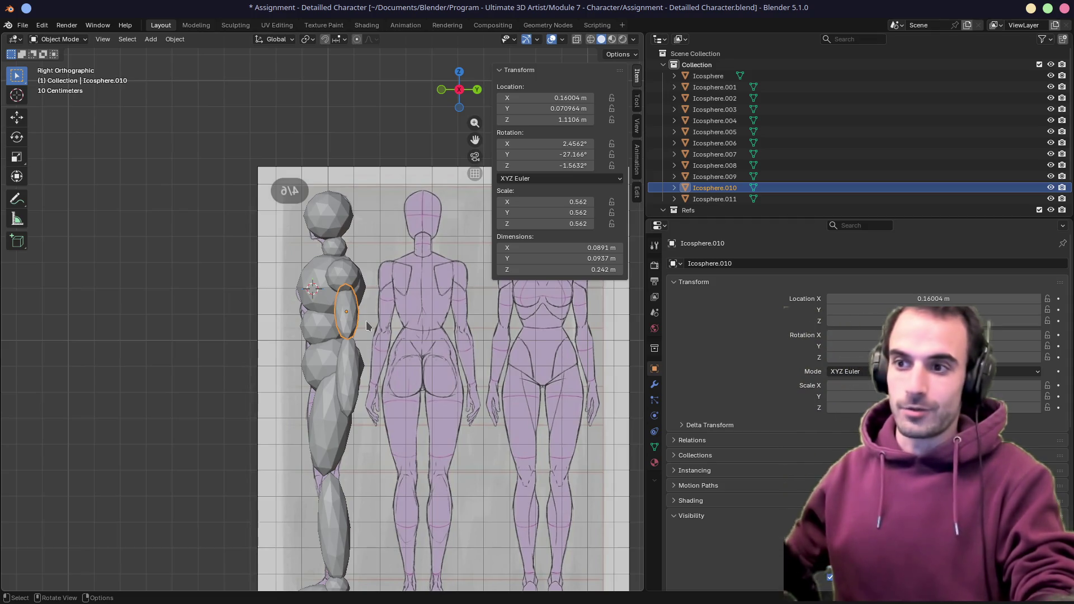
In Front view, scale the forearm Icosphere.011 down and shift it beneath the upper arm
{"action": "left_click", "coordinate": [346, 377]}
{"action": "key", "text": "KP_1"}
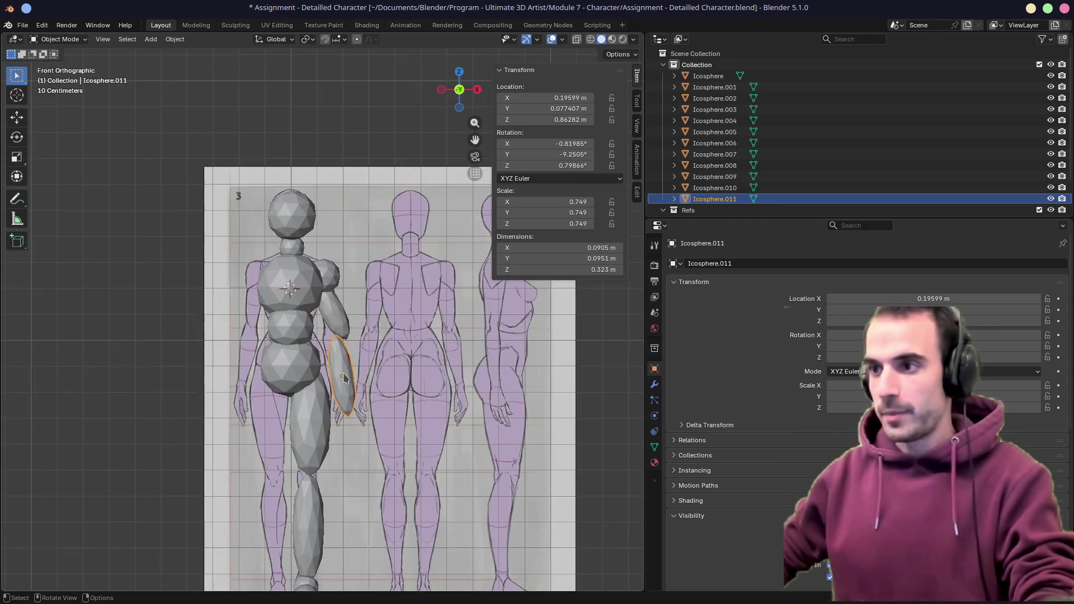
{"action": "key", "text": "a"}
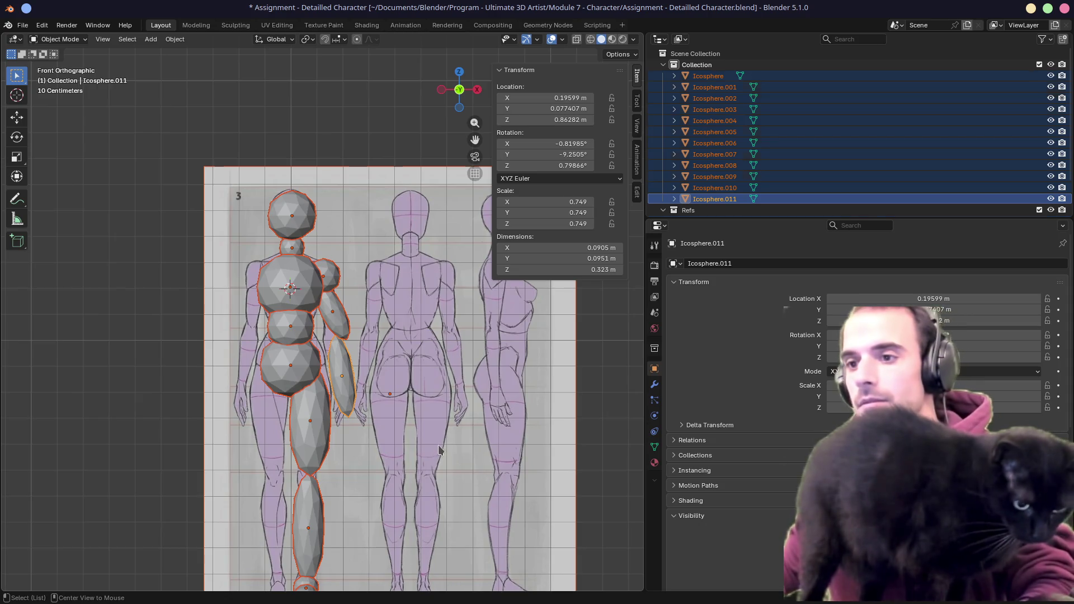
{"action": "key", "text": "alt+a"}
{"action": "left_click", "coordinate": [343, 379]}
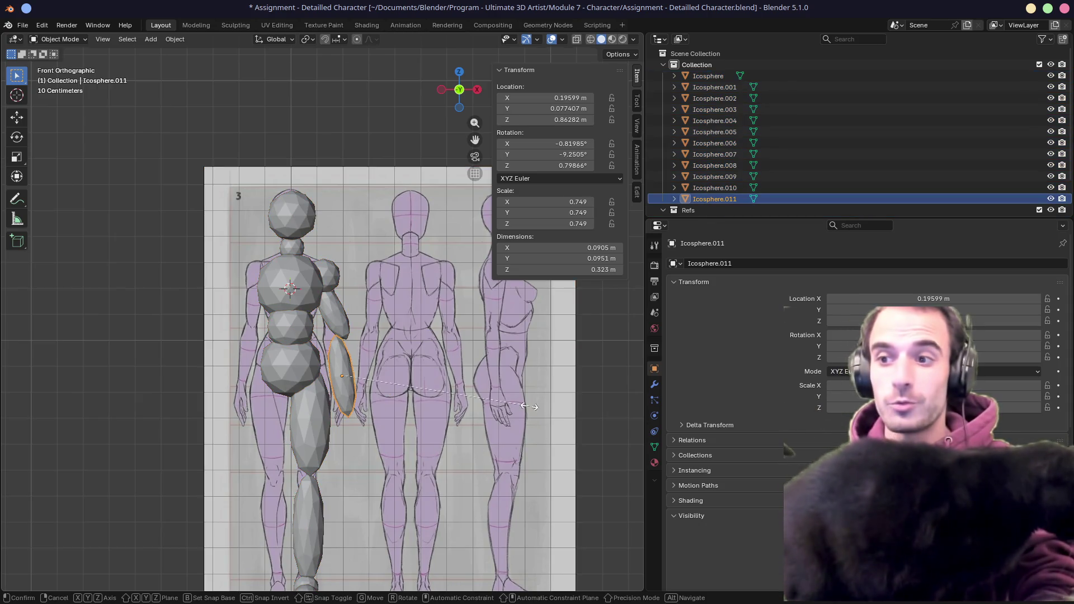
{"action": "key", "text": "s"}
{"action": "left_click", "coordinate": [361, 386]}
{"action": "key", "text": "g"}
{"action": "left_click", "coordinate": [498, 388]}
Angle the forearm further outward, shrink it again and nudge it into place under the upper arm
{"action": "key", "text": "r"}
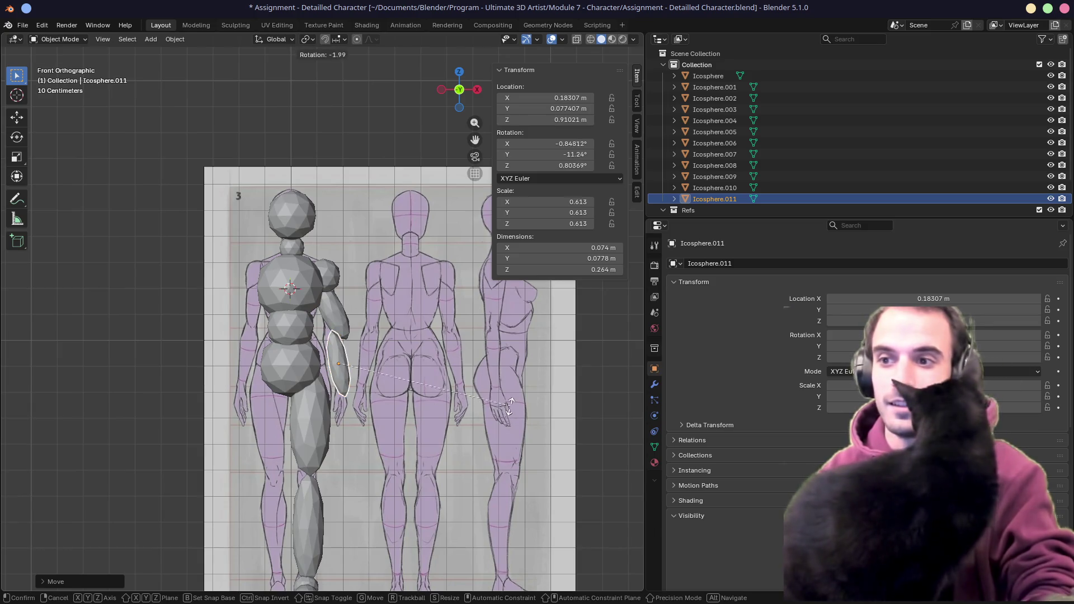
{"action": "left_click", "coordinate": [505, 401]}
{"action": "key", "text": "s"}
{"action": "left_click", "coordinate": [501, 404]}
{"action": "key", "text": "g"}
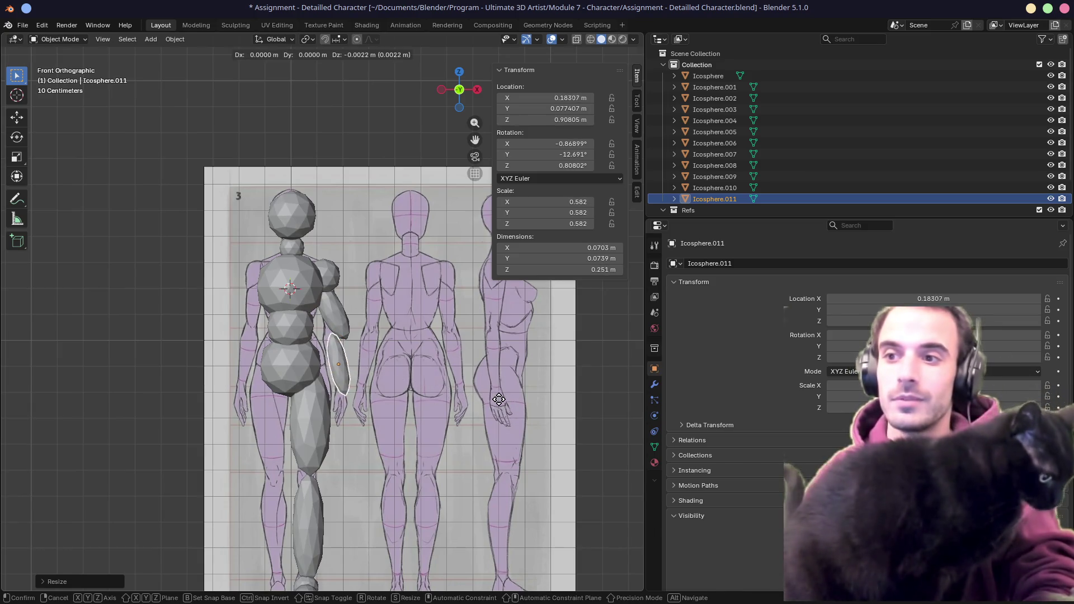
{"action": "left_click", "coordinate": [490, 390]}
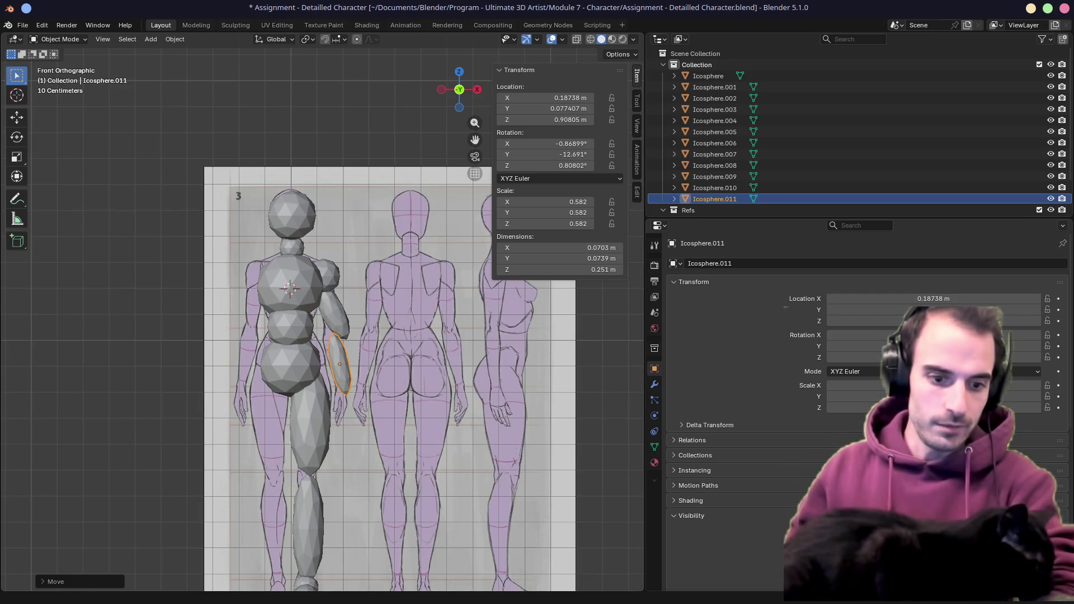
After checking the reference sheets, re-tilt the upper-arm ellipsoid and raise it higher and outward
{"action": "left_click", "coordinate": [588, 587]}
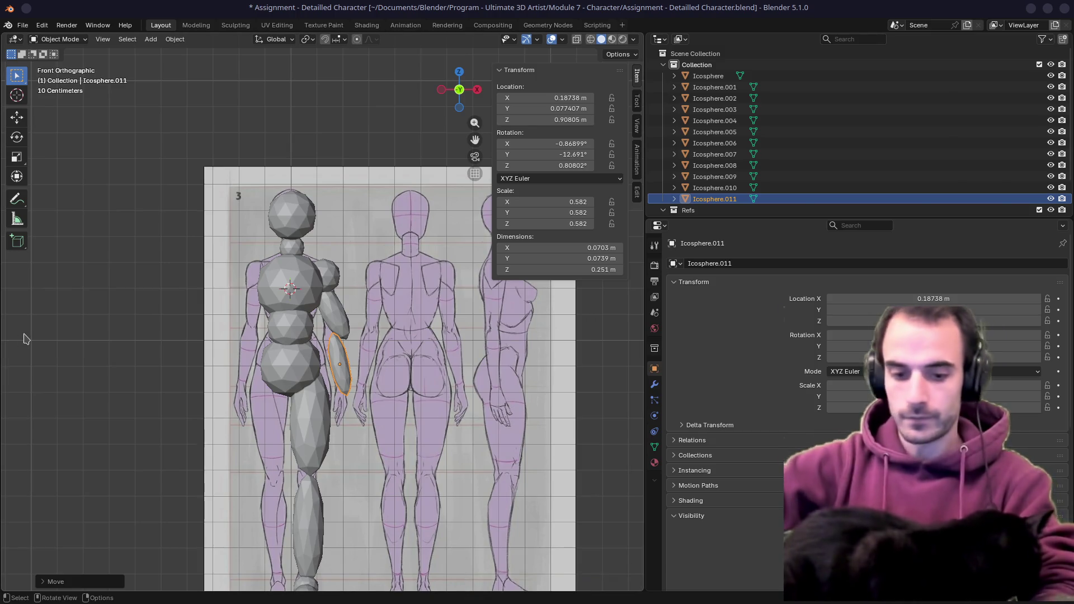
{"action": "key", "text": "ctrl+Left"}
{"action": "key", "text": "ctrl+Right"}
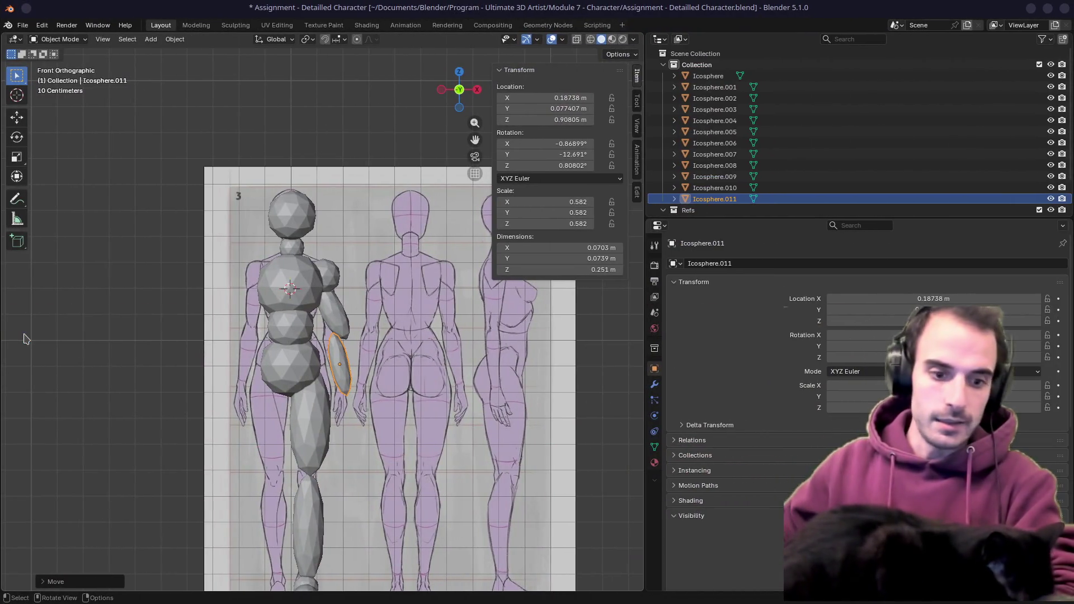
{"action": "left_click", "coordinate": [336, 311]}
{"action": "key", "text": "r"}
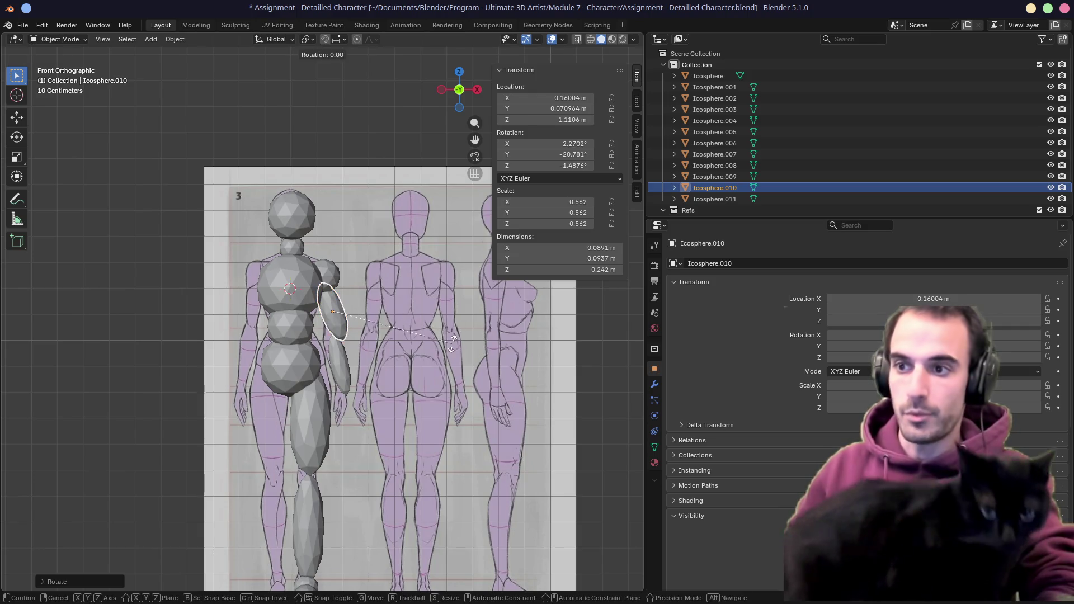
{"action": "left_click", "coordinate": [453, 342]}
{"action": "key", "text": "g"}
{"action": "left_click", "coordinate": [449, 348]}
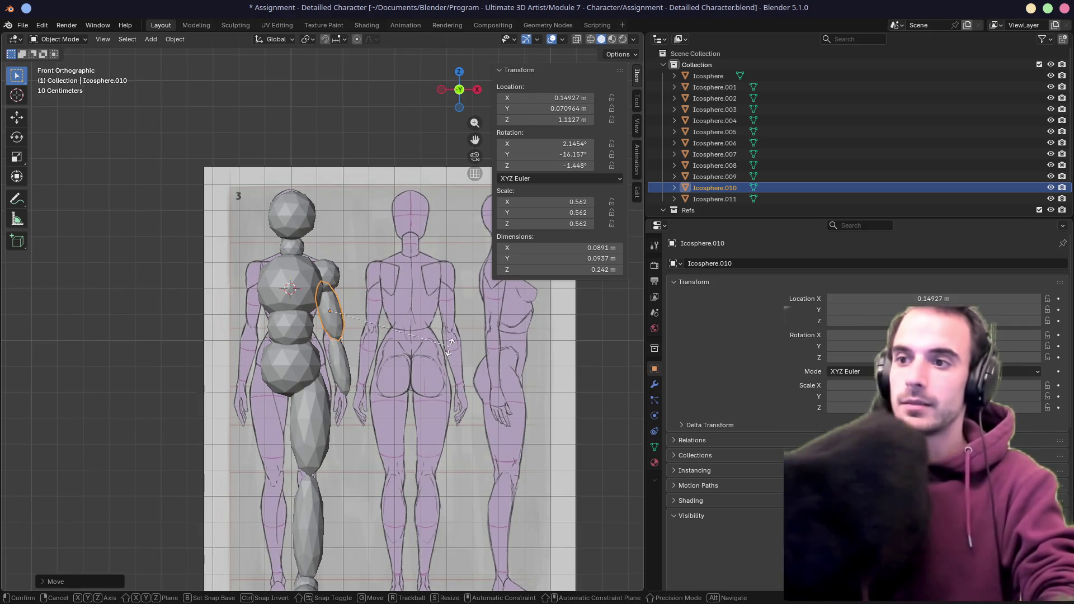
{"action": "key", "text": "g"}
{"action": "left_click", "coordinate": [470, 344]}
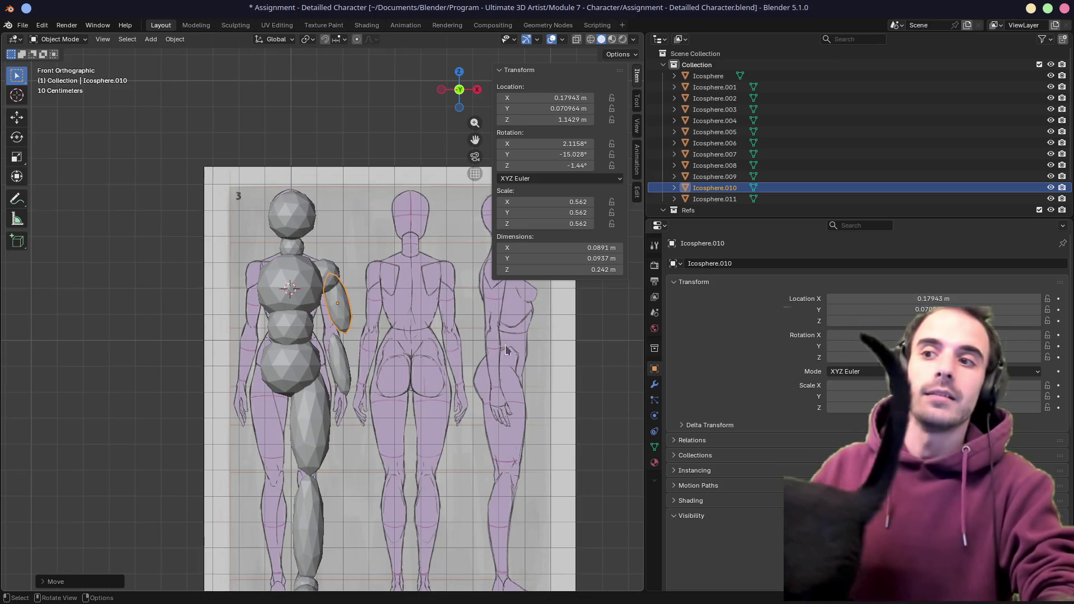
Bring the upper arm back inward, fine-tune its angle and make it slightly smaller
{"action": "key", "text": "g"}
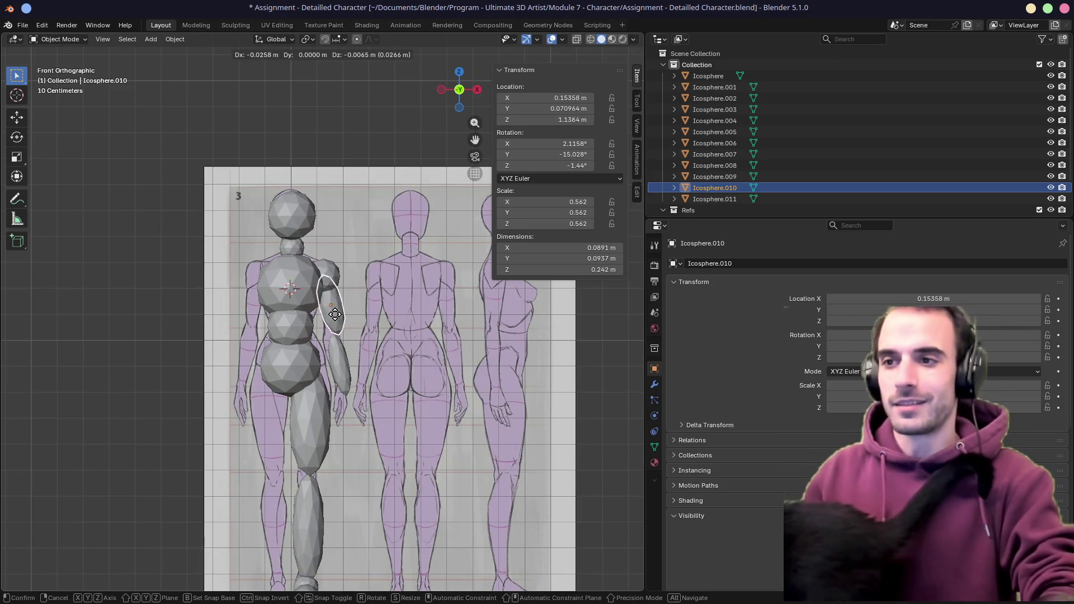
{"action": "left_click", "coordinate": [339, 315]}
{"action": "key", "text": "r"}
{"action": "left_click", "coordinate": [355, 315]}
{"action": "key", "text": "g"}
{"action": "left_click", "coordinate": [355, 332]}
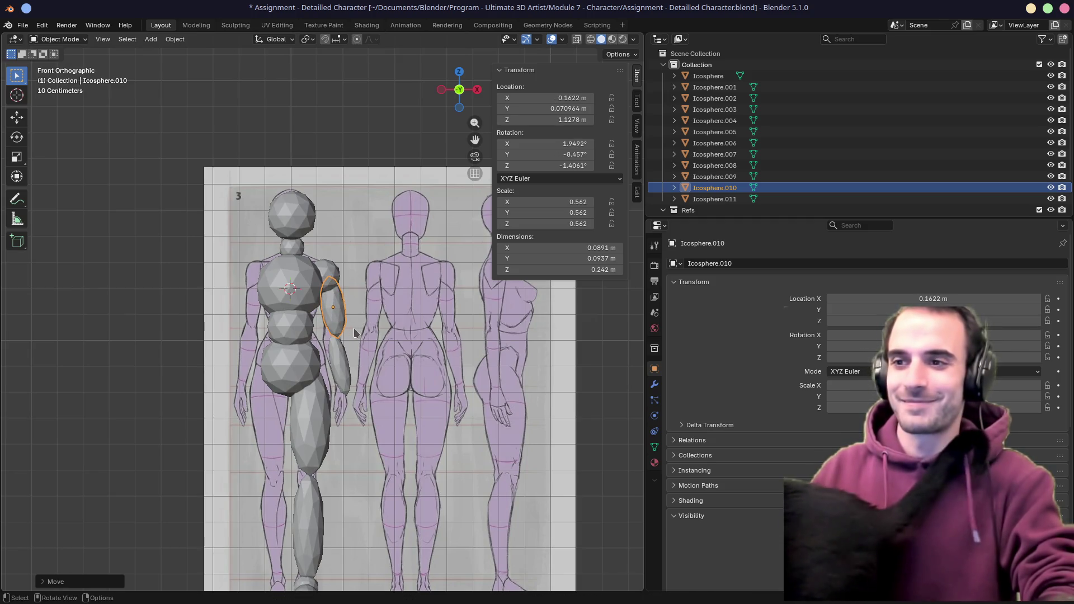
Shift the forearm under the adjusted upper arm and select both arm pieces together
{"action": "left_click", "coordinate": [340, 357]}
{"action": "key", "text": "g"}
{"action": "left_click", "coordinate": [378, 371]}
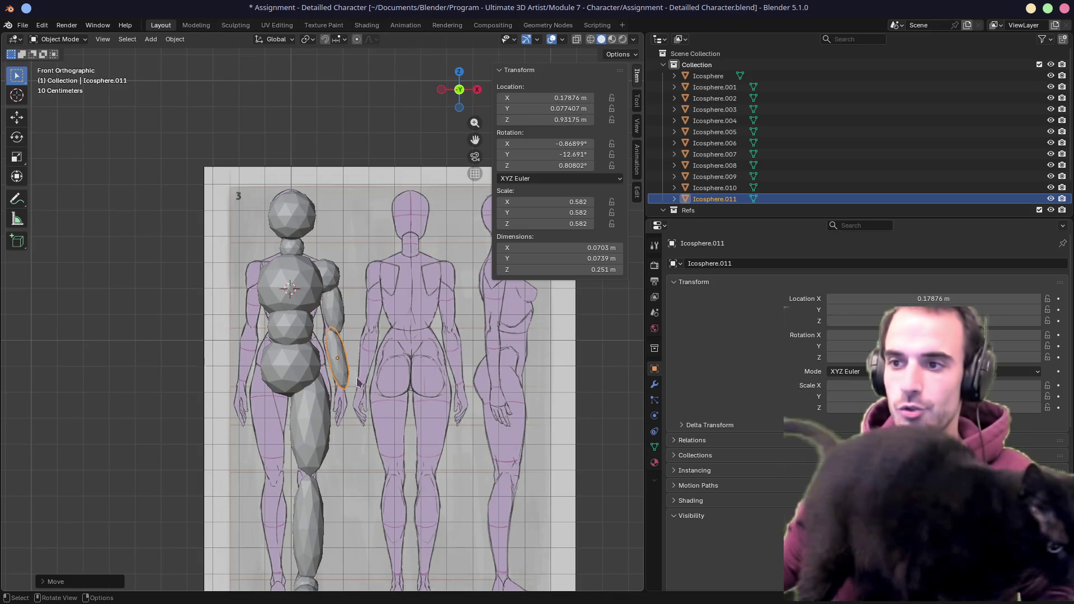
{"action": "left_click", "coordinate": [337, 292], "text": "shift"}
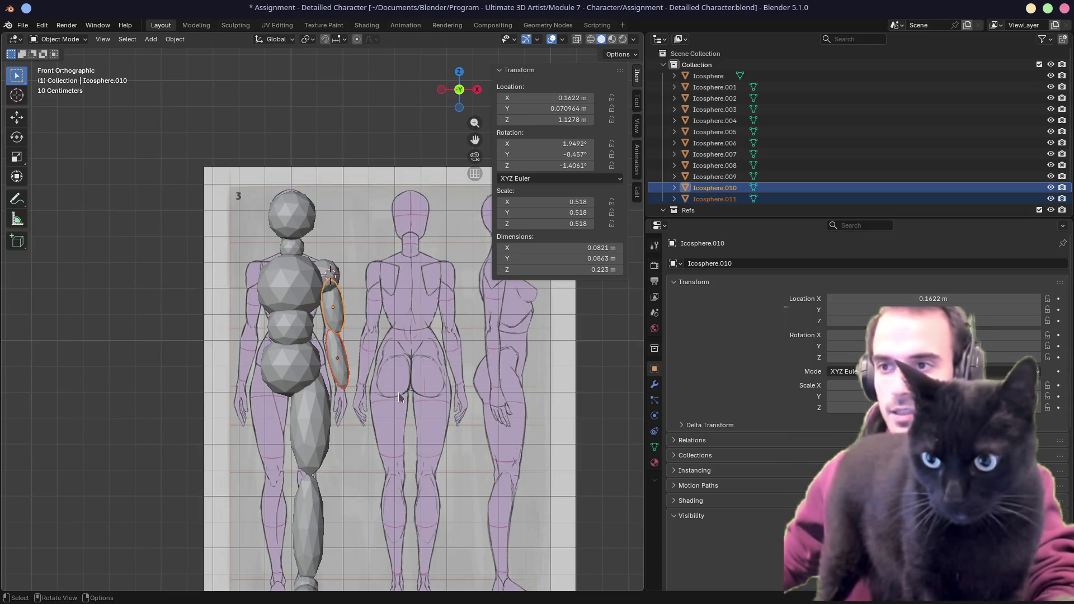
With the pivot set to the 3D cursor at the shoulder, rotate both arm pieces outward about 36°
{"action": "left_click", "coordinate": [307, 39]}
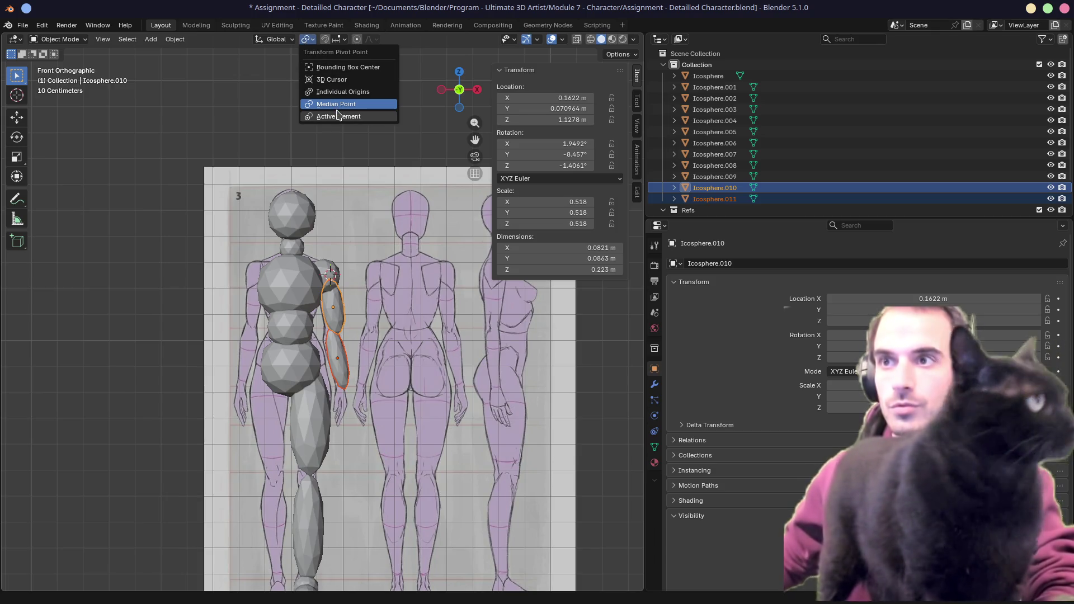
{"action": "left_click", "coordinate": [331, 78]}
{"action": "key", "text": "r"}
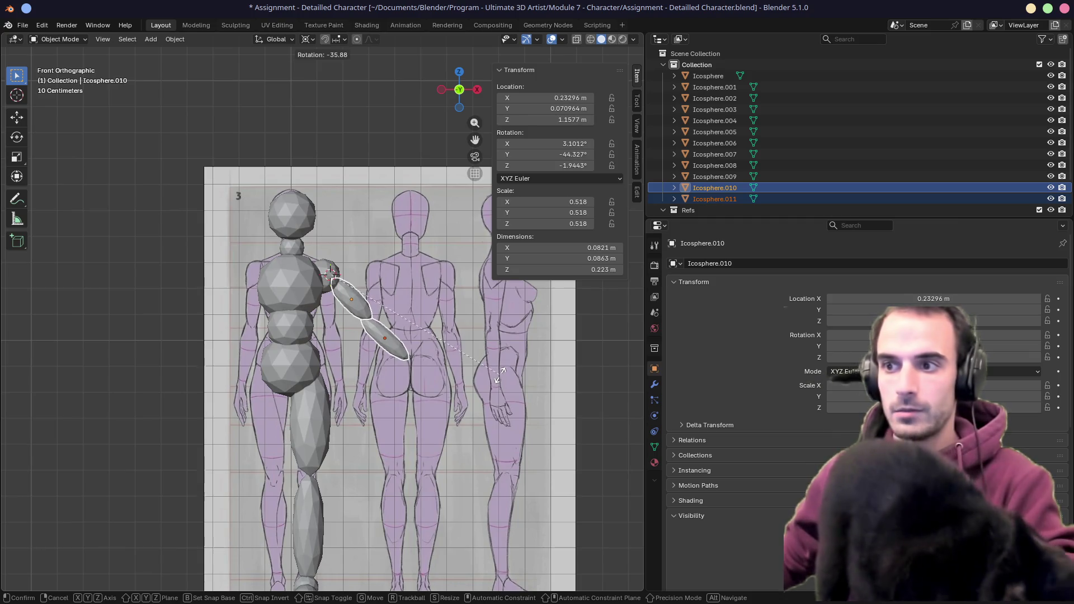
{"action": "left_click", "coordinate": [502, 371]}
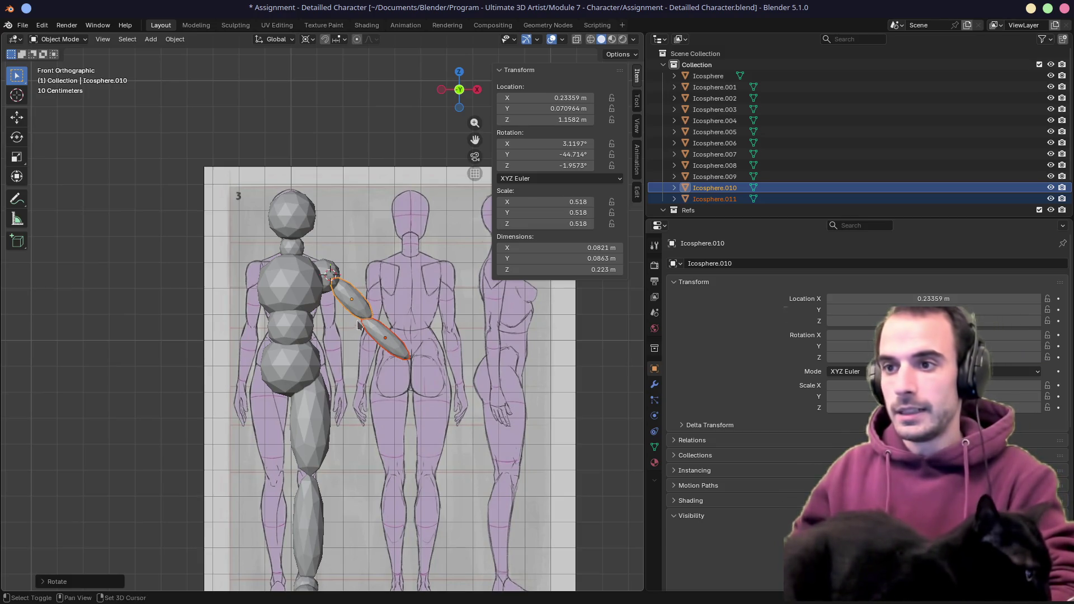
Reframe the figure against the reference sheet and save the character file
{"action": "middle_click_drag", "start_coordinate": [359, 325], "coordinate": [434, 285], "text": "shift"}
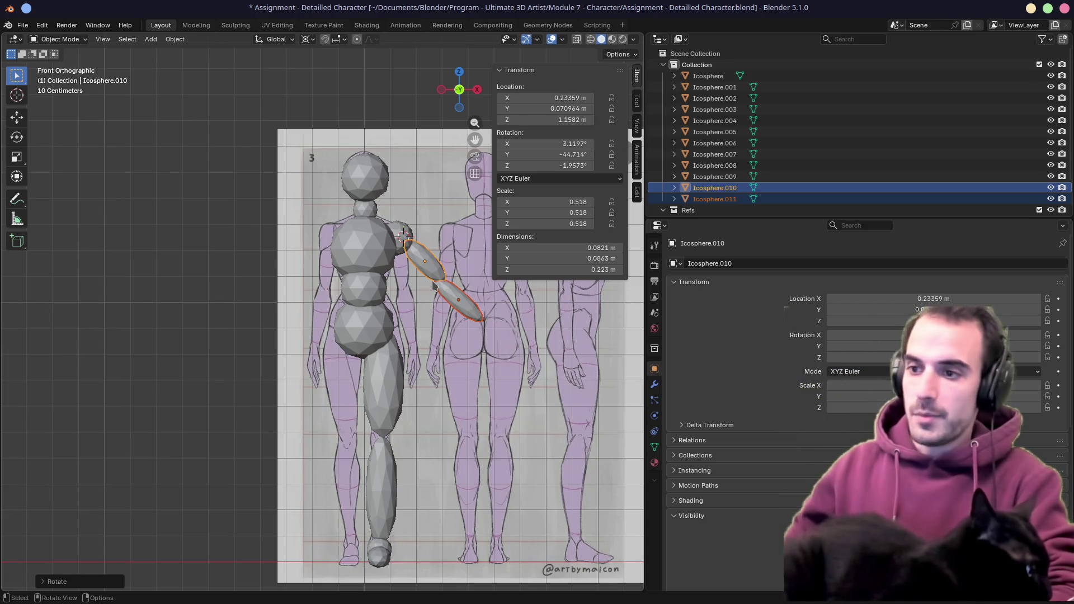
{"action": "scroll", "coordinate": [414, 469], "scroll_direction": "up", "scroll_amount": 1}
{"action": "middle_click_drag", "start_coordinate": [380, 473], "coordinate": [392, 488], "text": "shift"}
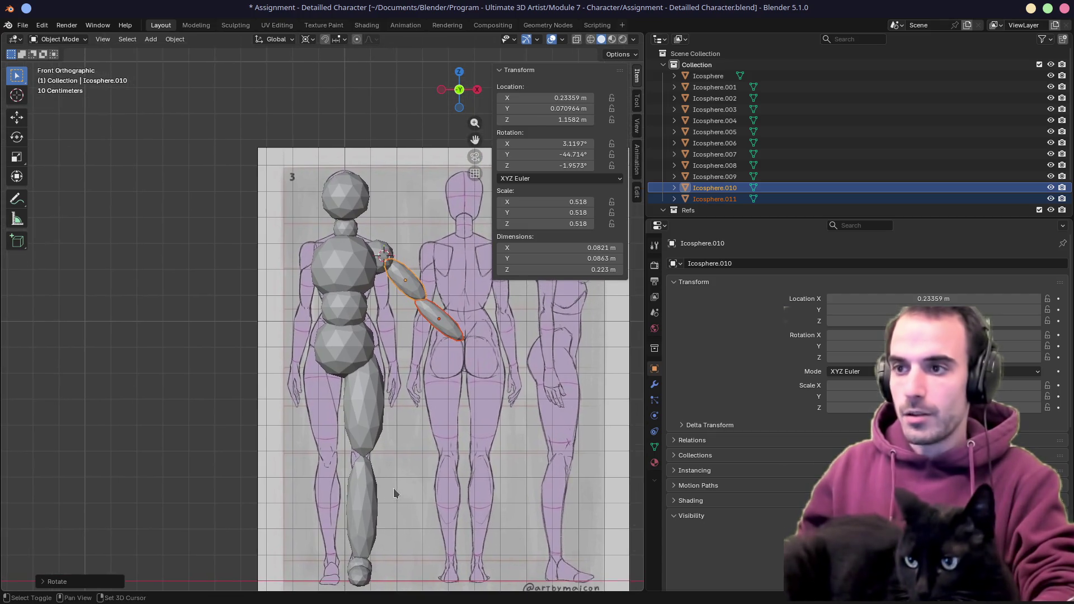
{"action": "key", "text": "ctrl+s"}
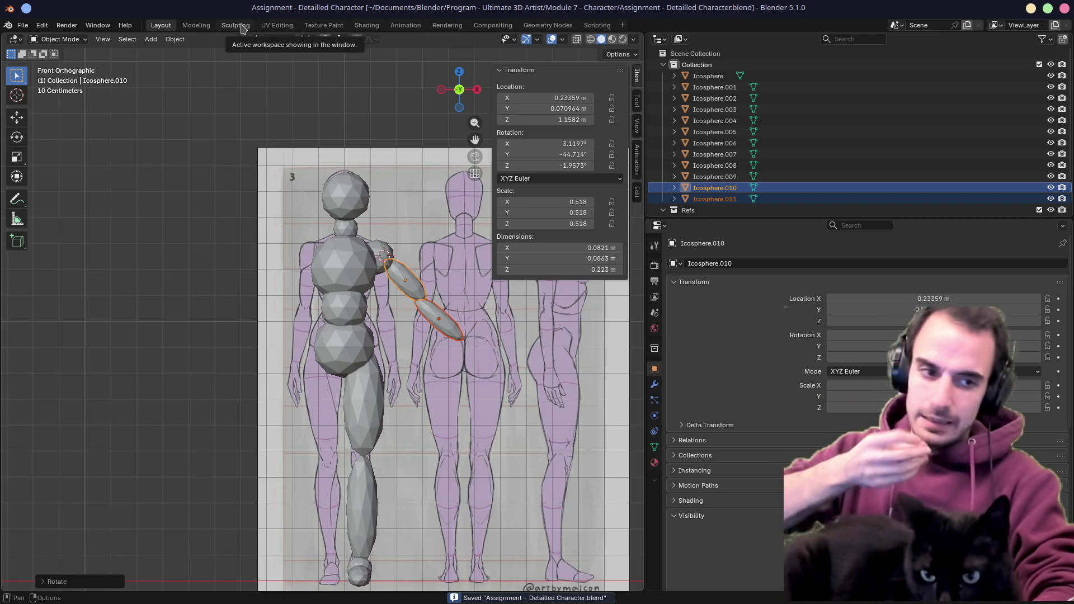
Enter the Sculpting workspace and centre the mannequin in Front view over the reference sheet
{"action": "left_click", "coordinate": [196, 24]}
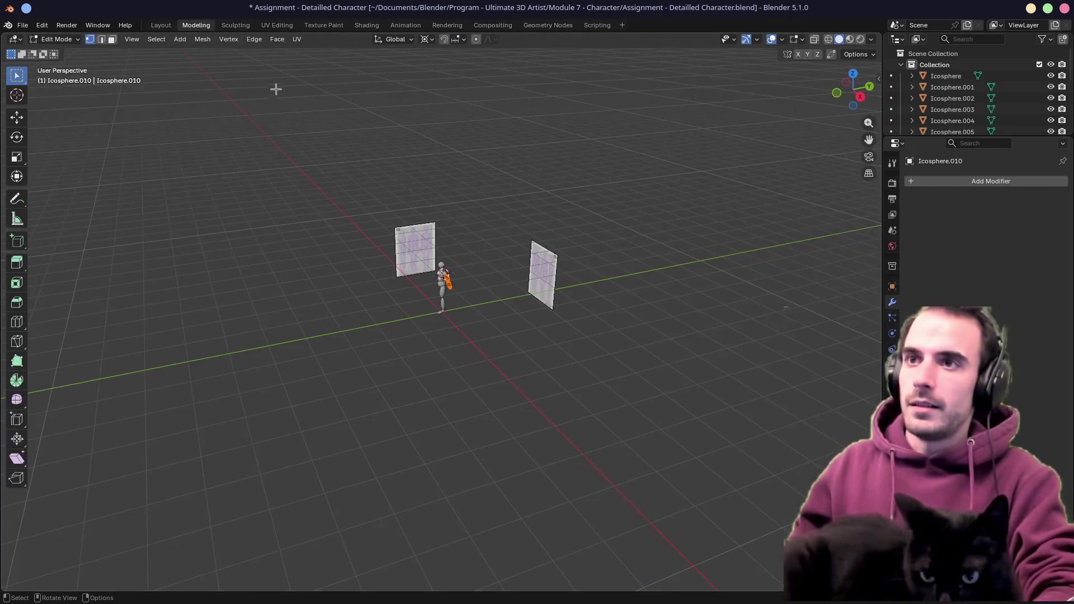
{"action": "left_click", "coordinate": [235, 24]}
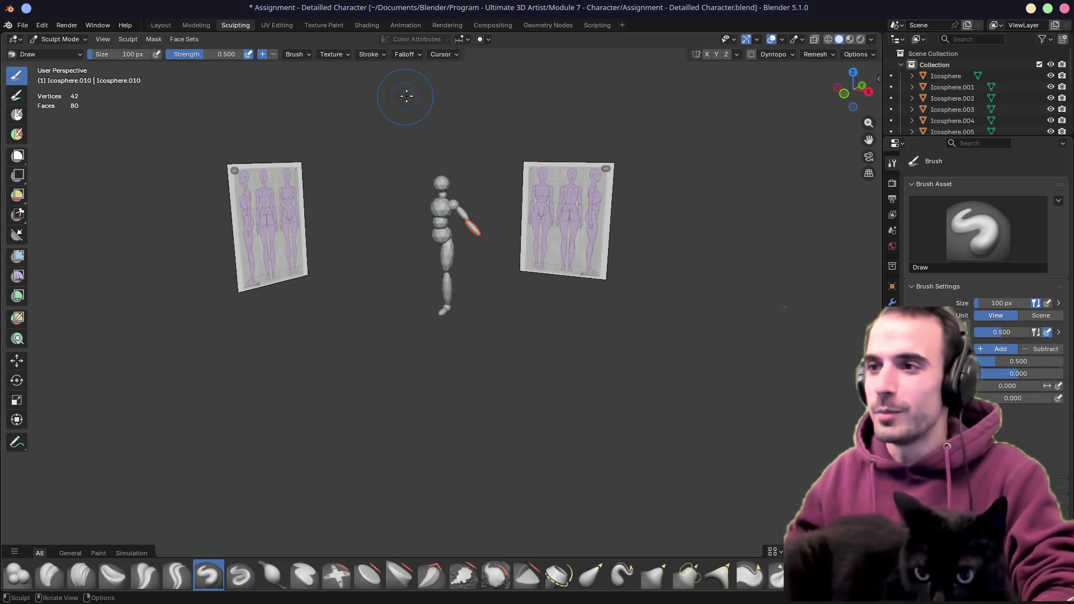
{"action": "scroll", "coordinate": [406, 96], "scroll_direction": "up", "scroll_amount": 2}
{"action": "scroll", "coordinate": [406, 97], "scroll_direction": "up", "scroll_amount": 4}
{"action": "scroll", "coordinate": [476, 280], "scroll_direction": "up", "scroll_amount": 2}
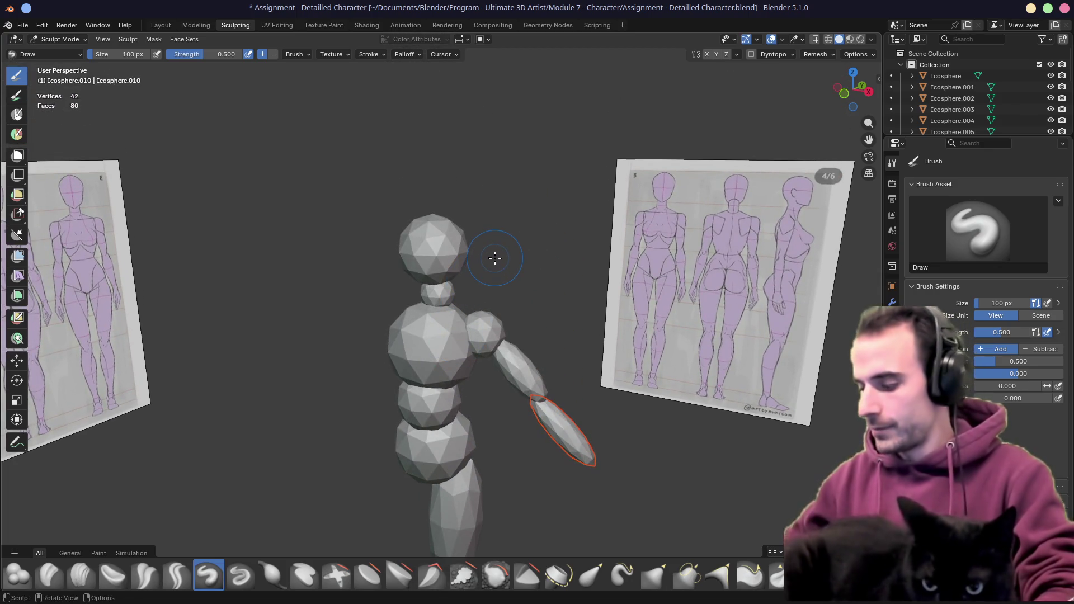
{"action": "key", "text": "KP_1"}
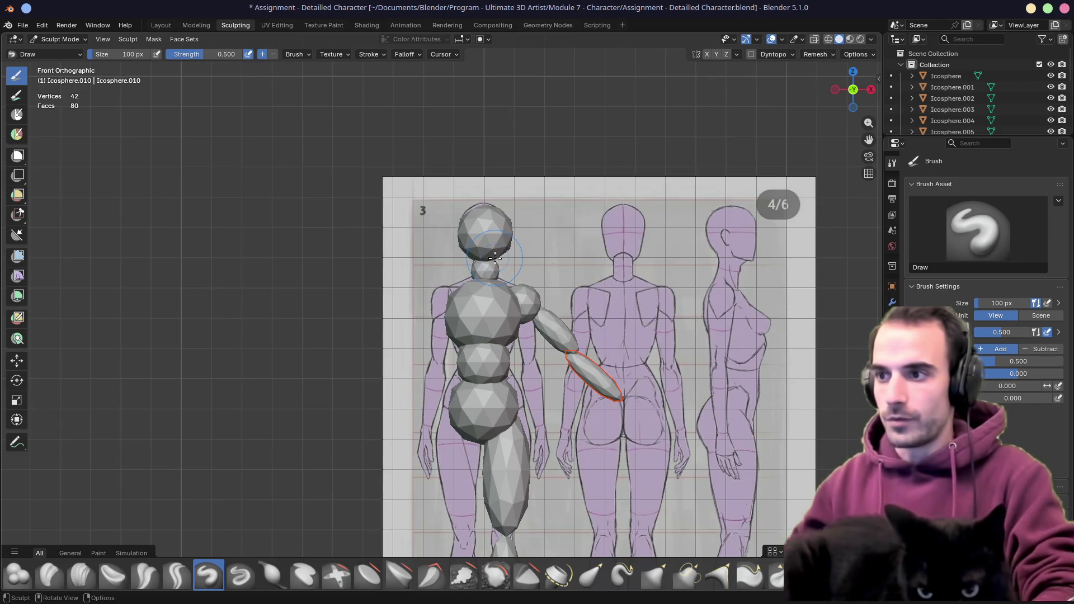
{"action": "middle_click_drag", "start_coordinate": [493, 256], "coordinate": [433, 244], "text": "shift"}
{"action": "key", "text": "alt+q"}
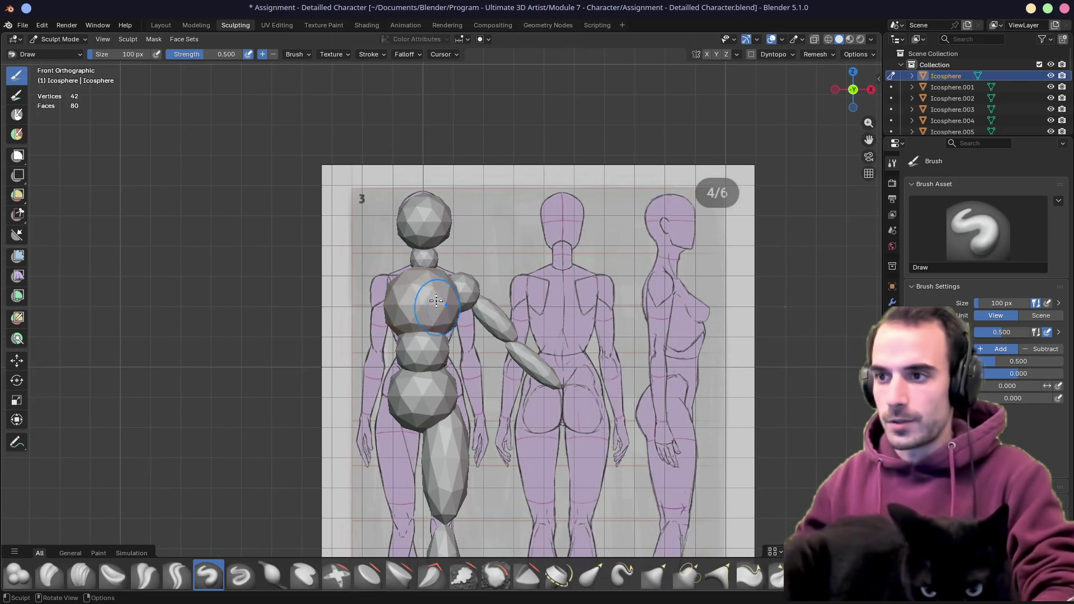